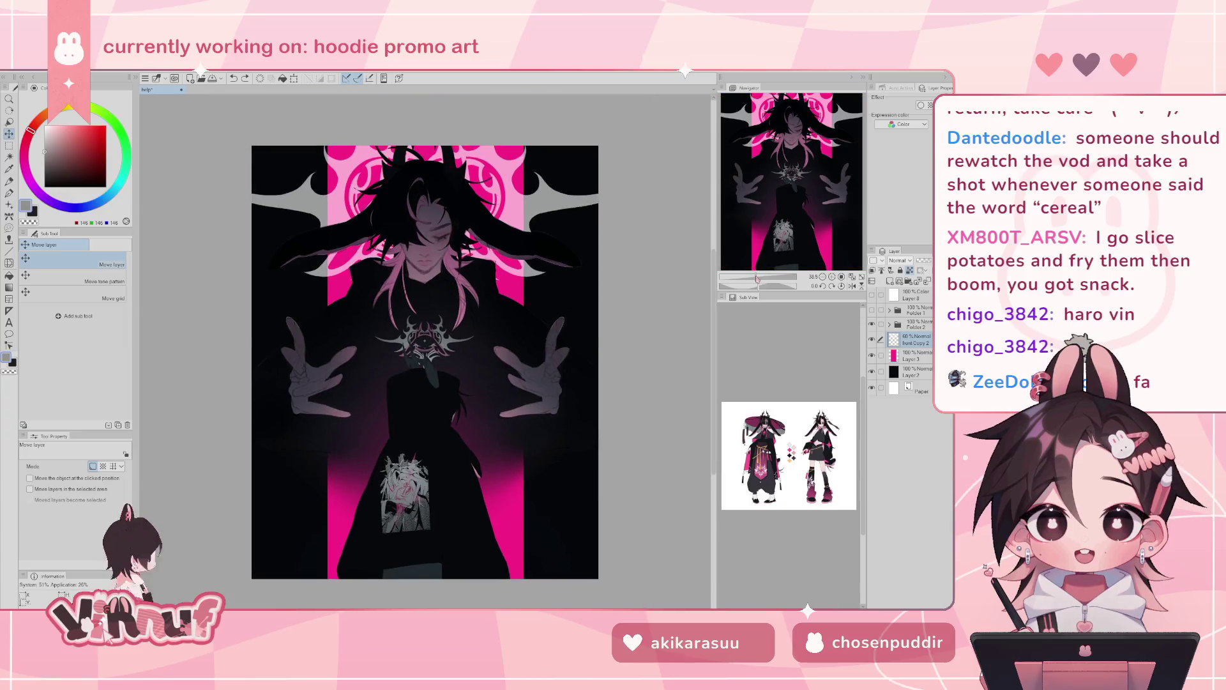
# - Free-transform the head-and-hair layer, shrinking it slightly and nudging it into position
pyautogui.hotkey('ctrl', 't')
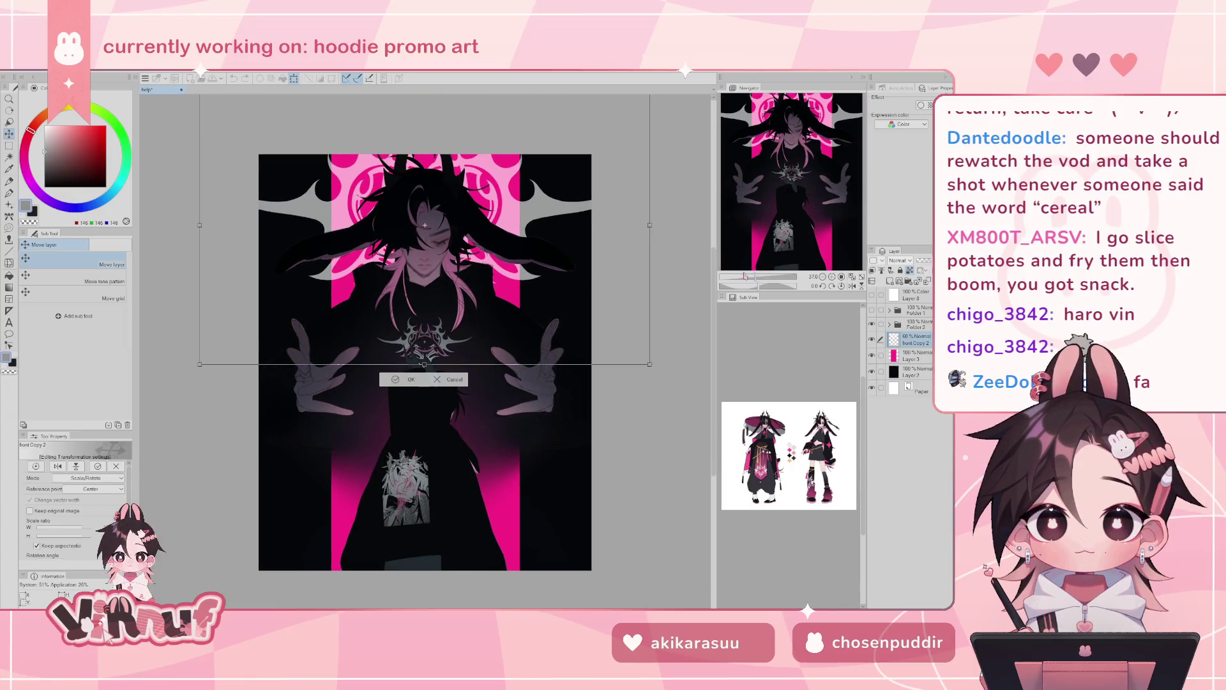
pyautogui.moveTo(425, 364)
pyautogui.mouseDown()
pyautogui.moveTo(425, 338)
pyautogui.moveTo(436, 343)
pyautogui.mouseUp()
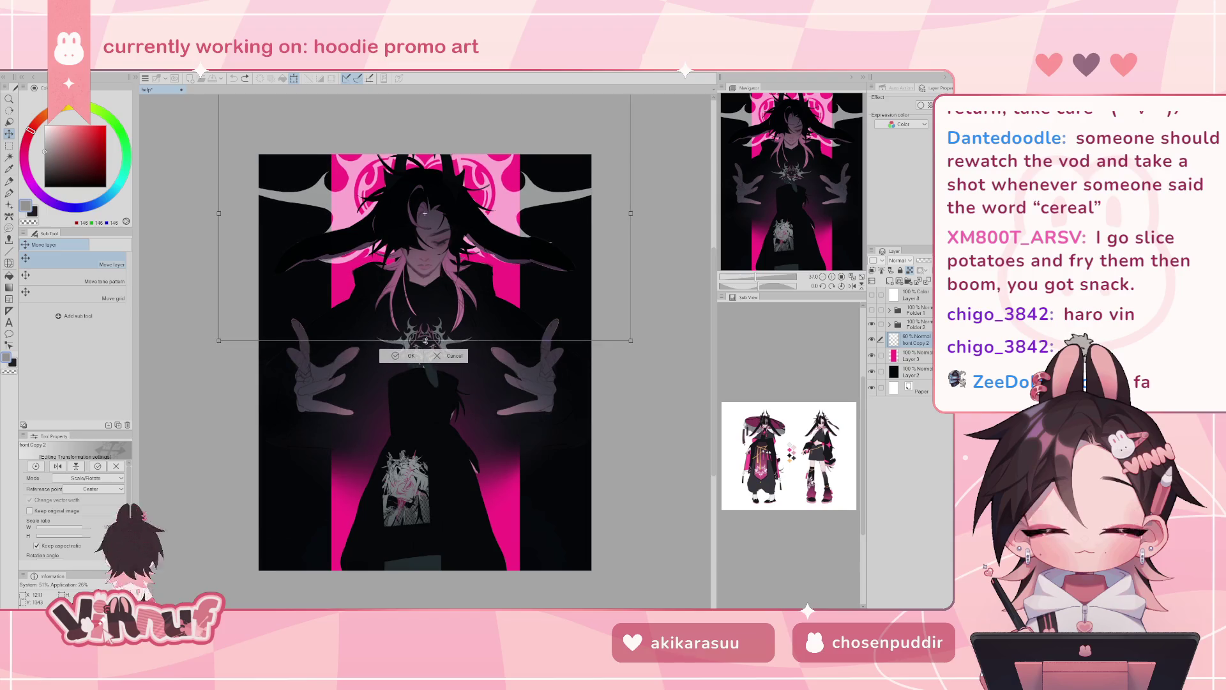
pyautogui.moveTo(551, 262); pyautogui.dragTo(554, 276)
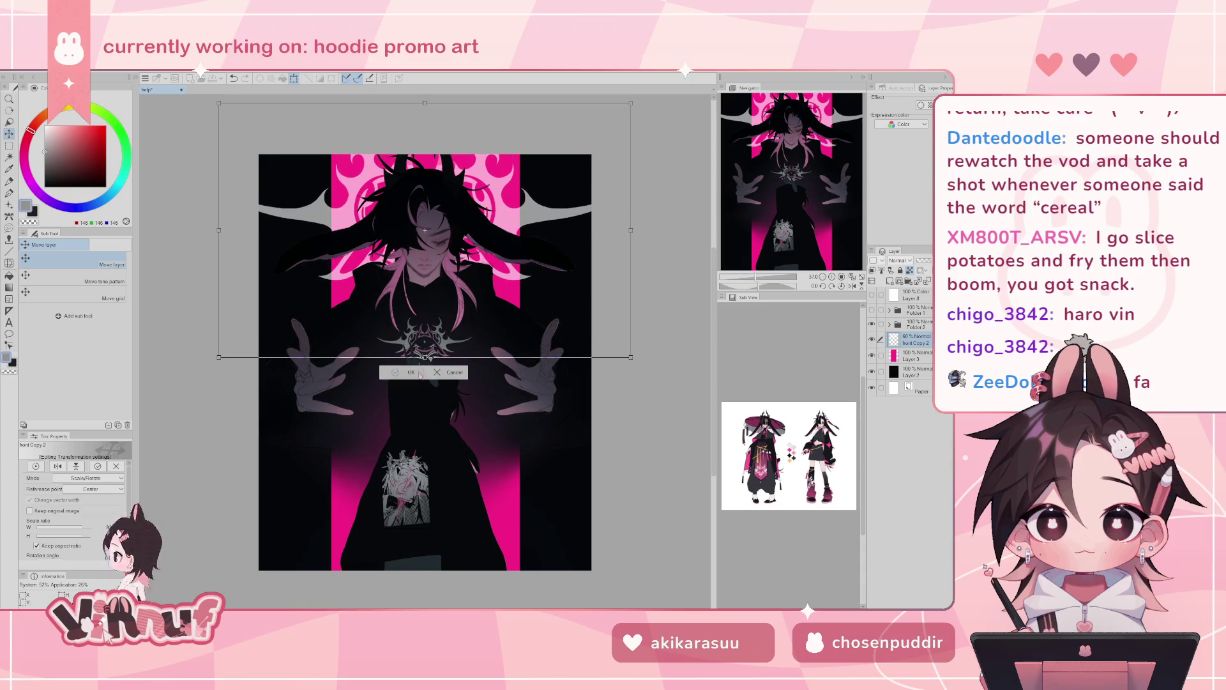
pyautogui.moveTo(425, 358); pyautogui.dragTo(425, 363)
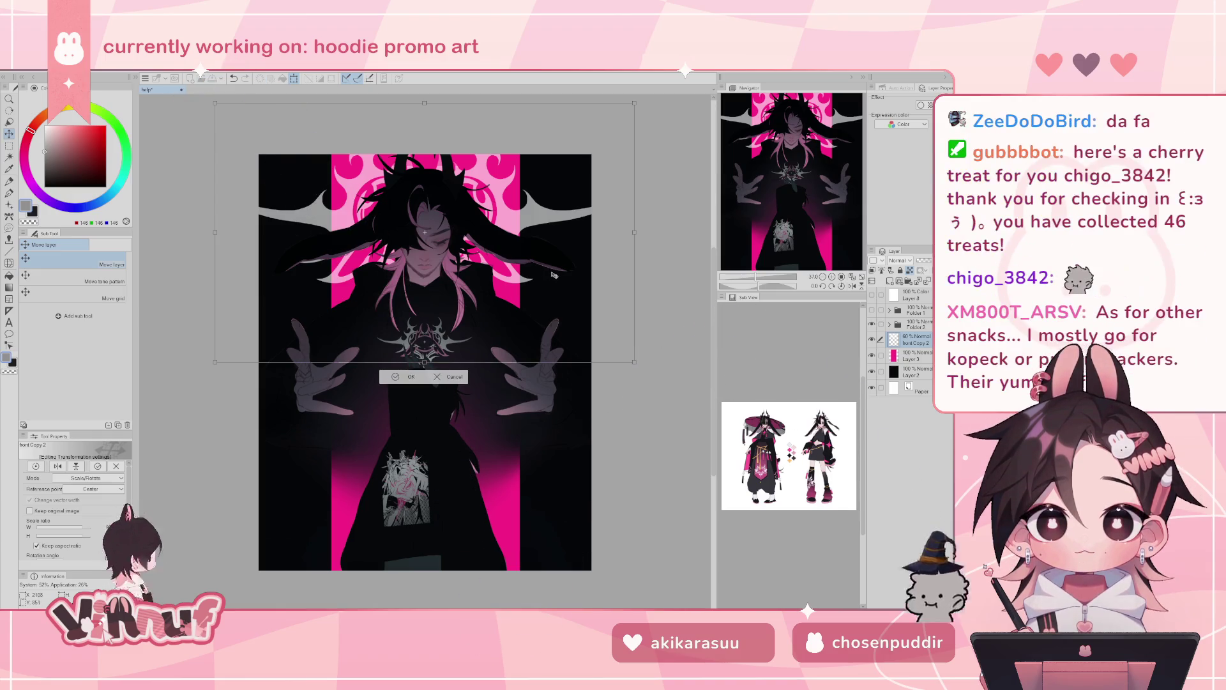
pyautogui.moveTo(553, 274); pyautogui.dragTo(555, 281)
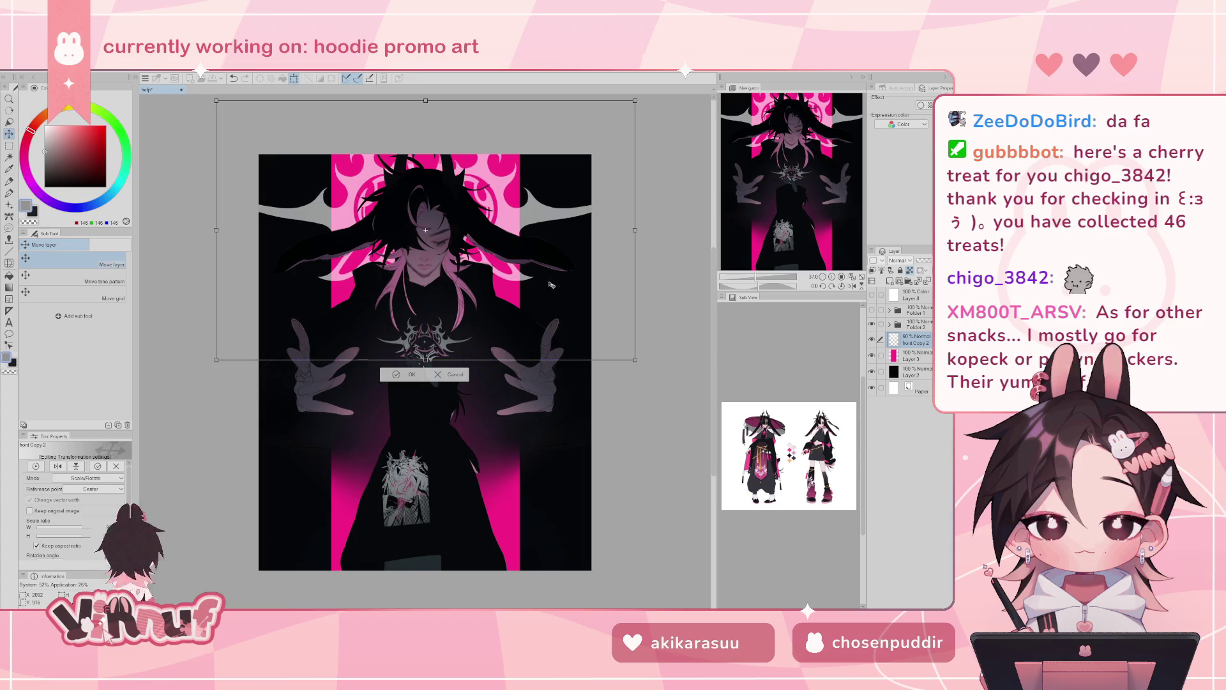
pyautogui.moveTo(553, 300); pyautogui.dragTo(553, 303)
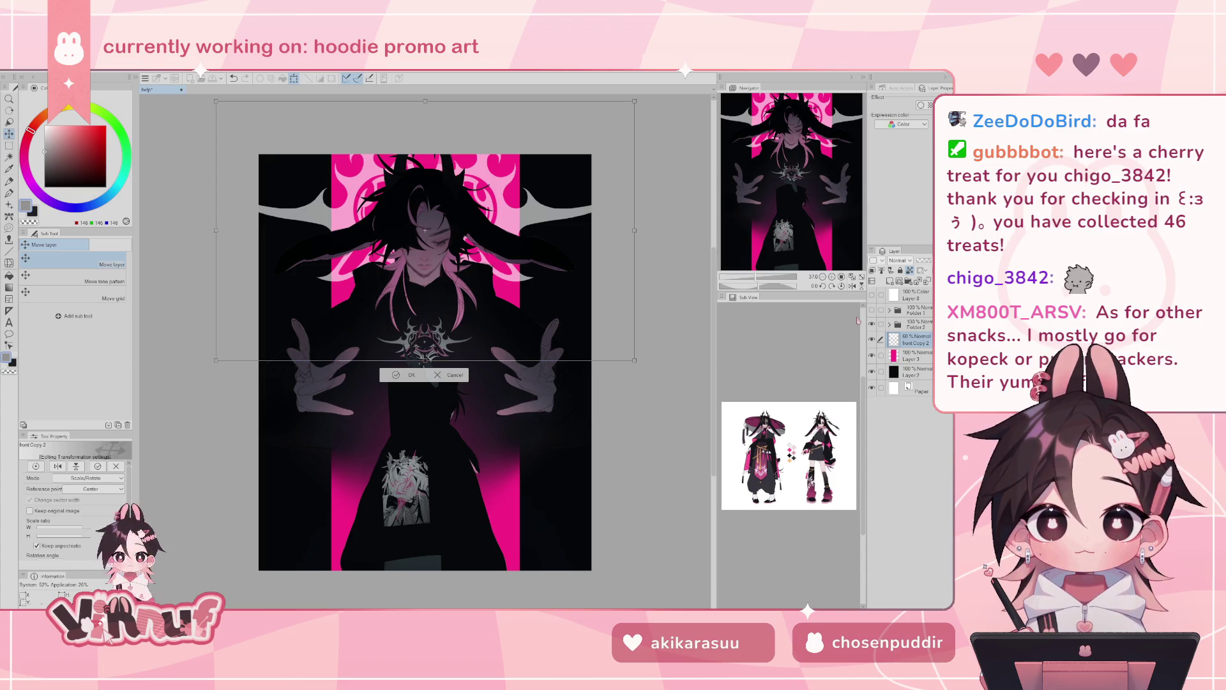
# - Commit the transform, lasso-fill areas over the lower figure with light grey, then switch to the browser
pyautogui.click(414, 375)
pyautogui.press('g')
pyautogui.click(46, 138)
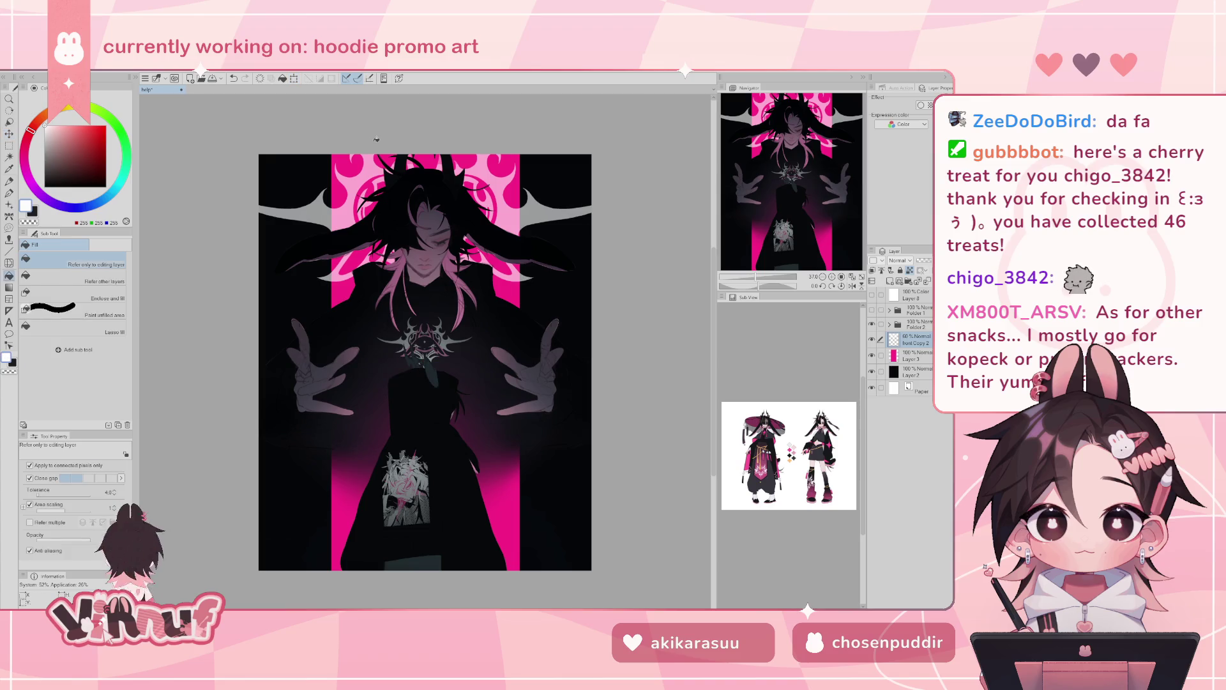
pyautogui.click(96, 327)
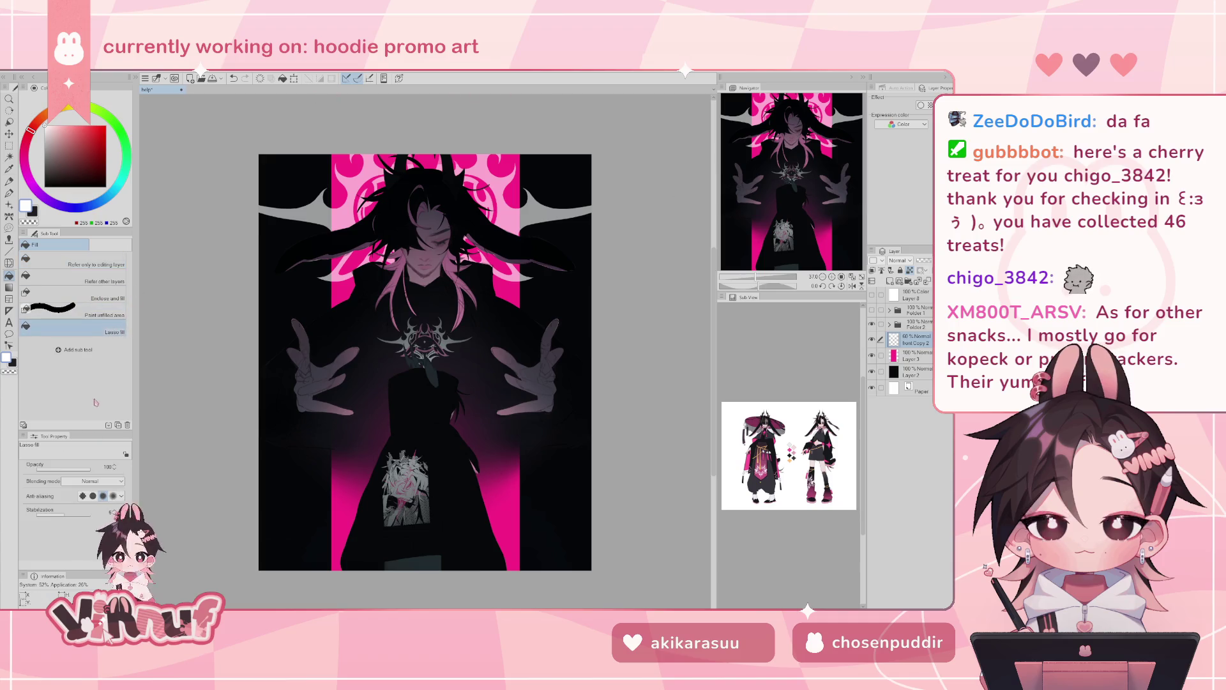
pyautogui.moveTo(601, 131); pyautogui.dragTo(358, 132)
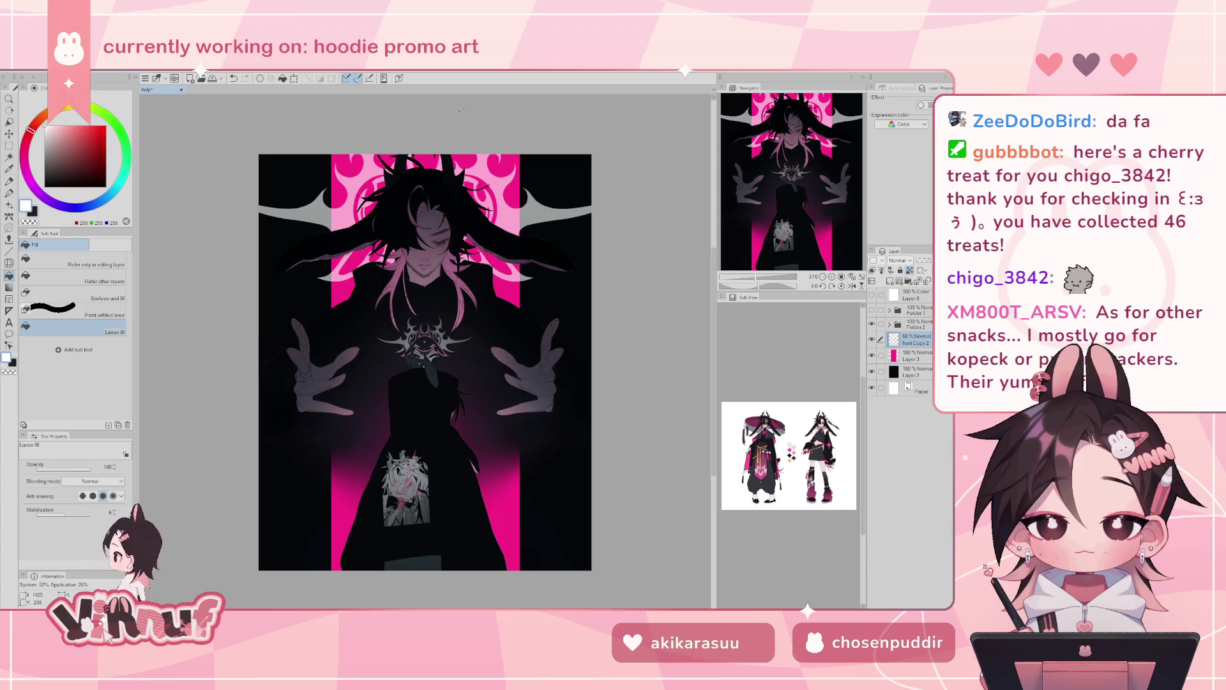
pyautogui.moveTo(657, 256); pyautogui.dragTo(619, 104)
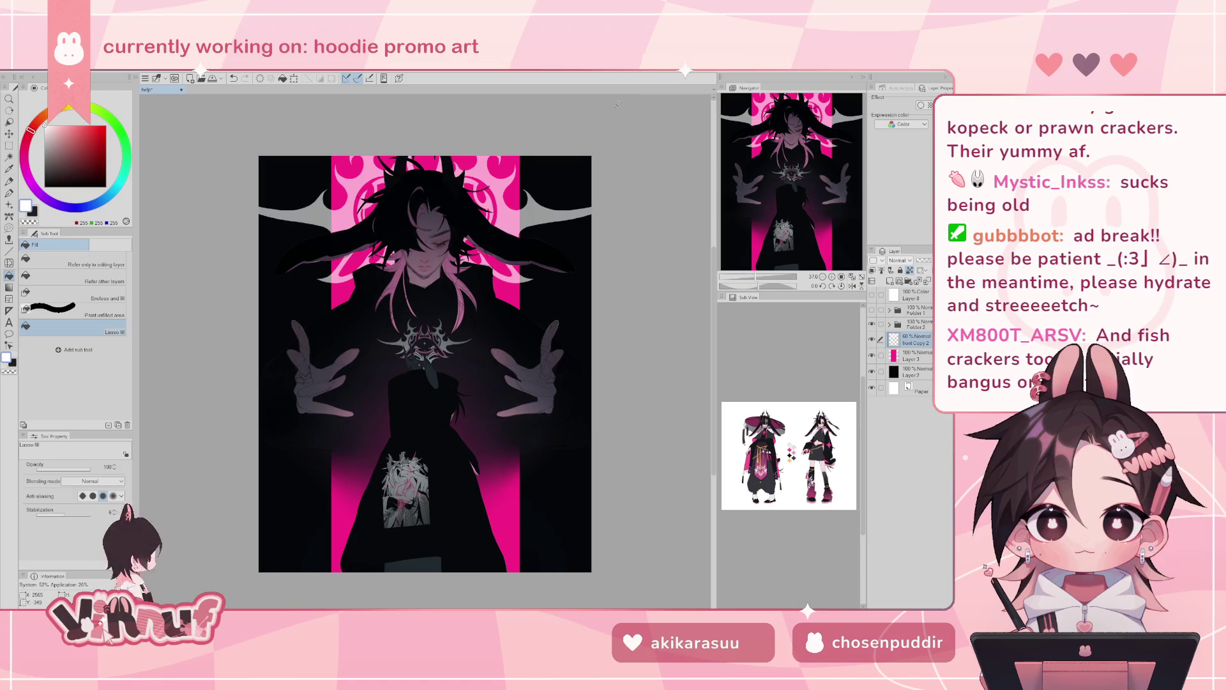
pyautogui.hotkey('alt', 'Tab')
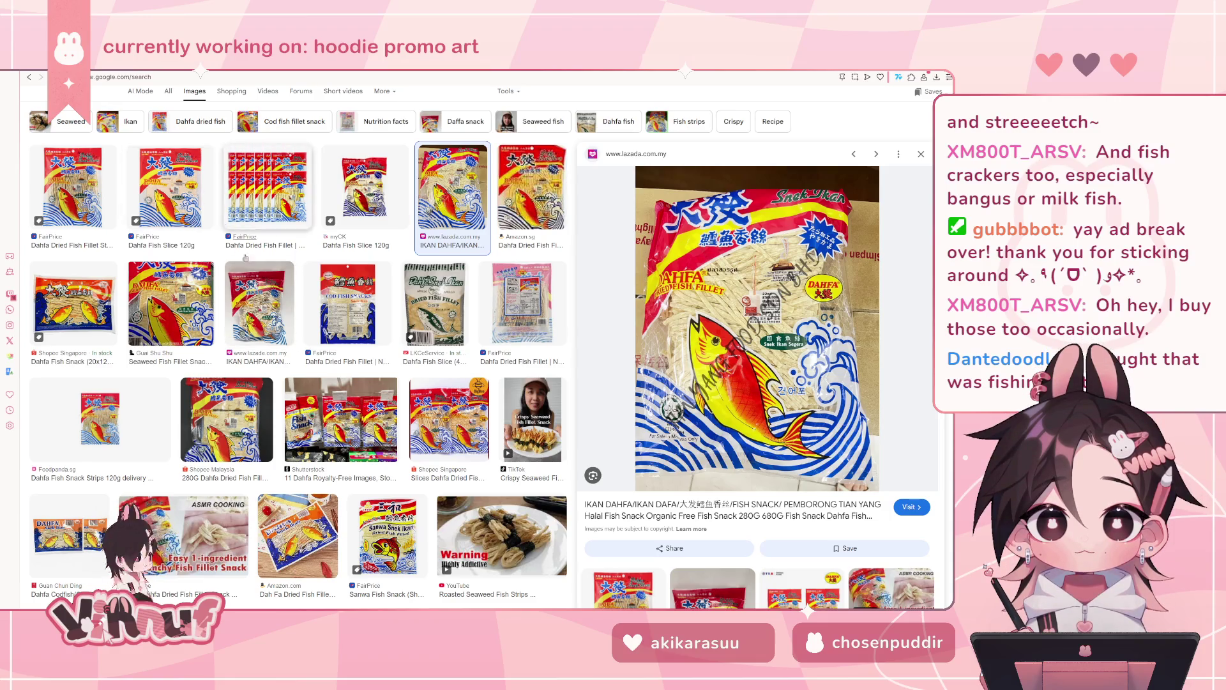
# - Preview the Lazada Dahfa fish snack image and scroll down the results
pyautogui.click(275, 310)
pyautogui.scroll(-4, 297, 361)
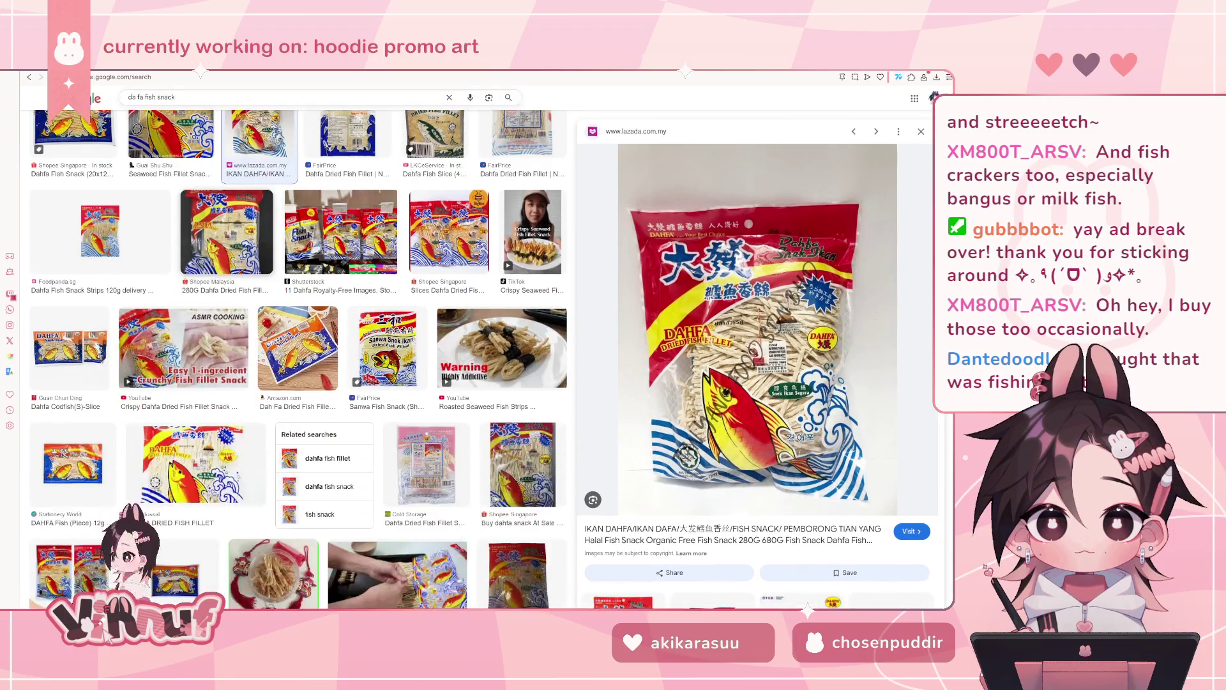
pyautogui.scroll(-1, 298, 361)
pyautogui.scroll(-3, 390, 361)
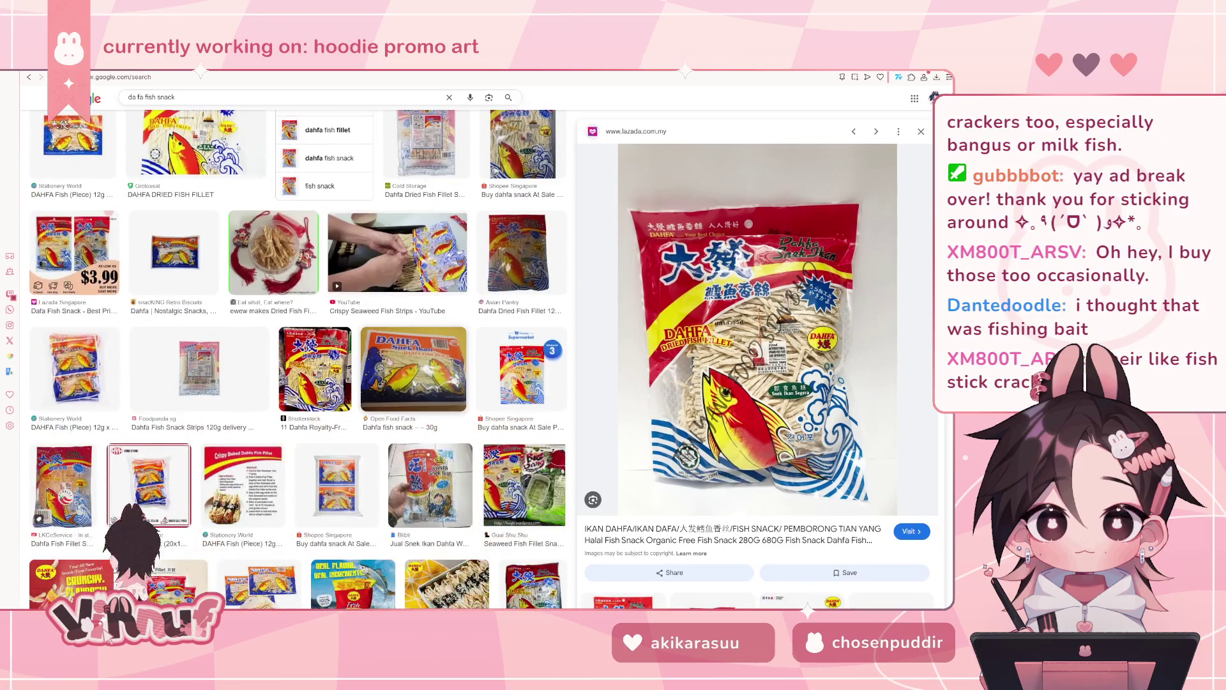
# - Enlarge the Shopee Dahfa bundle-of-3 listing, browse the grid, and select the search query
pyautogui.click(521, 370)
pyautogui.scroll(-2, 430, 376)
pyautogui.scroll(-2, 431, 376)
pyautogui.scroll(-1, 431, 376)
pyautogui.scroll(-2, 396, 371)
pyautogui.scroll(-1, 370, 366)
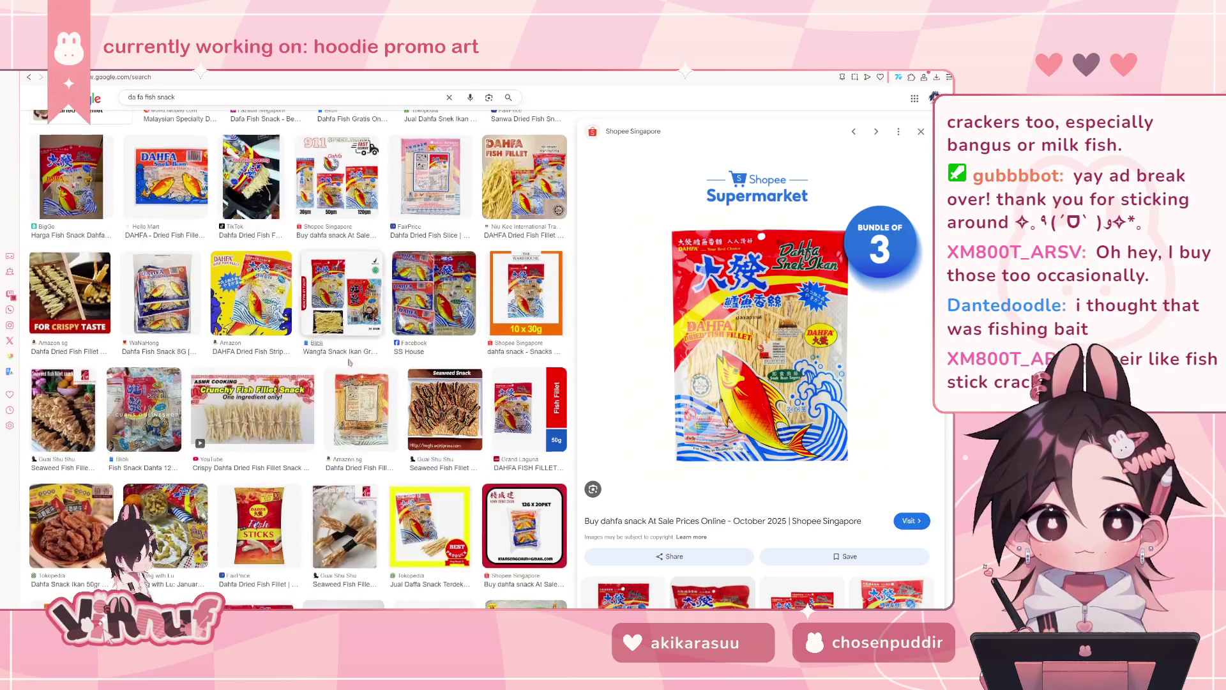
pyautogui.scroll(-1, 345, 362)
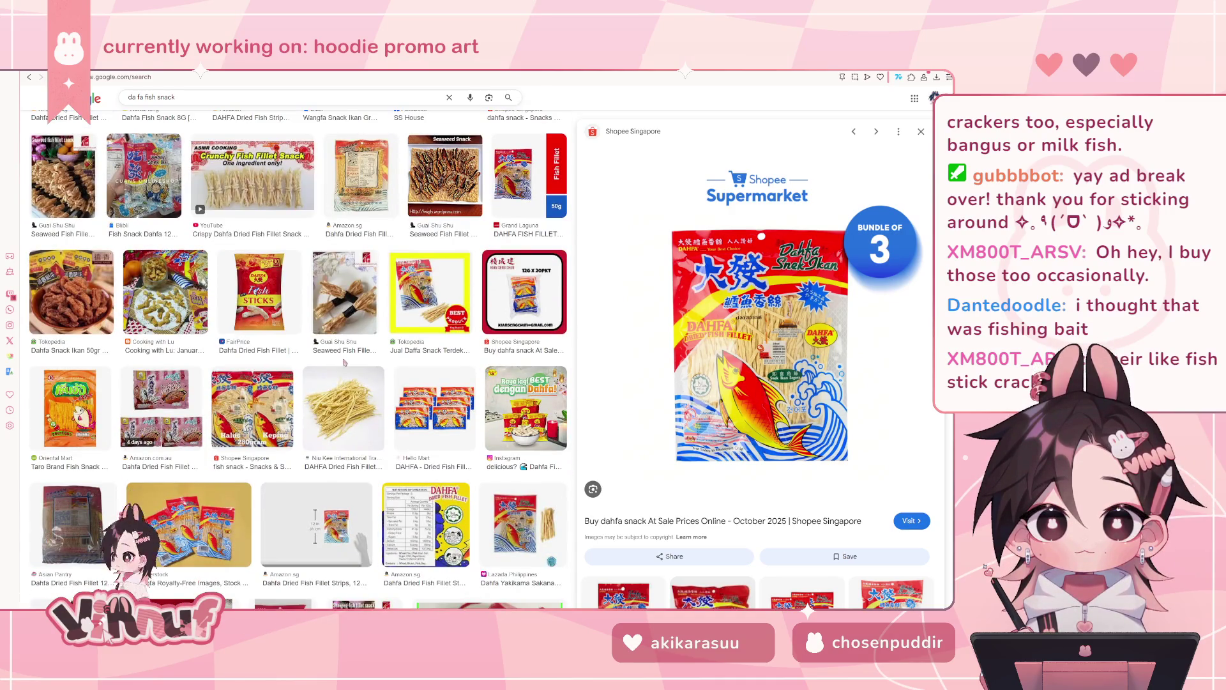
pyautogui.scroll(-1, 345, 363)
pyautogui.scroll(2, 345, 363)
pyautogui.scroll(-2, 345, 363)
pyautogui.scroll(-2, 345, 363)
pyautogui.scroll(-2, 345, 363)
pyautogui.scroll(-2, 343, 363)
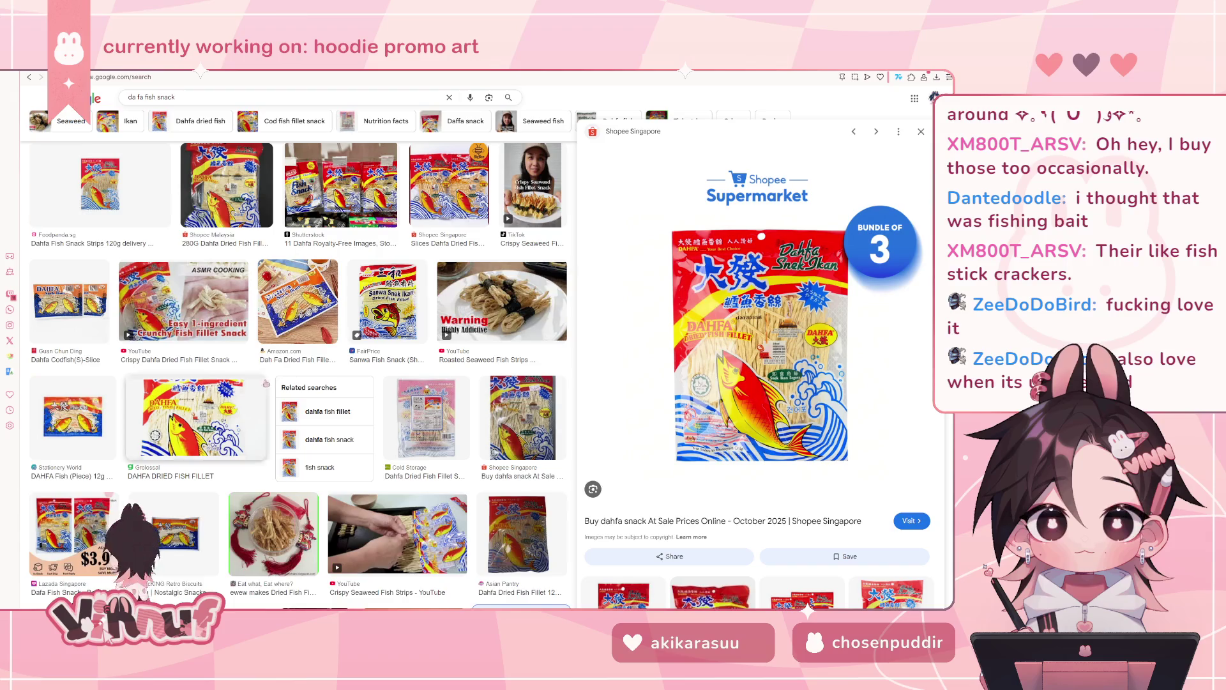
pyautogui.scroll(2, 253, 371)
pyautogui.scroll(3, 304, 391)
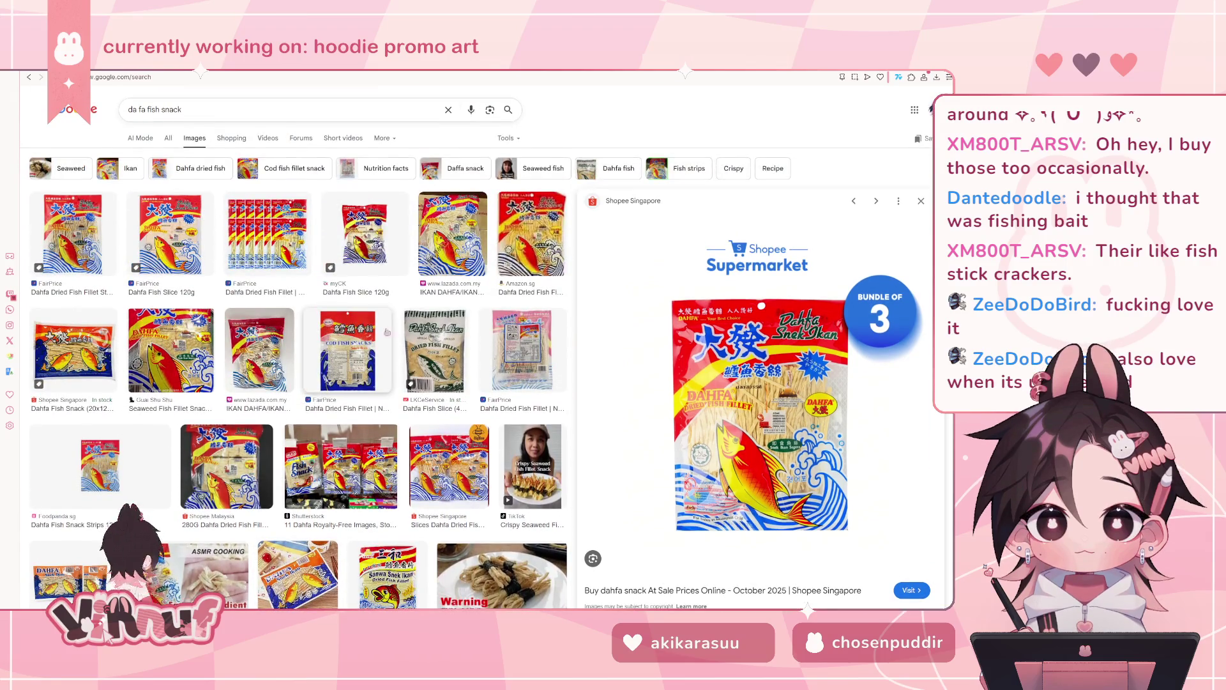
pyautogui.moveTo(205, 110); pyautogui.dragTo(124, 115)
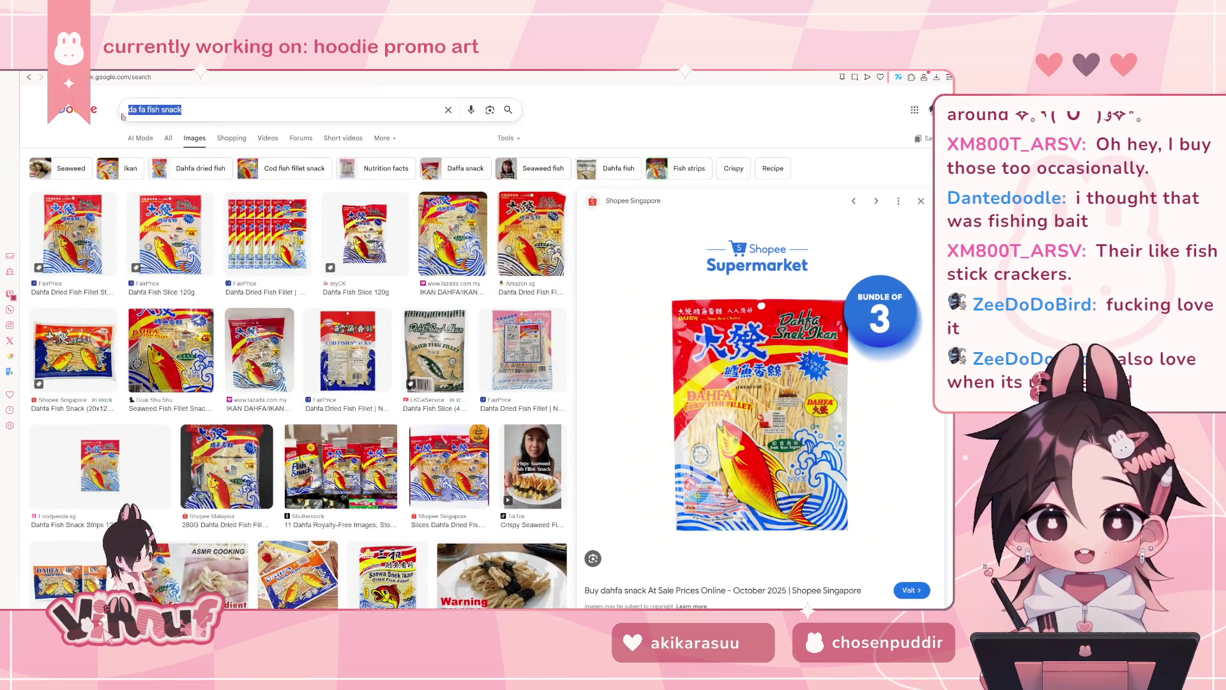
# - Search for 'seaweed snack' and preview the Tao Kae Noi Big Bang seaweed image
pyautogui.write('s')
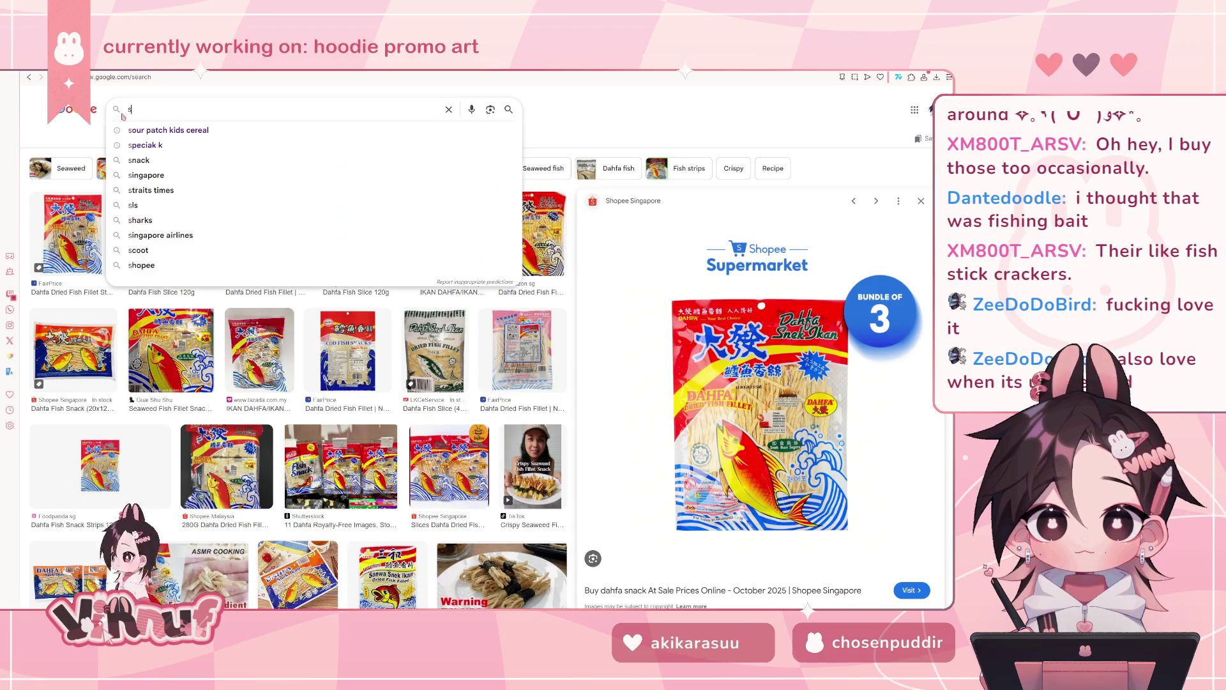
pyautogui.write('eaweed snack')
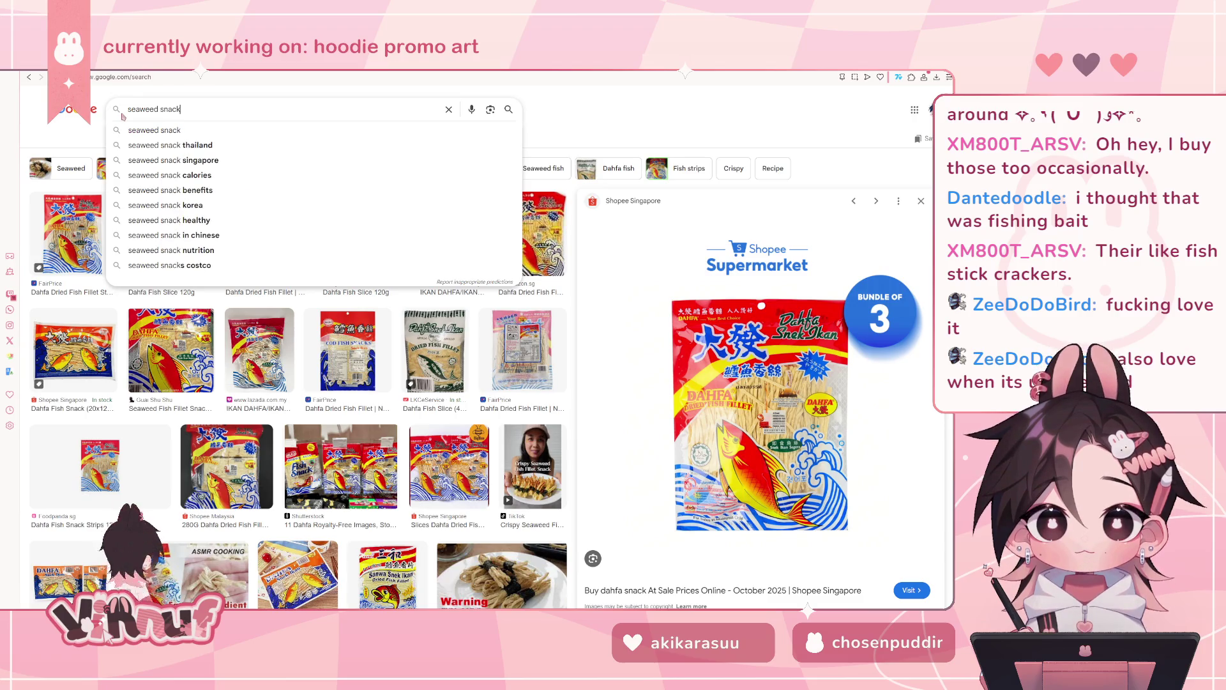
pyautogui.click(161, 130)
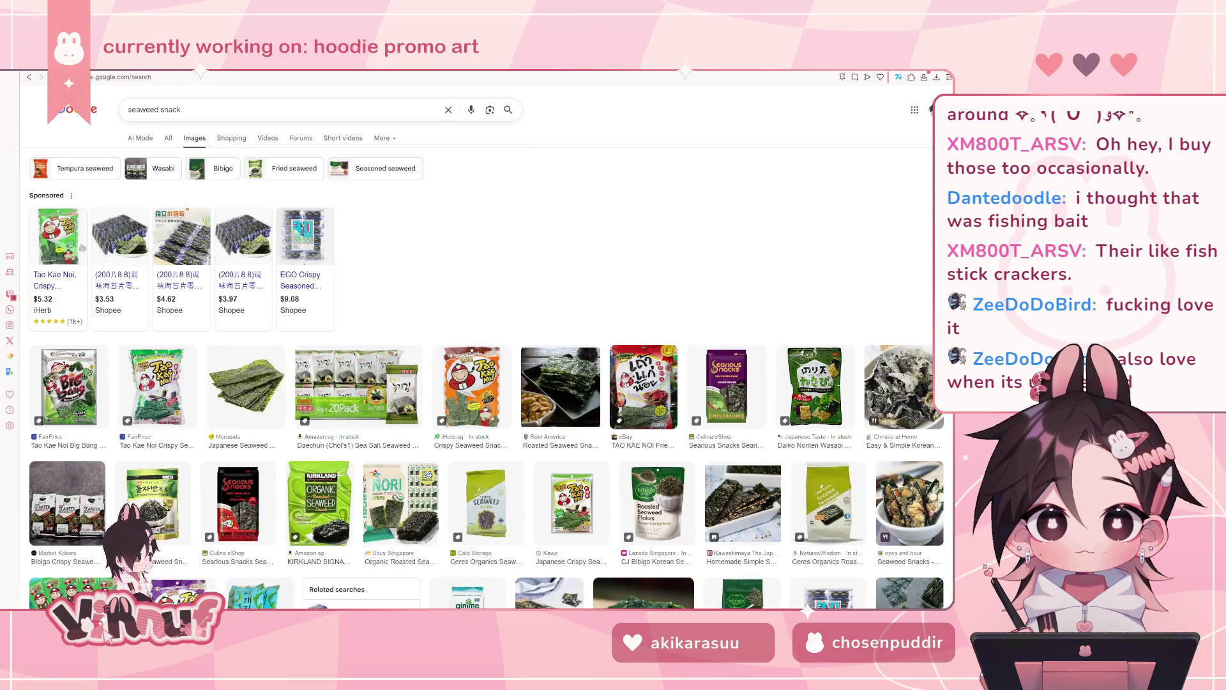
pyautogui.click(69, 386)
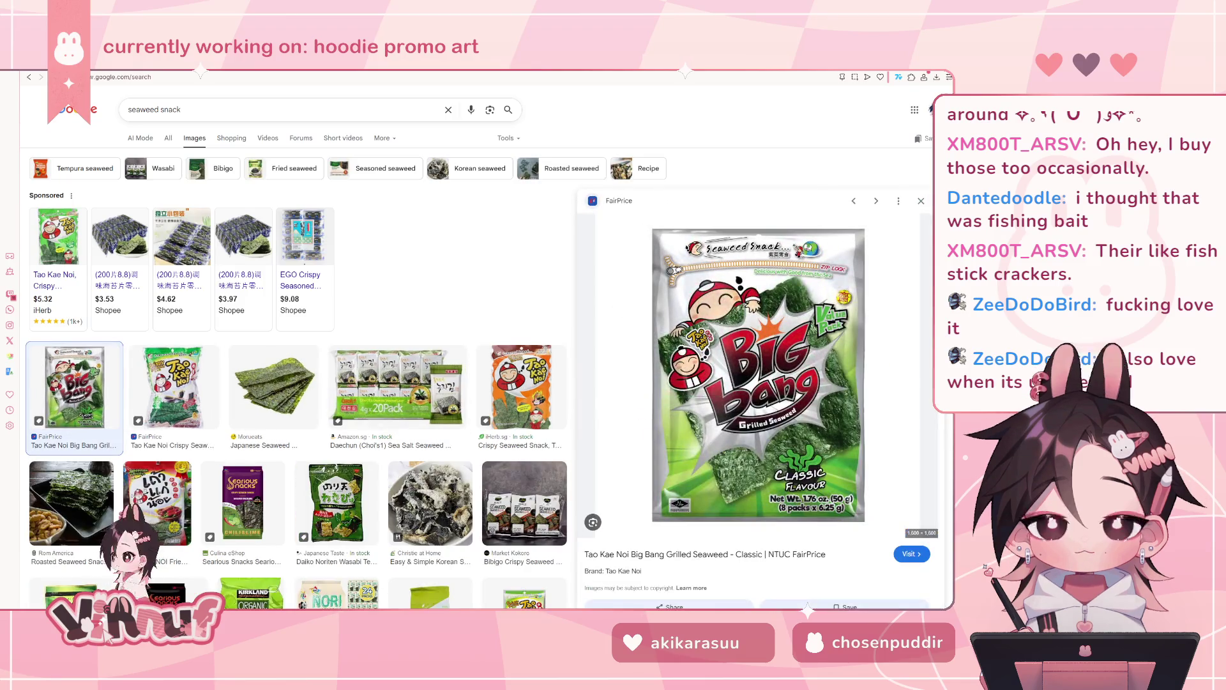
pyautogui.scroll(-4, 362, 550)
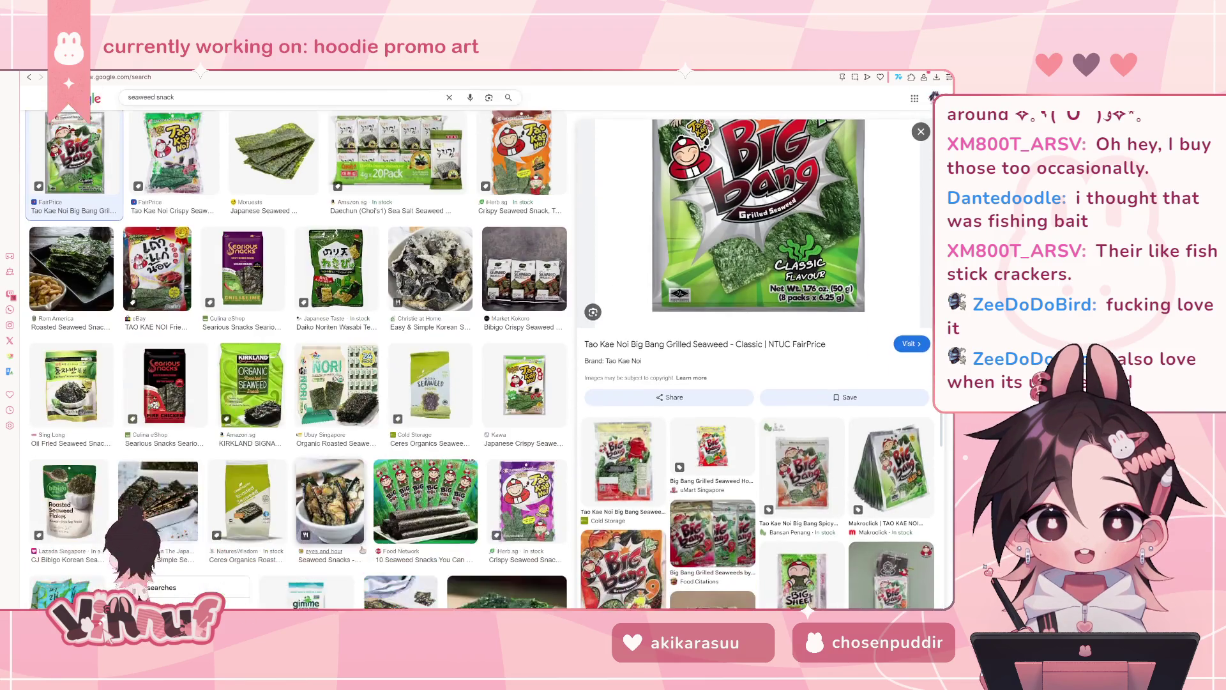
pyautogui.scroll(-5, 651, 537)
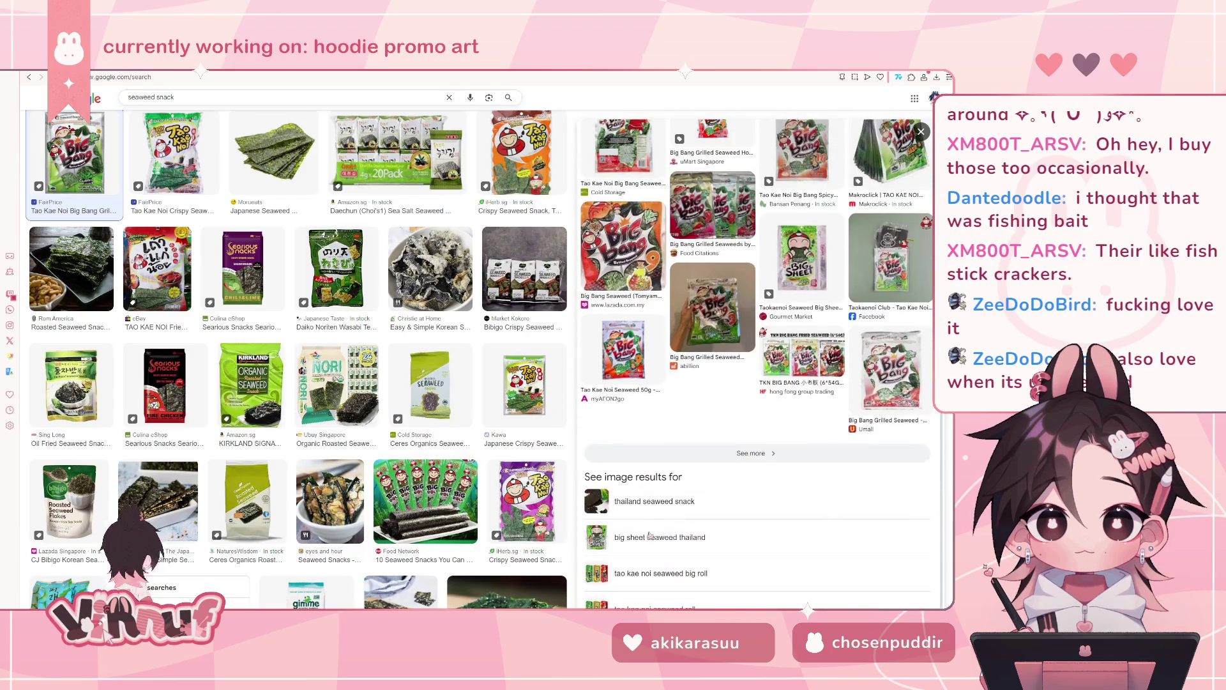
# - Preview the Umall Big Bang grilled seaweed and the Daechun 20-pack seaweed snack images
pyautogui.click(857, 371)
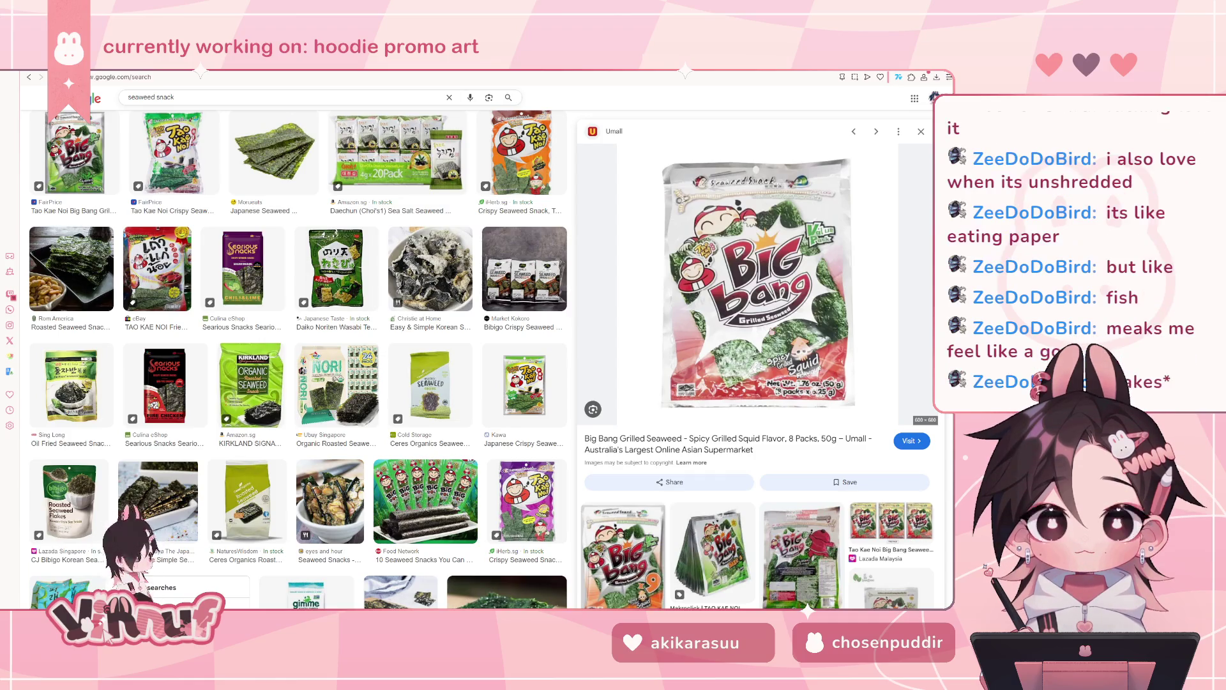
pyautogui.scroll(-6, 771, 332)
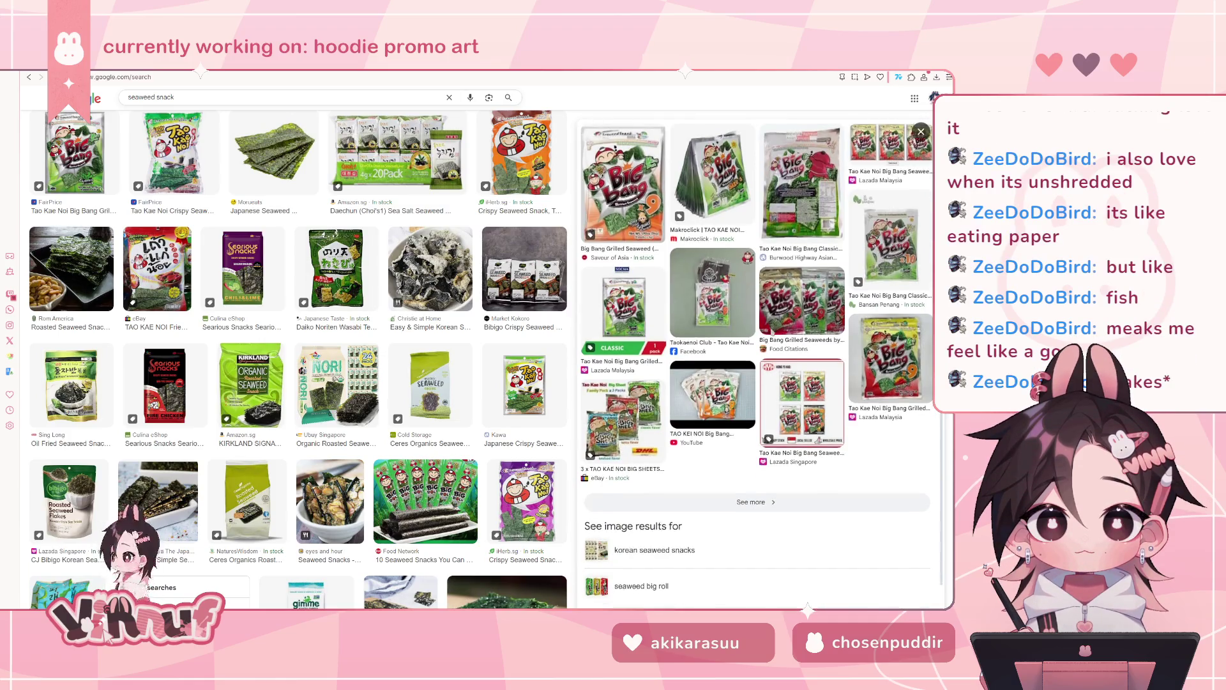
pyautogui.scroll(6, 772, 332)
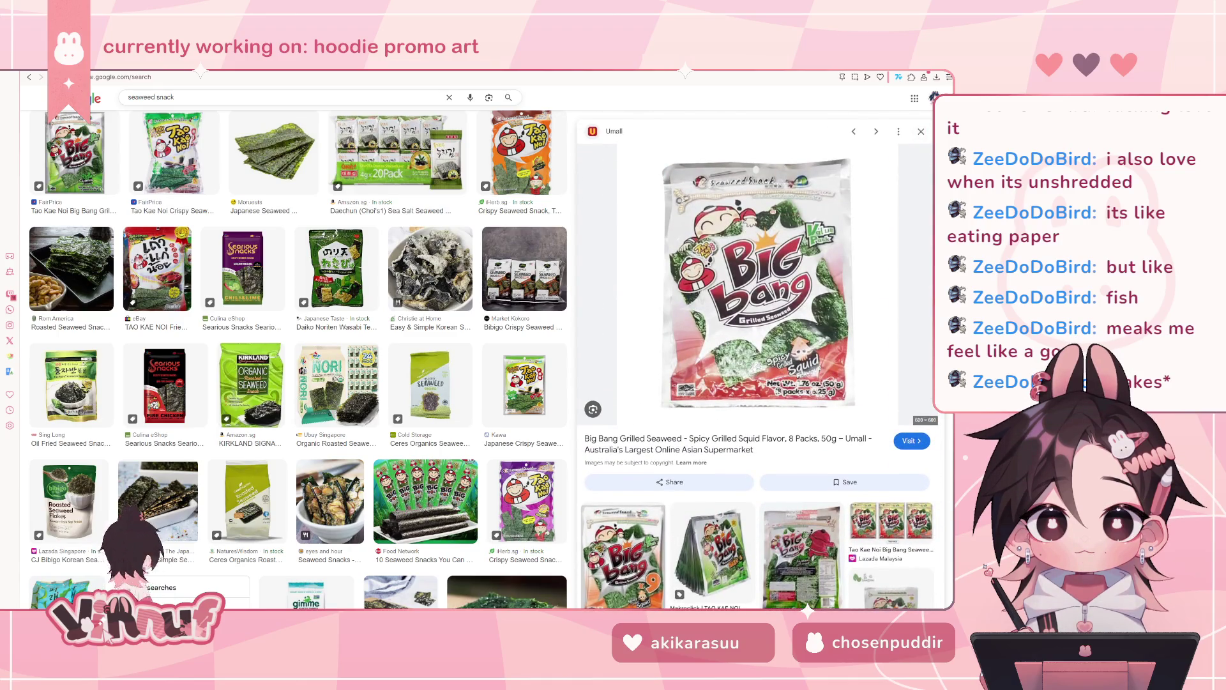
pyautogui.click(397, 157)
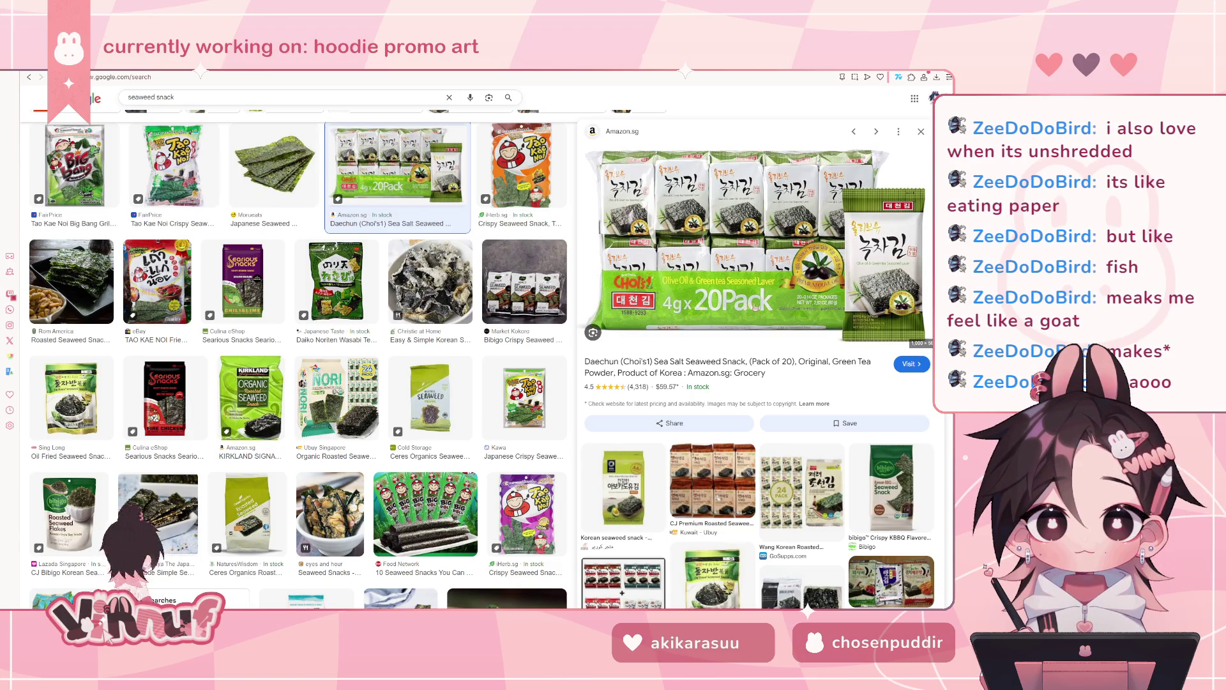
pyautogui.scroll(-3, 715, 344)
pyautogui.scroll(2, 677, 377)
pyautogui.scroll(1, 646, 402)
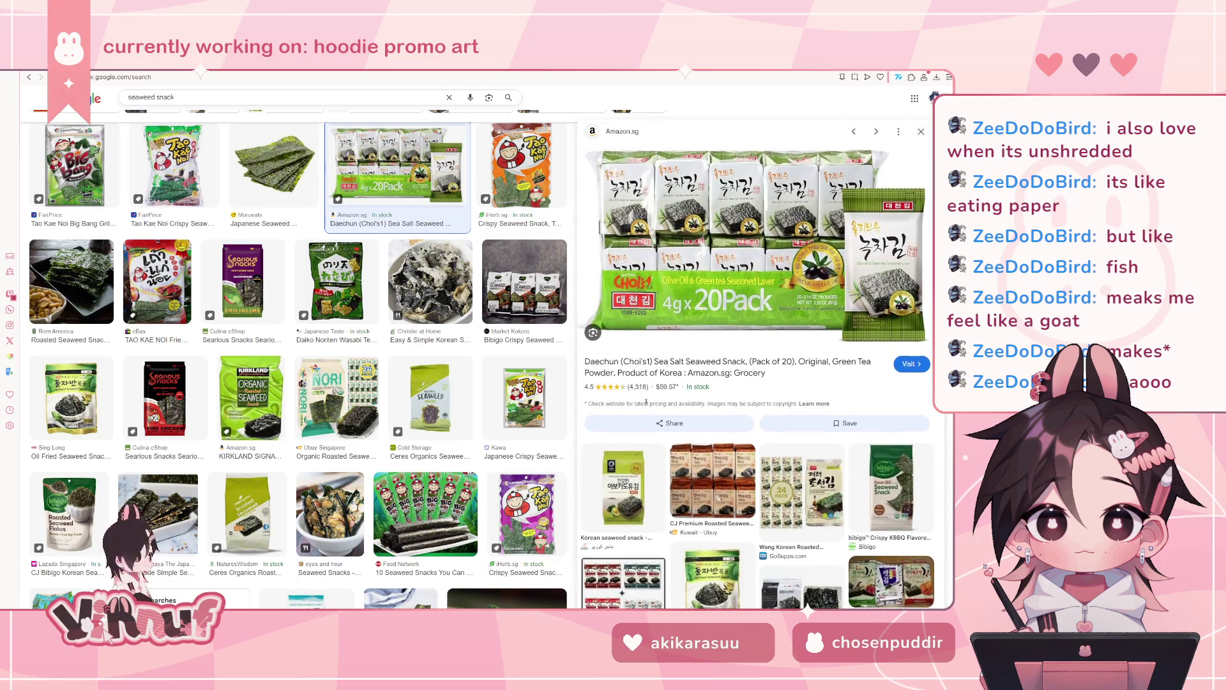
pyautogui.scroll(-3, 646, 402)
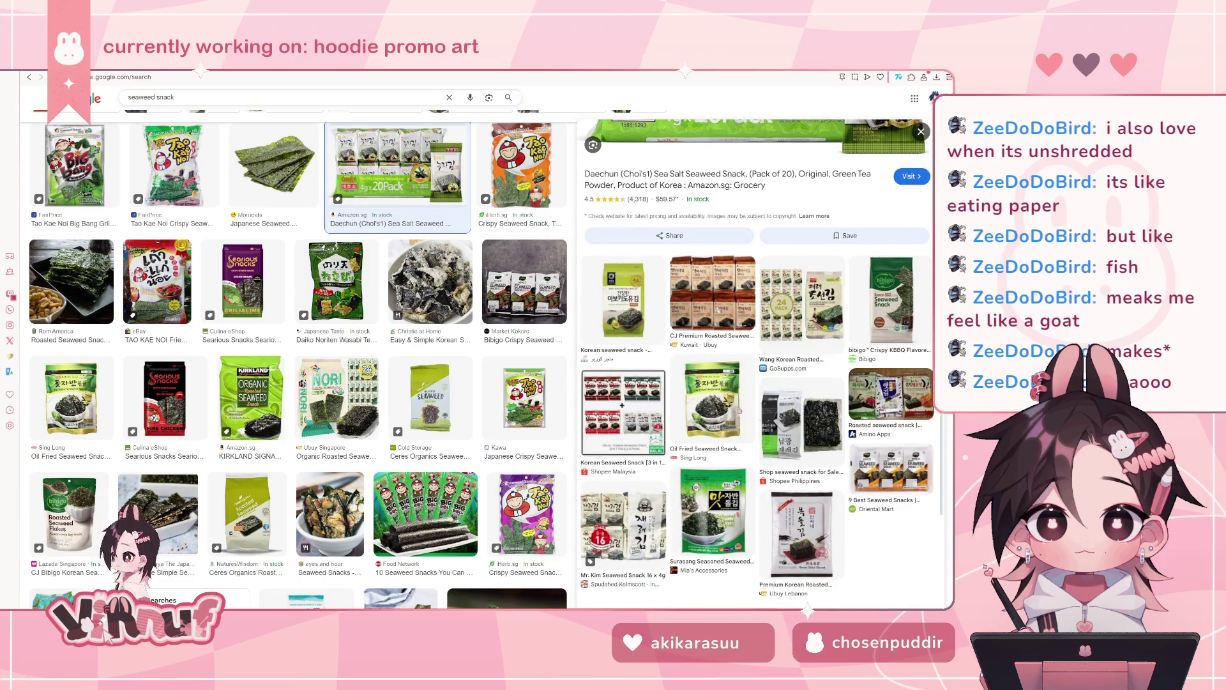
pyautogui.scroll(3, 753, 357)
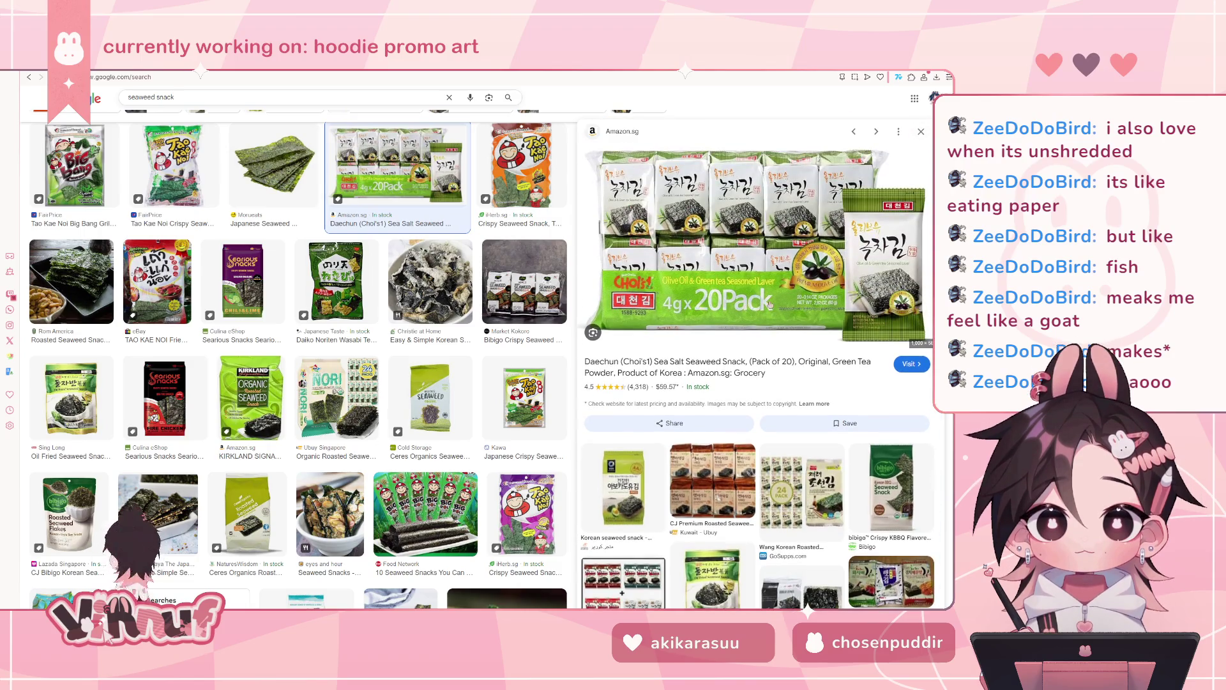
pyautogui.scroll(-3, 770, 304)
pyautogui.scroll(-3, 763, 370)
# - Open the Ubuy Lebanon seaweed sheets, then the Food Korea Dubai seaweed snack photo, and return to the artwork
pyautogui.click(787, 476)
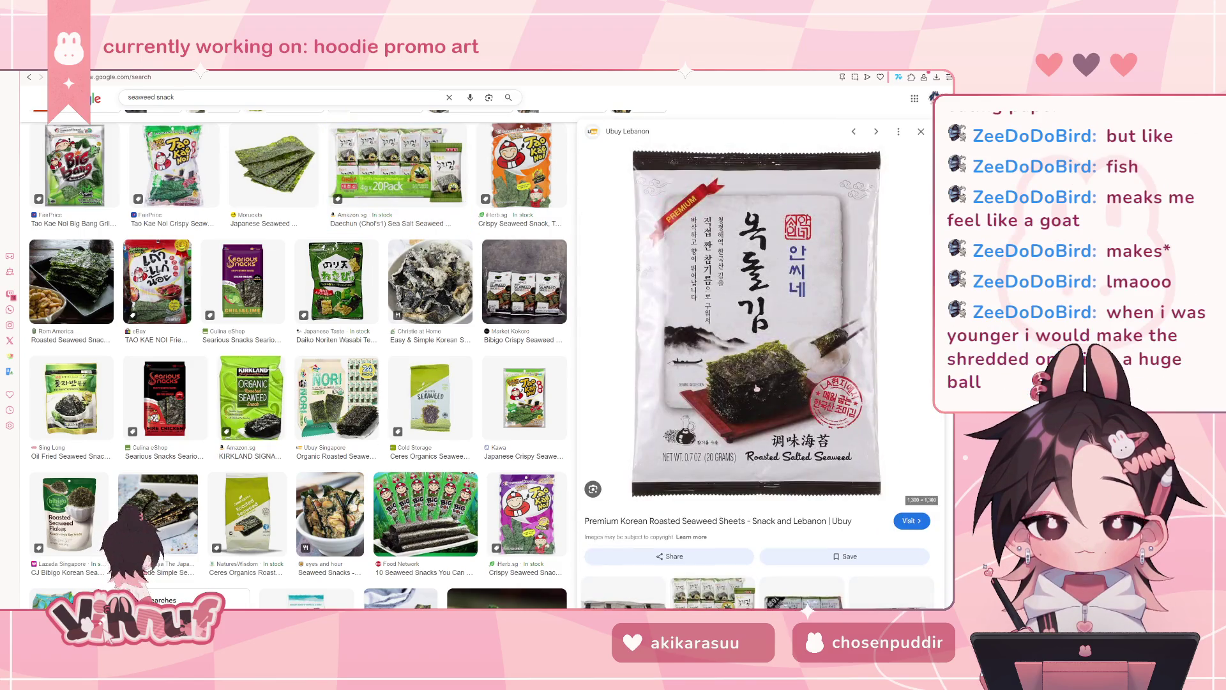
pyautogui.scroll(-5, 770, 376)
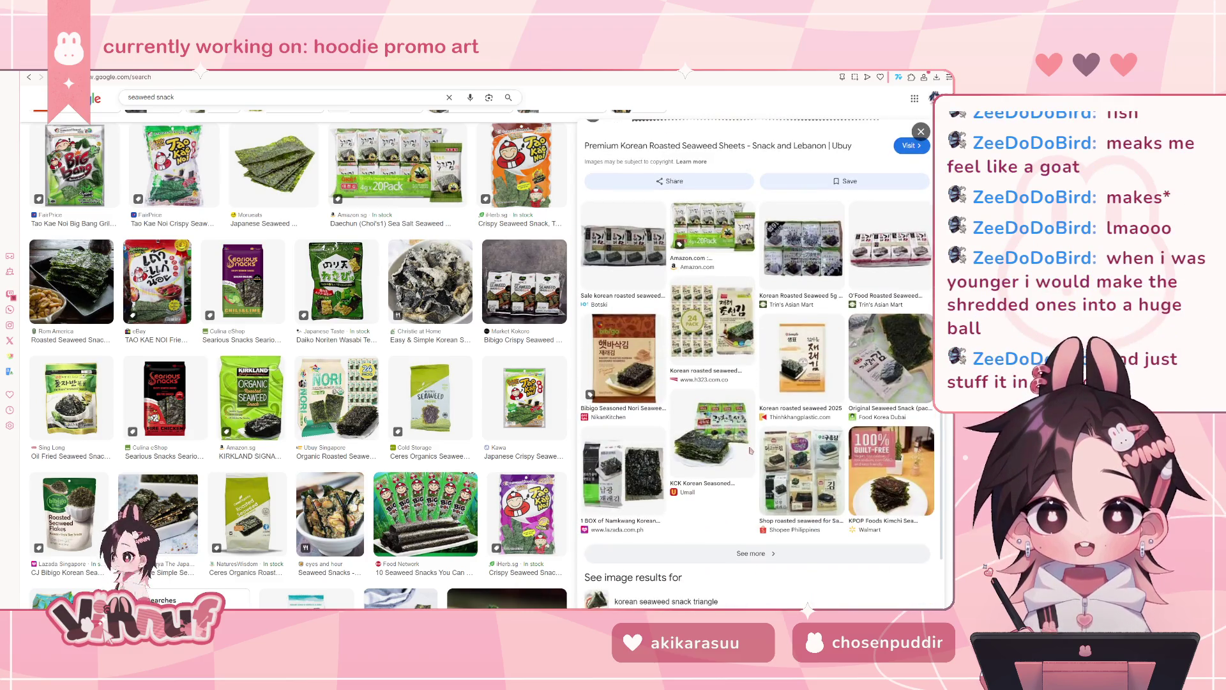
pyautogui.click(889, 361)
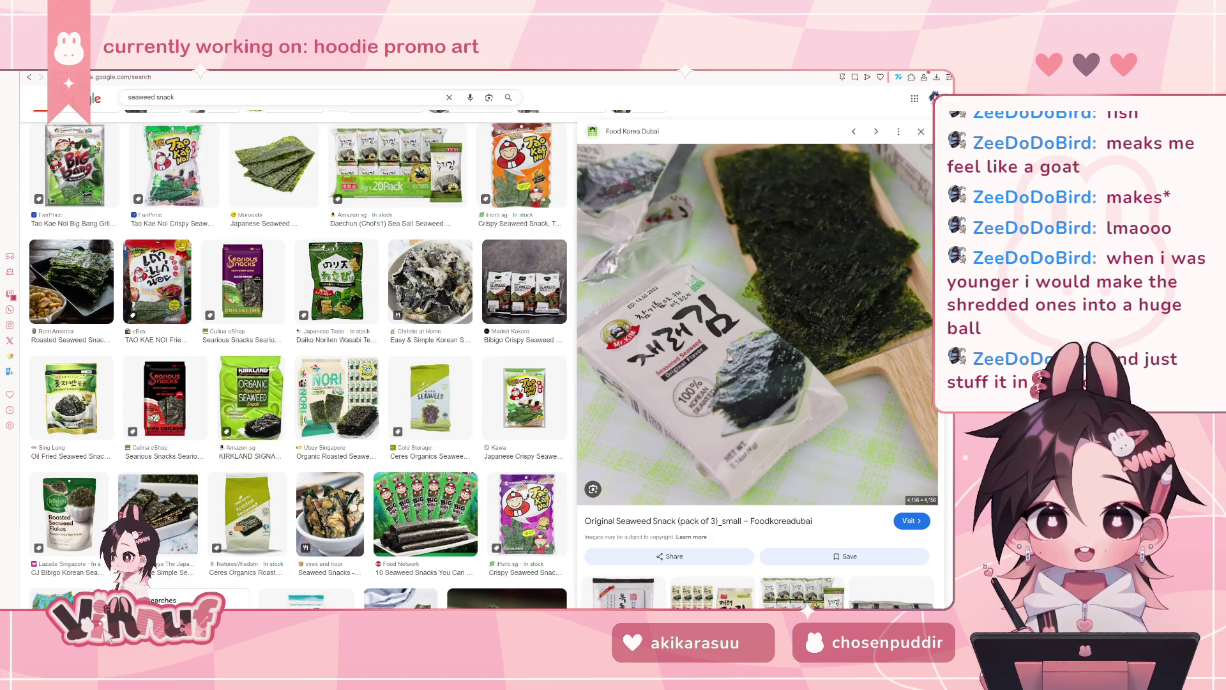
pyautogui.scroll(-3, 407, 430)
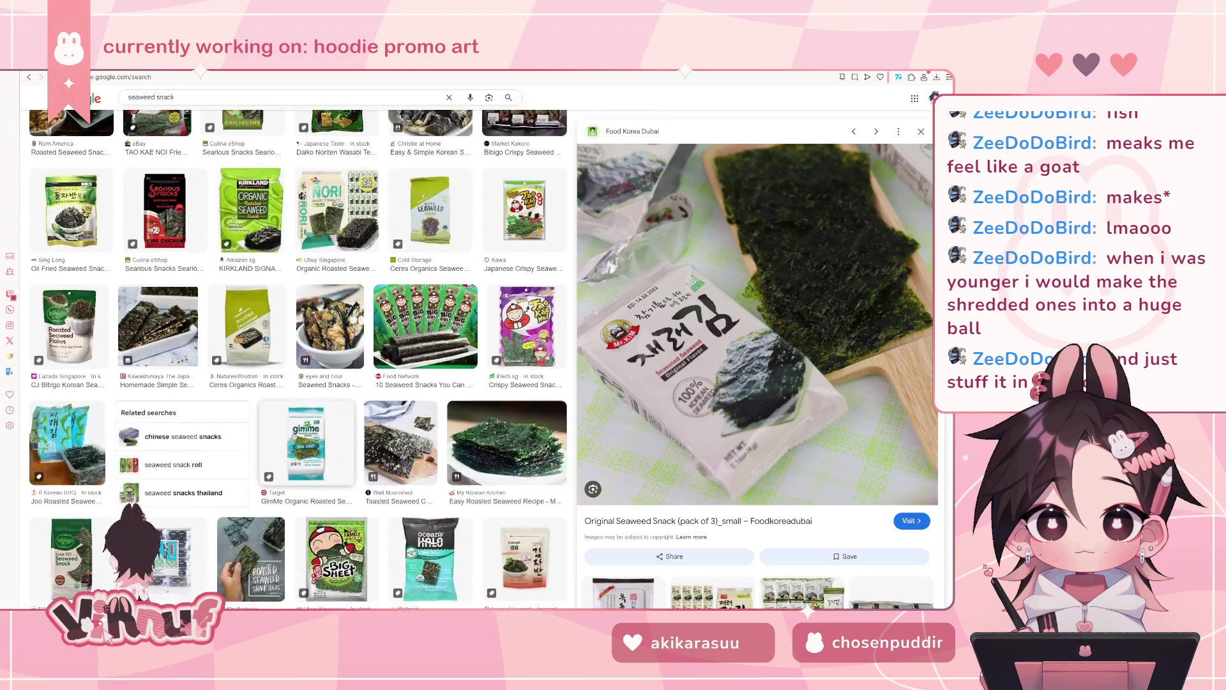
pyautogui.scroll(-4, 295, 437)
pyautogui.scroll(-2, 294, 437)
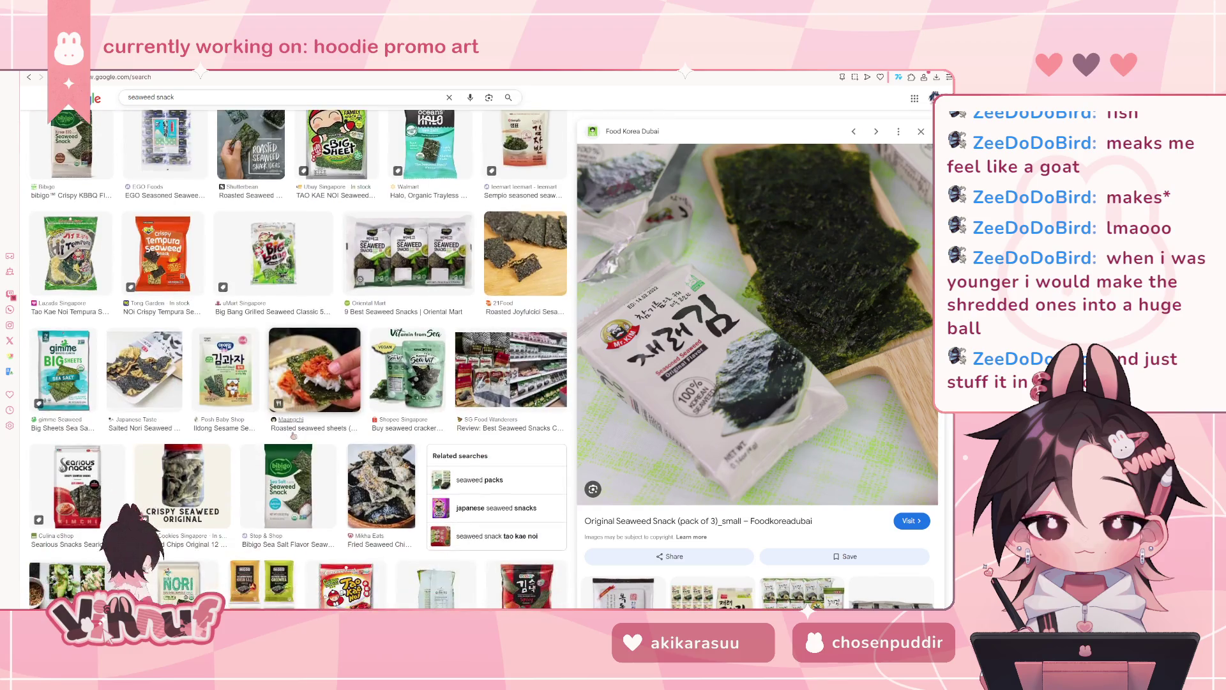
pyautogui.scroll(-5, 294, 436)
pyautogui.scroll(-3, 294, 436)
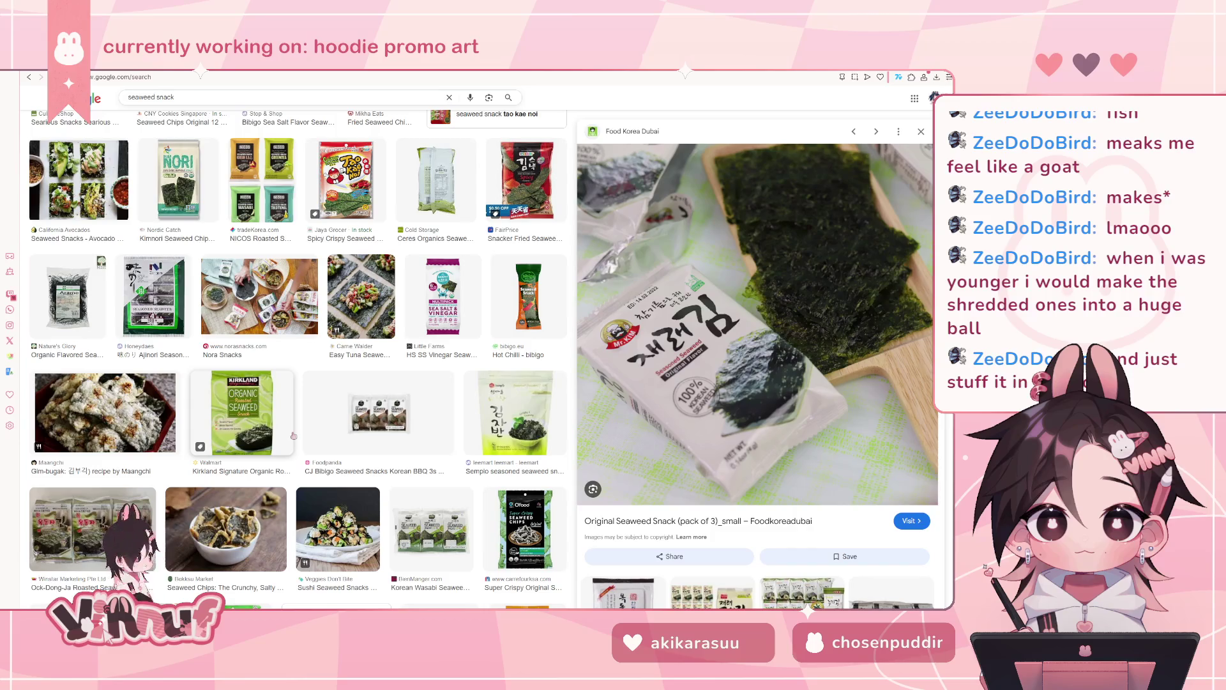
pyautogui.scroll(-3, 294, 436)
pyautogui.scroll(-3, 294, 436)
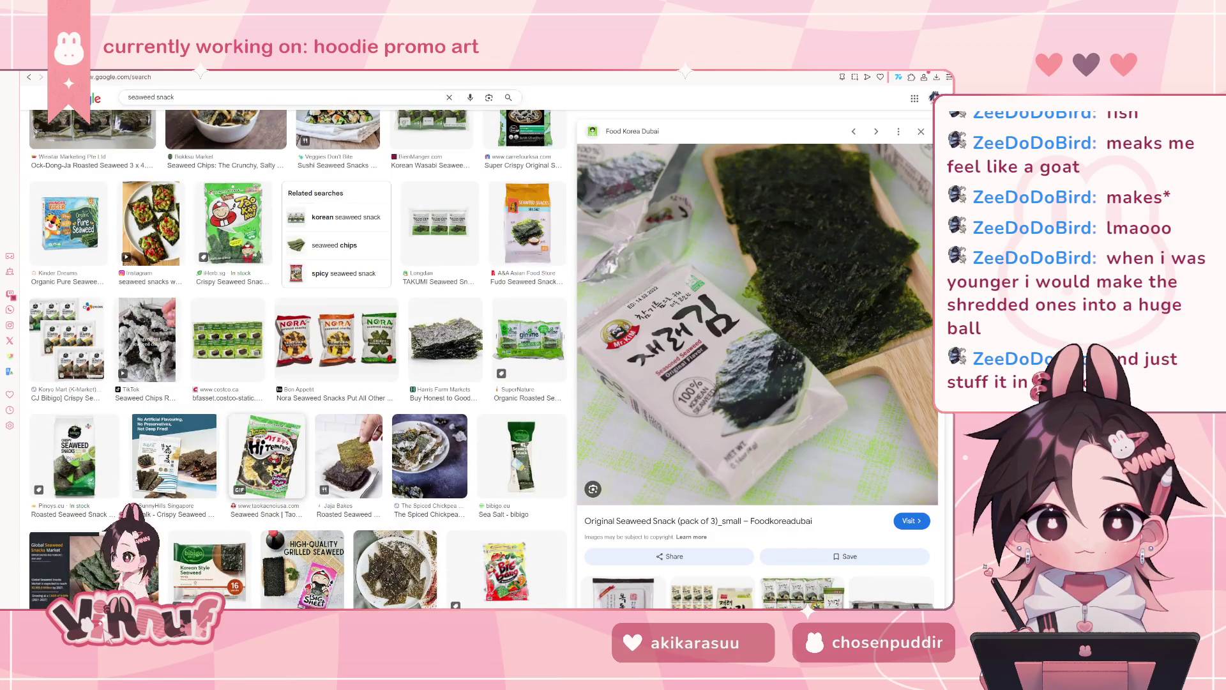
pyautogui.scroll(-3, 294, 436)
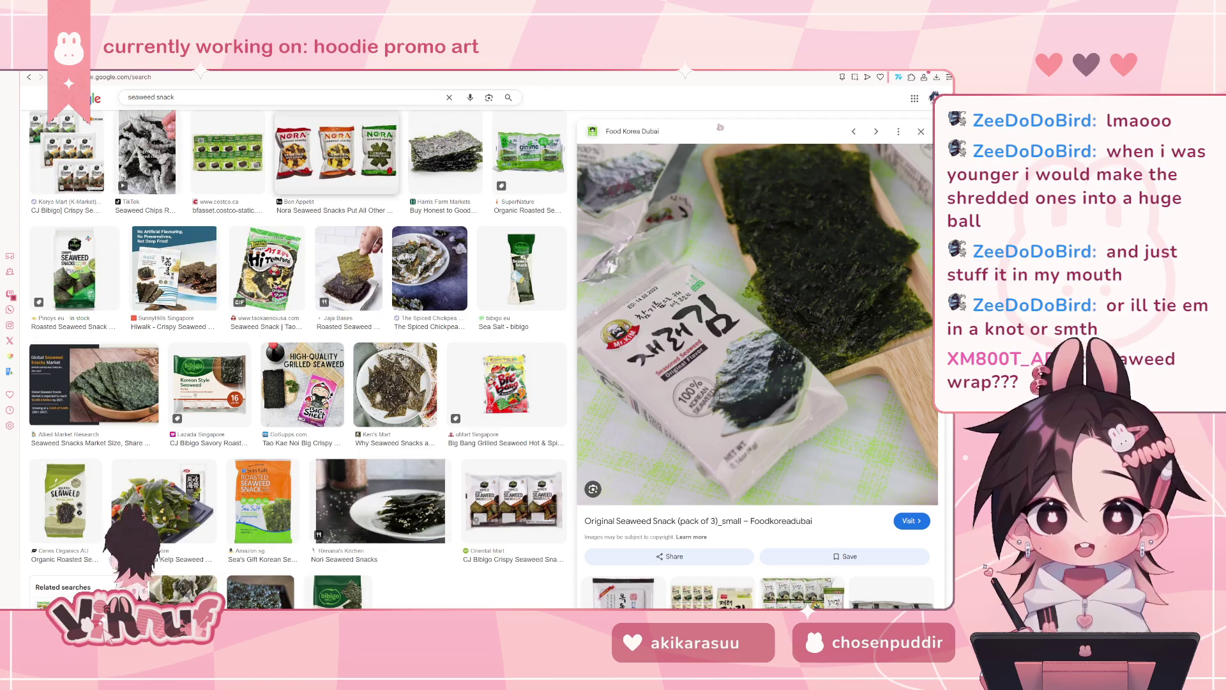
pyautogui.hotkey('alt', 'Tab')
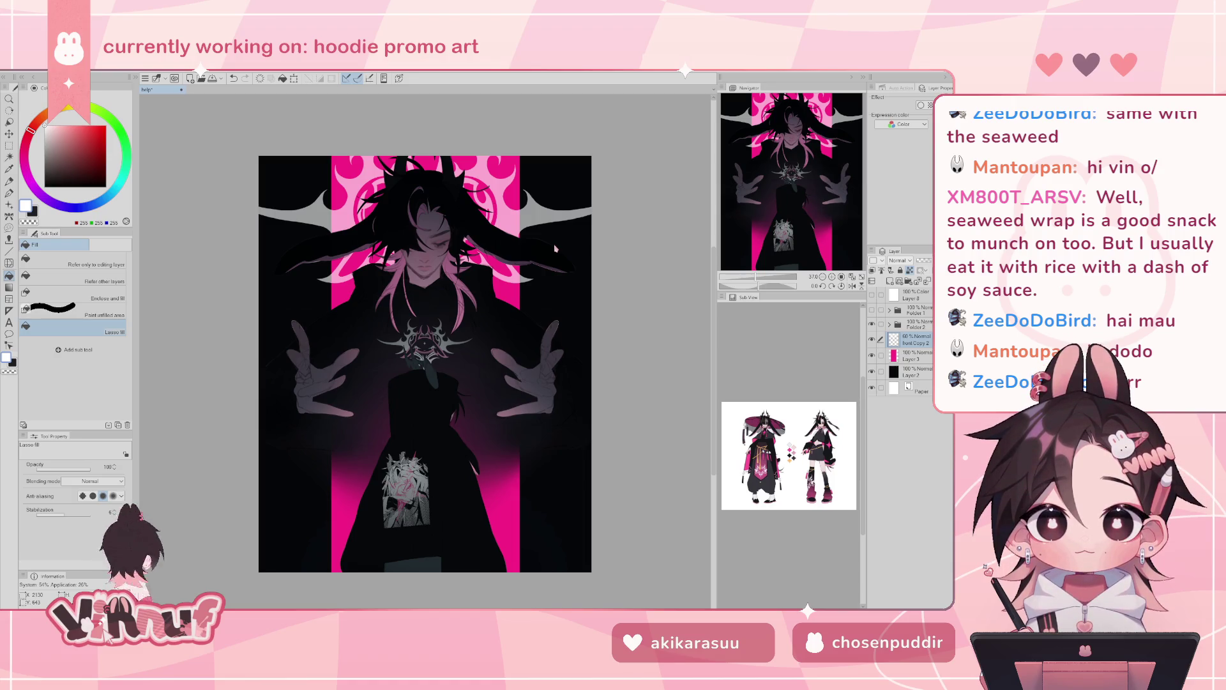
# - Toggle Folder 2's visibility, select it, and add a new layer above it
pyautogui.click(872, 324)
pyautogui.click(872, 325)
pyautogui.click(915, 322)
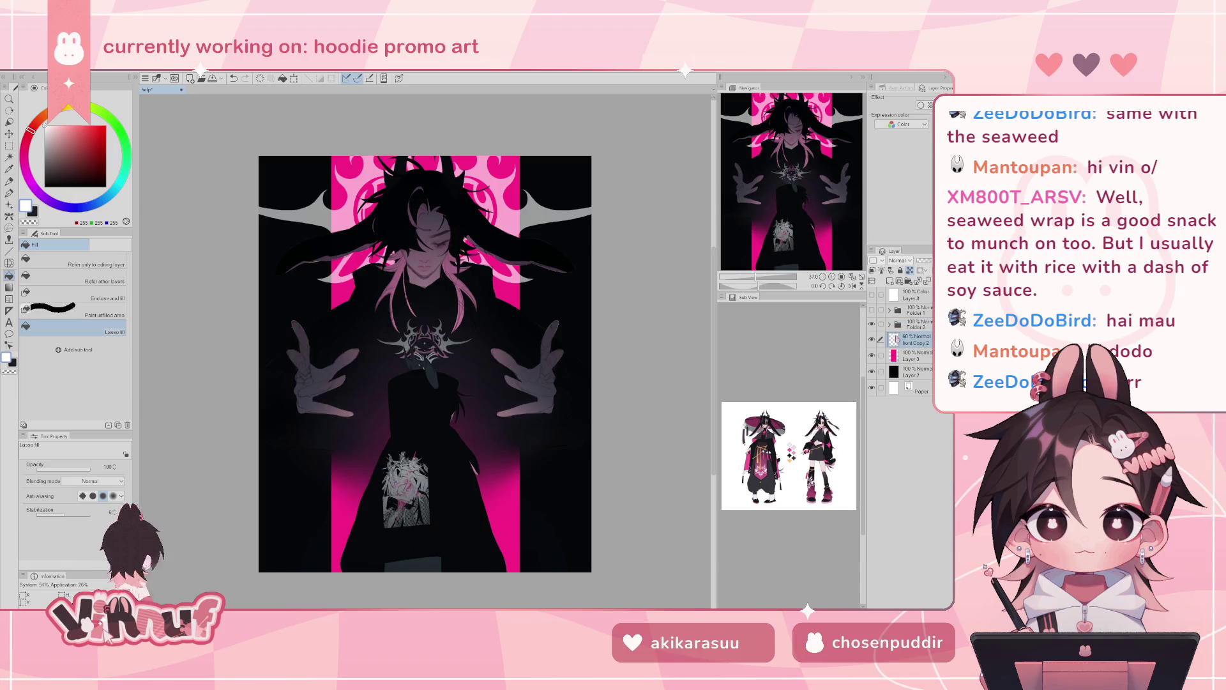
pyautogui.click(891, 281)
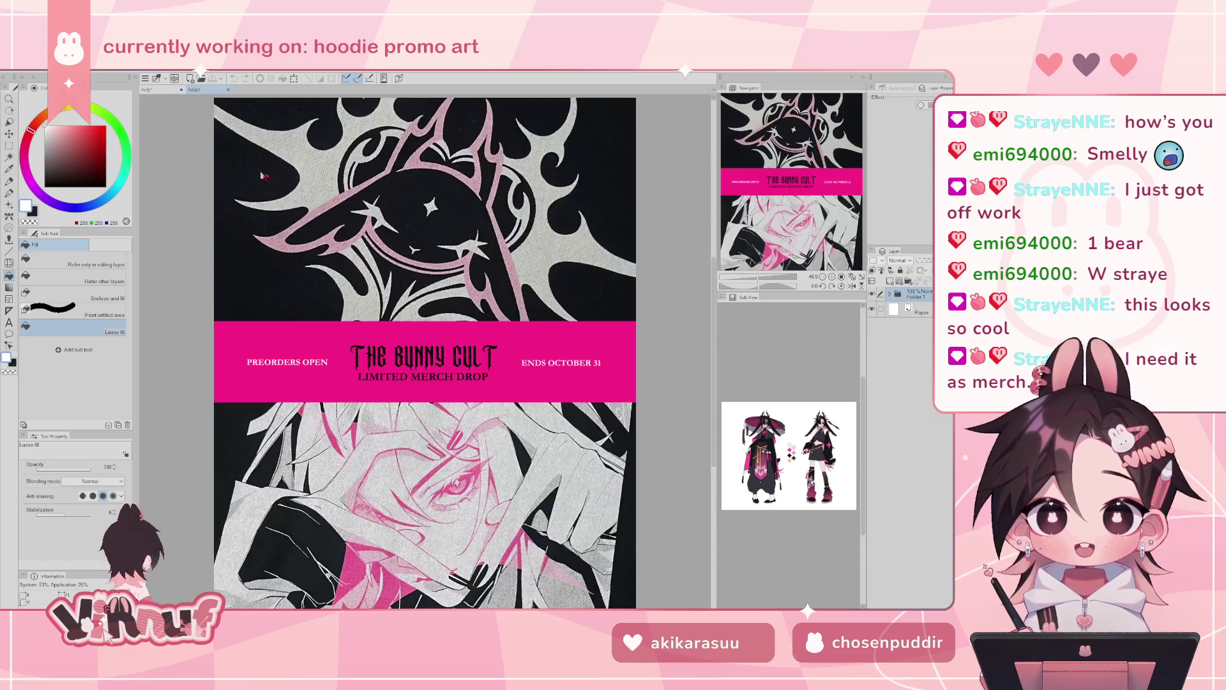
pyautogui.scroll(-3, 329, 354)
# - Zoom around the help2 merch-drop poster, collapse Folder 1, and return to the hoodie document
pyautogui.scroll(-4, 329, 354)
pyautogui.scroll(1, 329, 353)
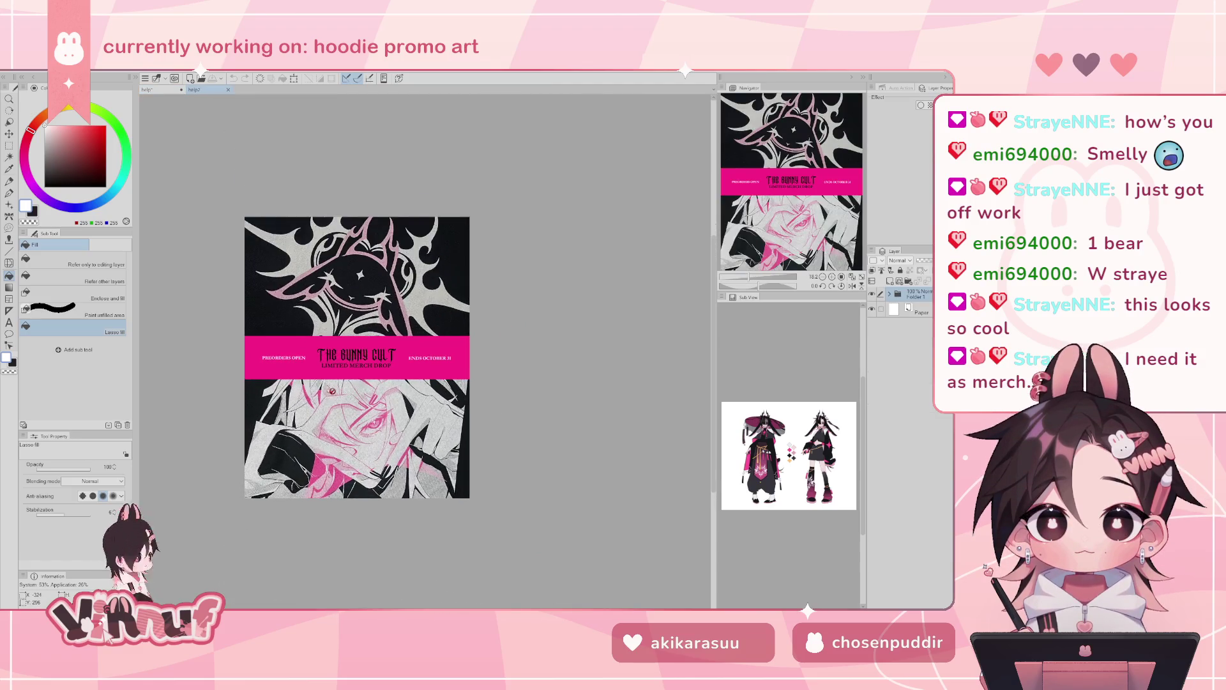
pyautogui.scroll(1, 329, 354)
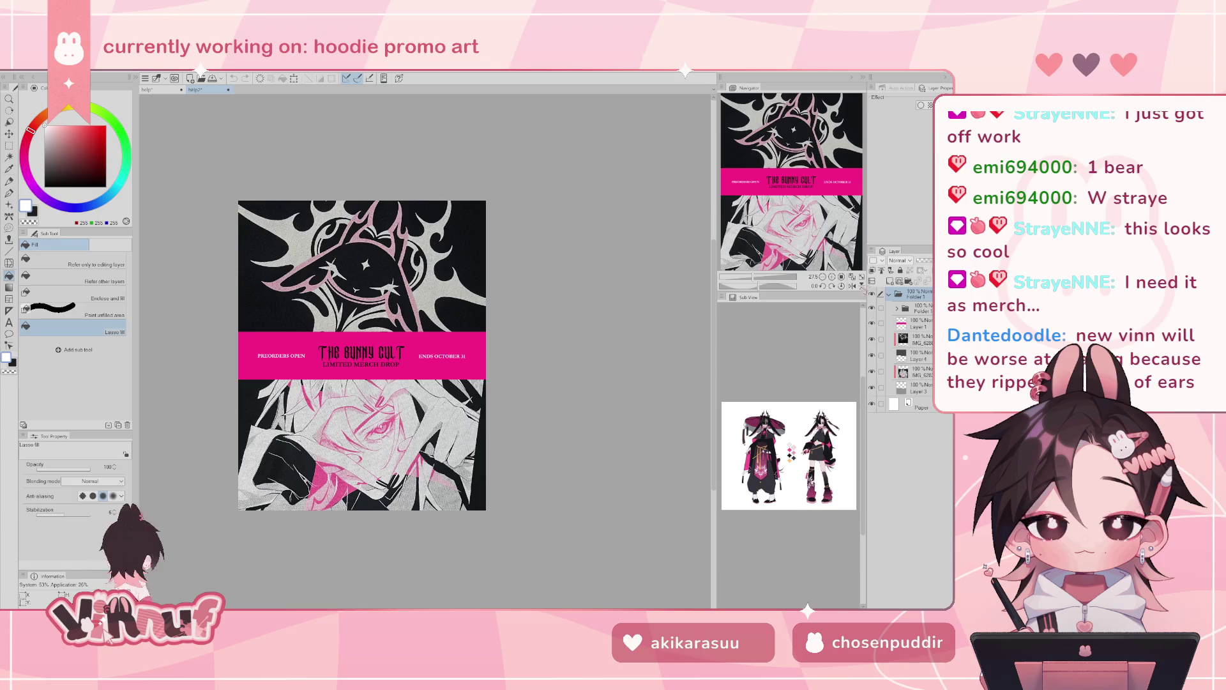
pyautogui.click(889, 294)
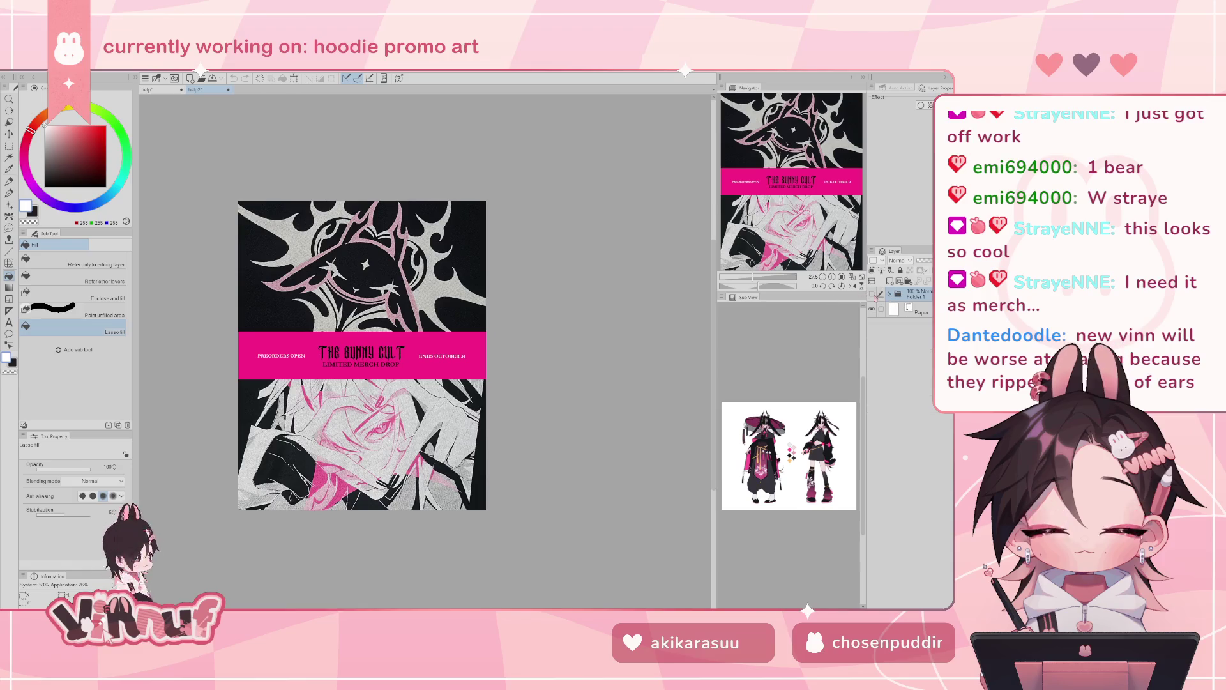
pyautogui.scroll(1, 430, 435)
pyautogui.scroll(1, 430, 435)
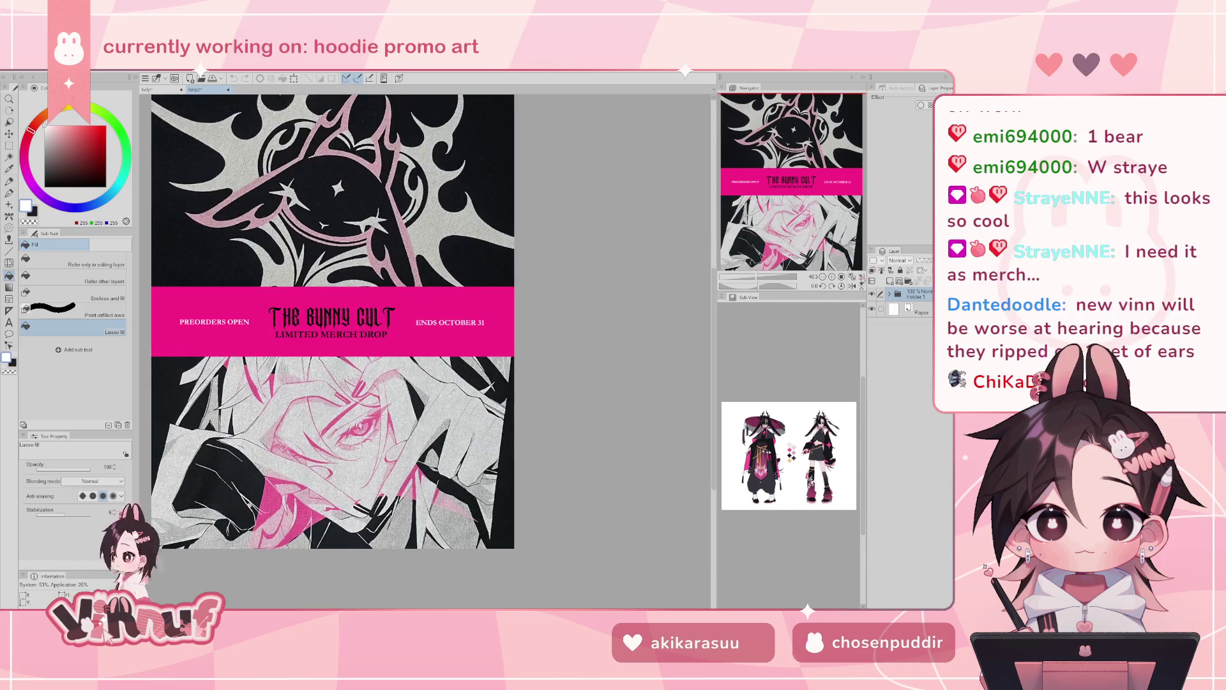
pyautogui.scroll(1, 501, 219)
pyautogui.click(161, 90)
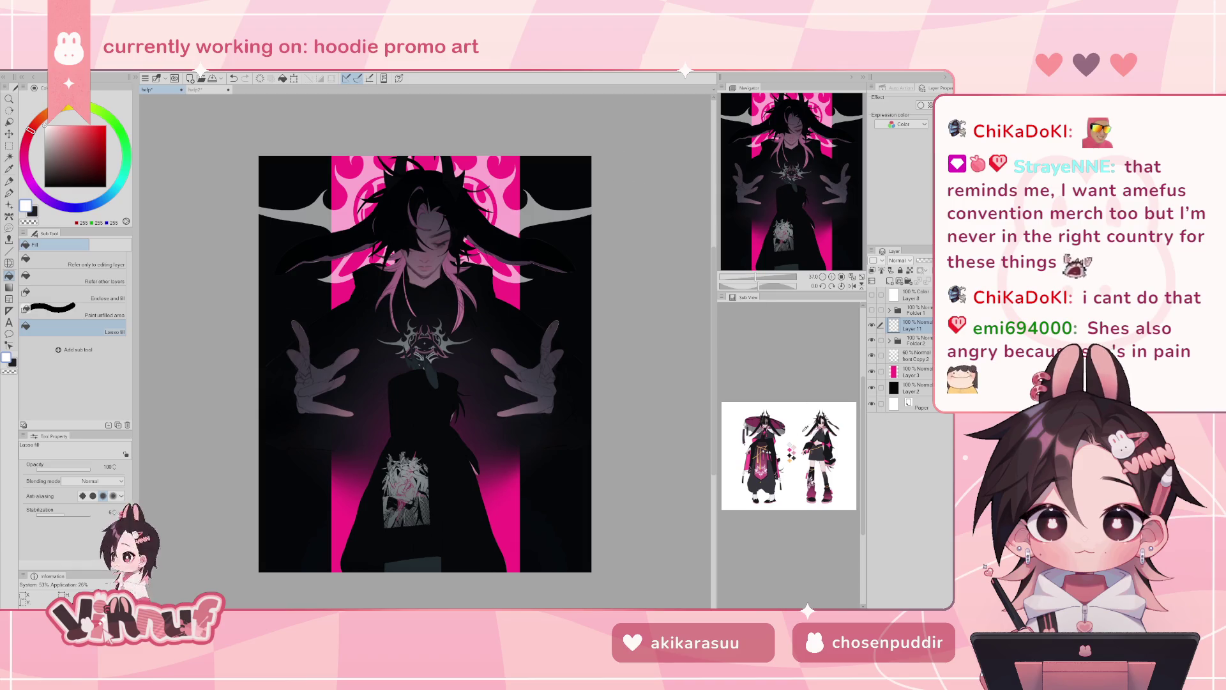
# - Zoom the Sub View out to the full character, then zoom the canvas onto the figure's face
pyautogui.scroll(5, 801, 430)
pyautogui.scroll(-2, 804, 434)
pyautogui.scroll(-1, 808, 437)
pyautogui.scroll(3, 817, 442)
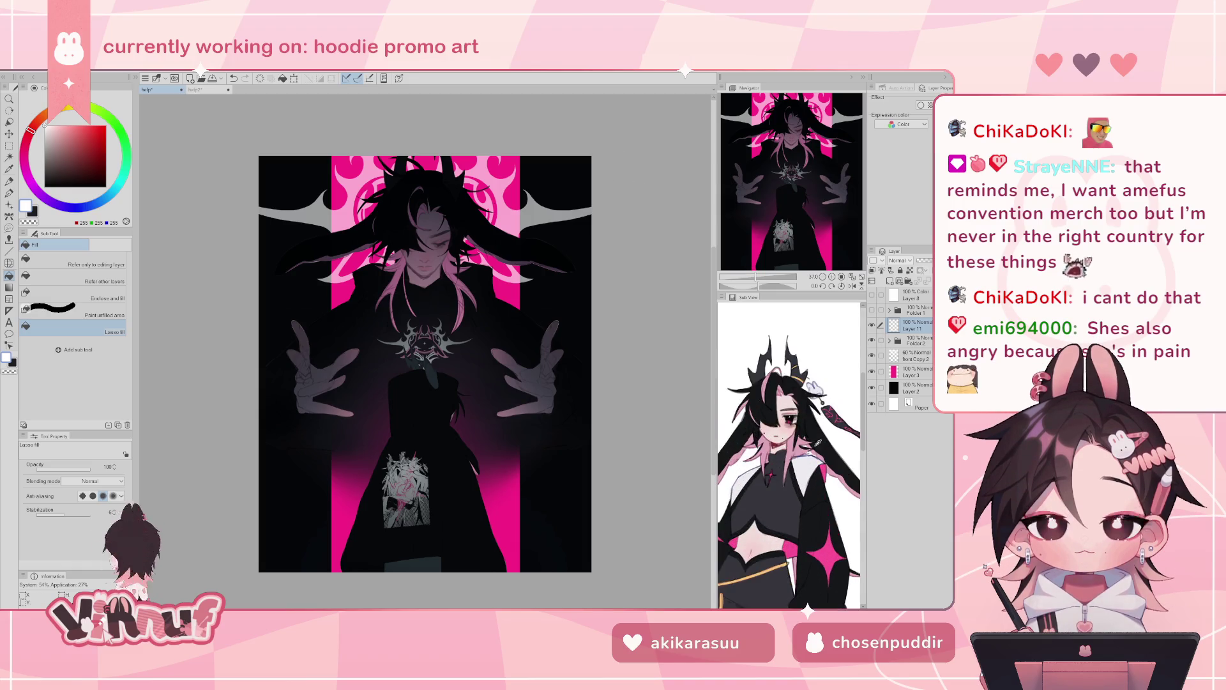
pyautogui.scroll(-3, 814, 439)
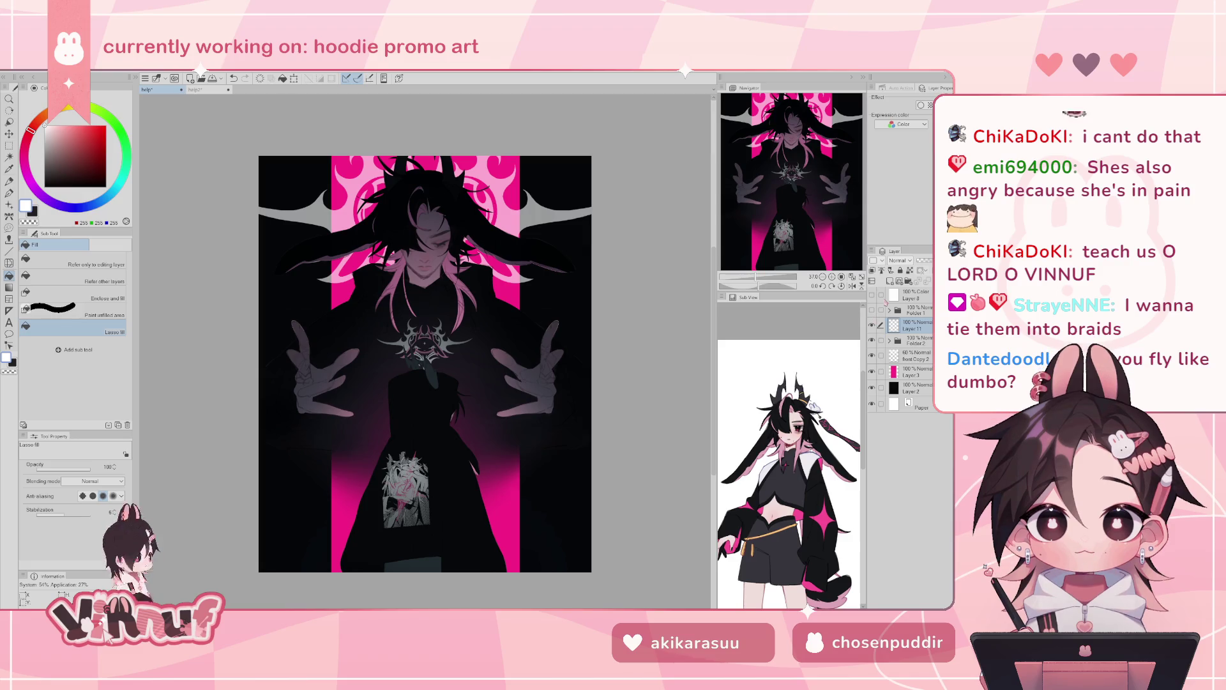
pyautogui.moveTo(756, 279); pyautogui.dragTo(766, 279)
pyautogui.moveTo(783, 211)
pyautogui.mouseDown()
pyautogui.moveTo(791, 146)
pyautogui.moveTo(792, 167)
pyautogui.mouseUp()
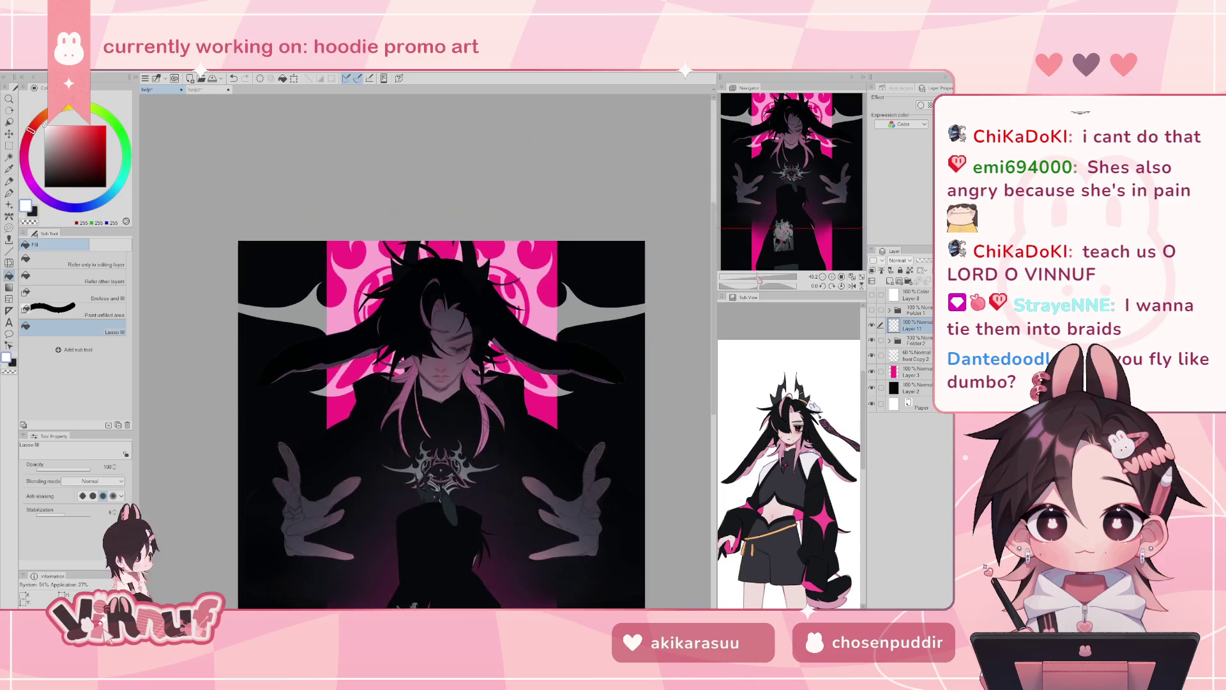
# - Zoom out to the chest and hands, and toggle Layer 9's darkening overlay to compare lighting
pyautogui.moveTo(764, 276); pyautogui.dragTo(761, 276)
pyautogui.moveTo(785, 139)
pyautogui.mouseDown()
pyautogui.moveTo(792, 172)
pyautogui.moveTo(824, 142)
pyautogui.mouseUp()
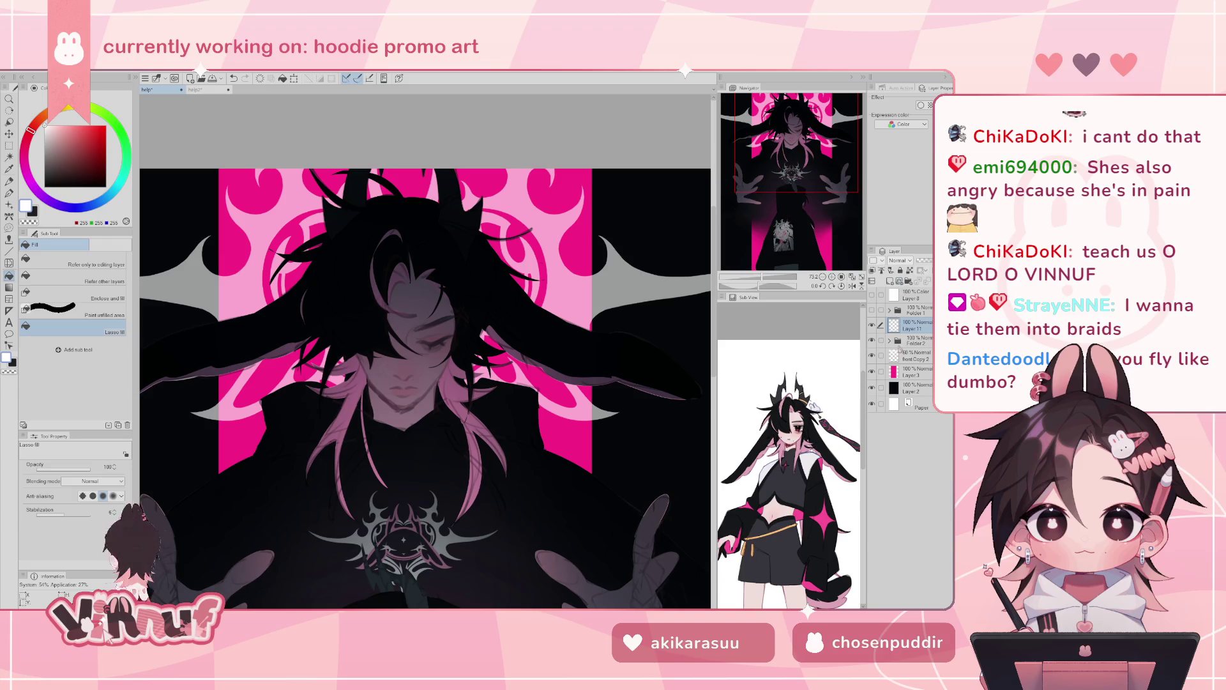
pyautogui.click(889, 340)
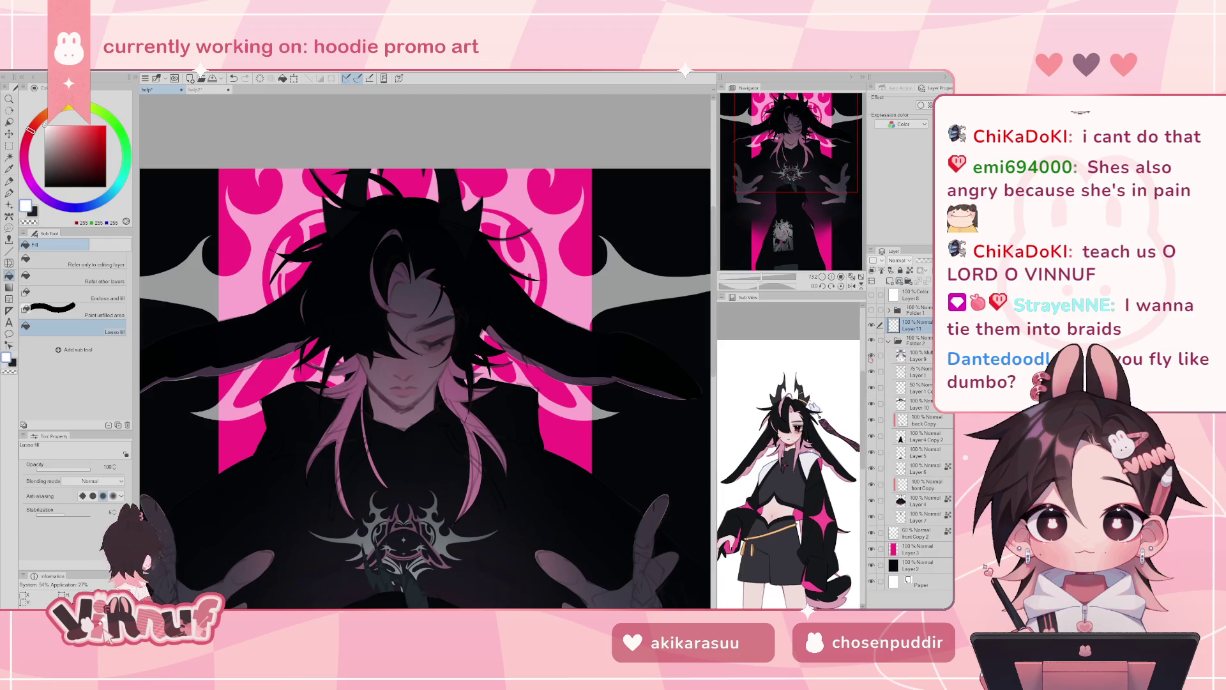
pyautogui.click(872, 356)
pyautogui.click(872, 358)
pyautogui.click(872, 357)
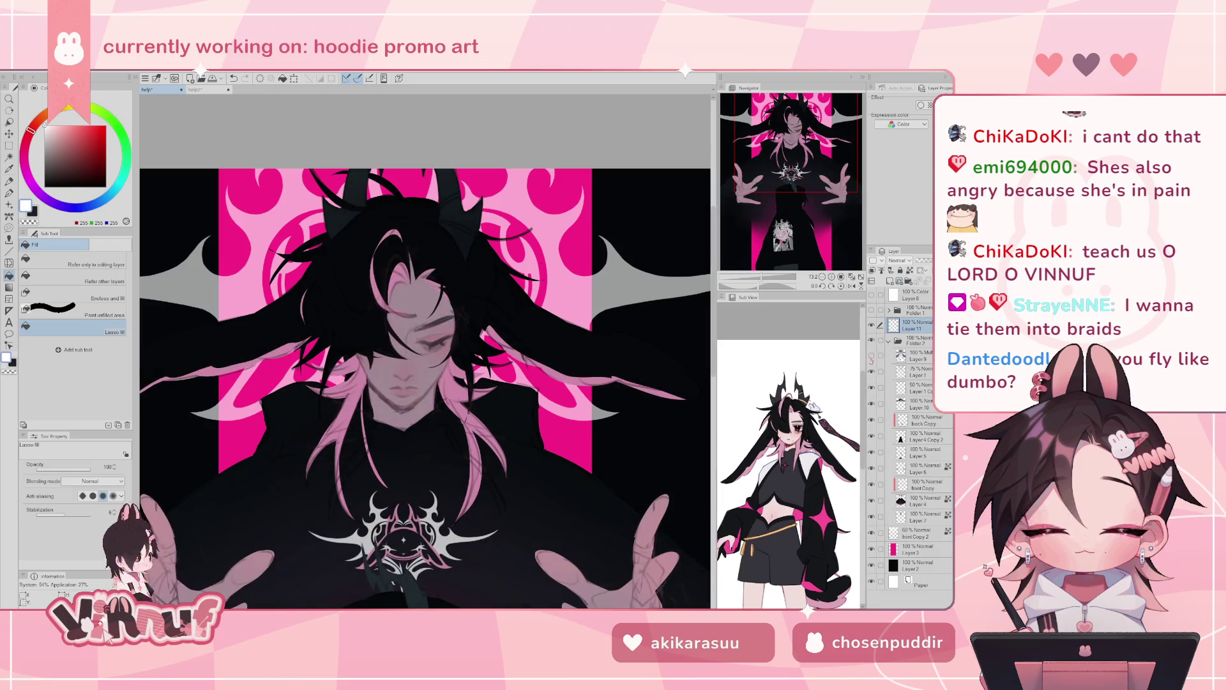
pyautogui.click(872, 357)
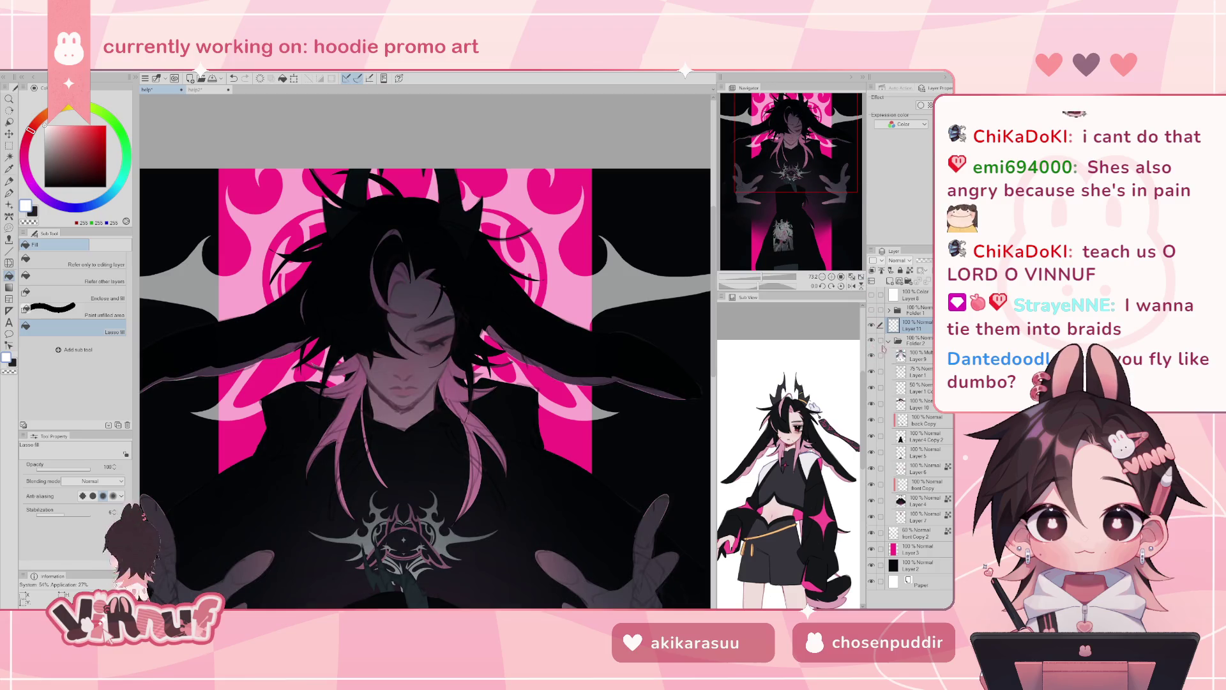
# - Keep Layer 9's overlay on, collapse Folder 2, and hide the 'front Copy 2' flame-and-spike layer
pyautogui.click(872, 356)
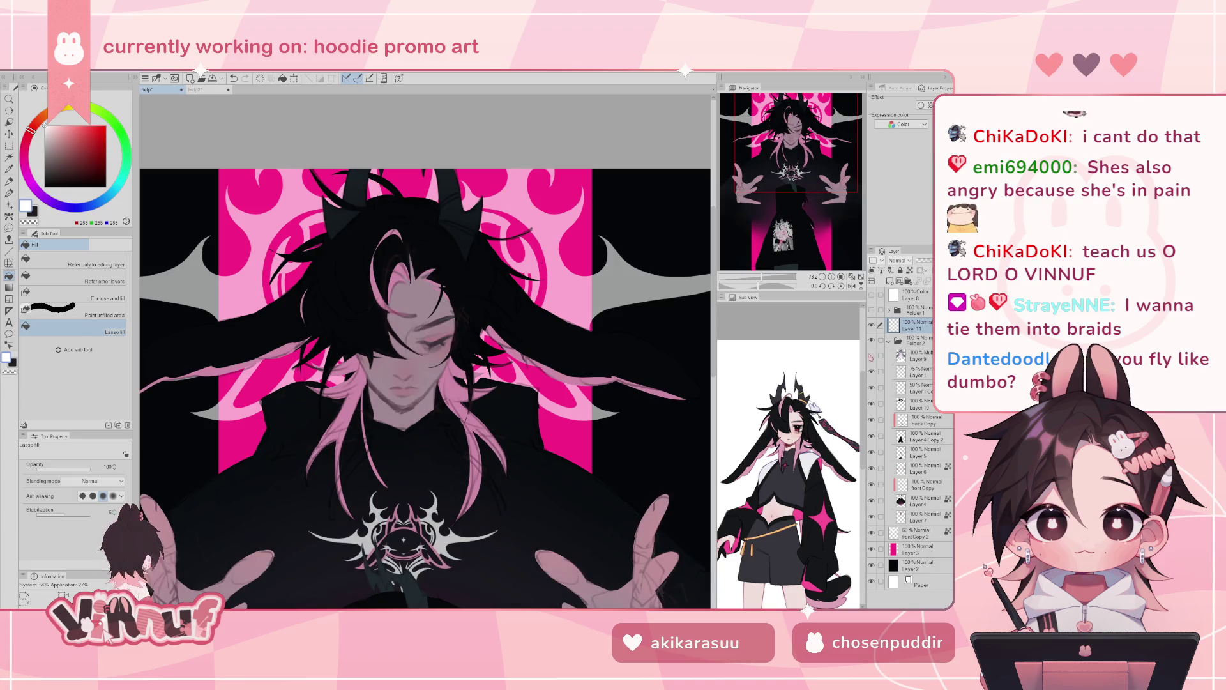
pyautogui.click(871, 356)
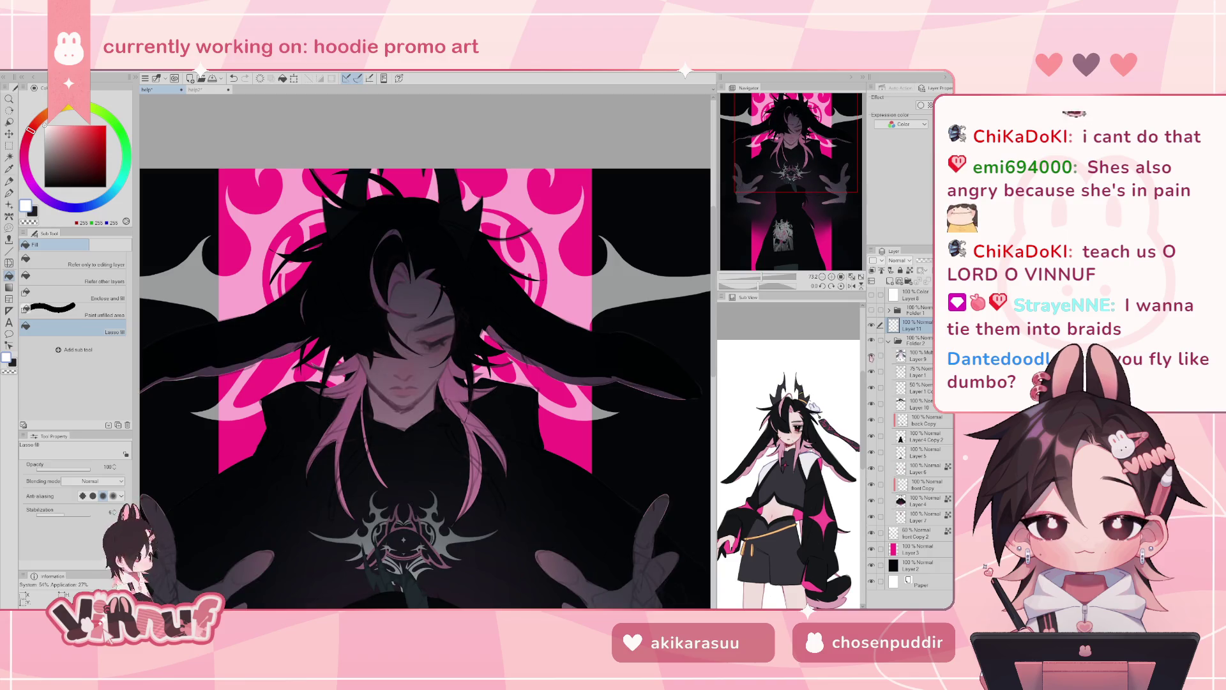
pyautogui.click(889, 343)
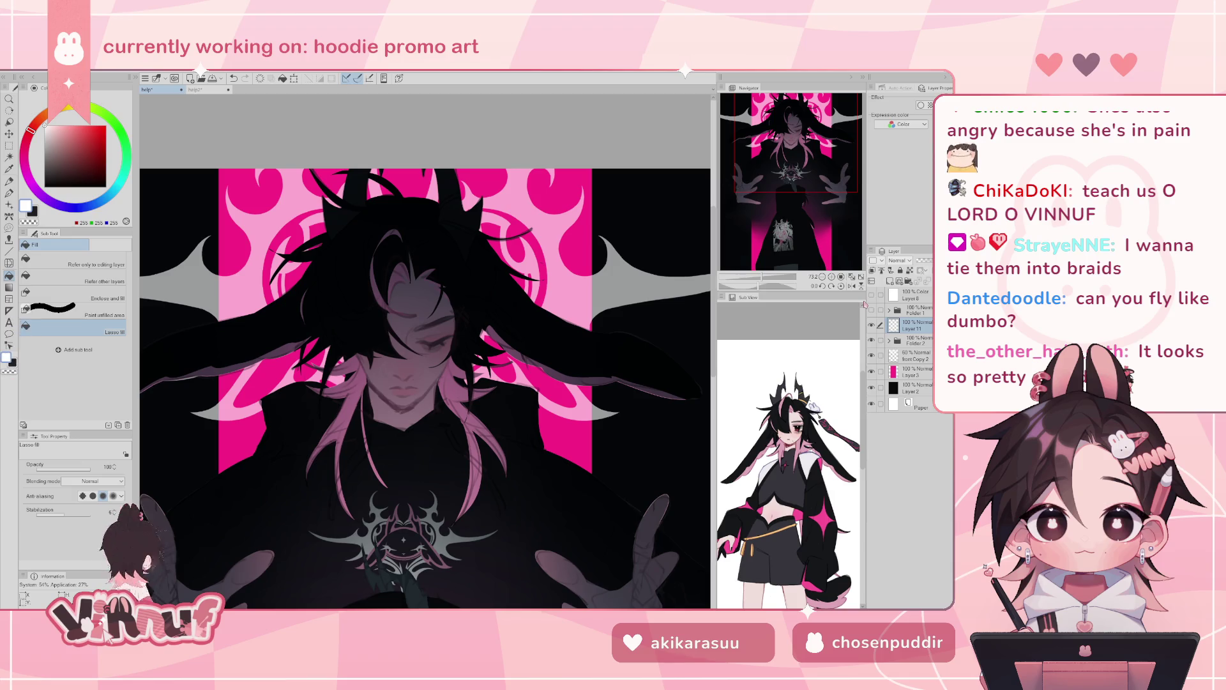
pyautogui.click(872, 355)
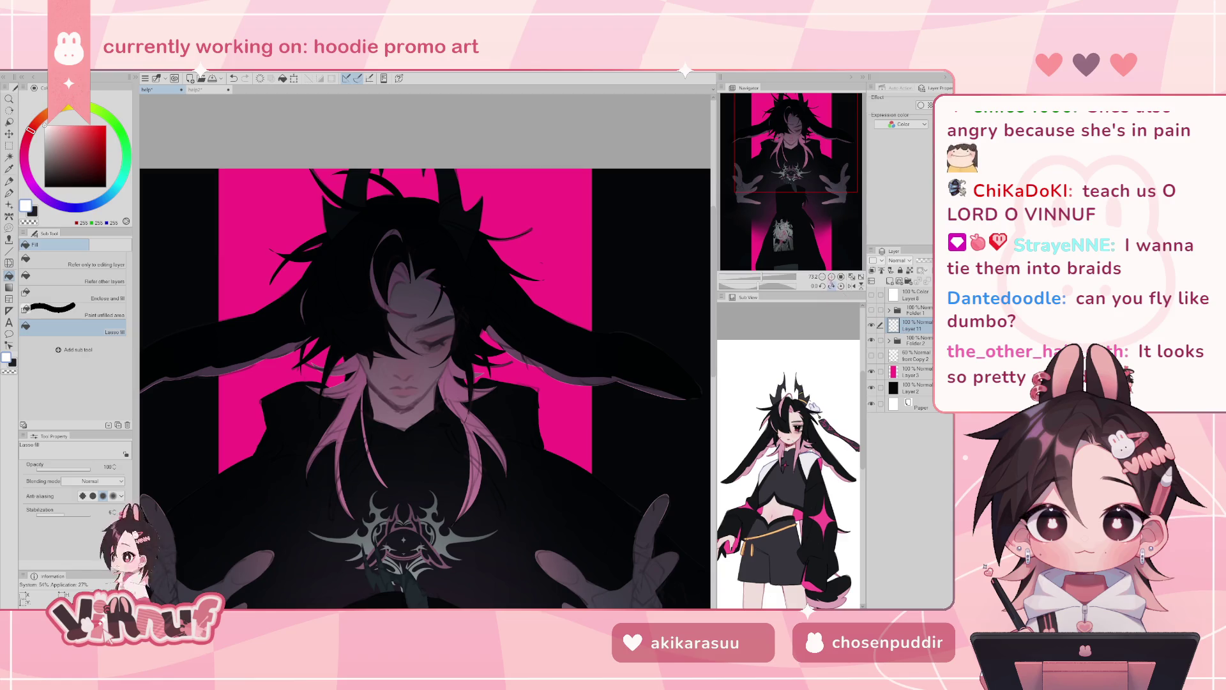
# - Pick the Eraser, inspect Layer 1 and Layer 9 in Folder 2, then collapse it and select Layer 11
pyautogui.moveTo(794, 144)
pyautogui.mouseDown()
pyautogui.moveTo(794, 162)
pyautogui.moveTo(794, 148)
pyautogui.mouseUp()
pyautogui.hotkey('alt', '[')
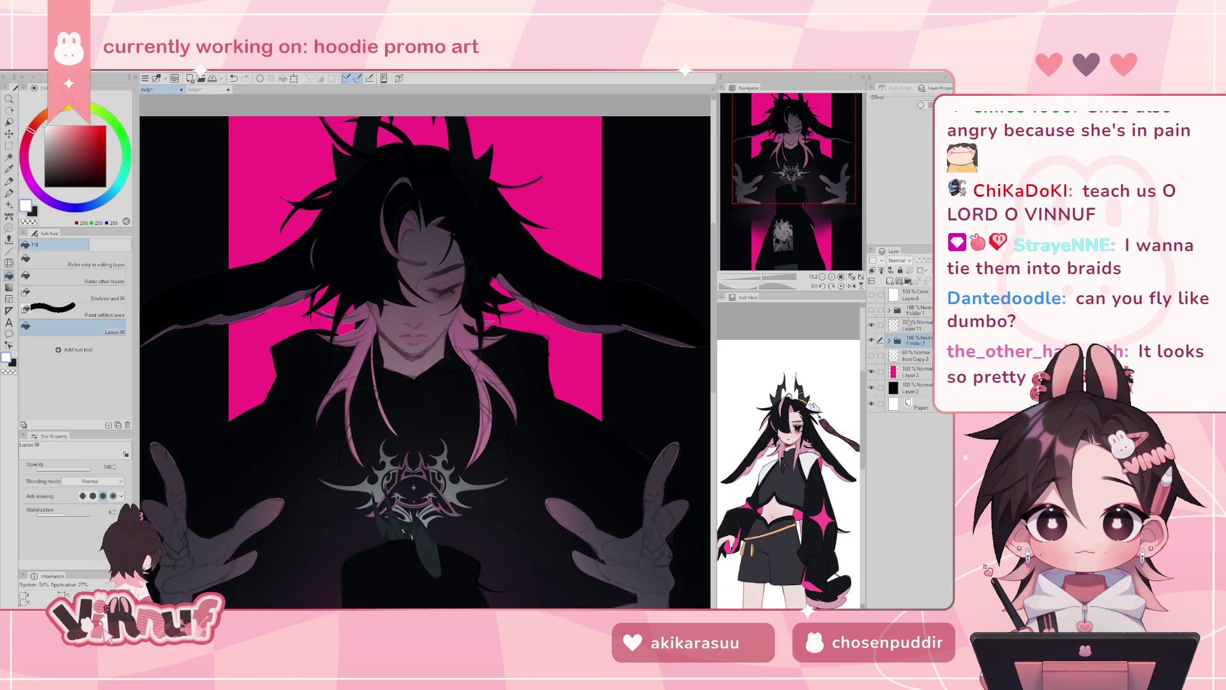
pyautogui.press('e')
pyautogui.click(889, 341)
pyautogui.click(871, 404)
pyautogui.click(872, 403)
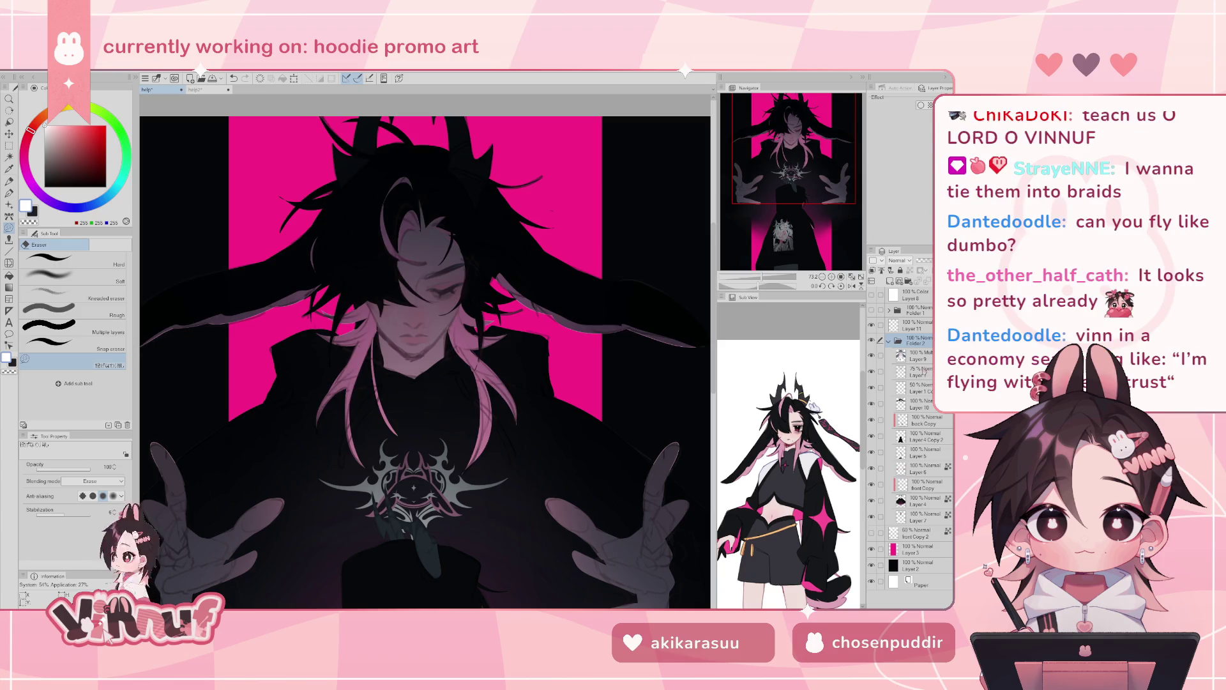
pyautogui.click(917, 373)
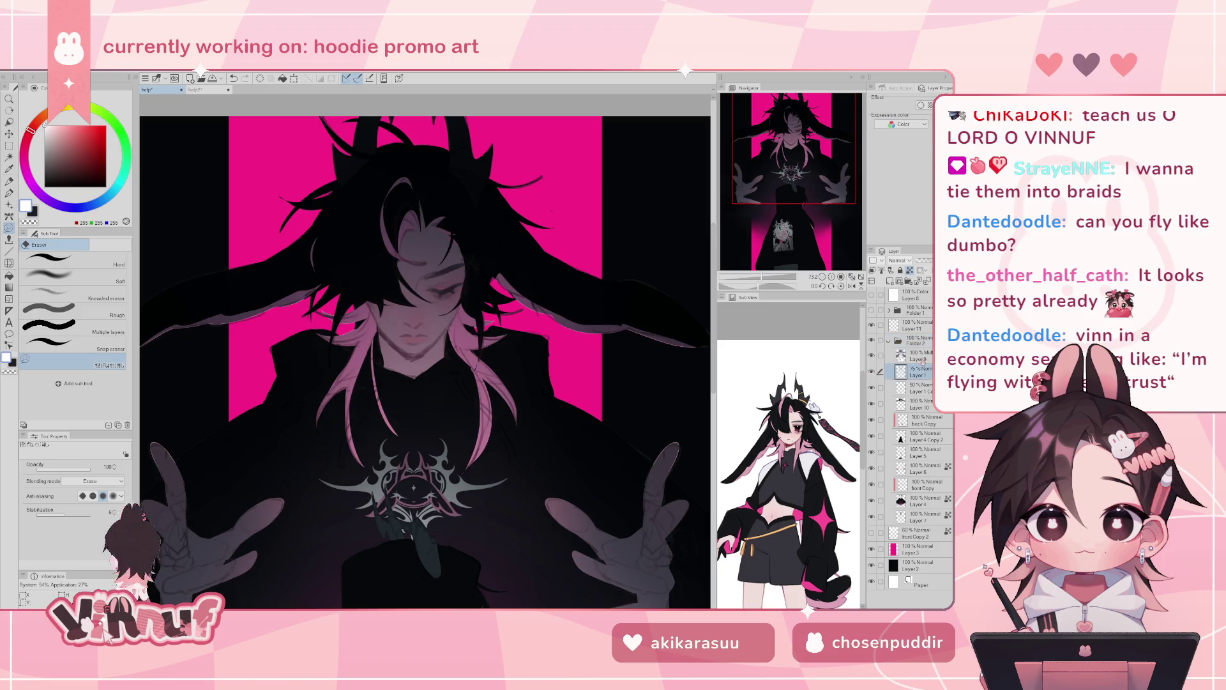
pyautogui.click(918, 355)
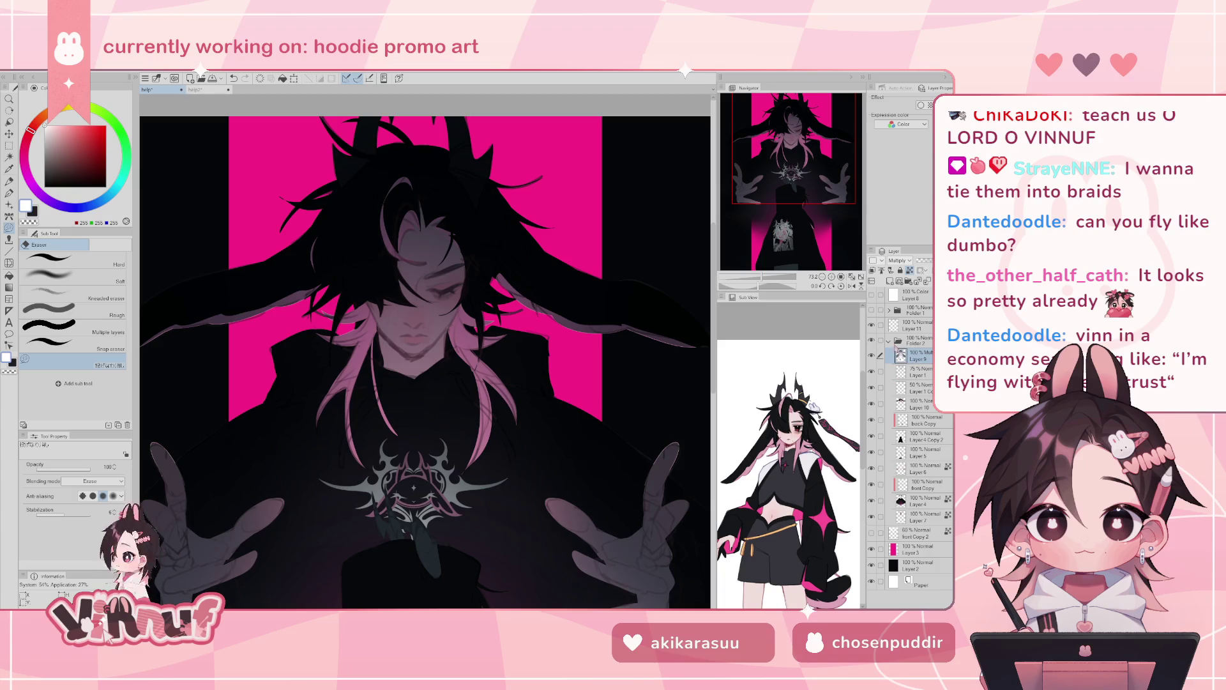
pyautogui.click(890, 341)
pyautogui.click(915, 323)
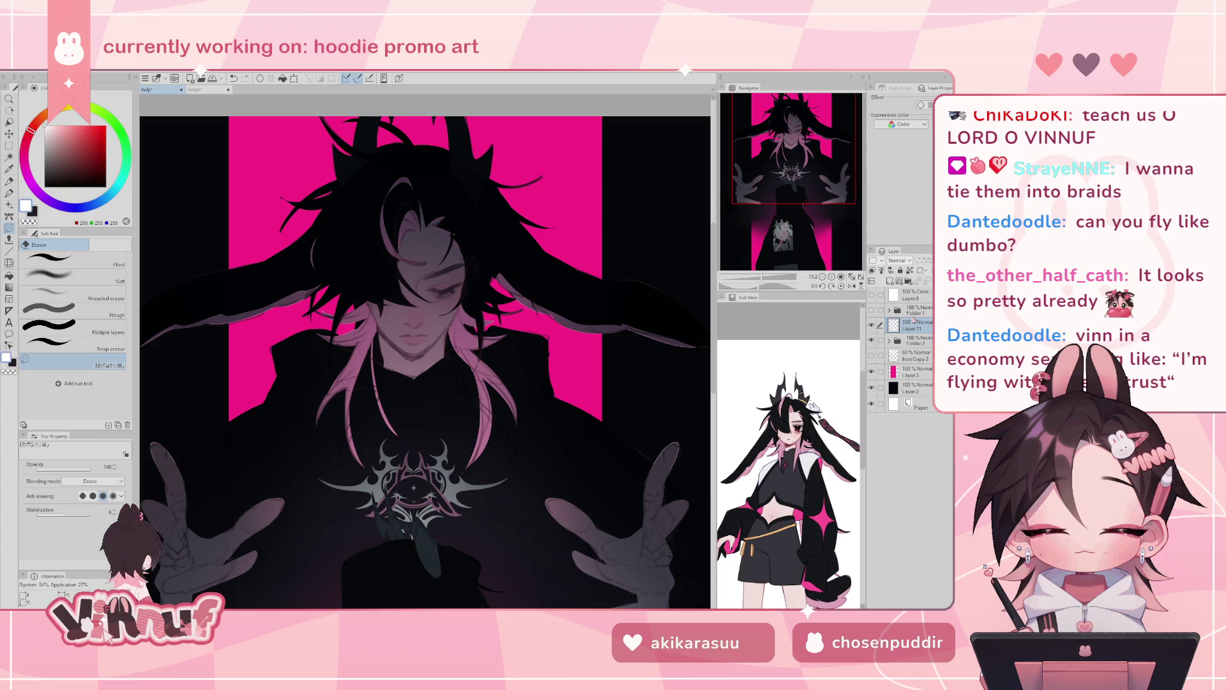
pyautogui.moveTo(786, 190); pyautogui.dragTo(801, 166)
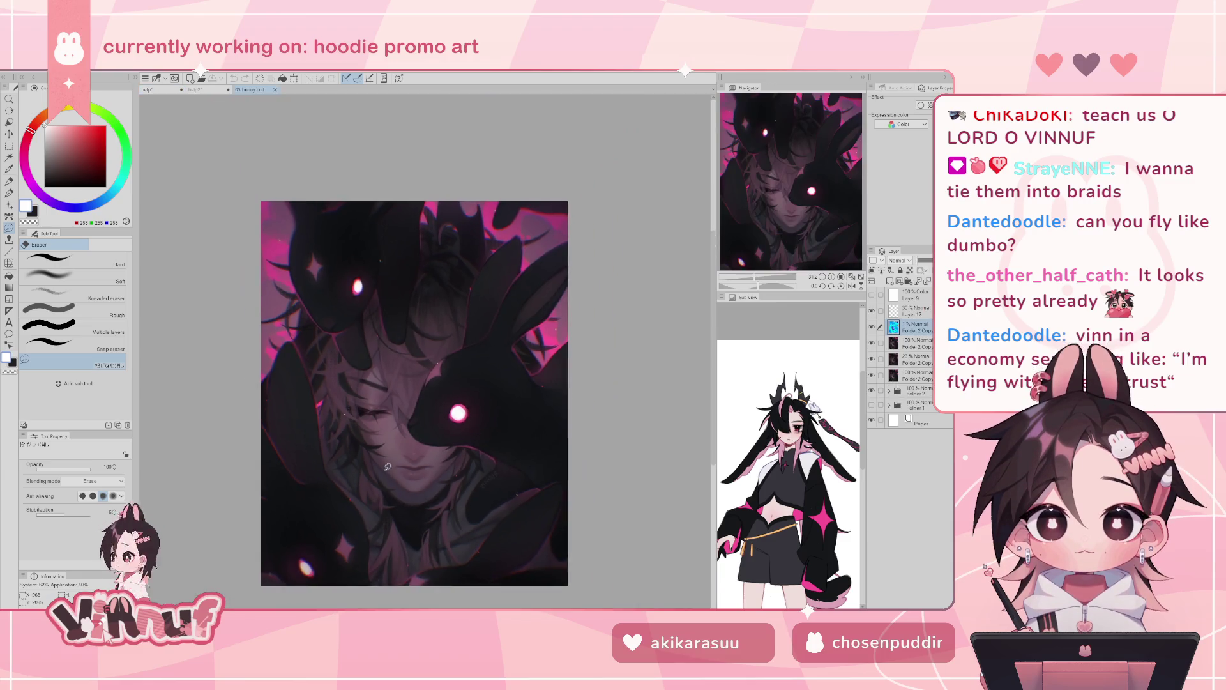
# - Fit the rabbit artwork in view and lower Folder 2 Copy's opacity to 23%
pyautogui.scroll(2, 393, 487)
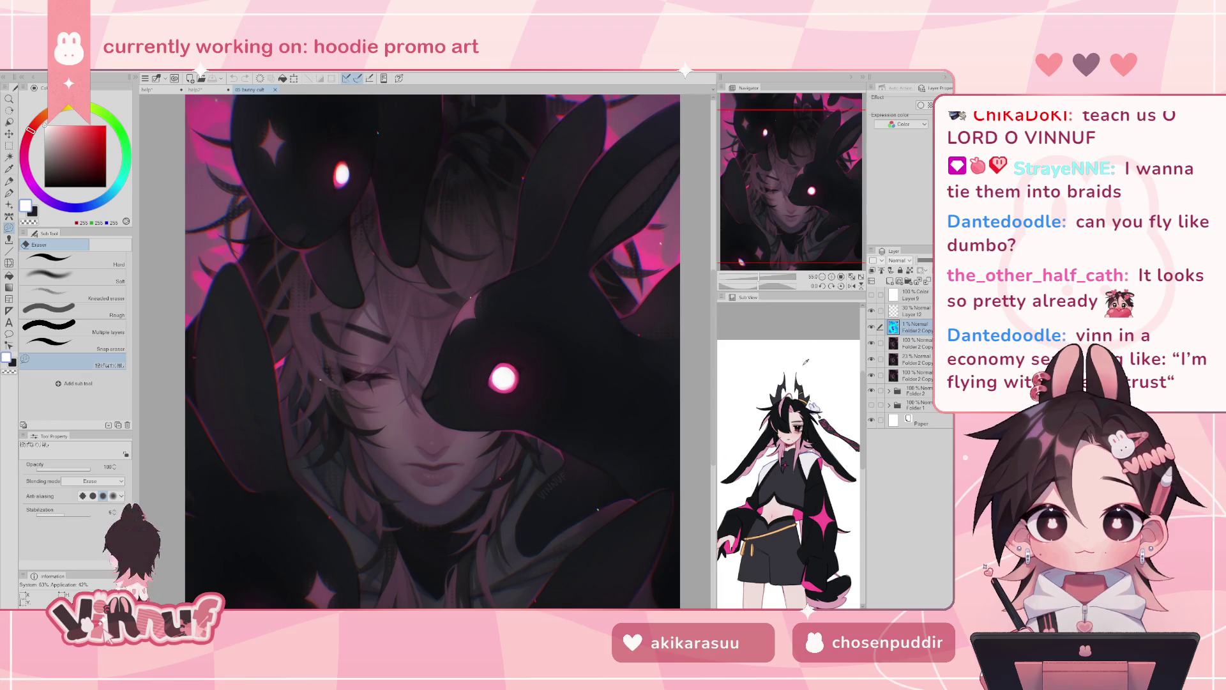
pyautogui.click(851, 278)
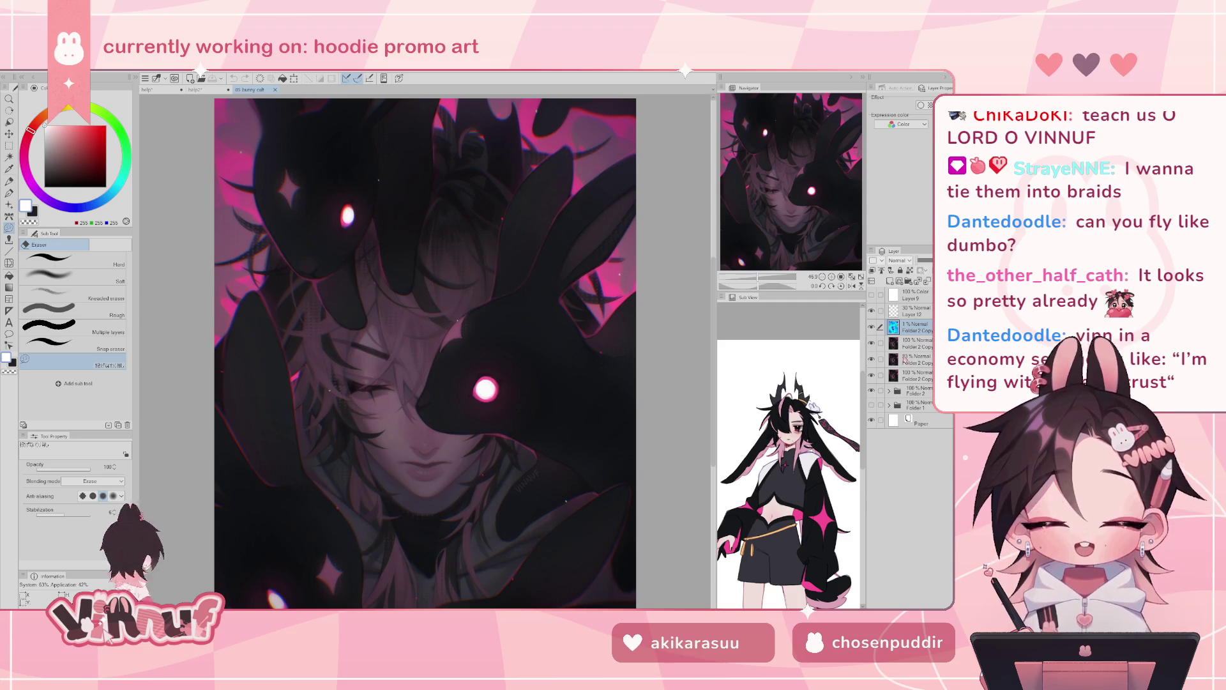
pyautogui.moveTo(926, 259); pyautogui.dragTo(923, 260)
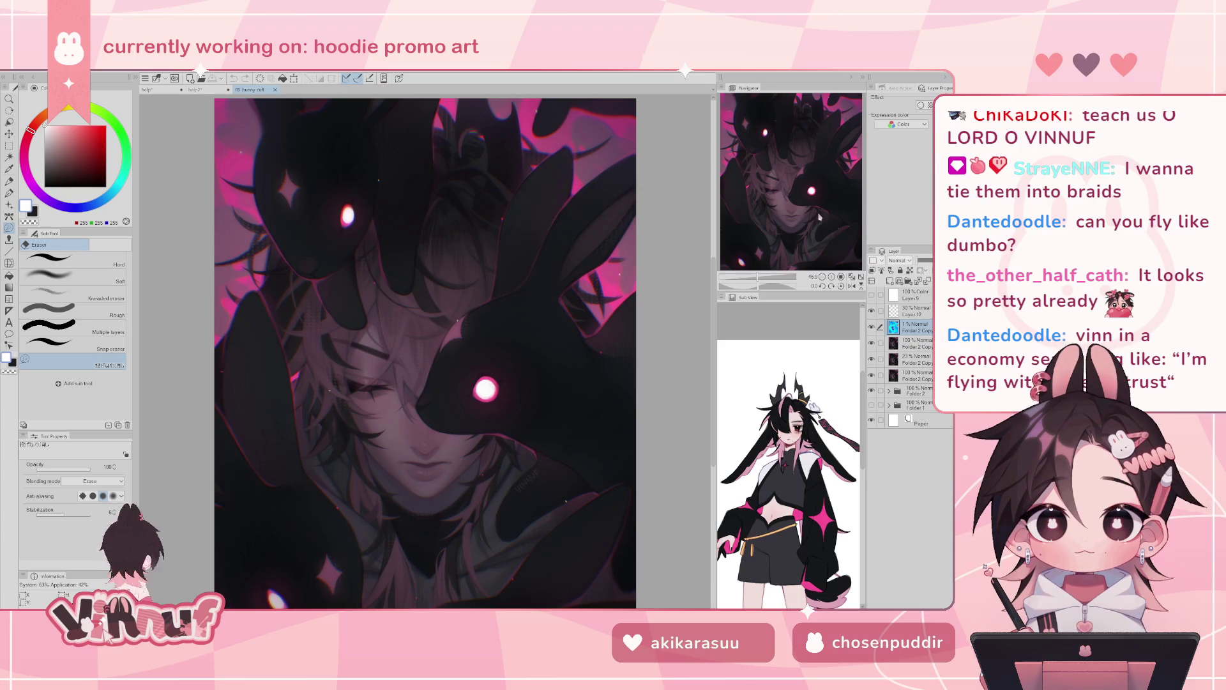
pyautogui.moveTo(800, 218); pyautogui.dragTo(814, 208)
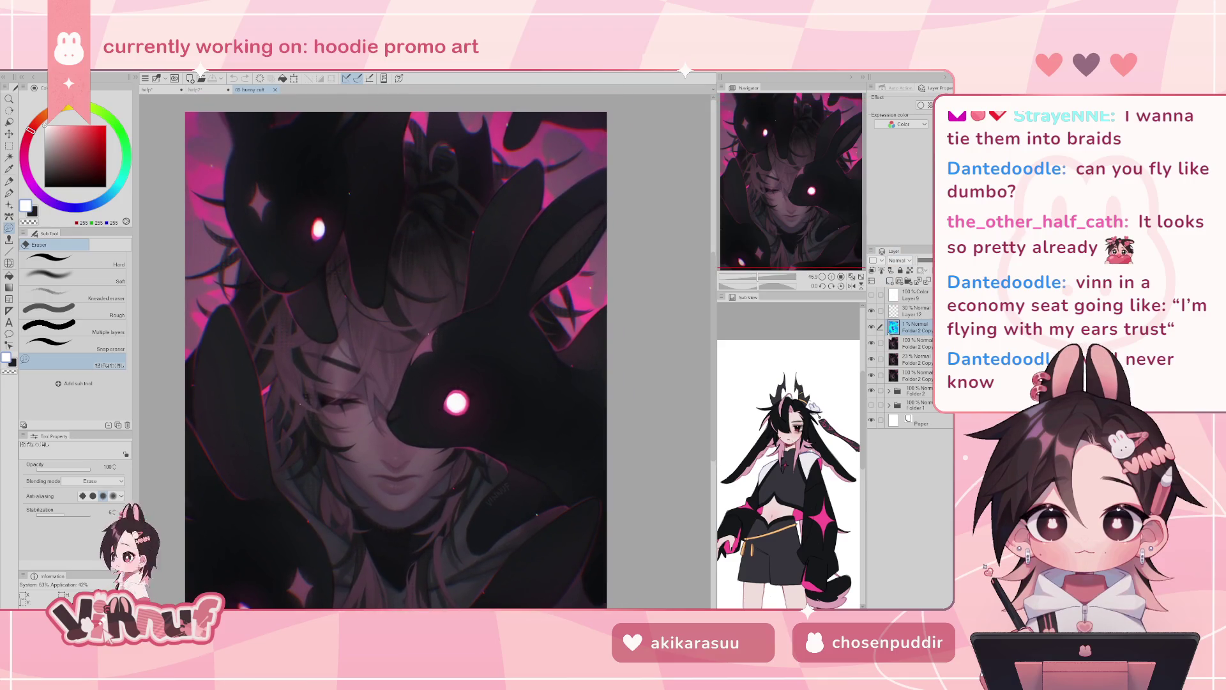
# - Turn on Layer 12, the dotted texture and the pink chromatic glow copy, then check Folder 2's contribution
pyautogui.click(872, 311)
pyautogui.click(872, 376)
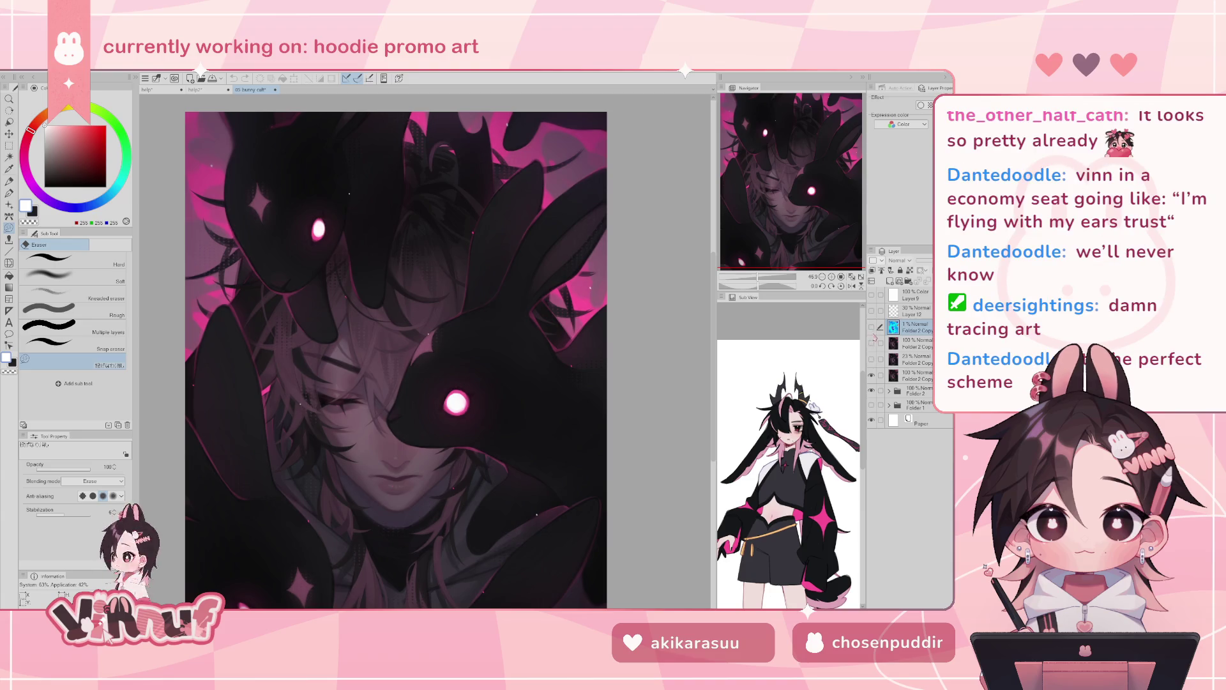
pyautogui.click(871, 343)
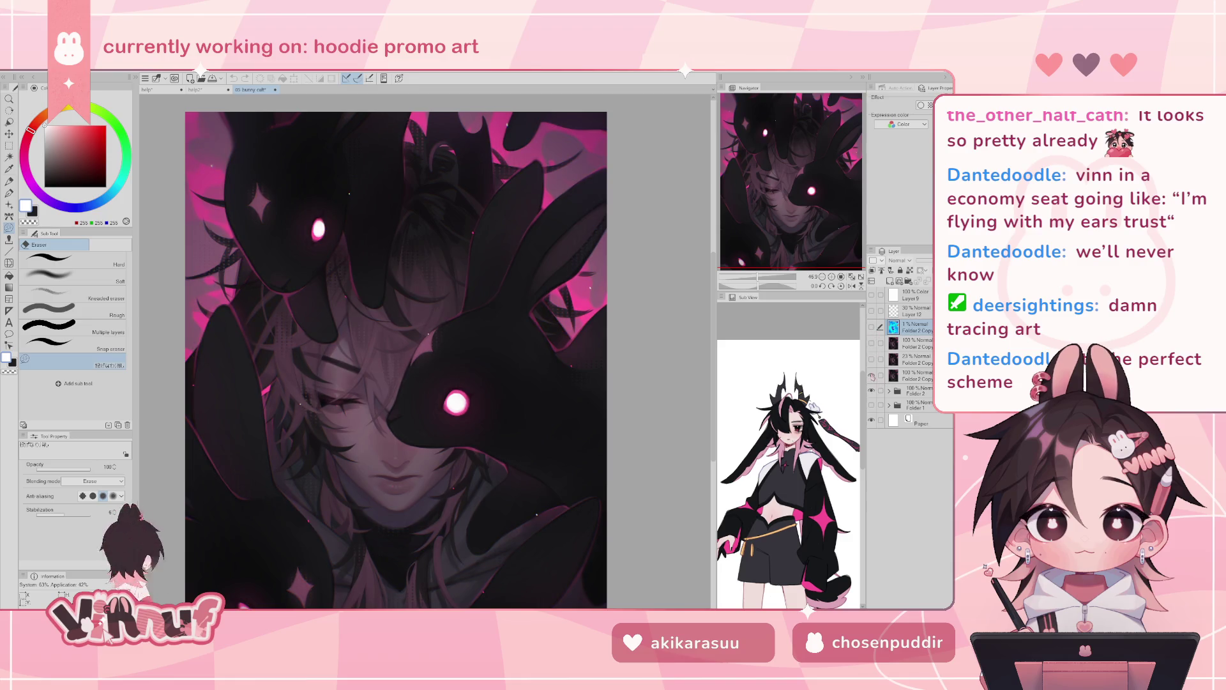
pyautogui.click(914, 390)
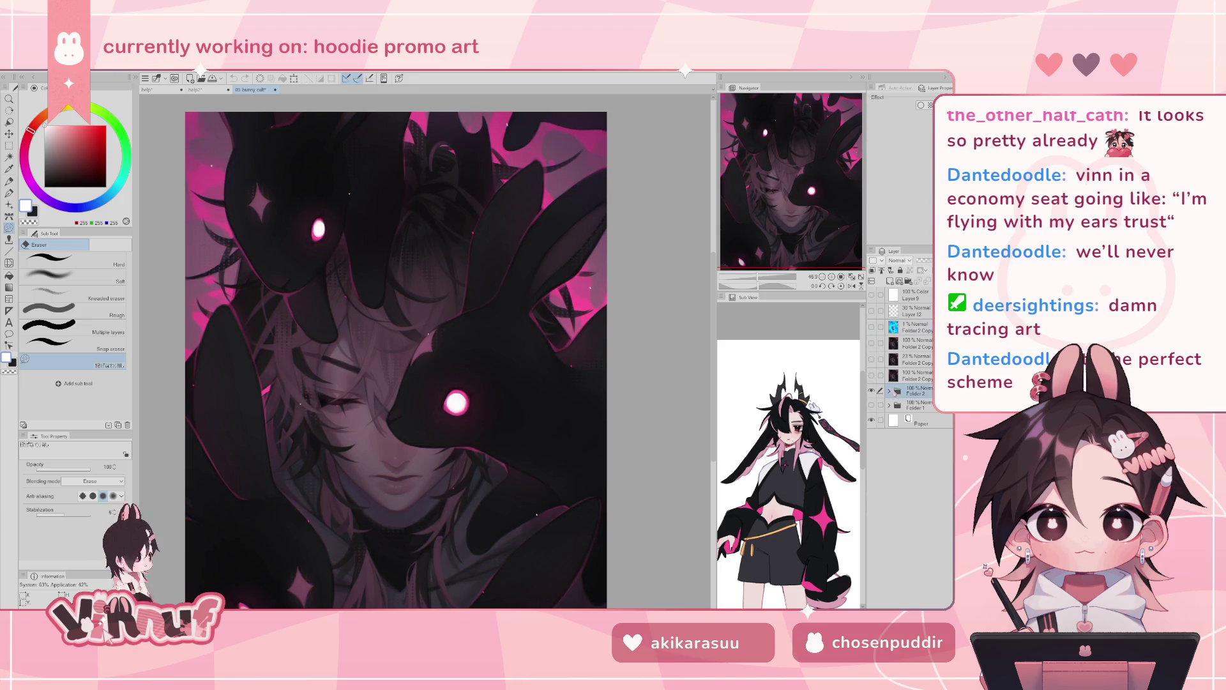
pyautogui.click(890, 390)
pyautogui.click(871, 390)
pyautogui.click(872, 390)
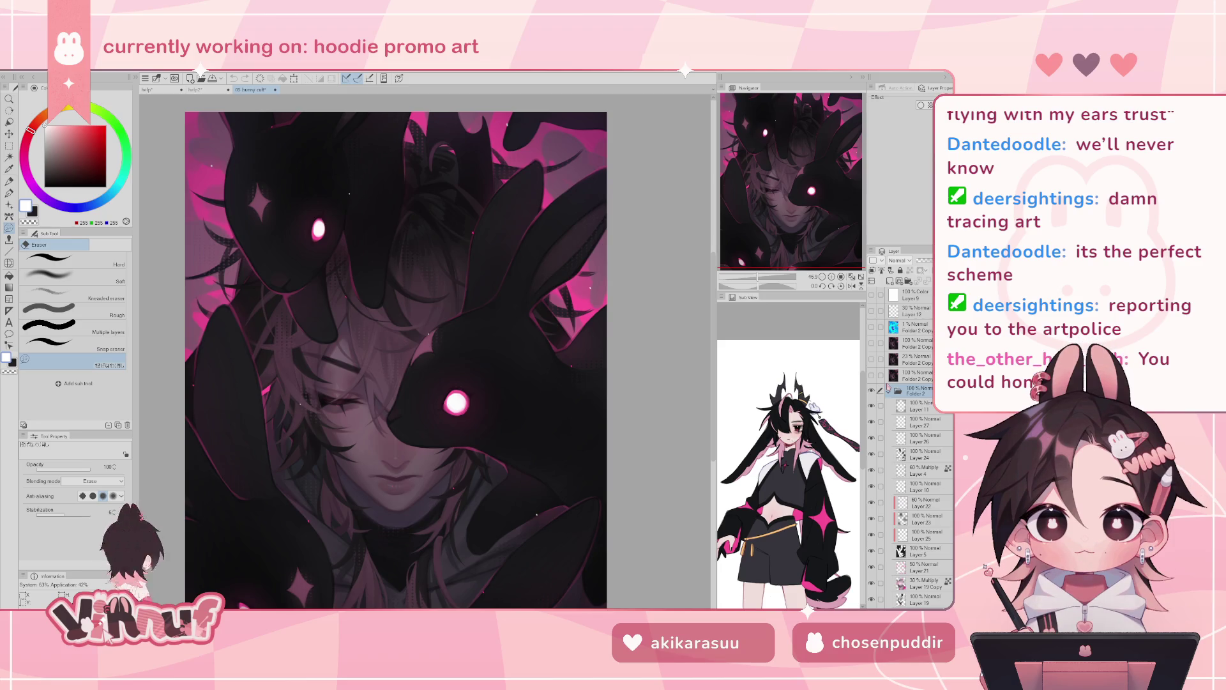
# - Compare the face lighting with Layer 13 on and off, leave it hidden, and collapse Folder 2
pyautogui.moveTo(821, 242); pyautogui.dragTo(818, 259)
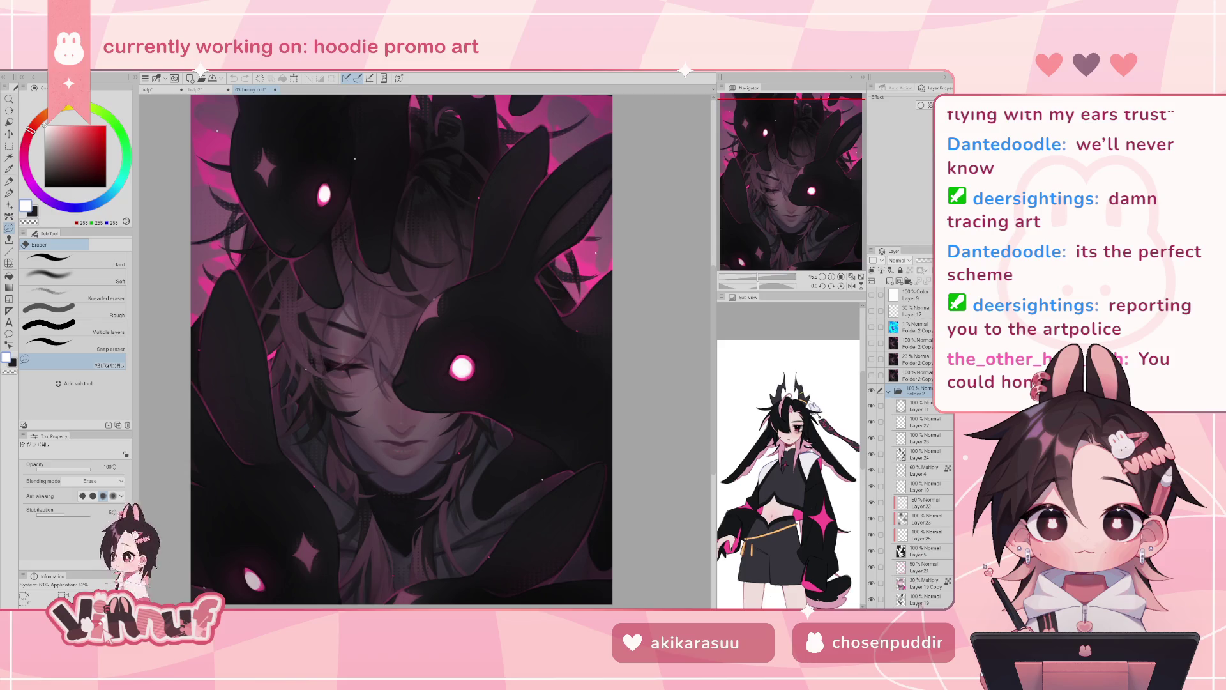
pyautogui.scroll(-2, 916, 575)
pyautogui.scroll(-3, 919, 576)
pyautogui.scroll(-4, 926, 577)
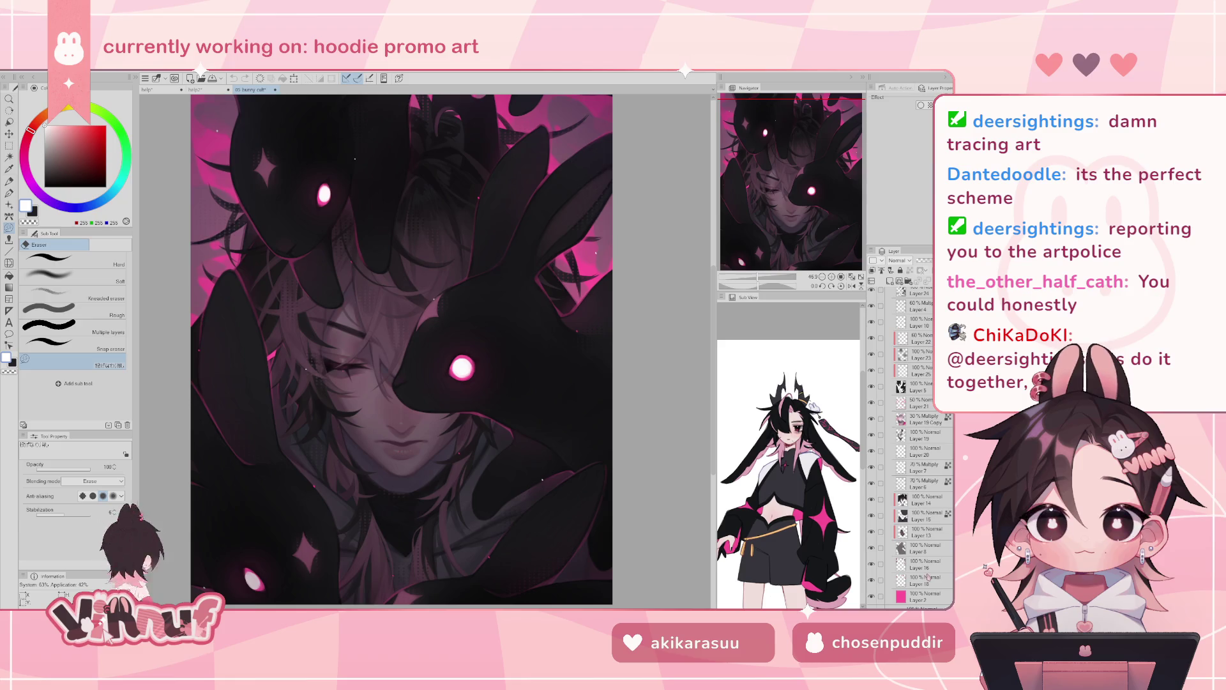
pyautogui.click(871, 533)
pyautogui.click(871, 533)
pyautogui.click(872, 533)
pyautogui.click(872, 533)
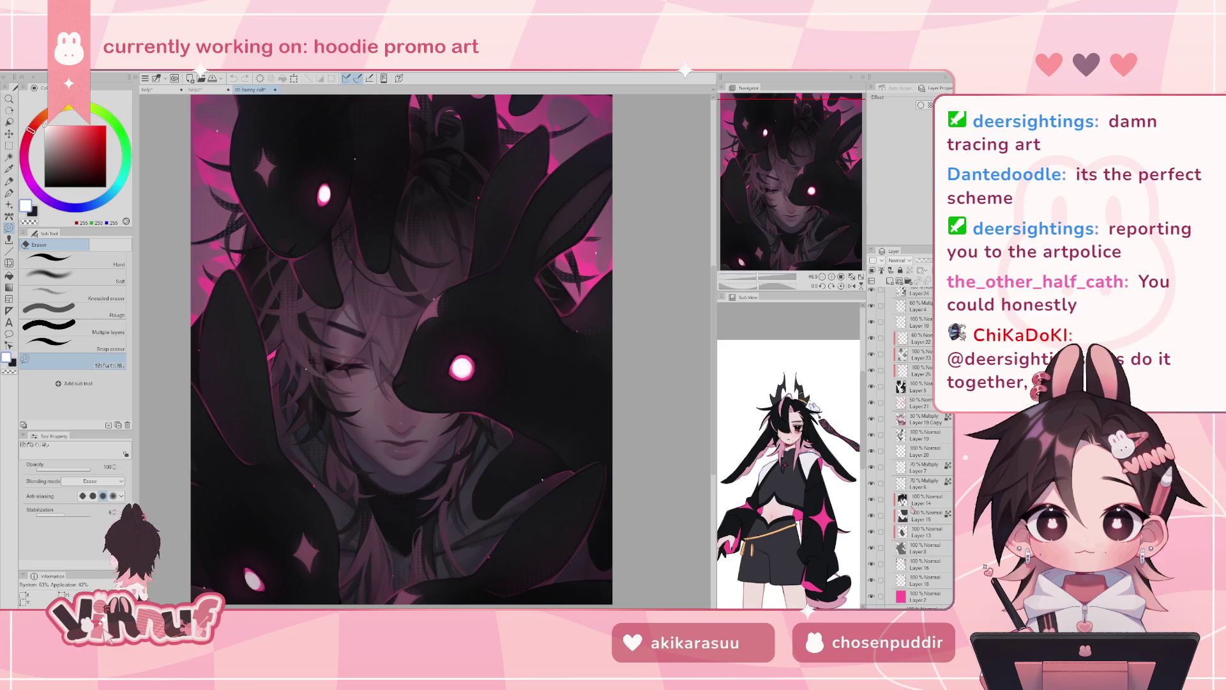
pyautogui.scroll(5, 927, 442)
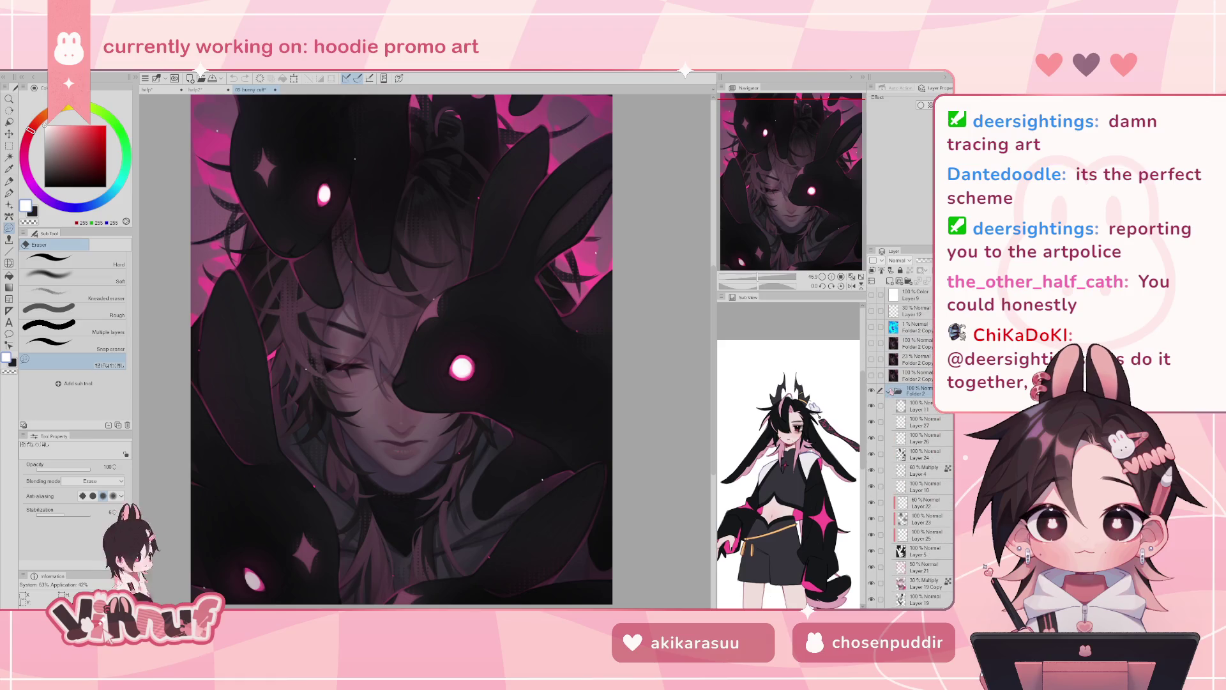
pyautogui.click(890, 391)
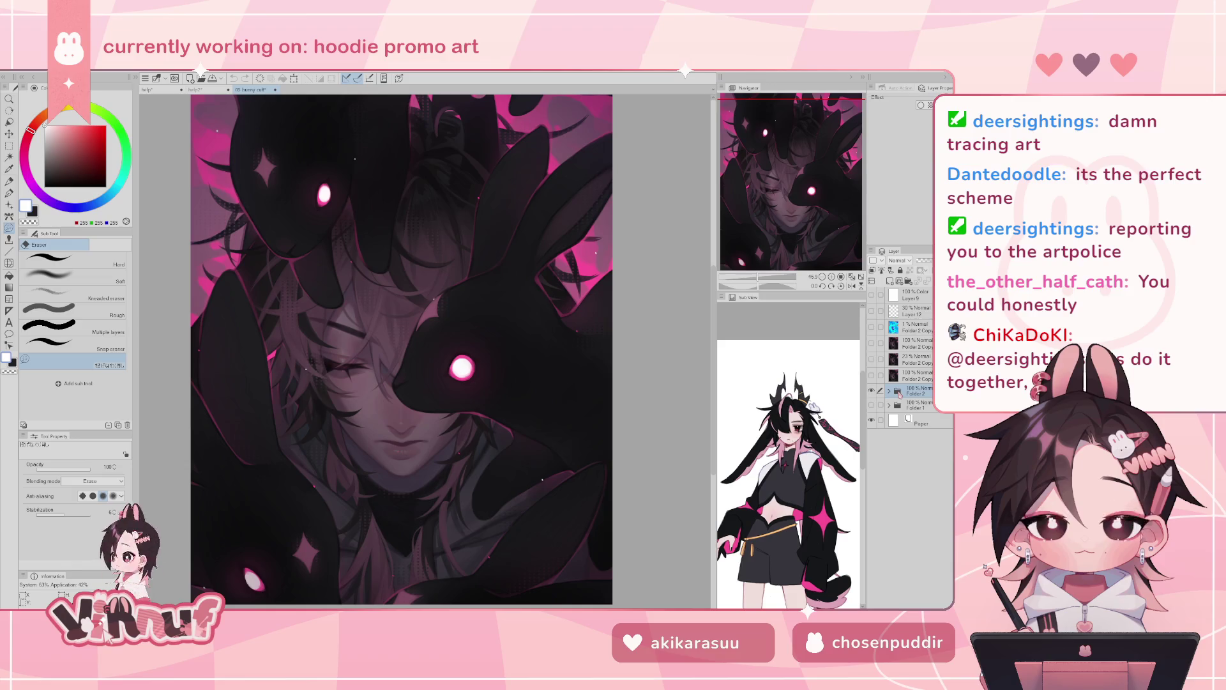
pyautogui.moveTo(784, 220); pyautogui.dragTo(798, 186)
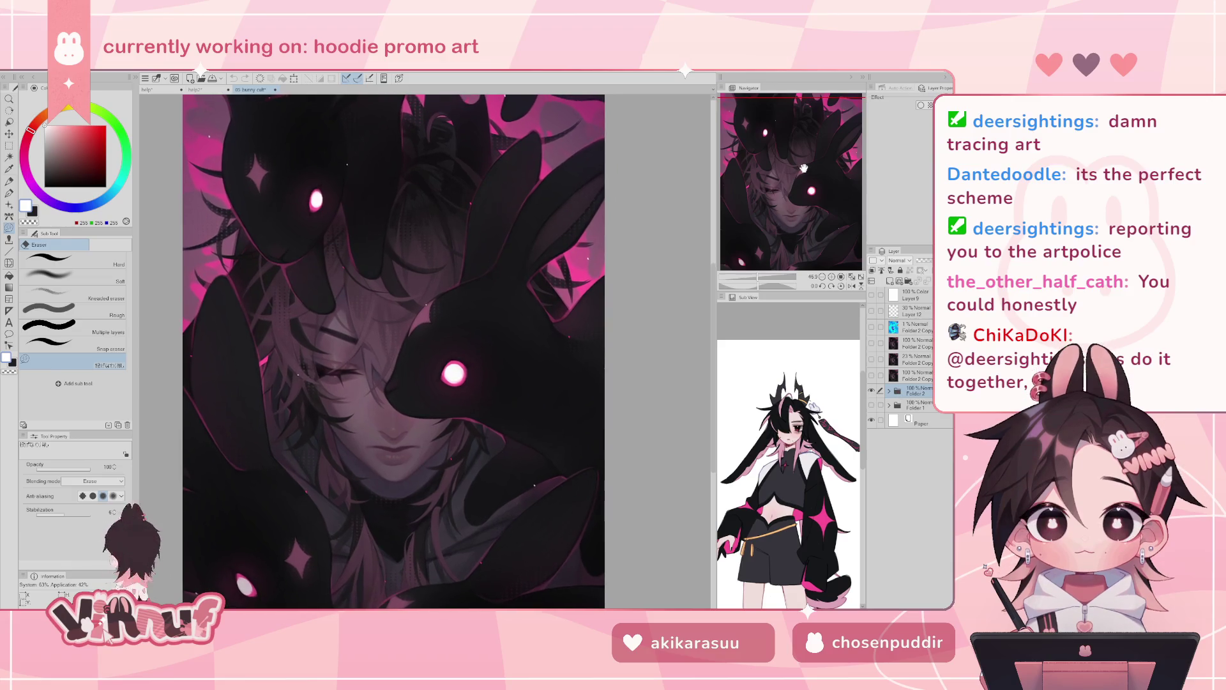
# - Lasso-select the face and hair in 05 bunny cult, then close that file's tab
pyautogui.press('m')
pyautogui.click(125, 262)
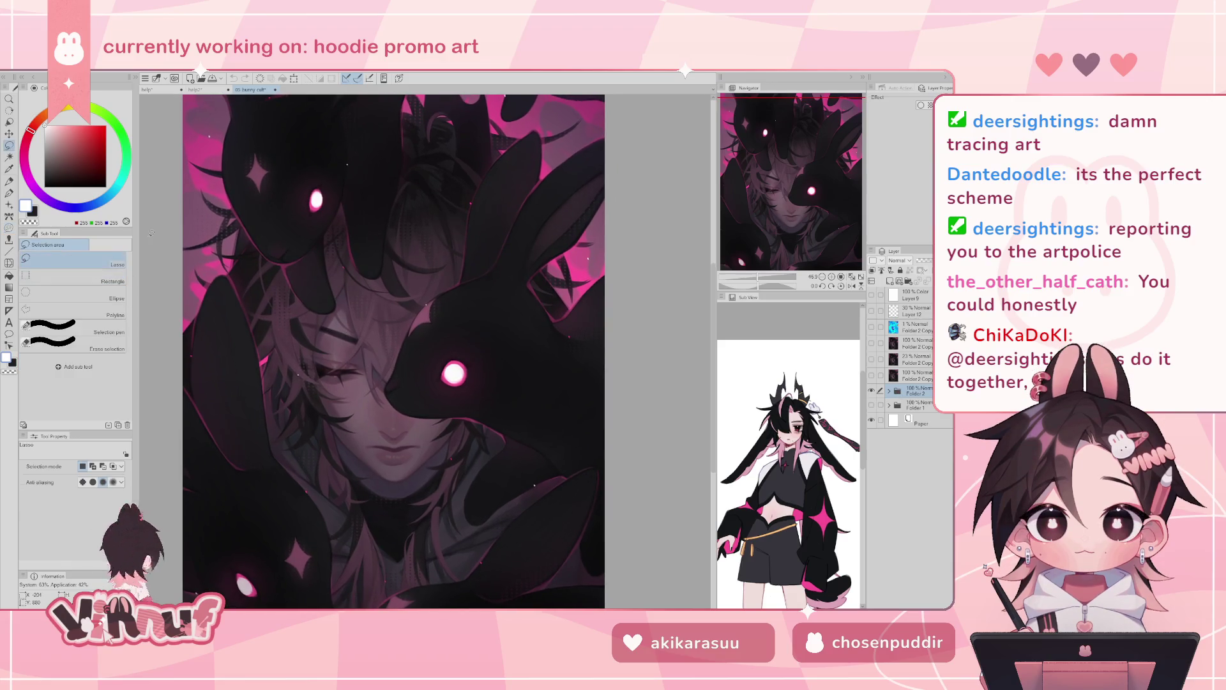
pyautogui.moveTo(368, 353); pyautogui.dragTo(332, 311)
pyautogui.hotkey('ctrl', 'z')
pyautogui.moveTo(394, 378); pyautogui.dragTo(323, 310)
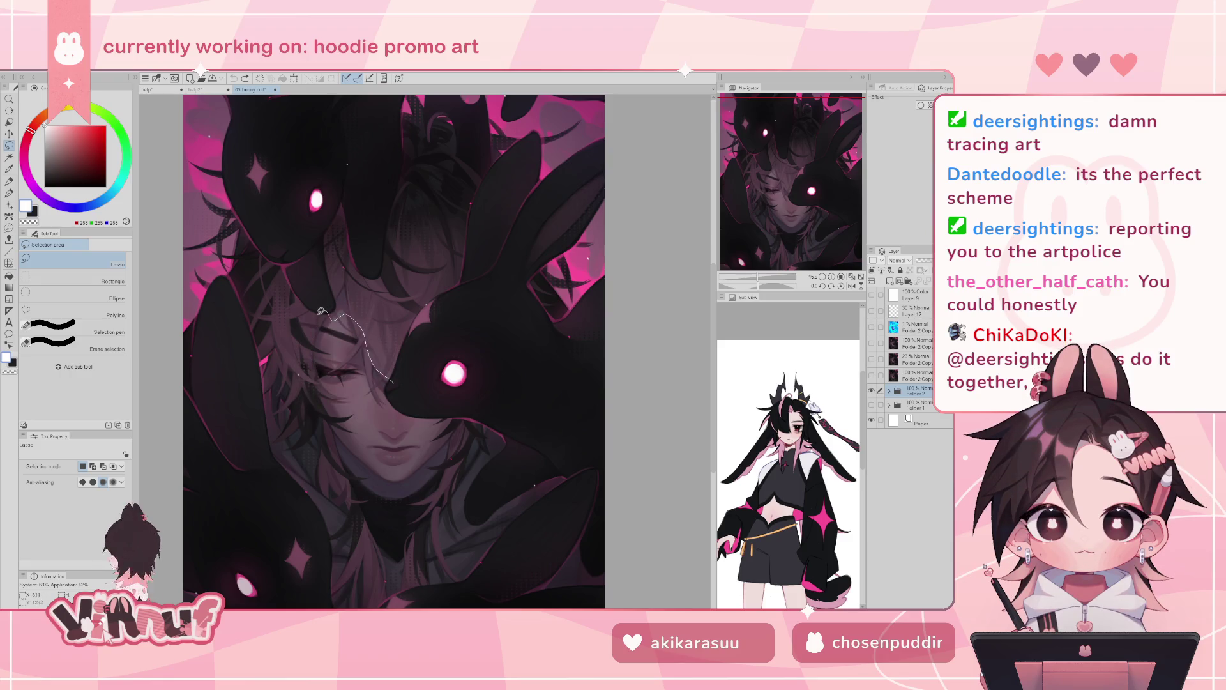
pyautogui.moveTo(304, 381)
pyautogui.mouseDown()
pyautogui.moveTo(373, 470)
pyautogui.moveTo(453, 439)
pyautogui.moveTo(394, 382)
pyautogui.mouseUp()
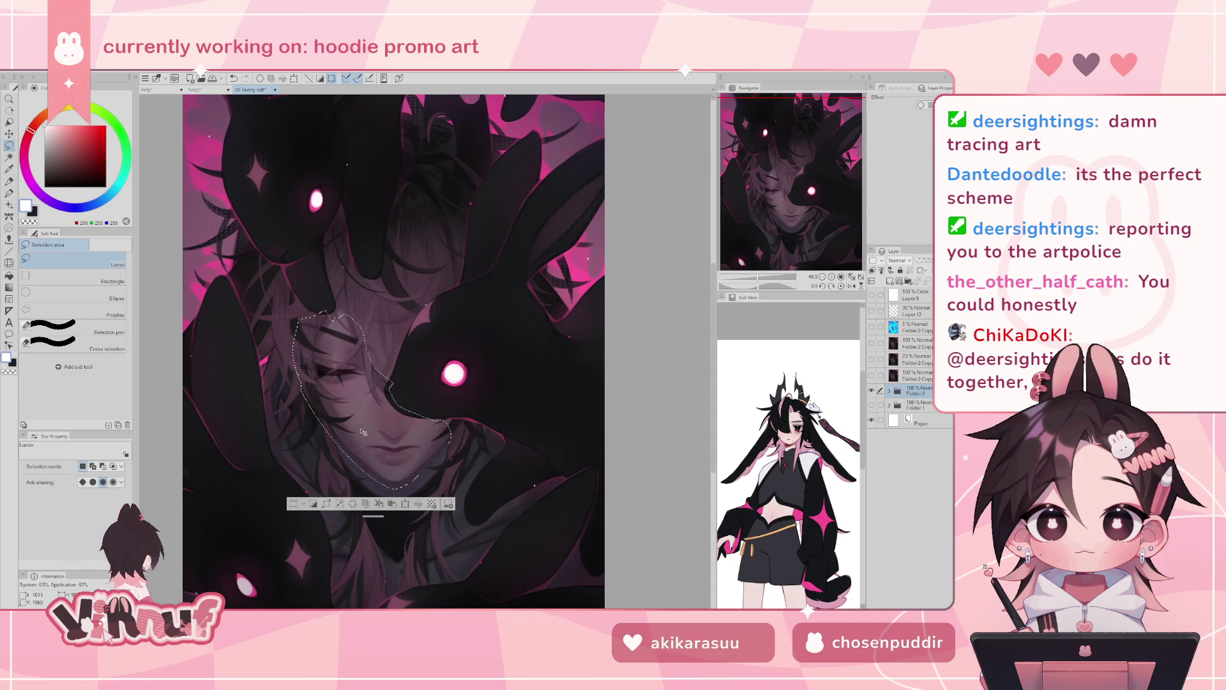
pyautogui.click(276, 90)
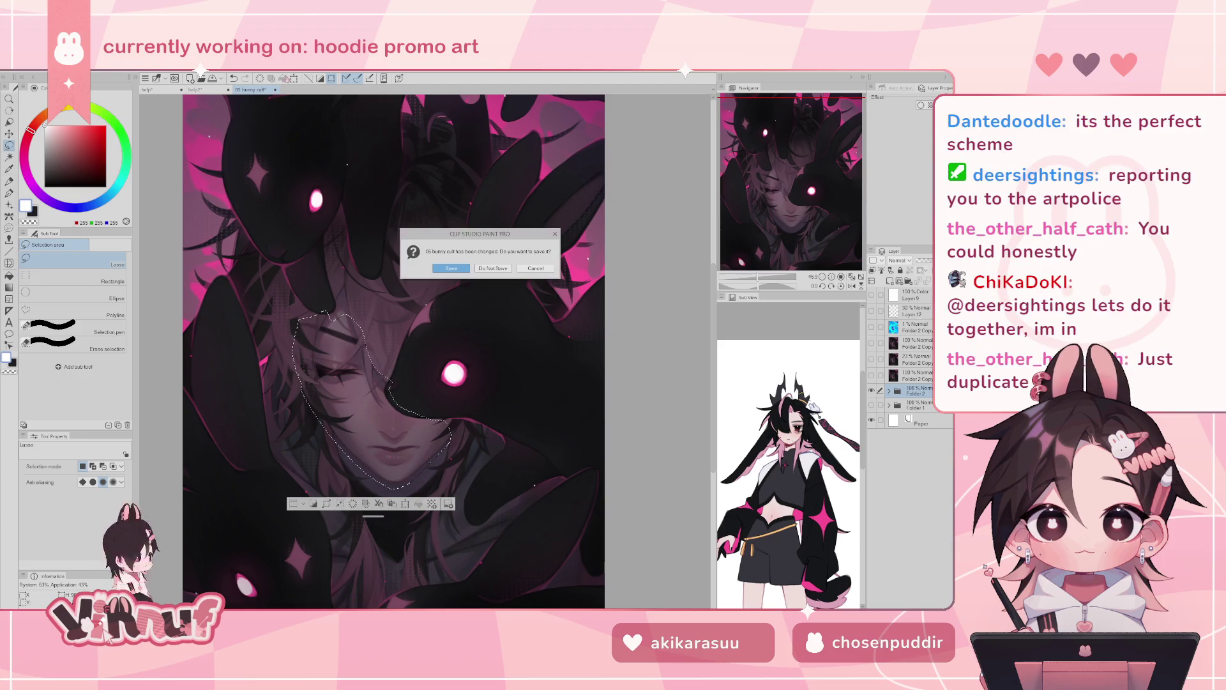
# - Close the bunny-cult and merch-drop files without saving, then paste the copied face
pyautogui.click(496, 268)
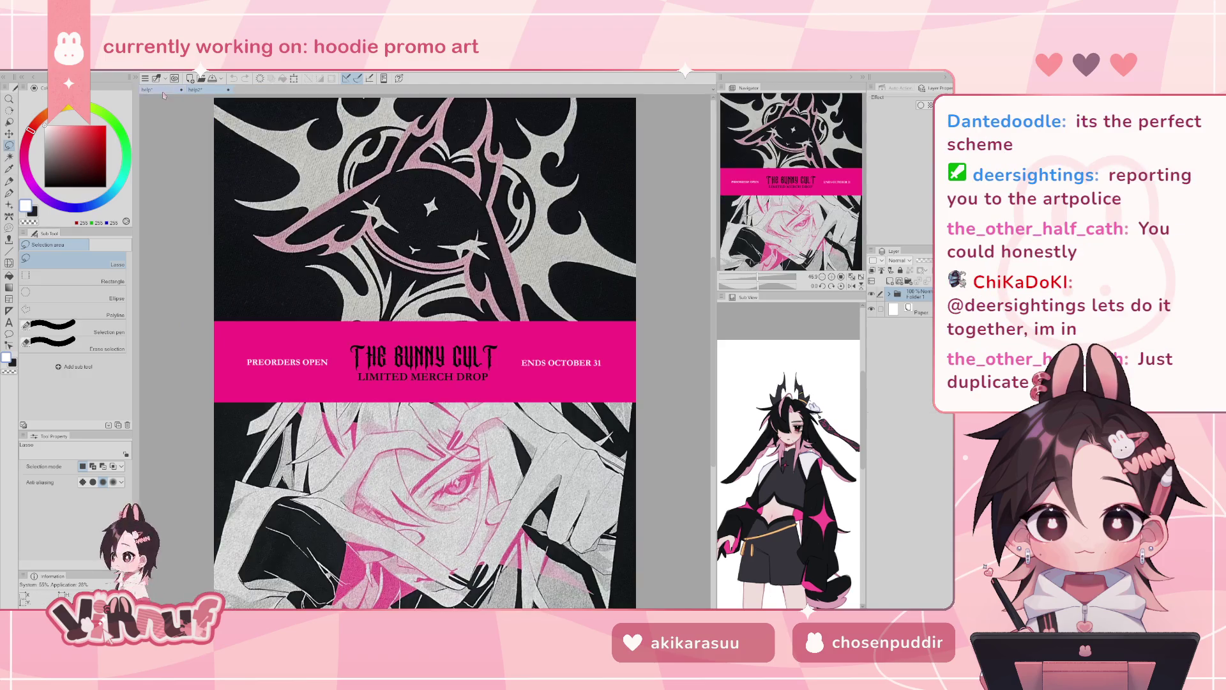
pyautogui.click(160, 89)
pyautogui.click(228, 90)
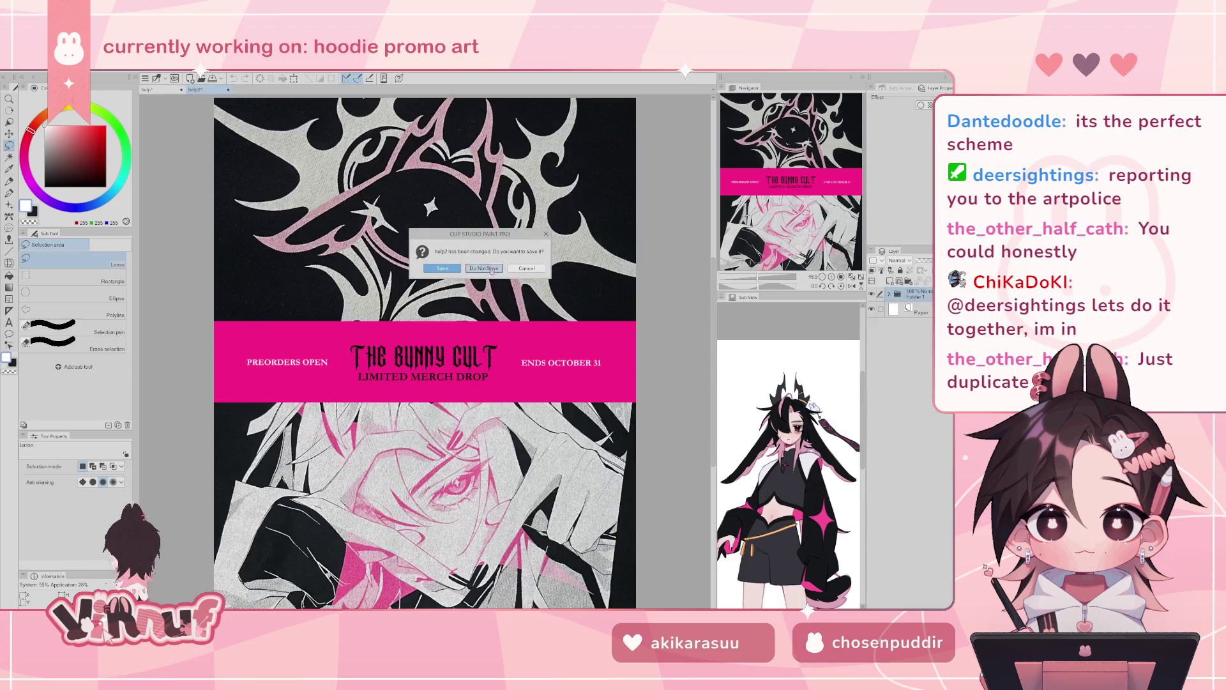
pyautogui.click(497, 255)
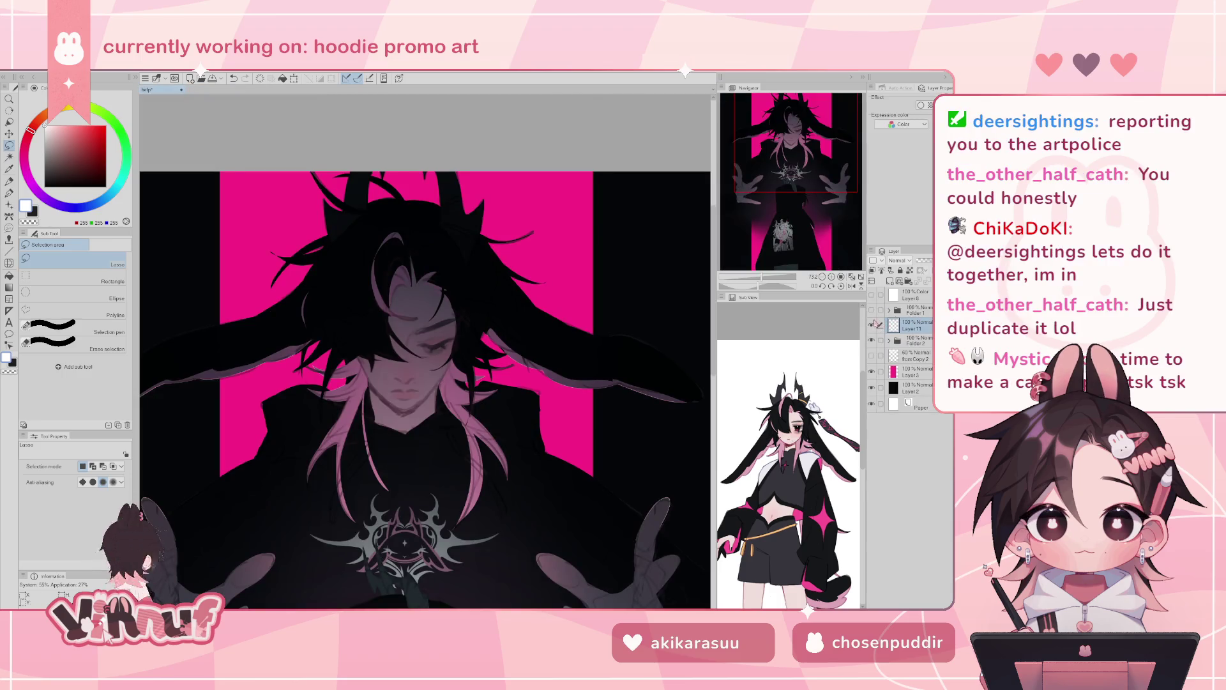
pyautogui.hotkey('ctrl', 'v')
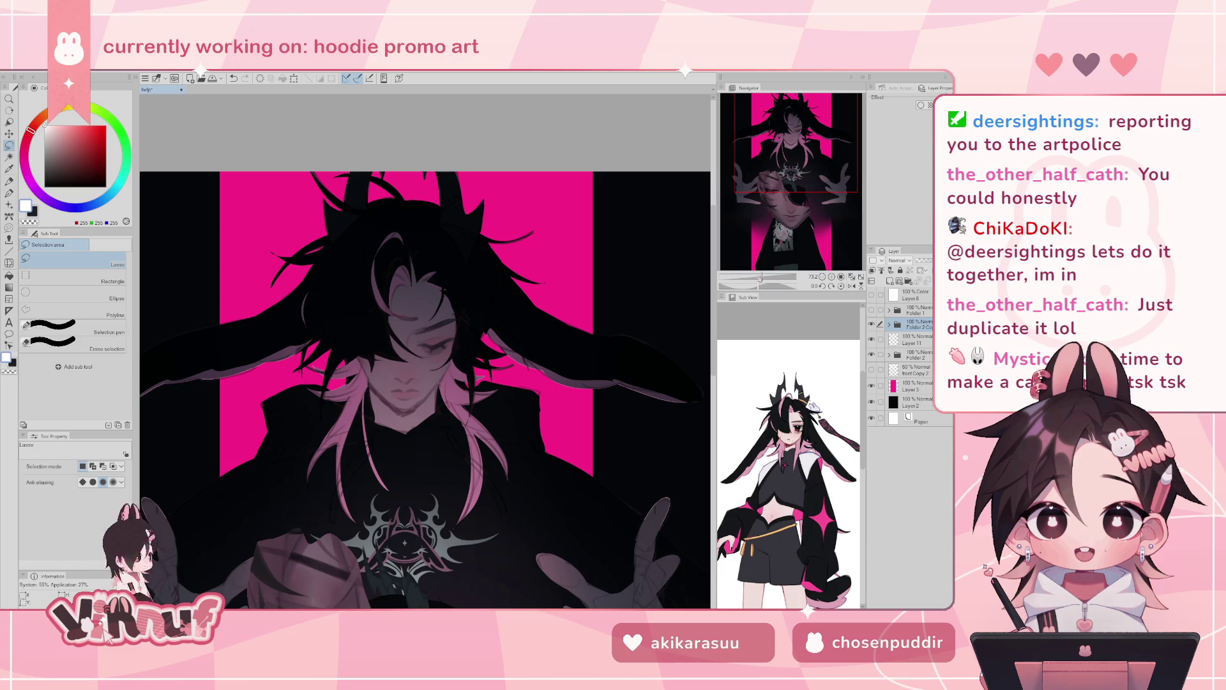
# - Move the pasted face up onto the figure's head and shrink it to fit
pyautogui.hotkey('ctrl', '-')
pyautogui.hotkey('ctrl', 't')
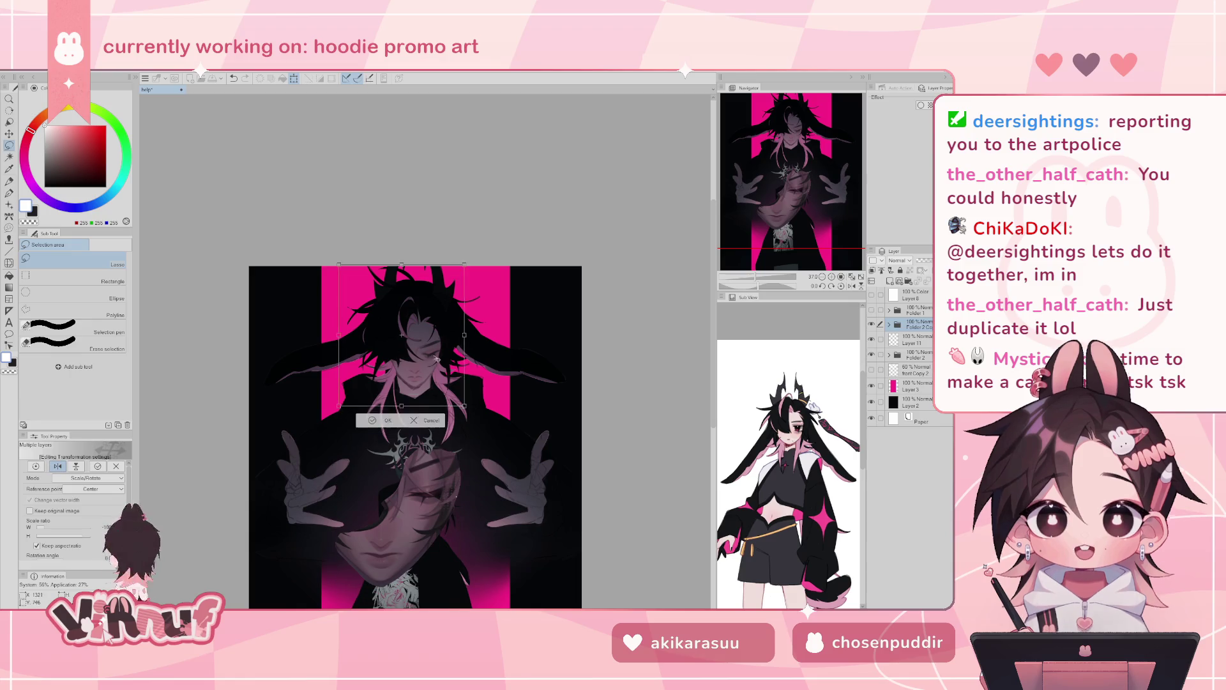
pyautogui.moveTo(432, 544); pyautogui.dragTo(465, 352)
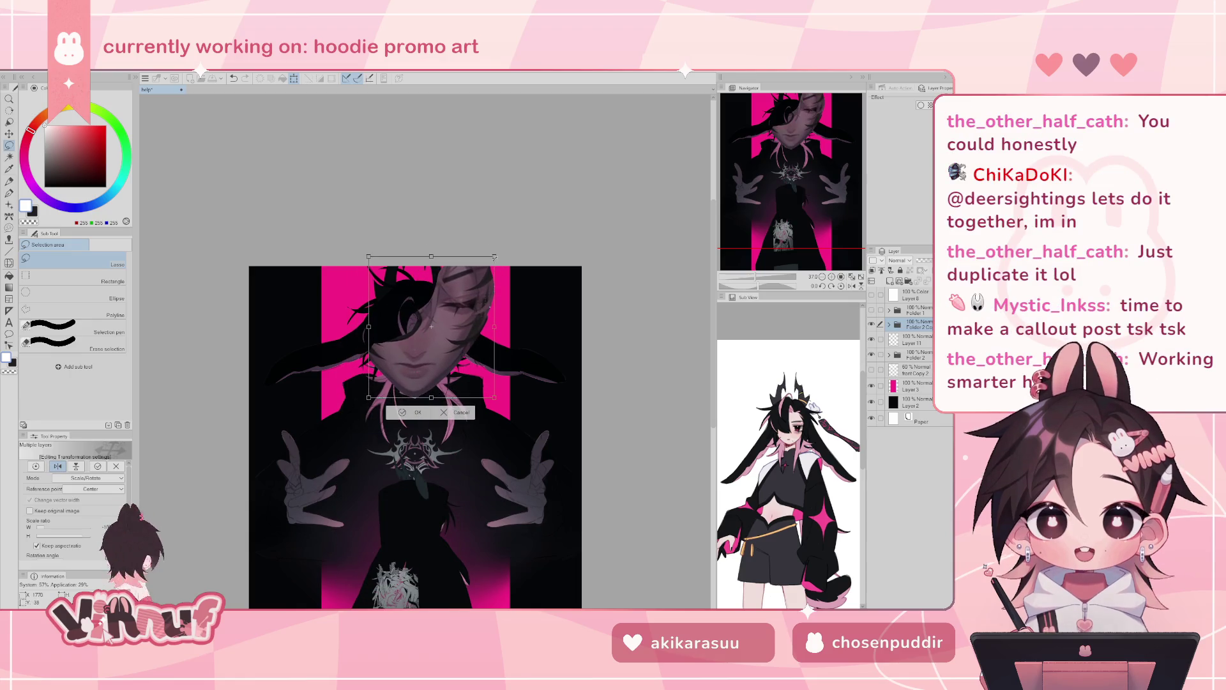
pyautogui.moveTo(495, 253); pyautogui.dragTo(453, 322)
pyautogui.moveTo(420, 359); pyautogui.dragTo(438, 362)
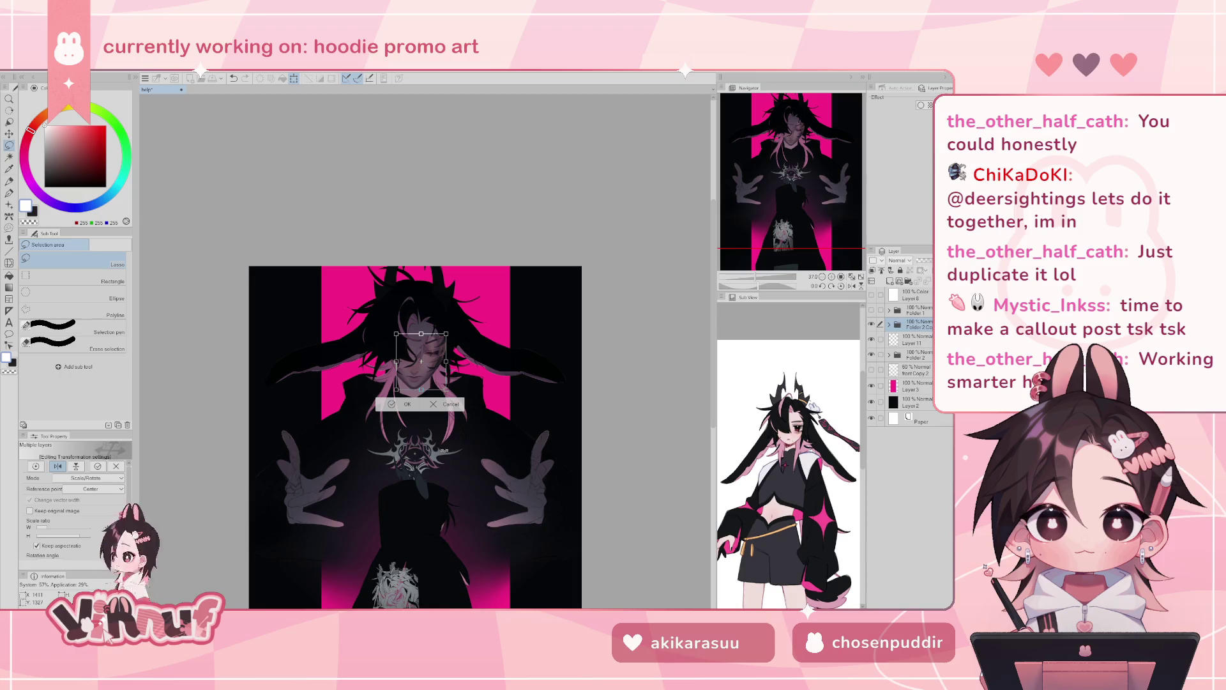
# - Zoom in, fine-tune the face's position and scale to line up features, and confirm
pyautogui.click(766, 282)
pyautogui.moveTo(766, 282); pyautogui.dragTo(771, 282)
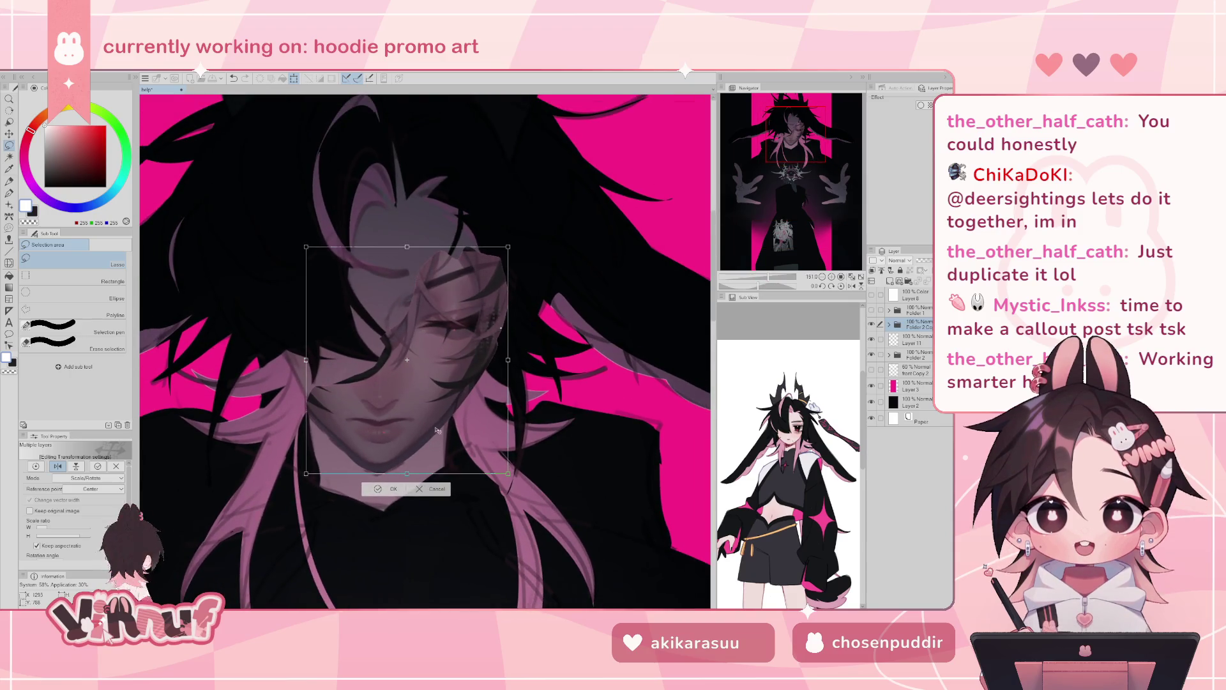
pyautogui.moveTo(440, 444); pyautogui.dragTo(441, 445)
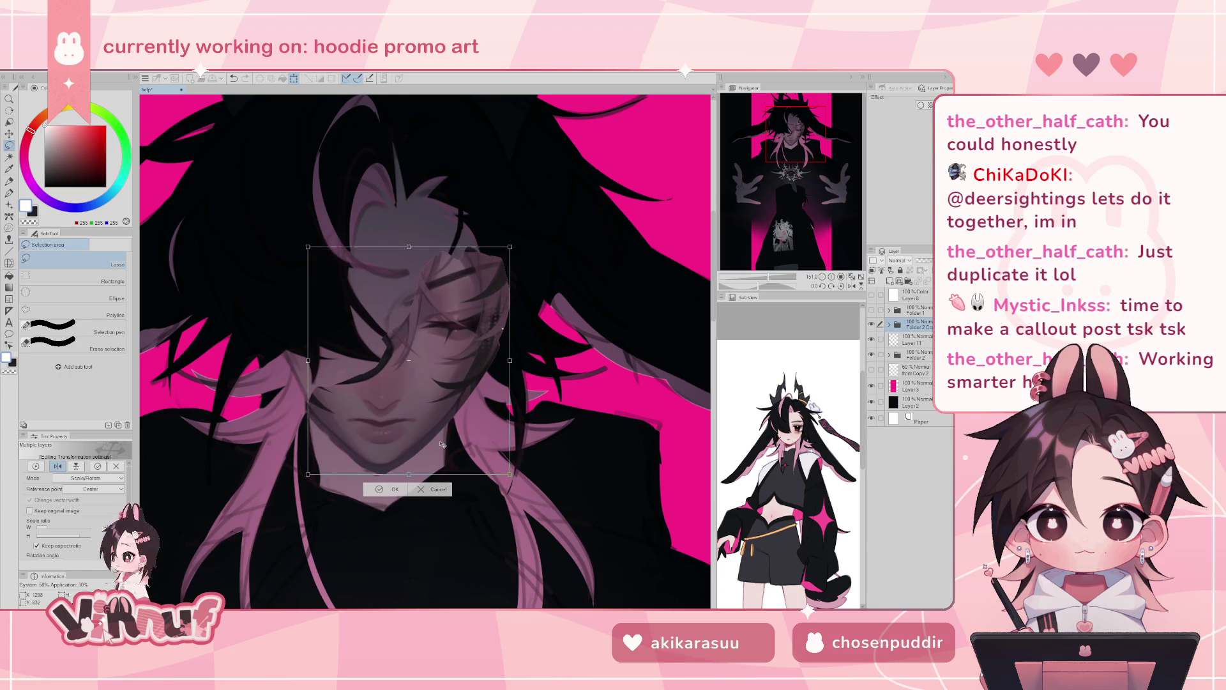
pyautogui.moveTo(509, 246); pyautogui.dragTo(499, 256)
pyautogui.moveTo(447, 428); pyautogui.dragTo(450, 431)
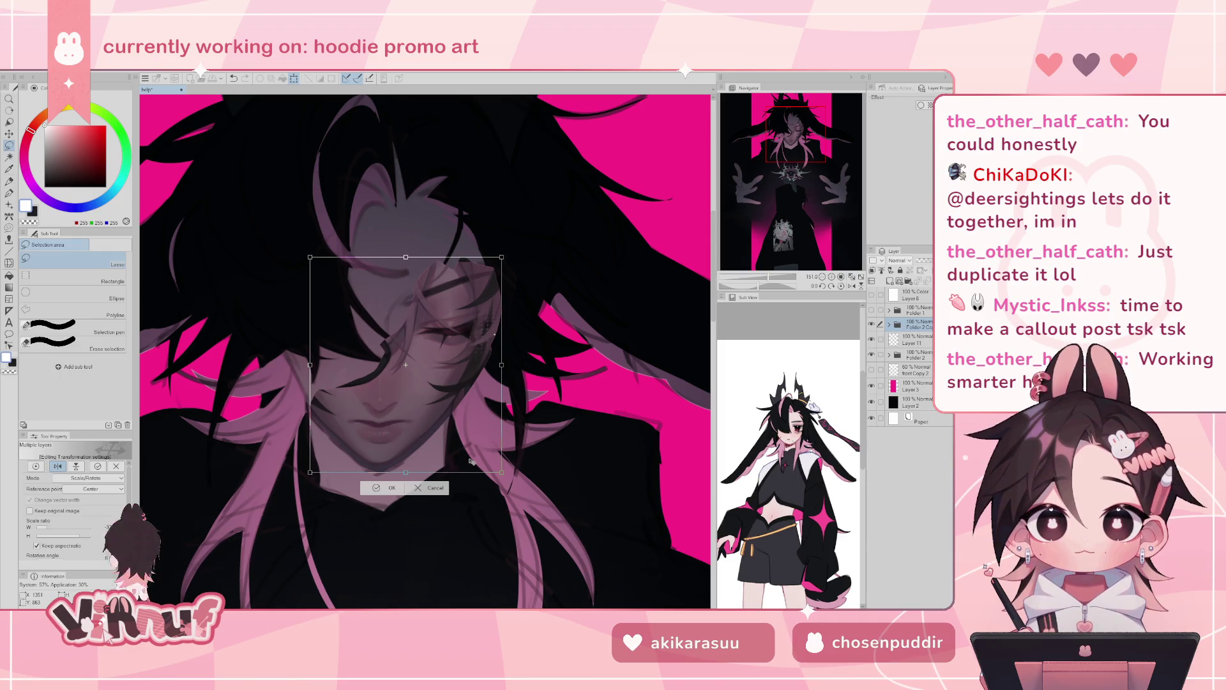
pyautogui.moveTo(763, 281); pyautogui.dragTo(767, 286)
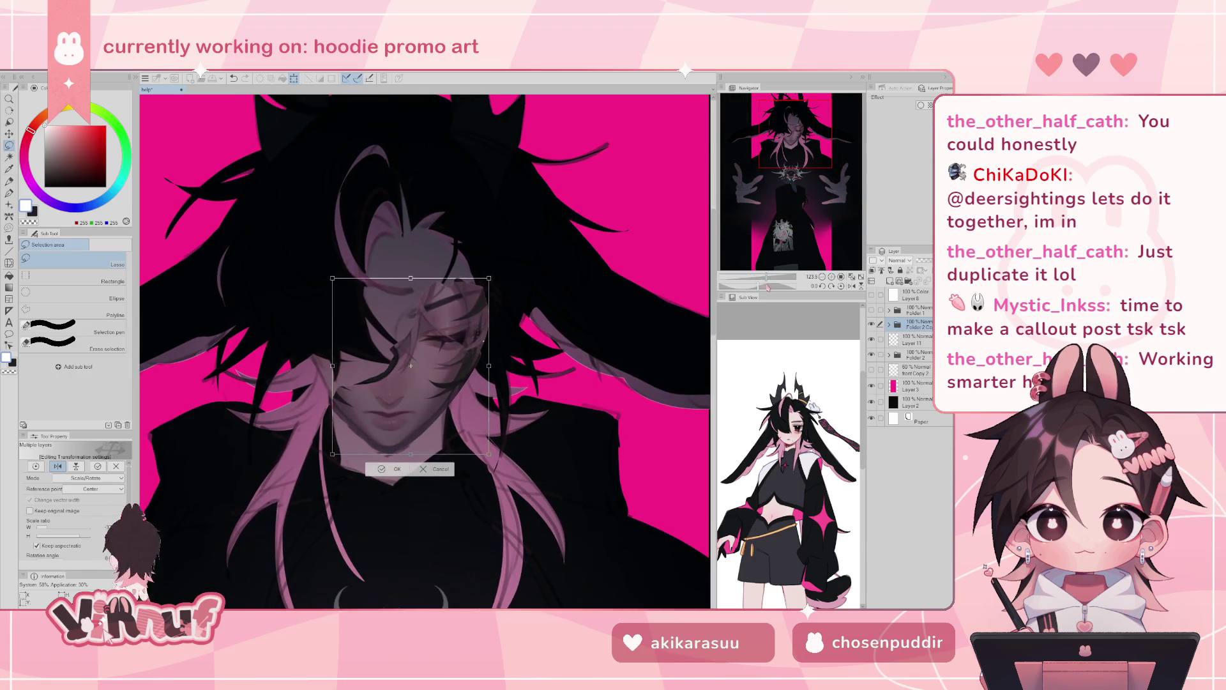
pyautogui.click(381, 471)
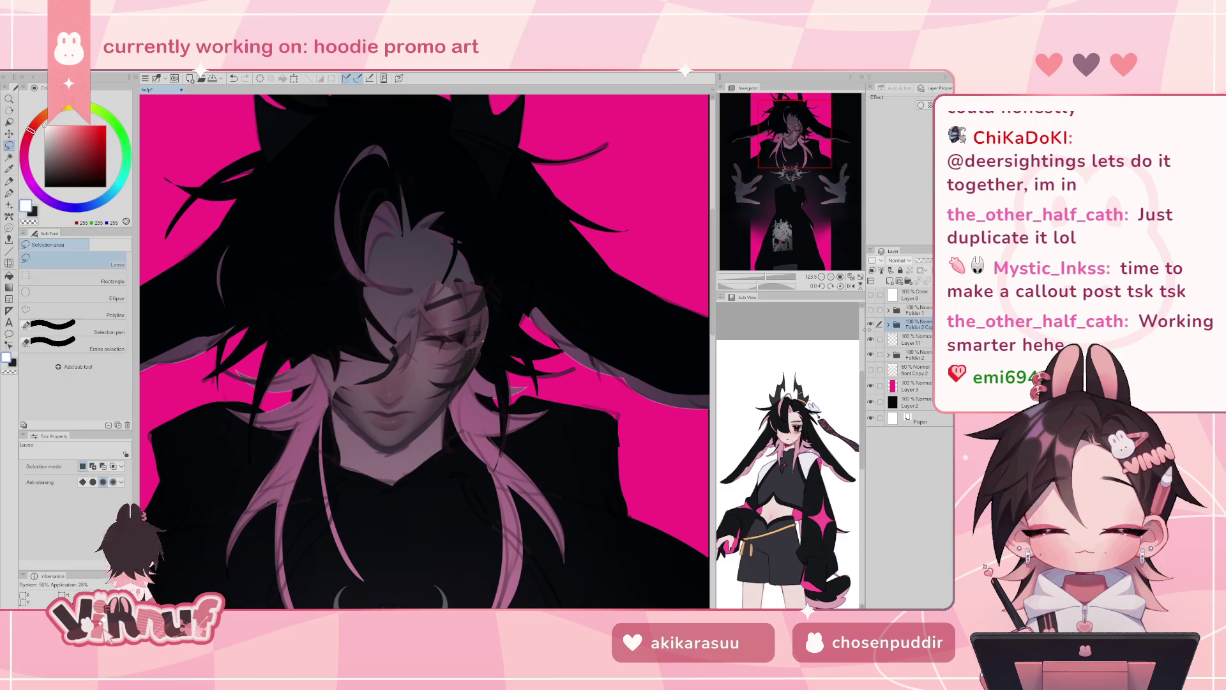
pyautogui.press('k')
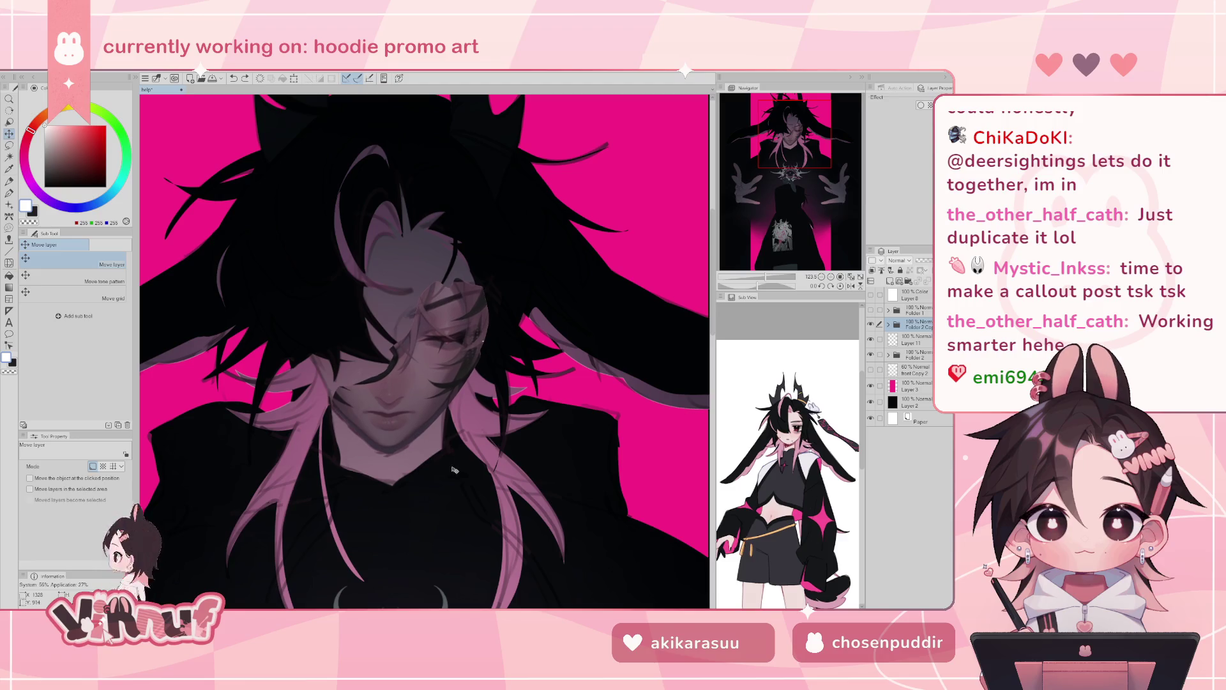
pyautogui.click(870, 324)
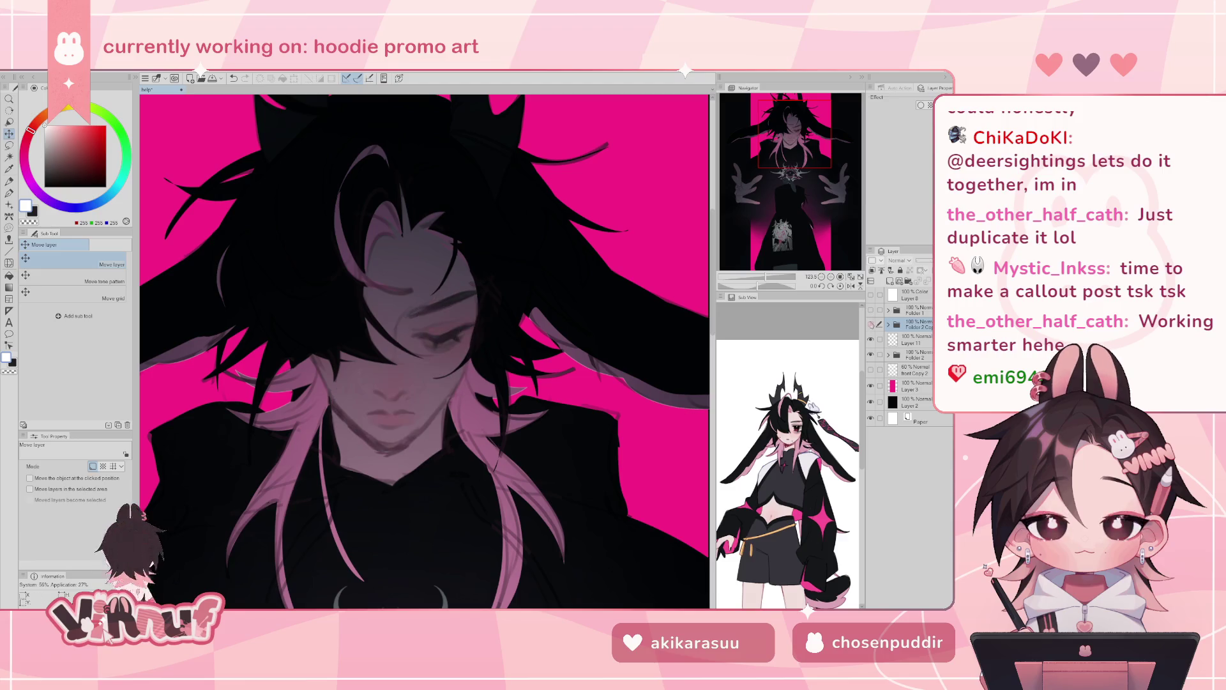
pyautogui.click(870, 324)
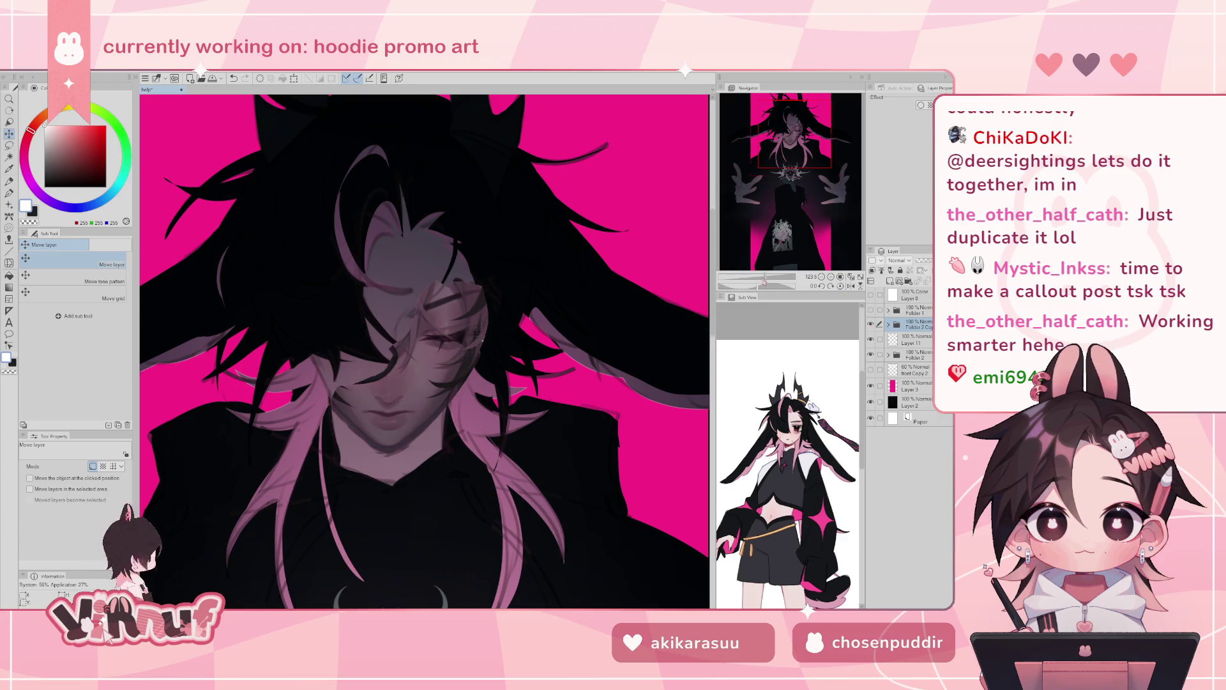
pyautogui.moveTo(766, 279); pyautogui.dragTo(765, 280)
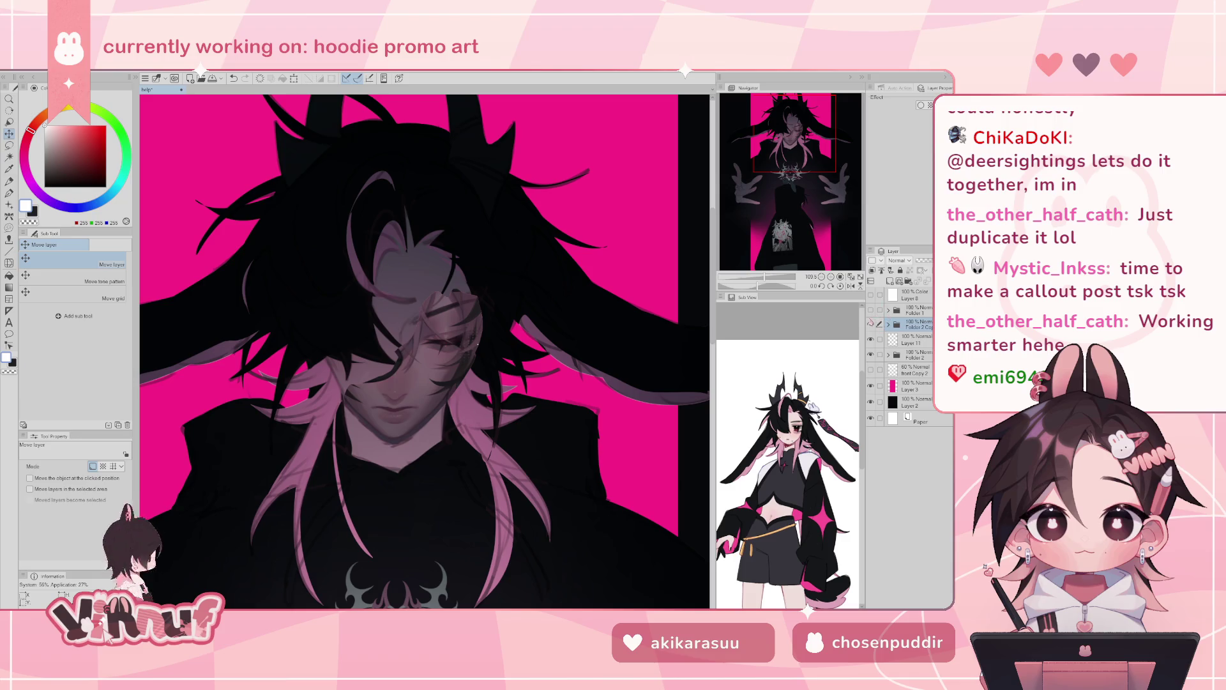
pyautogui.moveTo(765, 279); pyautogui.dragTo(768, 279)
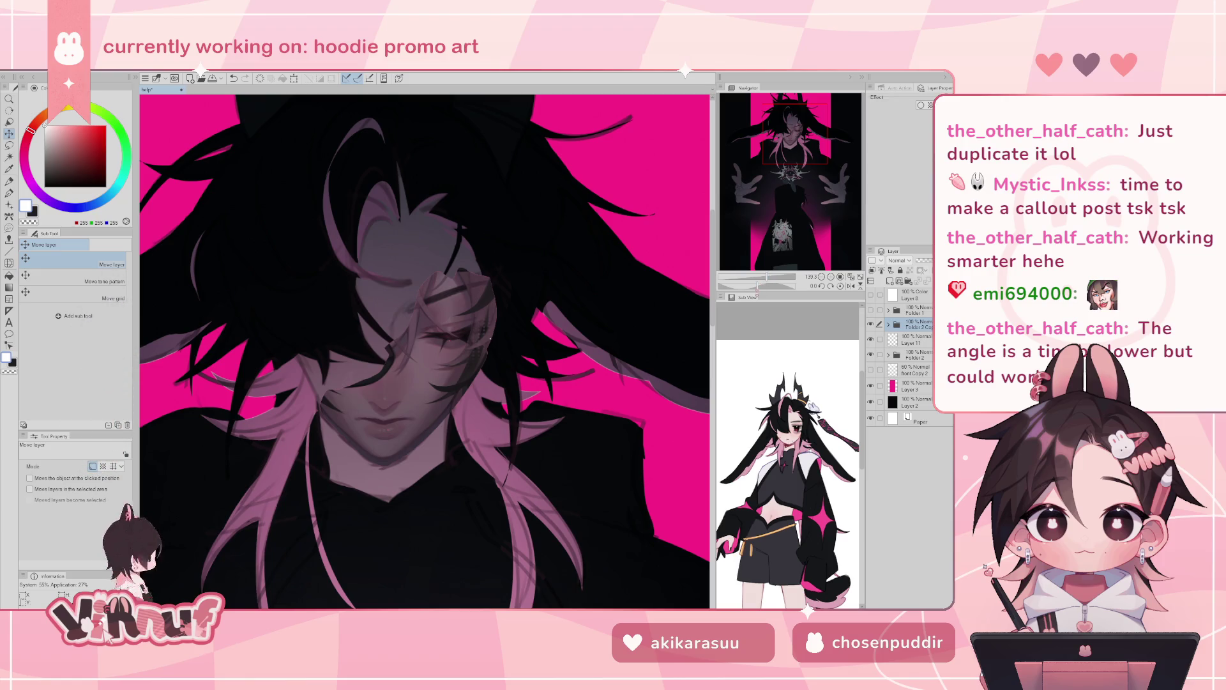
pyautogui.click(871, 325)
pyautogui.click(871, 325)
pyautogui.click(871, 324)
pyautogui.click(871, 325)
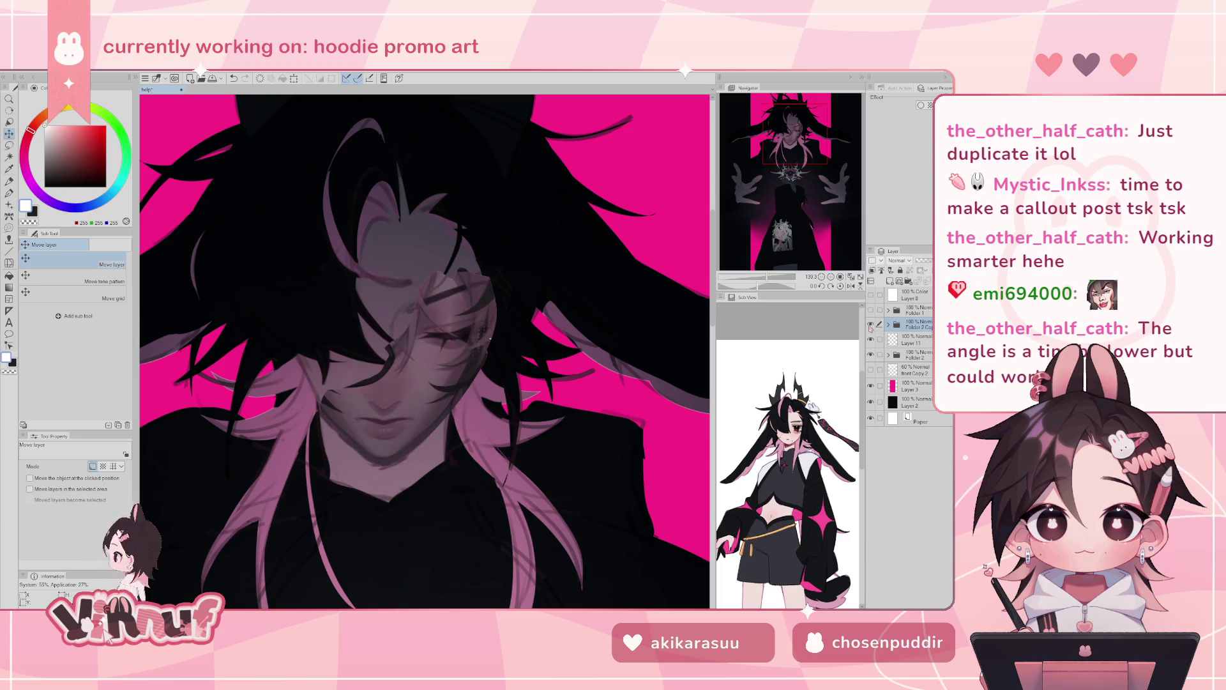
pyautogui.hotkey('ctrl', '0')
pyautogui.click(871, 324)
pyautogui.click(871, 324)
pyautogui.click(871, 325)
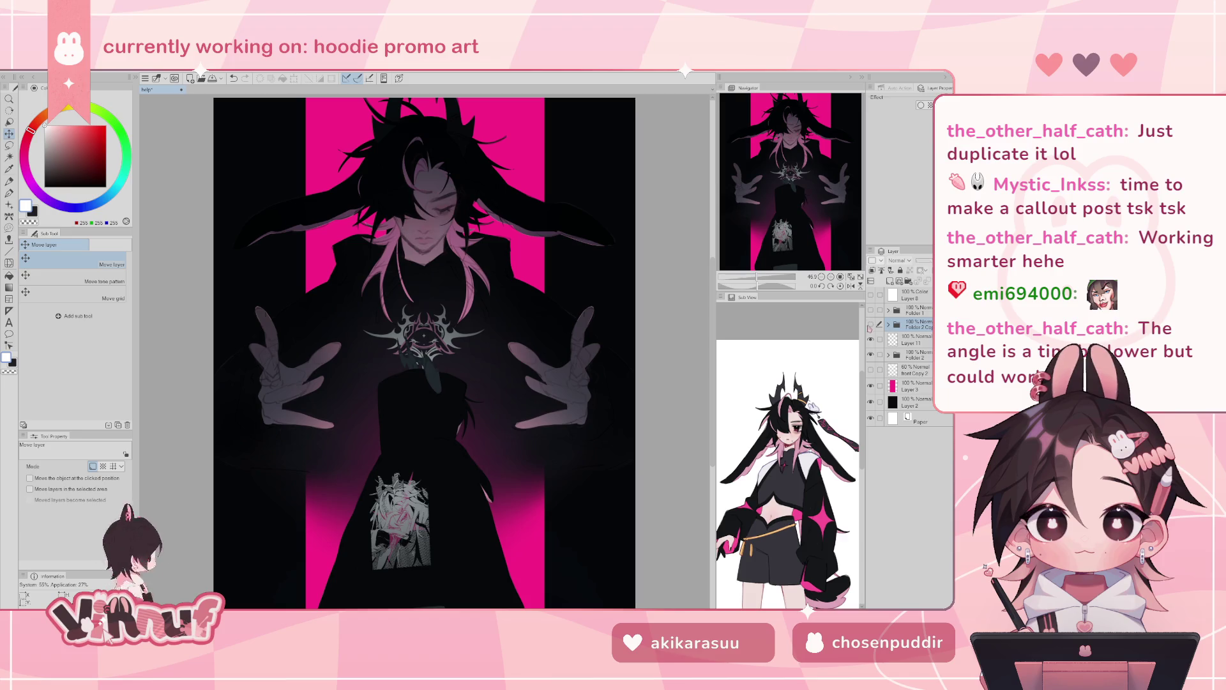
pyautogui.click(871, 324)
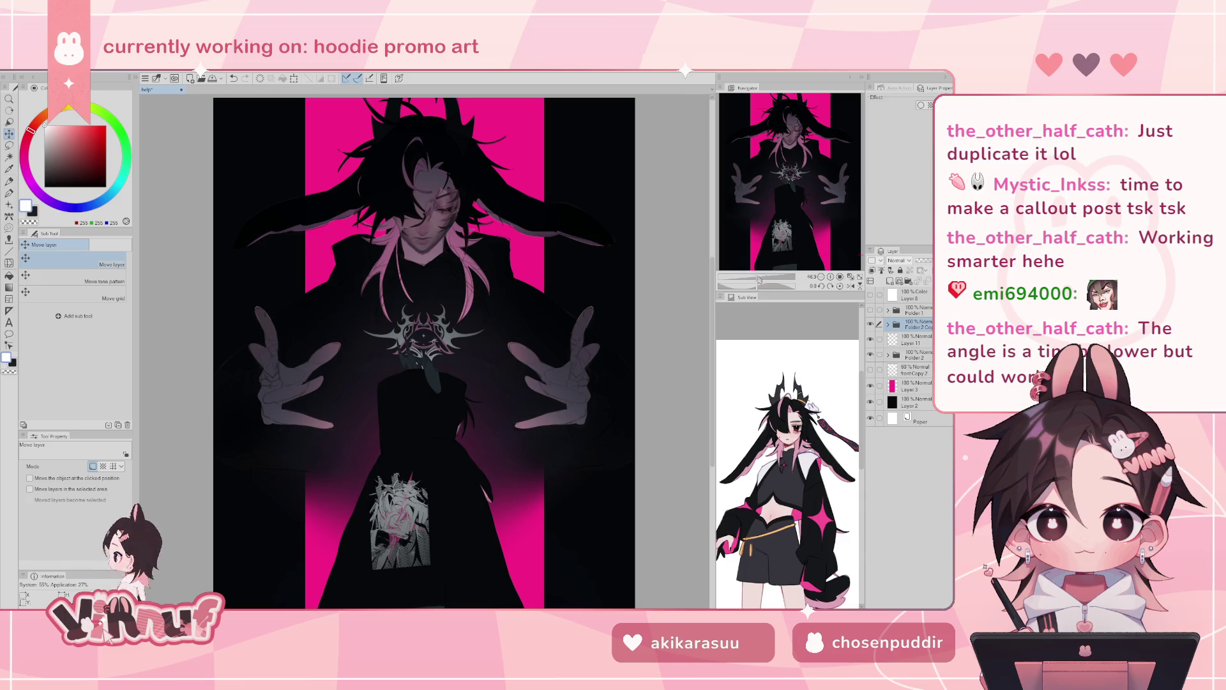
pyautogui.moveTo(760, 279); pyautogui.dragTo(767, 280)
pyautogui.moveTo(791, 173); pyautogui.dragTo(796, 149)
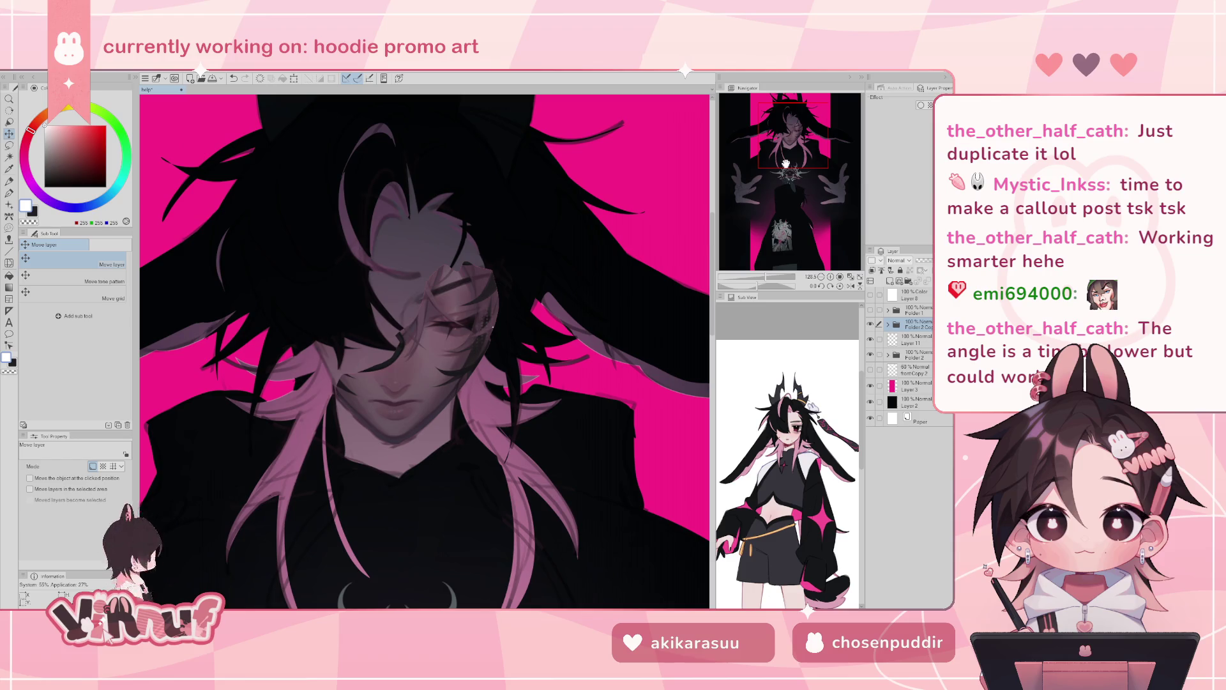
# - Set the Liquify brush to about 471.8 and compare the face overlay on and off
pyautogui.click(9, 262)
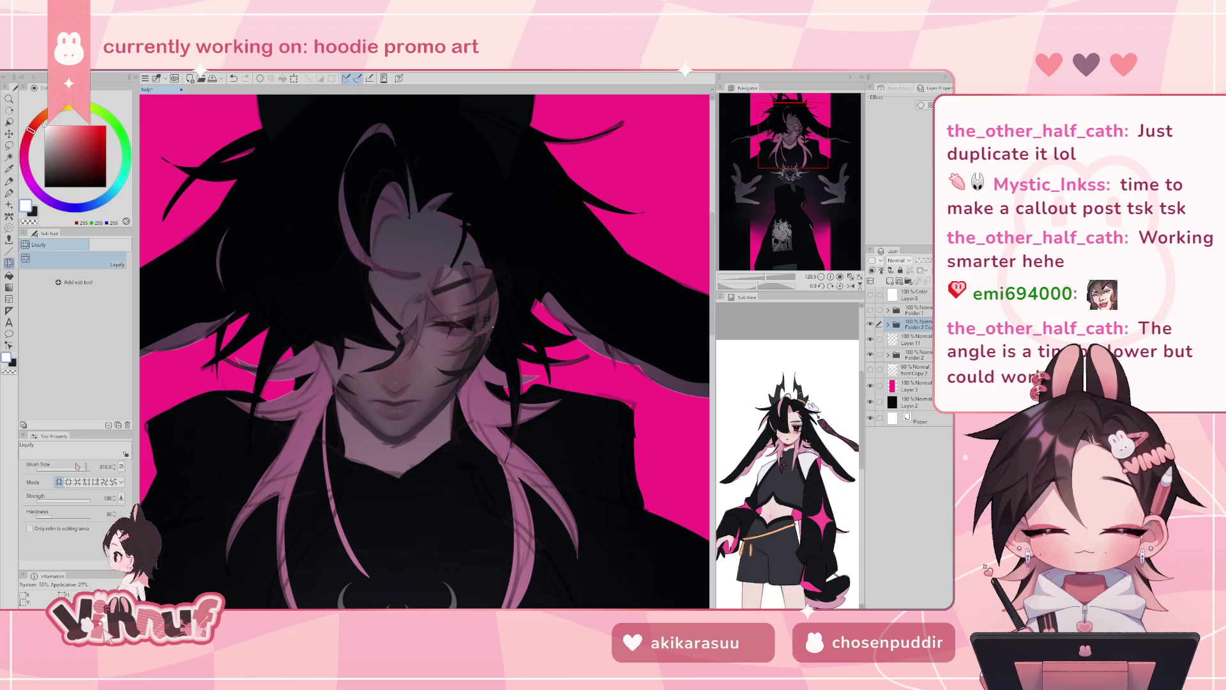
pyautogui.moveTo(76, 467); pyautogui.dragTo(81, 470)
pyautogui.click(870, 324)
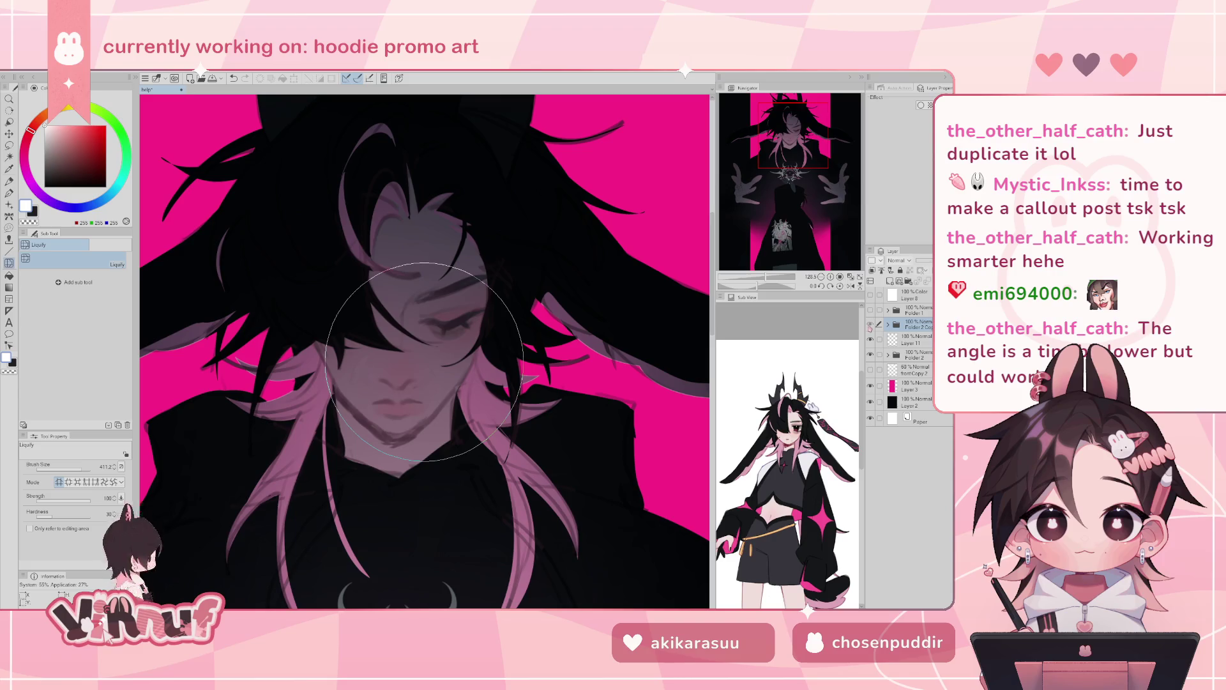
pyautogui.click(870, 324)
pyautogui.click(870, 325)
pyautogui.click(870, 325)
# - Recheck the overlay, shrink the Liquify brush to about 68.8, and expand Folder 2 Copy
pyautogui.click(870, 325)
pyautogui.click(870, 325)
pyautogui.click(870, 325)
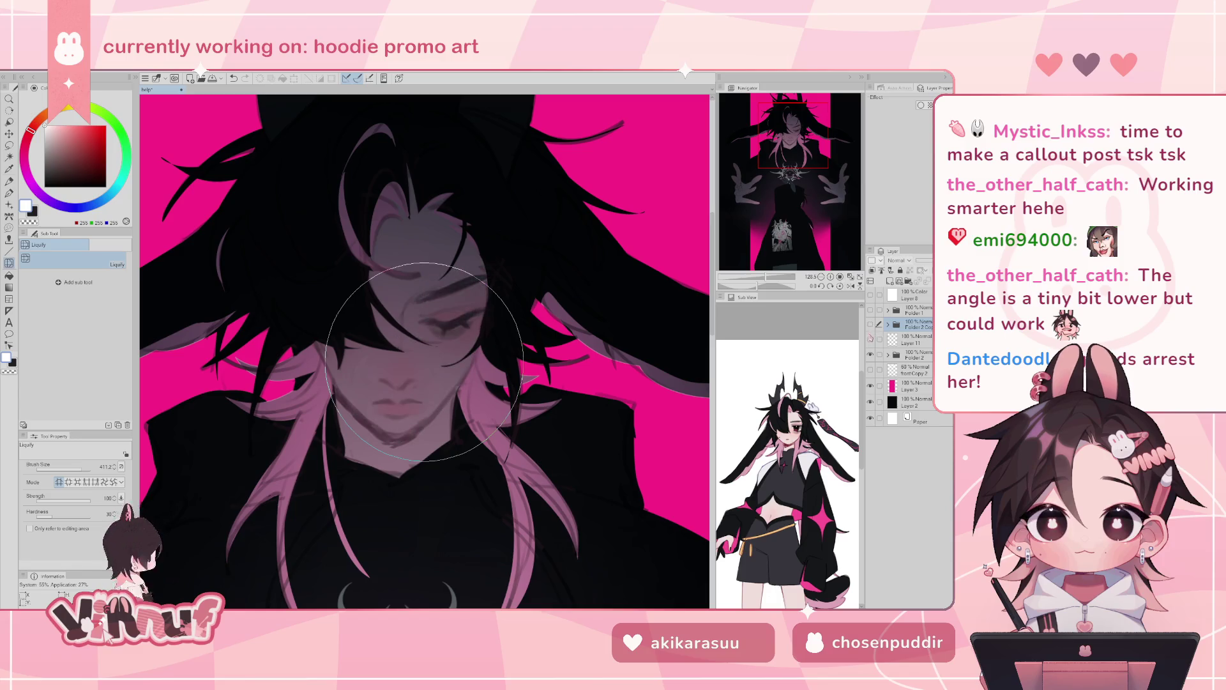
pyautogui.click(870, 325)
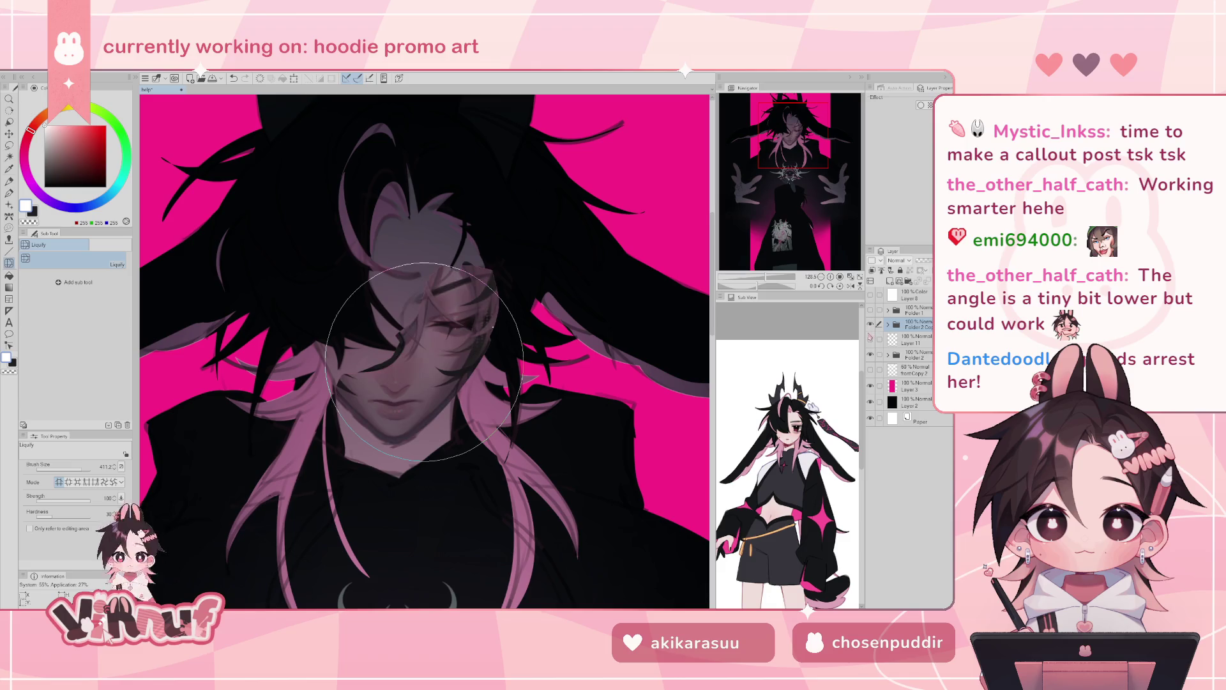
pyautogui.moveTo(423, 362)
pyautogui.mouseDown()
pyautogui.moveTo(407, 361)
pyautogui.moveTo(447, 361)
pyautogui.moveTo(420, 361)
pyautogui.mouseUp()
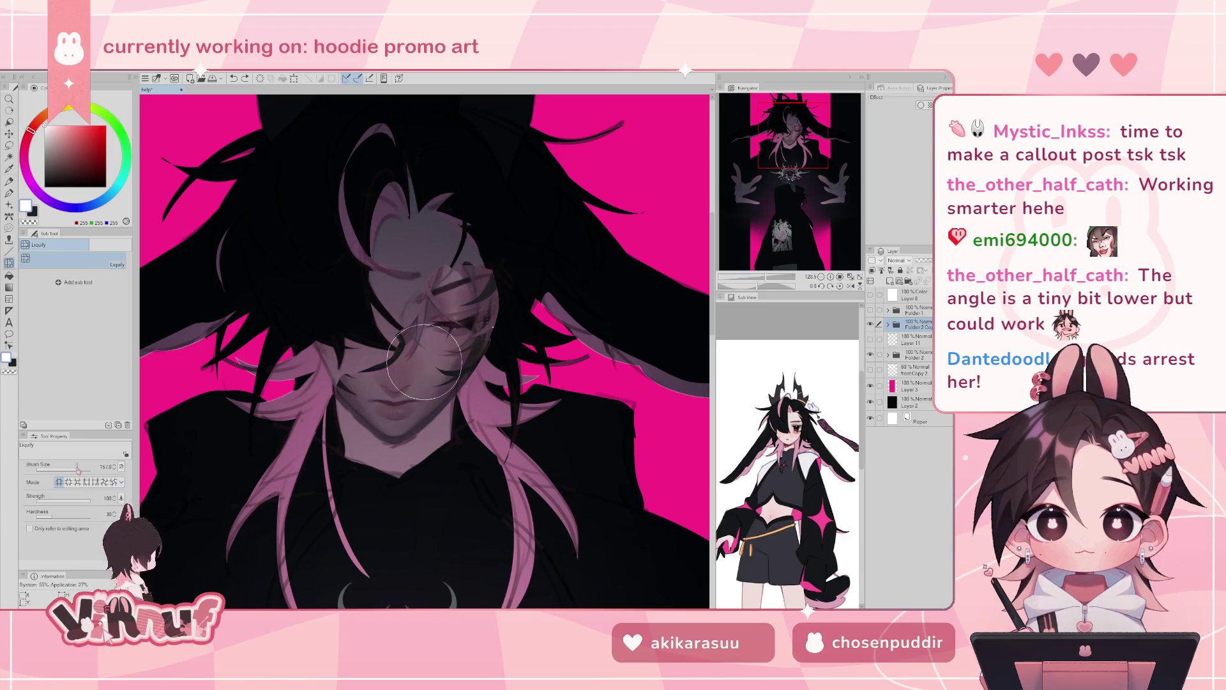
pyautogui.click(888, 325)
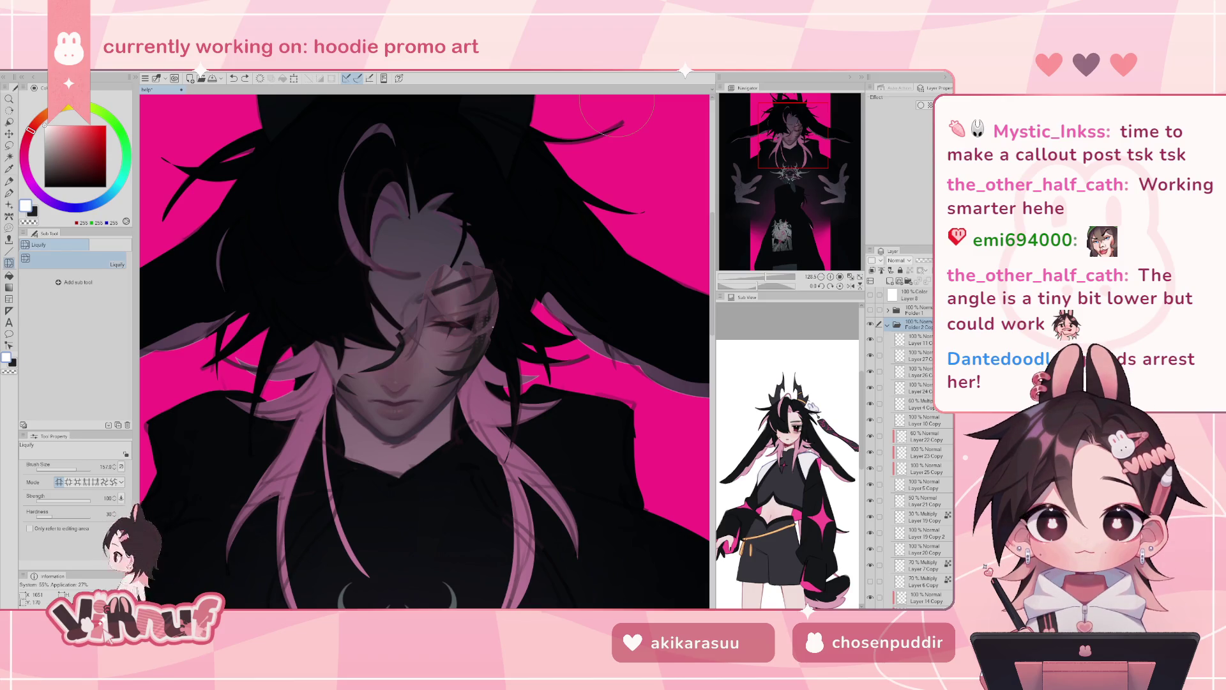
# - Delete Layer 18 Copy, Layer 2 Copy, Layer 16 Copy and Layer 15 Copy
pyautogui.scroll(-3, 918, 455)
pyautogui.scroll(-3, 918, 456)
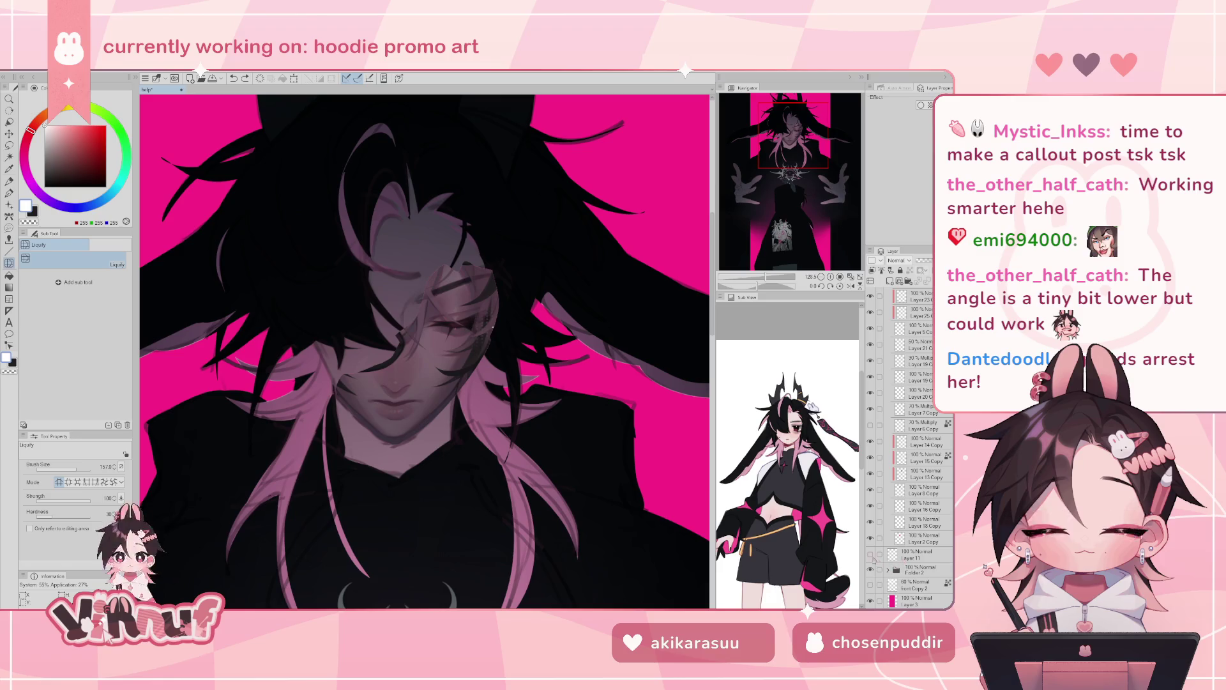
pyautogui.click(941, 543)
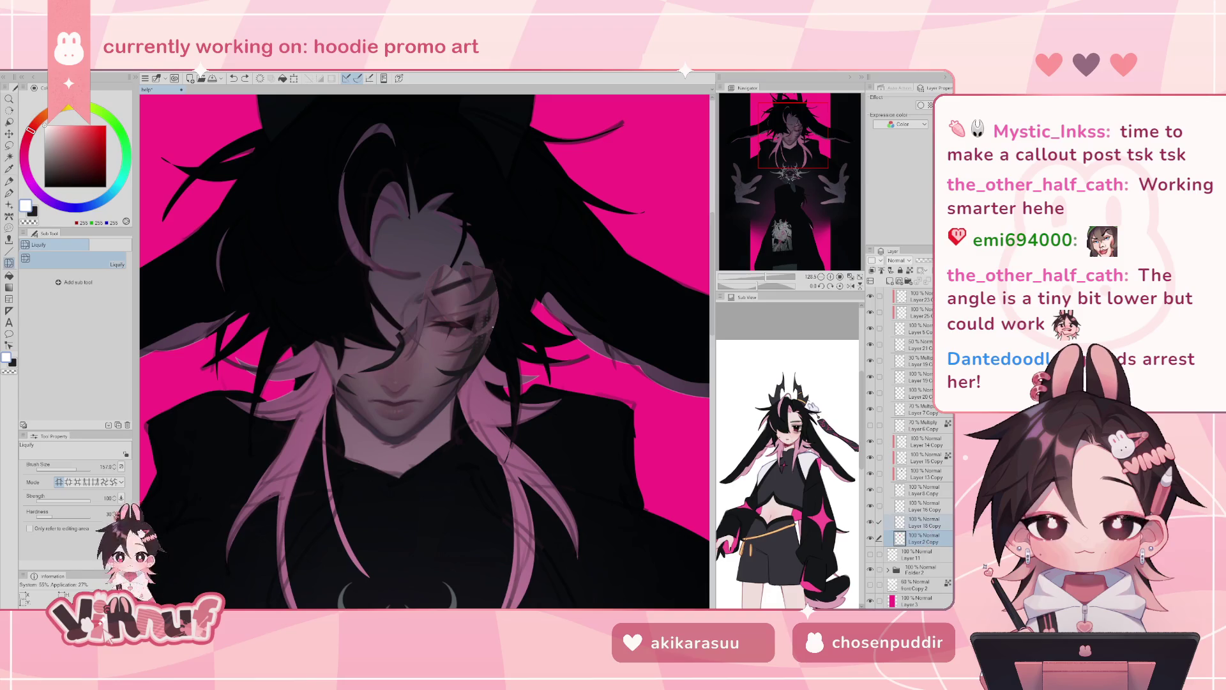
pyautogui.press('Delete')
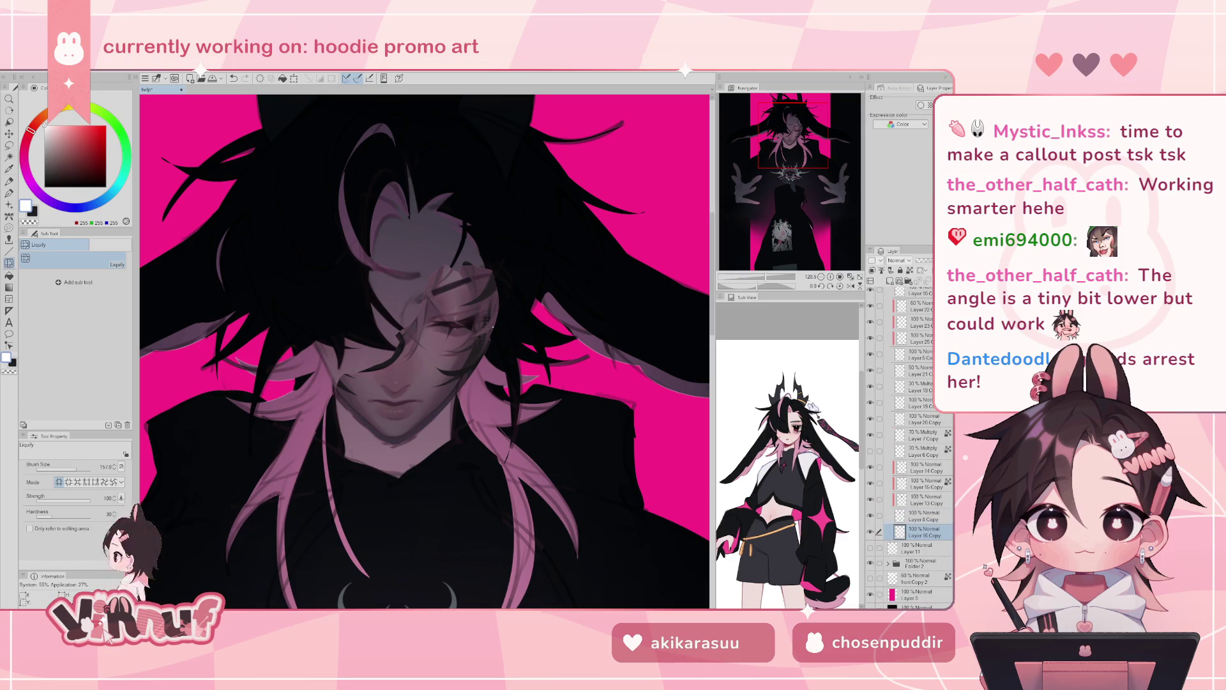
pyautogui.press('Delete')
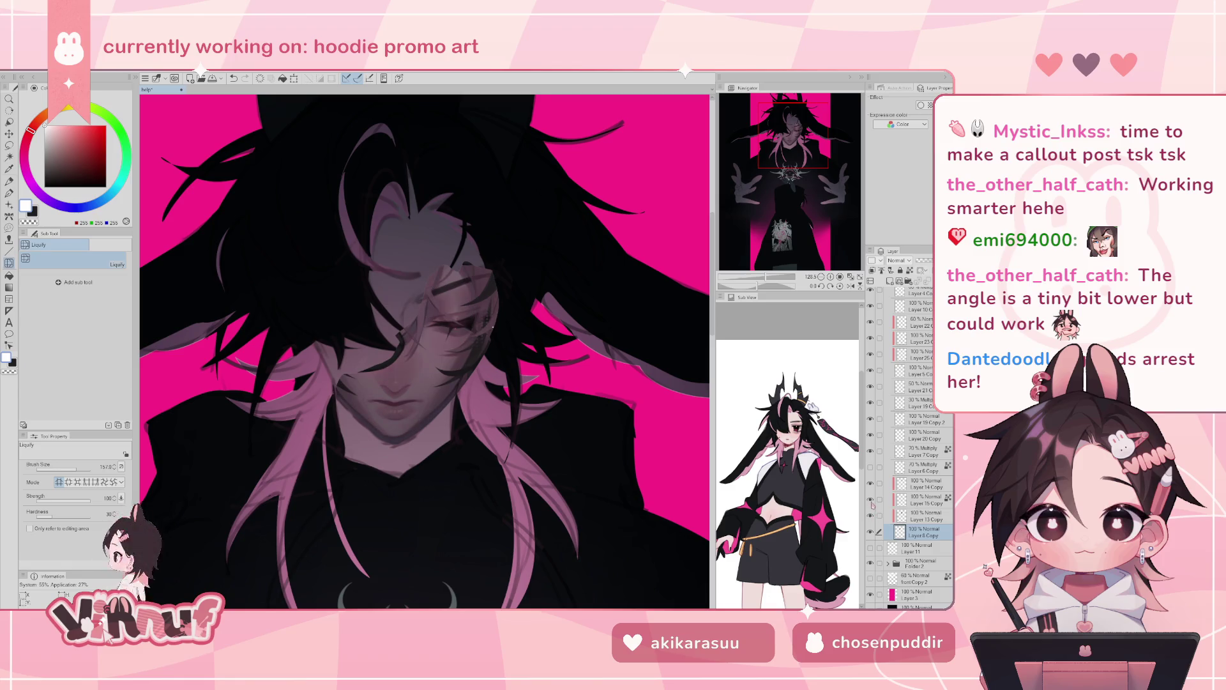
pyautogui.click(873, 500)
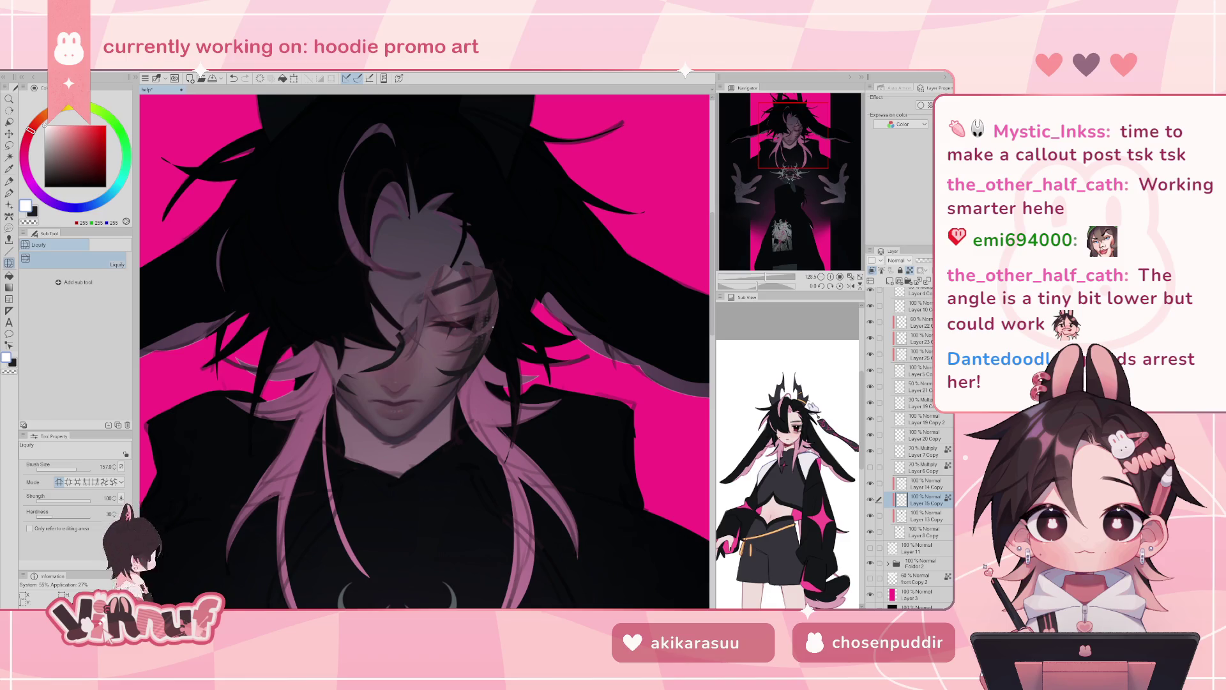
pyautogui.hotkey('ctrl', 'e')
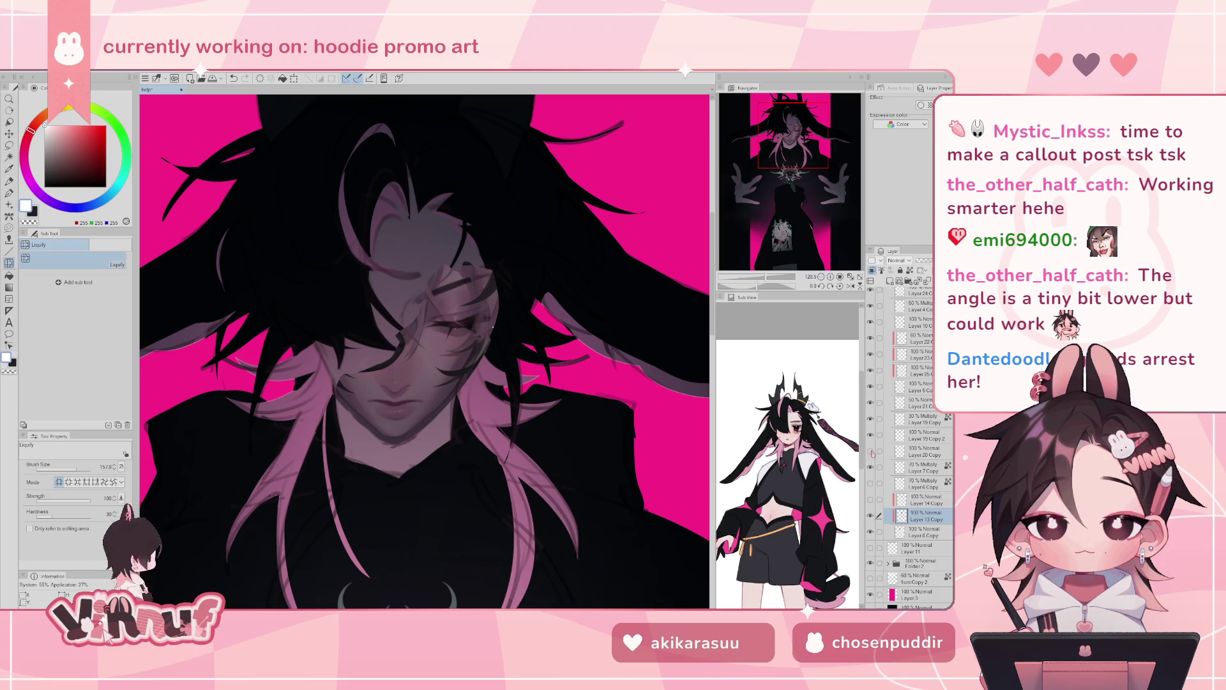
# - Compare the face with Layer 19 Copy 2 and the mouth-shading layer toggled on and off
pyautogui.click(871, 435)
pyautogui.click(871, 435)
pyautogui.click(871, 435)
pyautogui.click(871, 435)
pyautogui.click(870, 435)
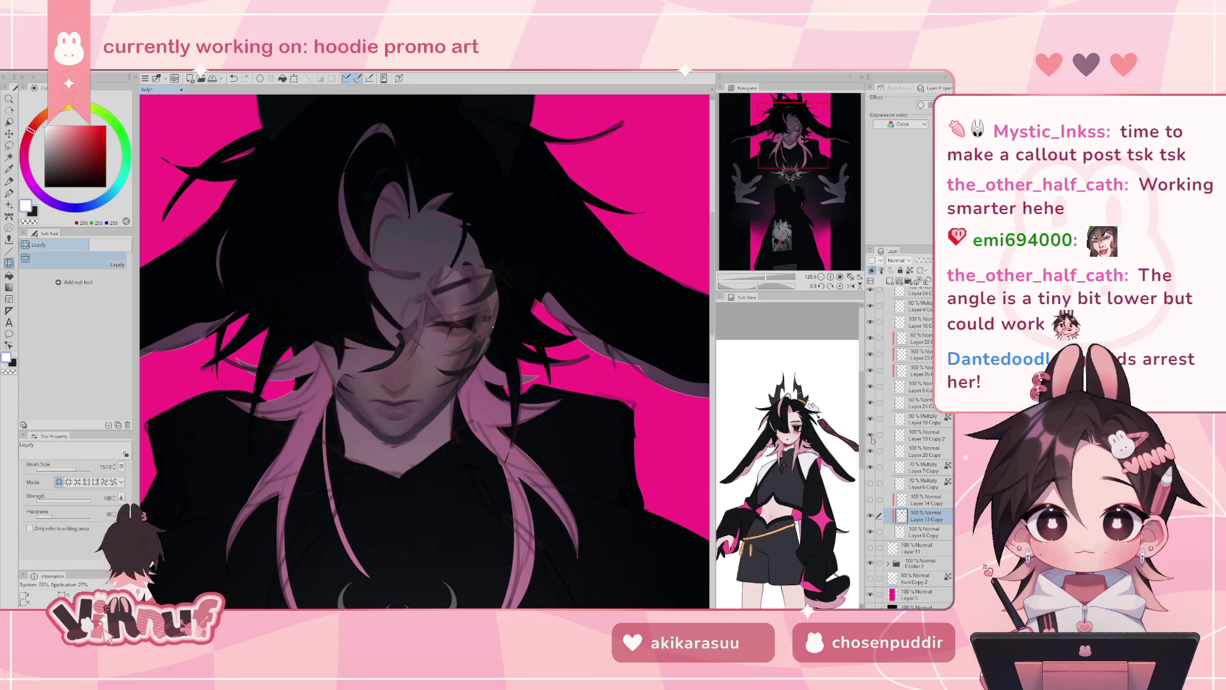
pyautogui.click(871, 435)
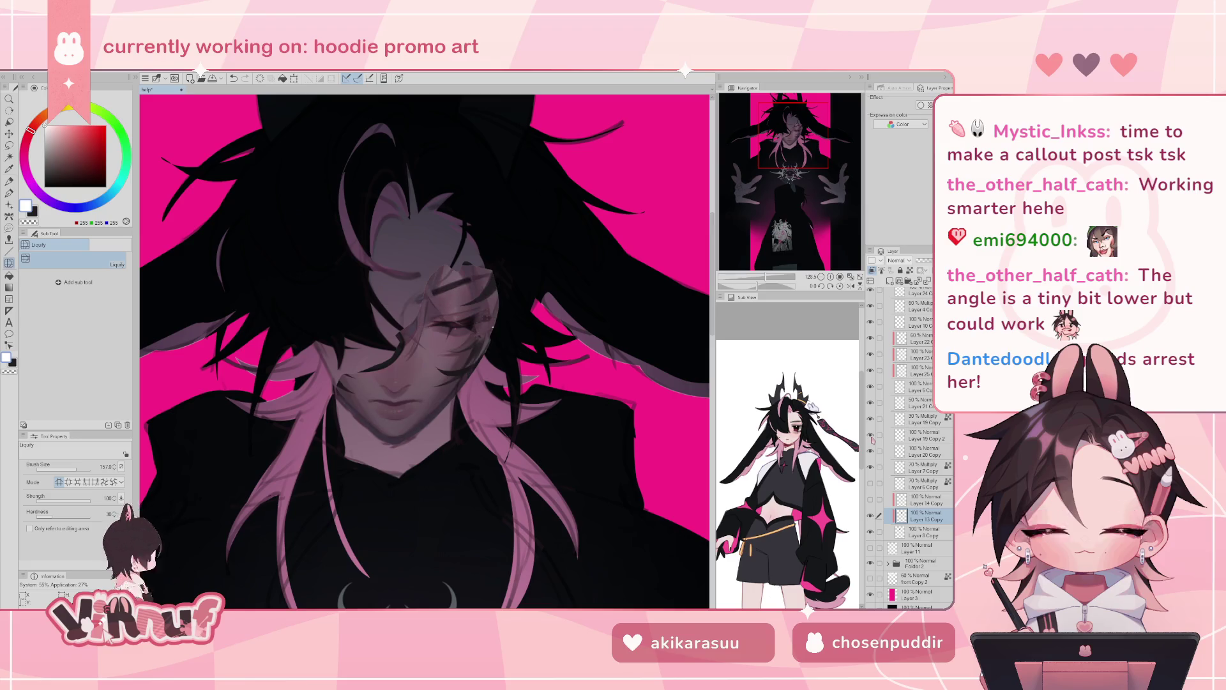
pyautogui.click(871, 419)
pyautogui.click(870, 418)
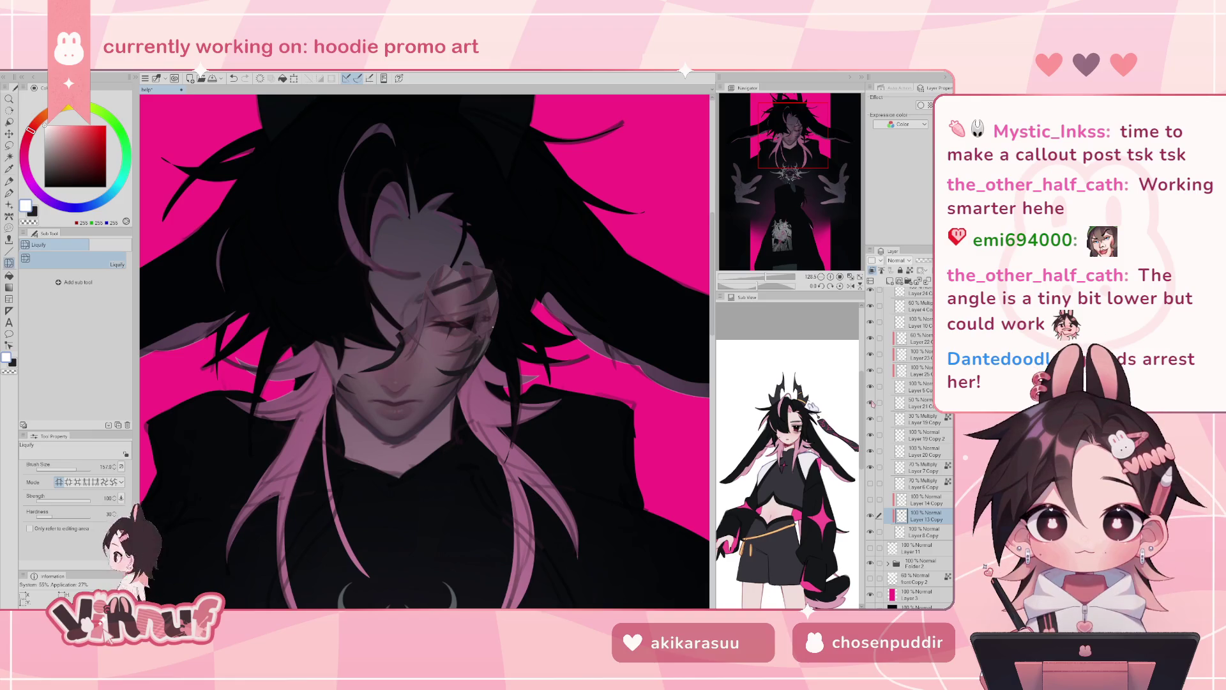
# - Select Folder 2 Copy and bring up its layer context menu
pyautogui.scroll(3, 902, 501)
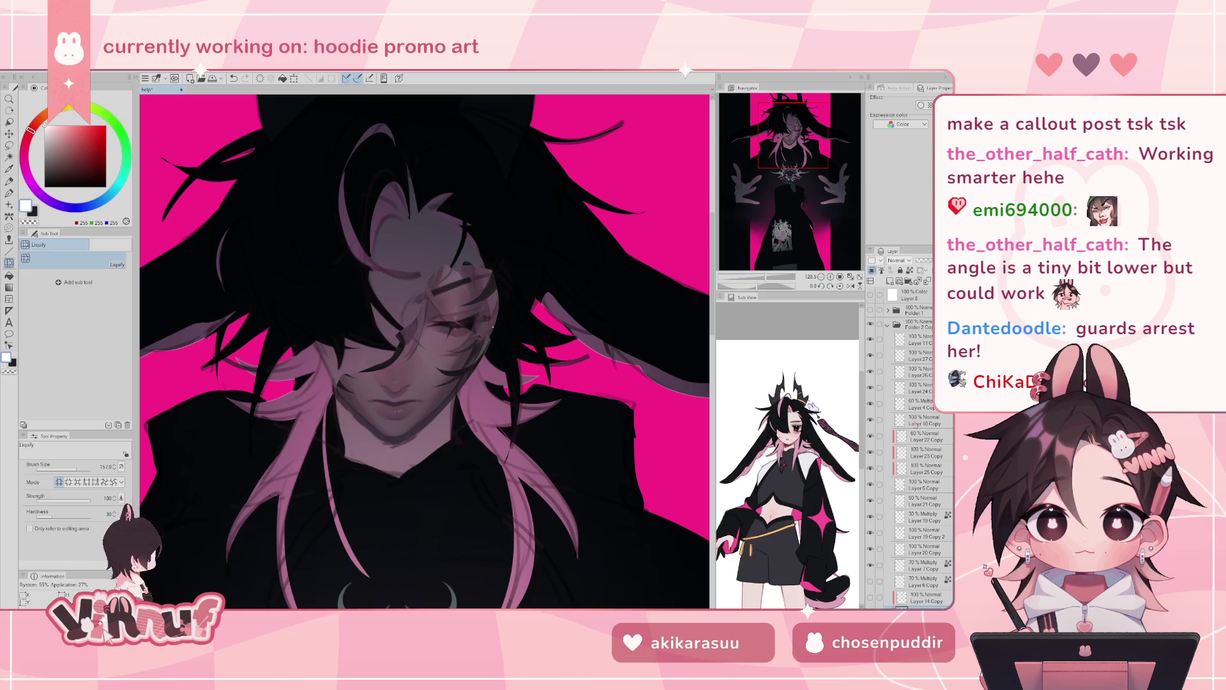
pyautogui.click(890, 328)
pyautogui.rightClick(907, 326)
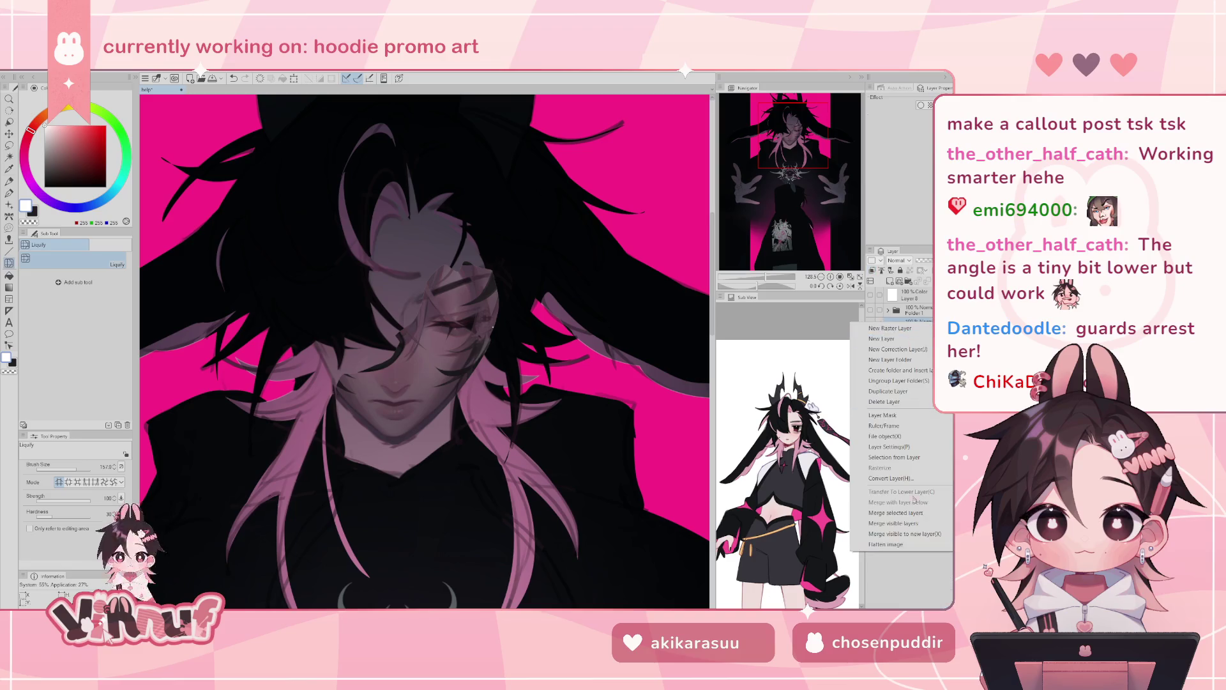
# - Merge Folder 2 Copy into one layer, then zoom out and recentre on the figure
pyautogui.click(893, 514)
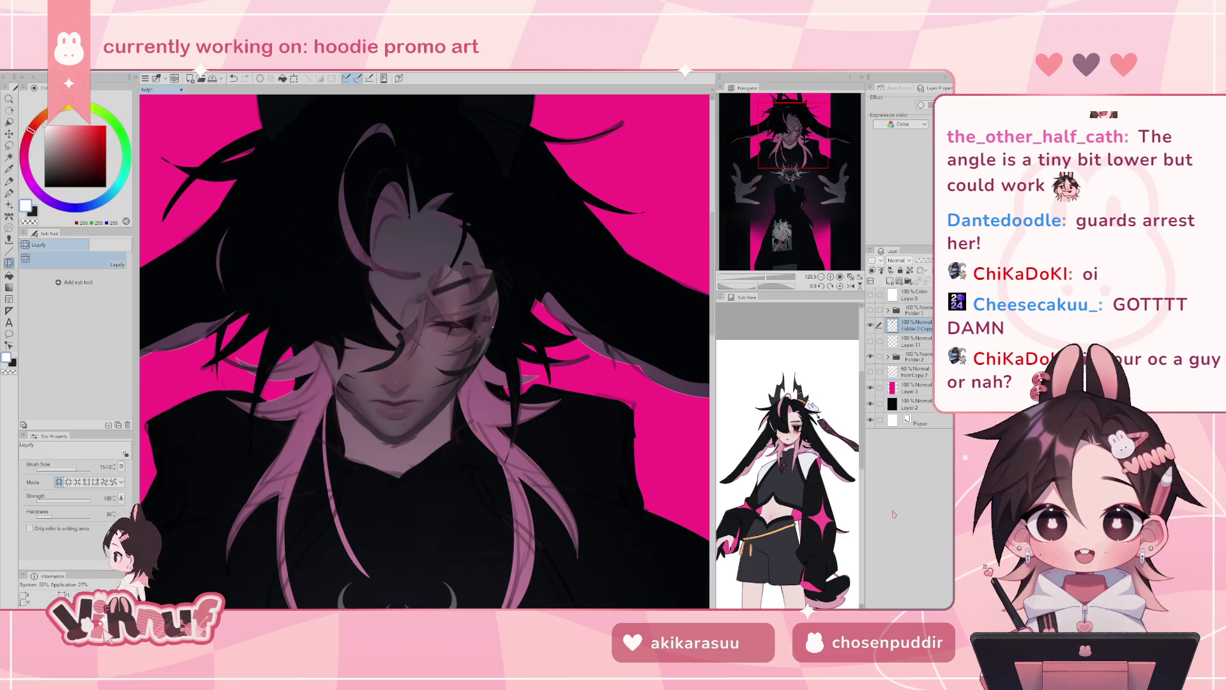
pyautogui.moveTo(765, 279); pyautogui.dragTo(765, 279)
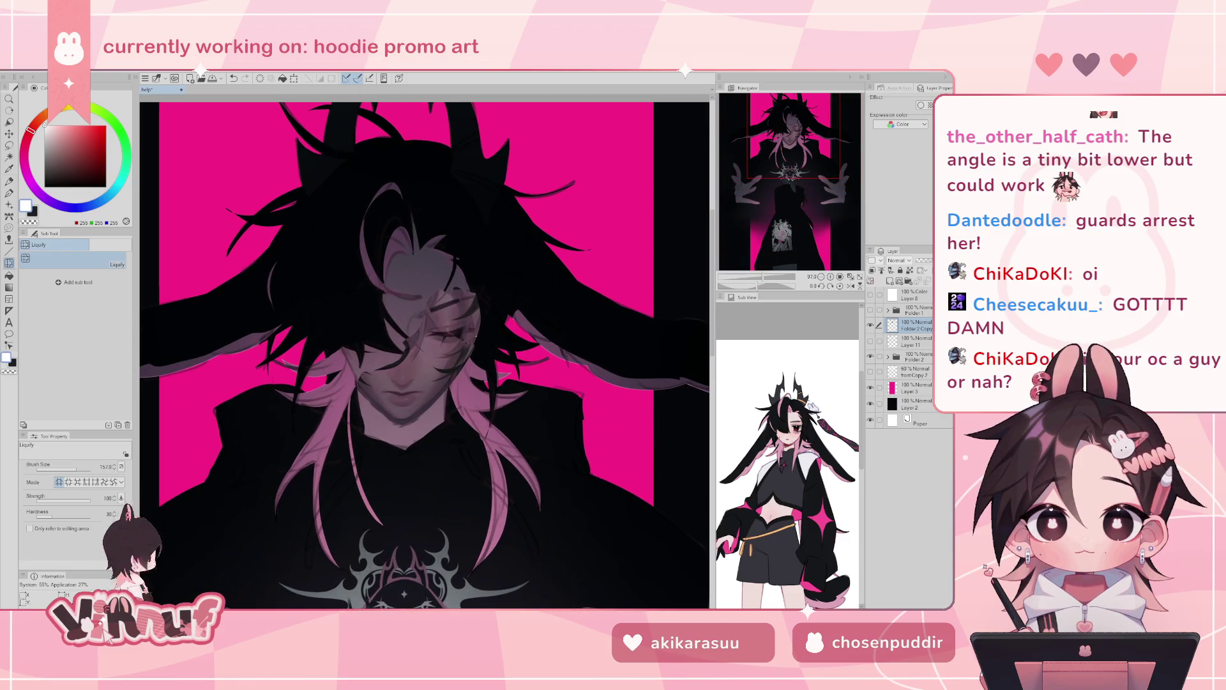
pyautogui.moveTo(788, 159); pyautogui.dragTo(781, 155)
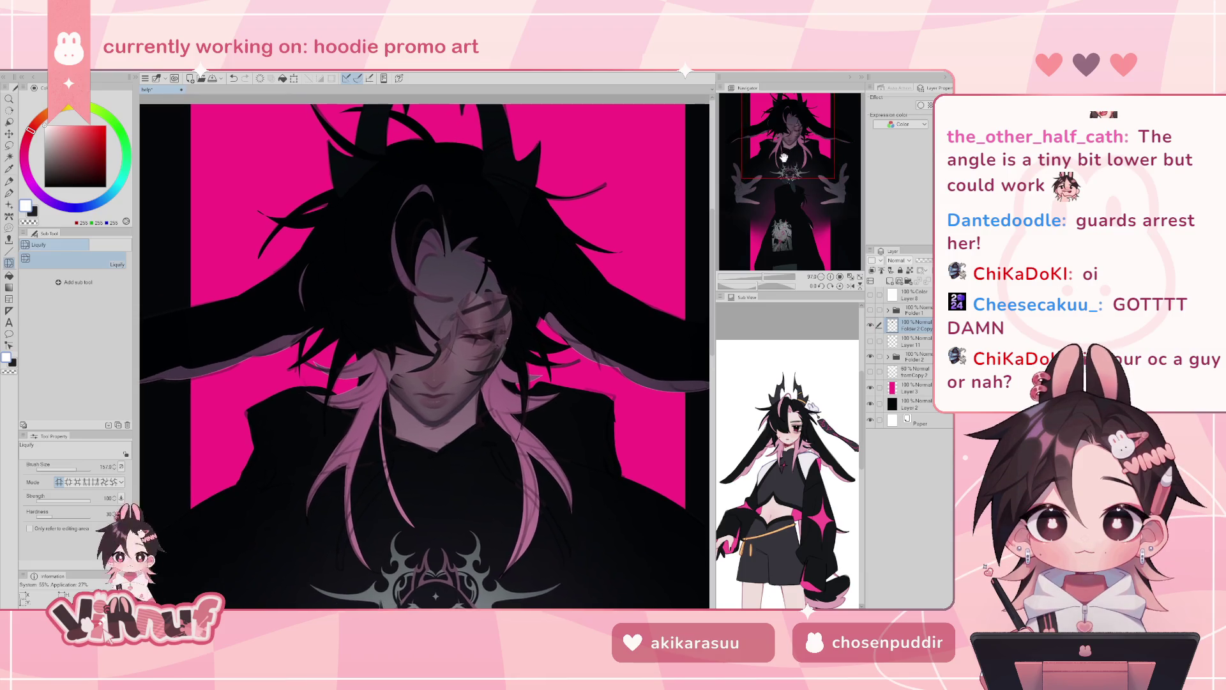
pyautogui.press('j')
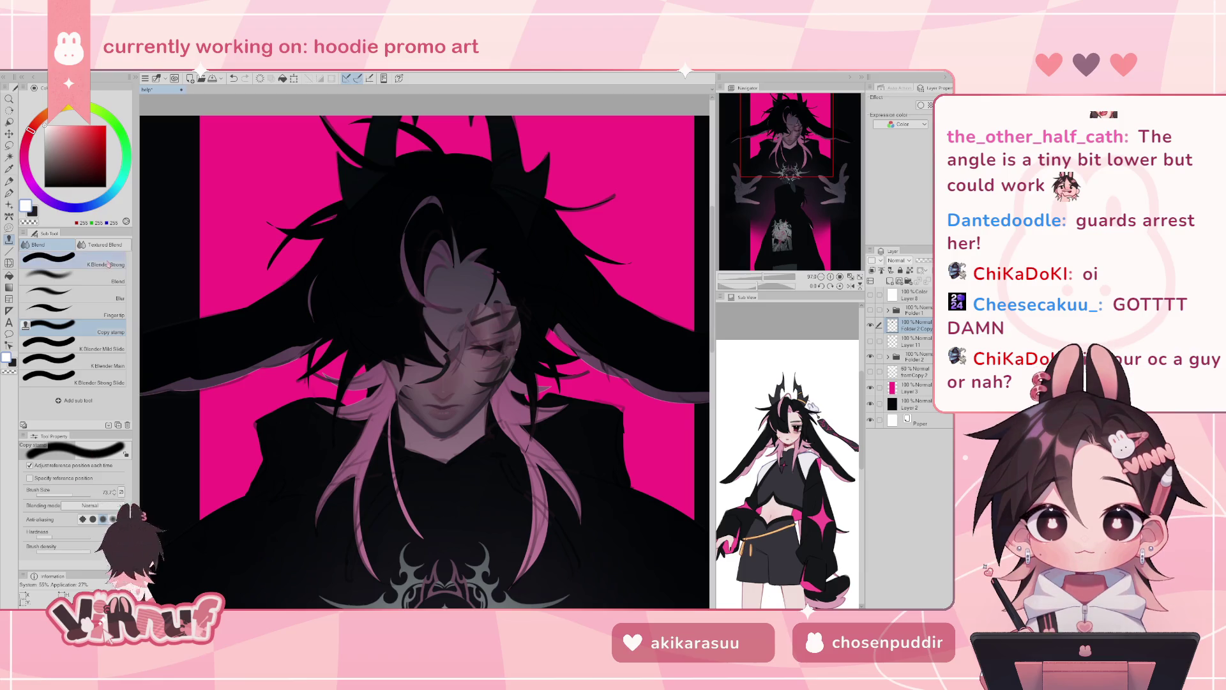
# - Set the Liquify brush to about 272 and zoom in on the face
pyautogui.press('j')
pyautogui.moveTo(425, 363); pyautogui.dragTo(460, 358)
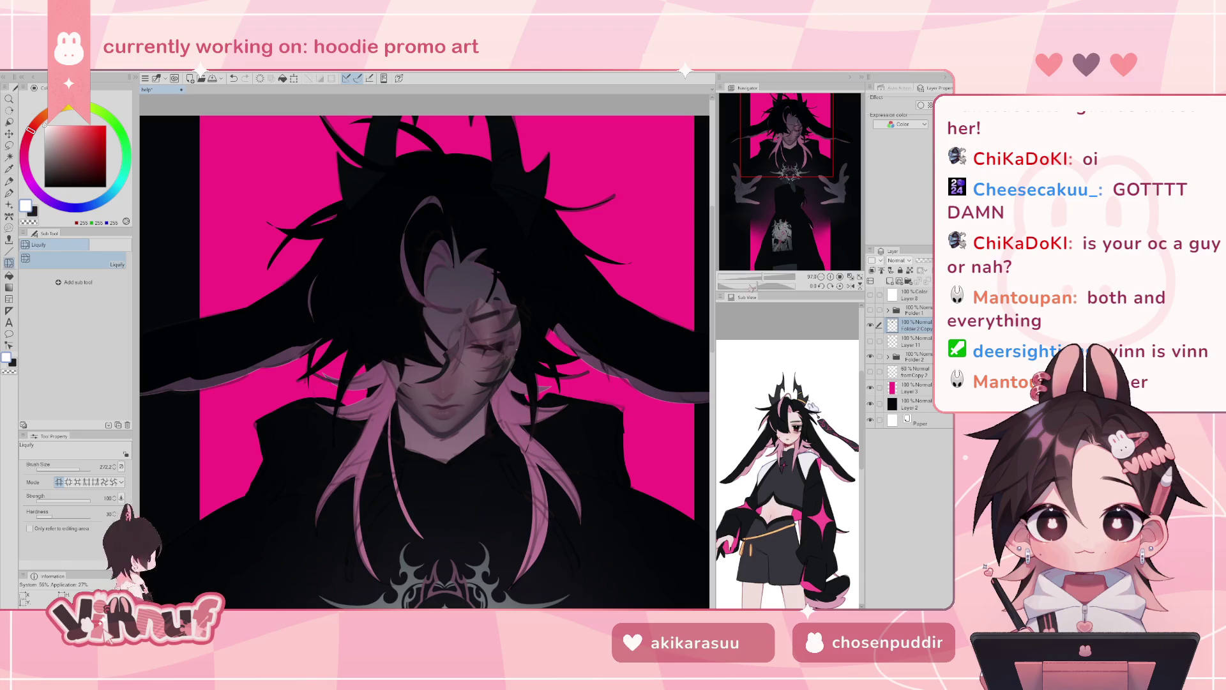
pyautogui.moveTo(764, 277); pyautogui.dragTo(758, 274)
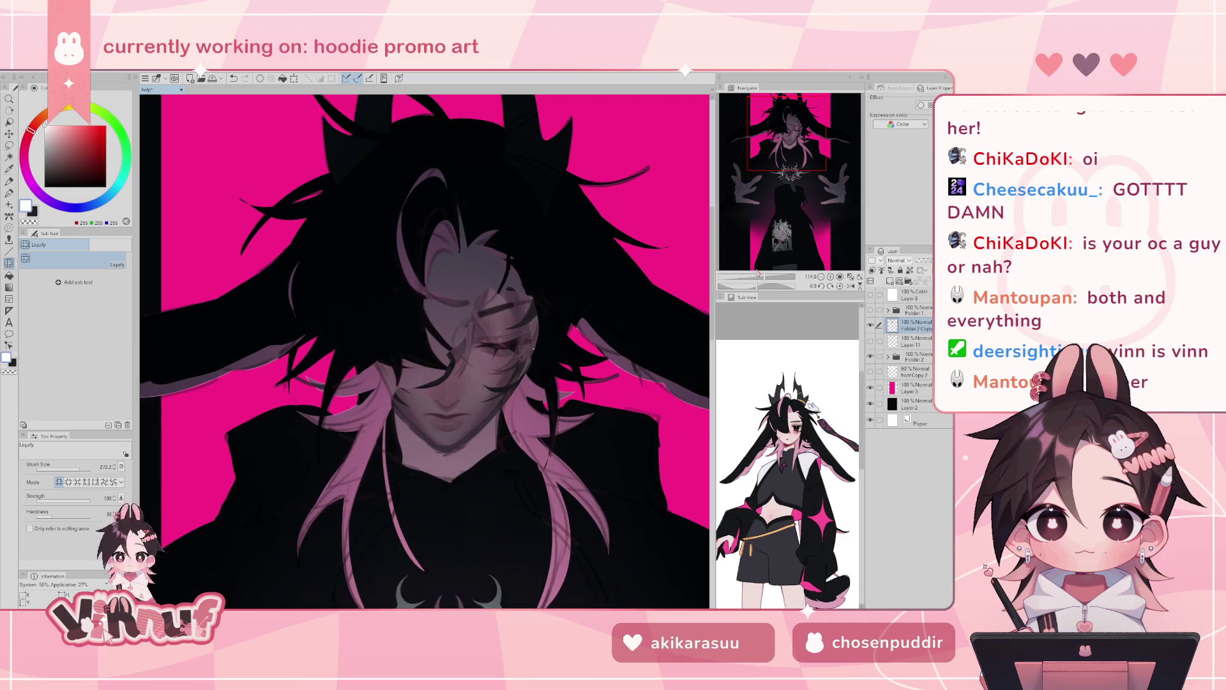
pyautogui.moveTo(789, 132); pyautogui.dragTo(796, 131)
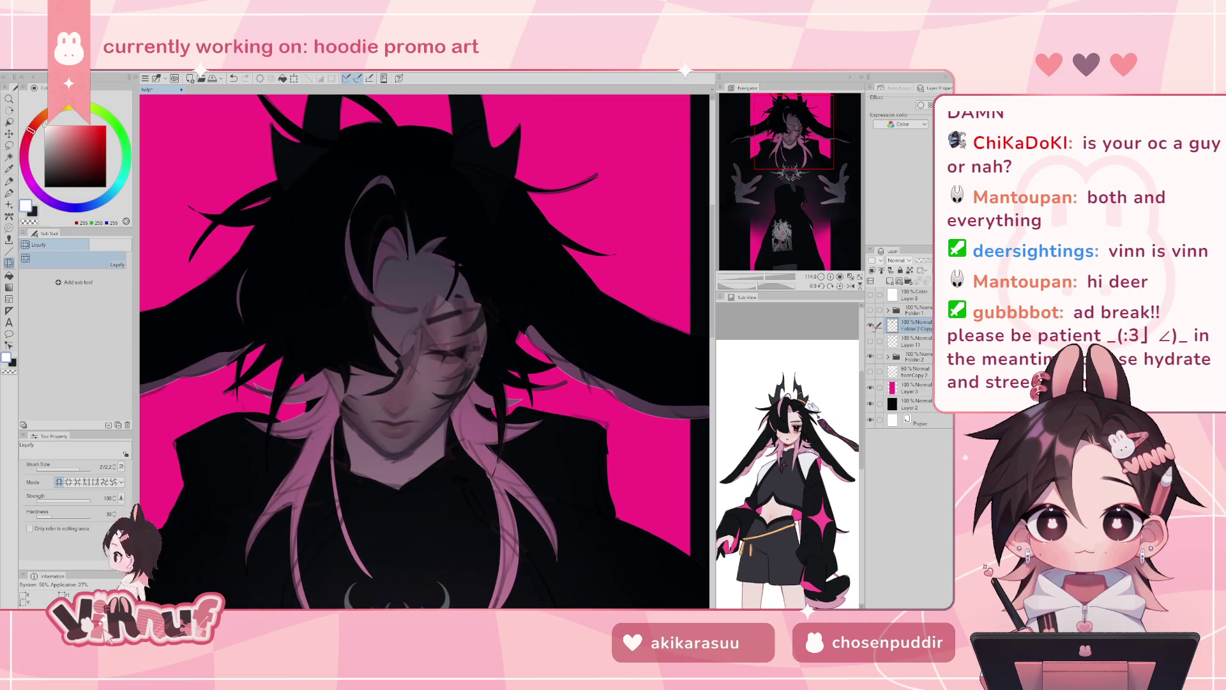
# - Switch to the brush and sample lighter skin tones and darker shadow shades from the face
pyautogui.press('b')
pyautogui.keyDown('alt'); pyautogui.click(323, 377); pyautogui.keyUp('alt')
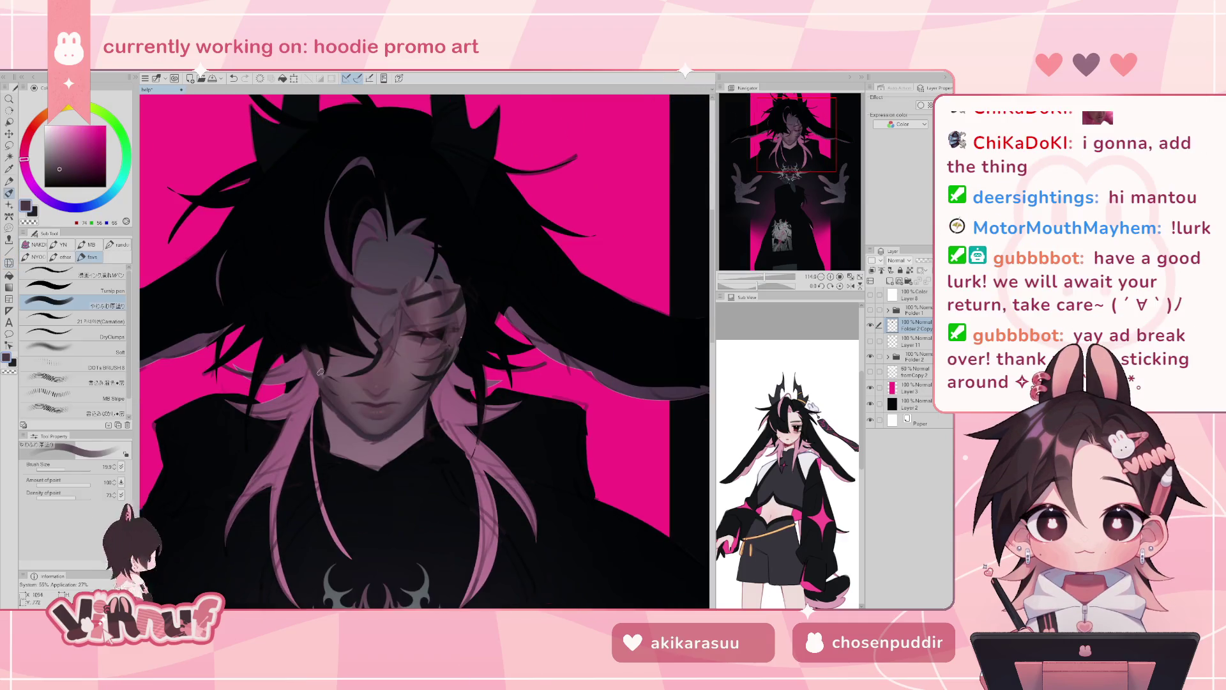
pyautogui.keyDown('alt'); pyautogui.click(341, 396); pyautogui.keyUp('alt')
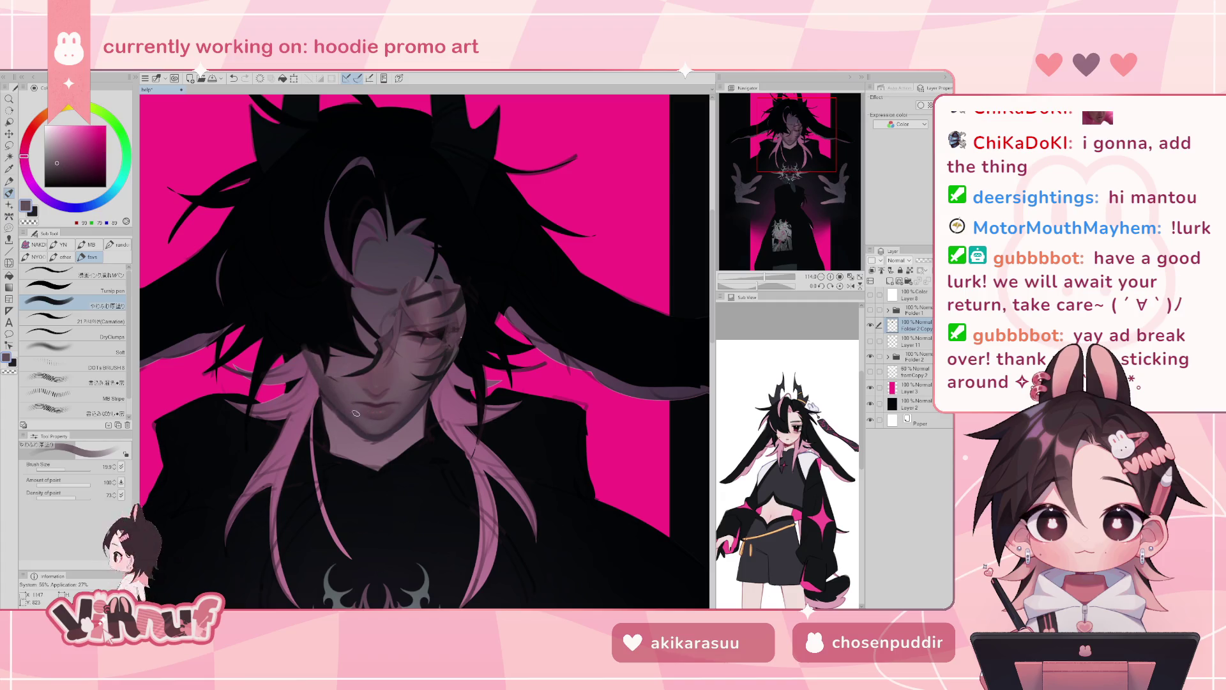
pyautogui.keyDown('alt'); pyautogui.click(369, 429); pyautogui.keyUp('alt')
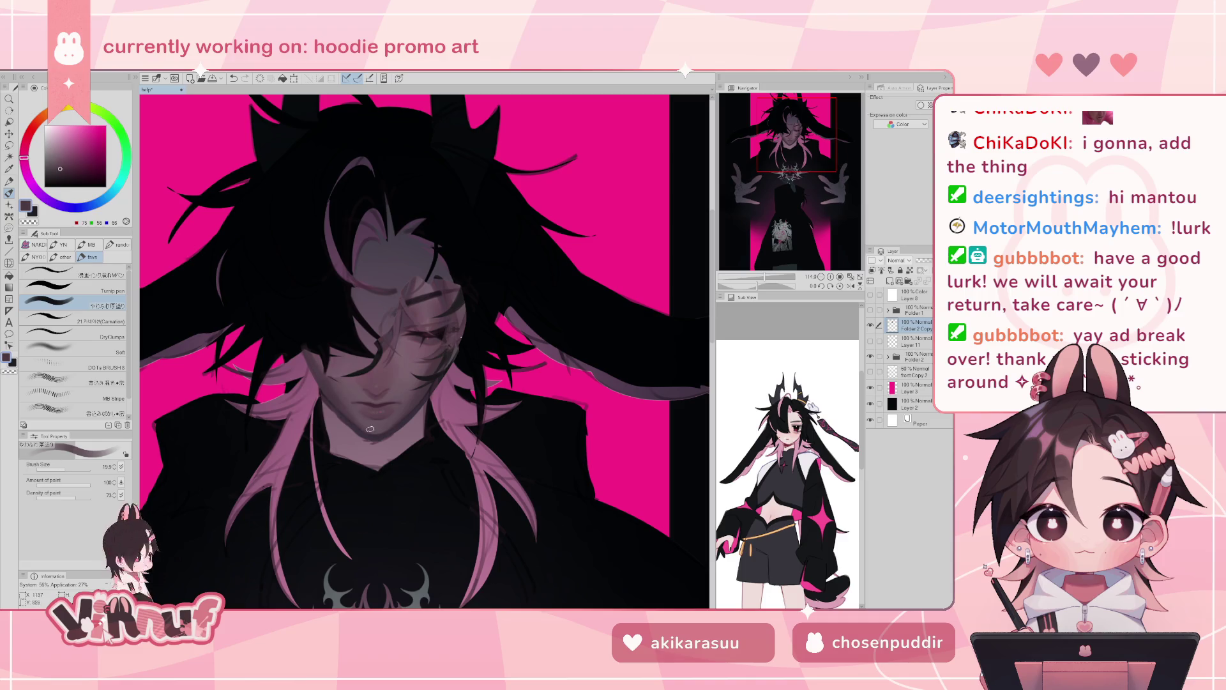
pyautogui.keyDown('alt'); pyautogui.click(343, 382); pyautogui.keyUp('alt')
pyautogui.moveTo(344, 382); pyautogui.dragTo(352, 387)
pyautogui.keyDown('alt'); pyautogui.click(338, 362); pyautogui.keyUp('alt')
pyautogui.keyDown('alt'); pyautogui.click(323, 366); pyautogui.keyUp('alt')
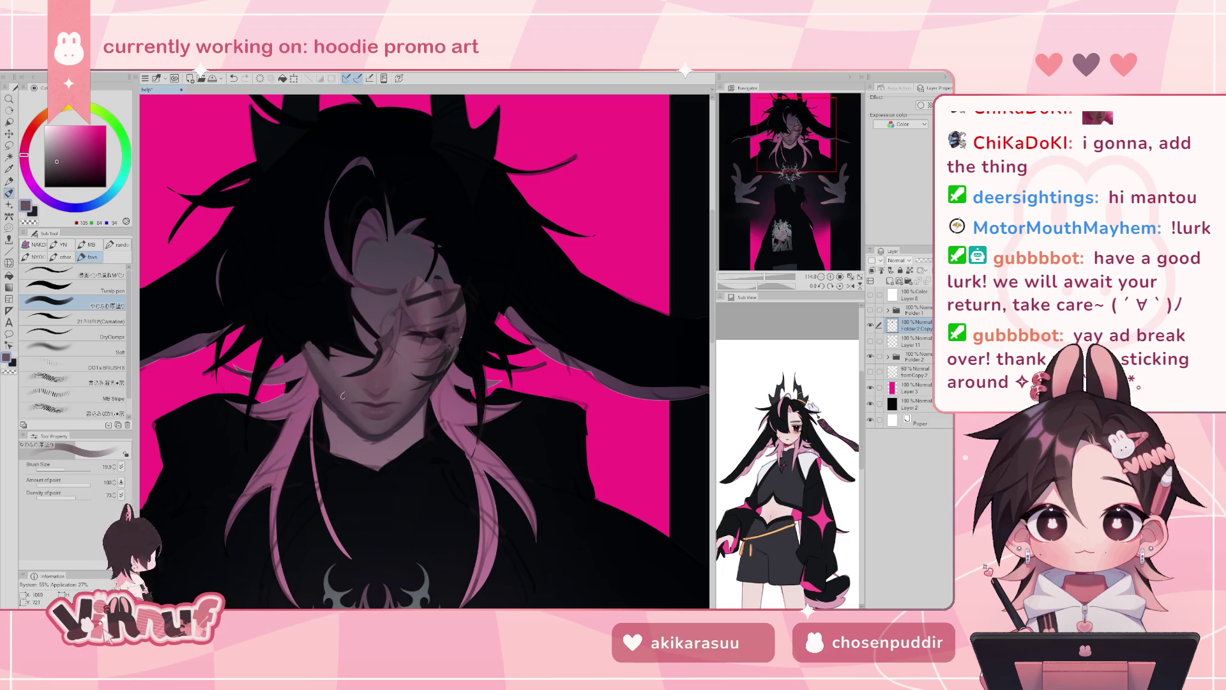
pyautogui.keyDown('alt'); pyautogui.click(316, 325); pyautogui.keyUp('alt')
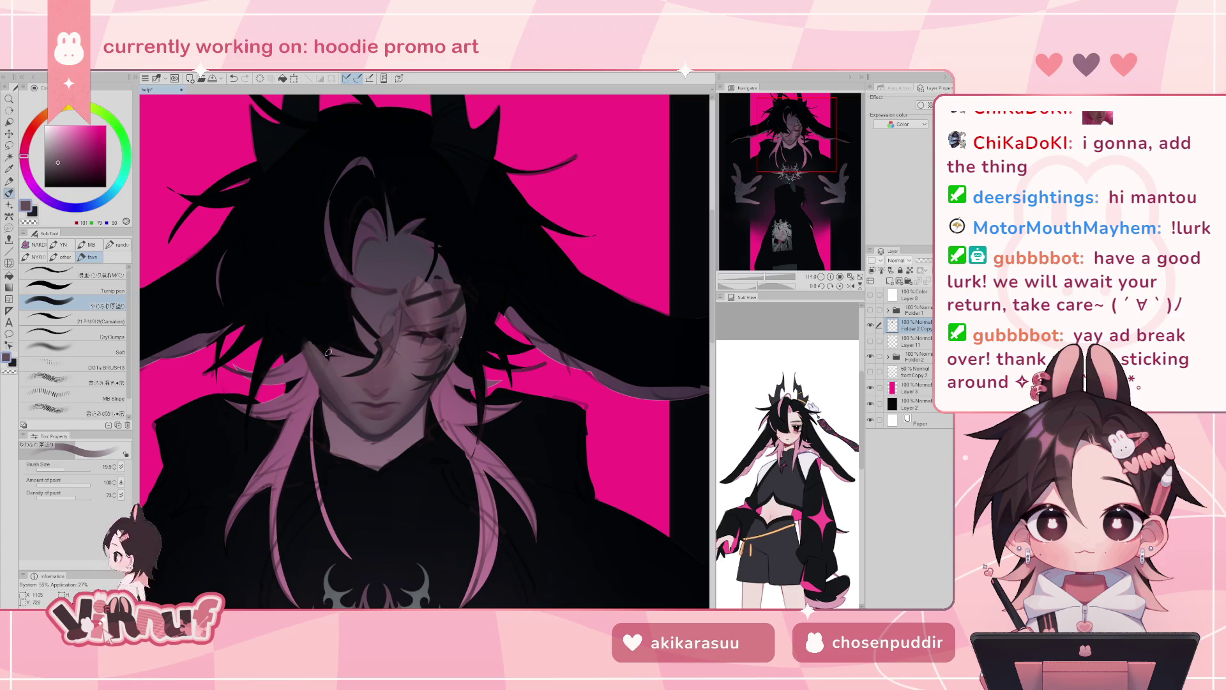
# - Switch to a soft airbrush at about size 20 with a darker mauve
pyautogui.press('[')
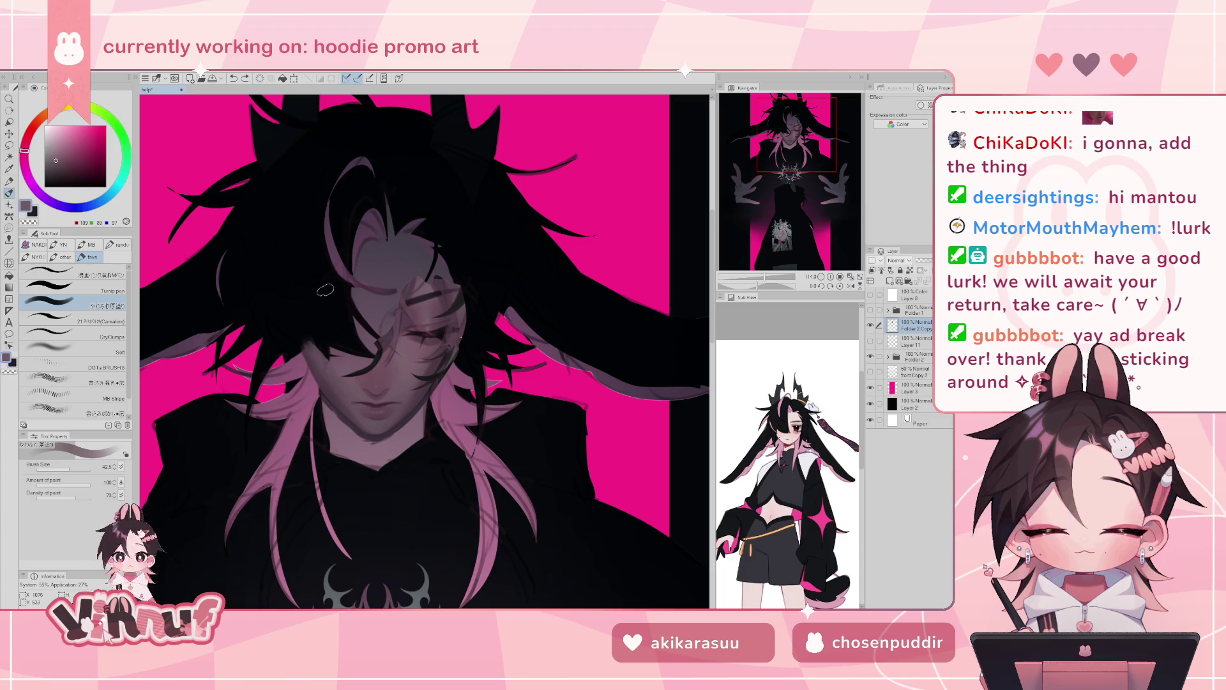
pyautogui.click(87, 353)
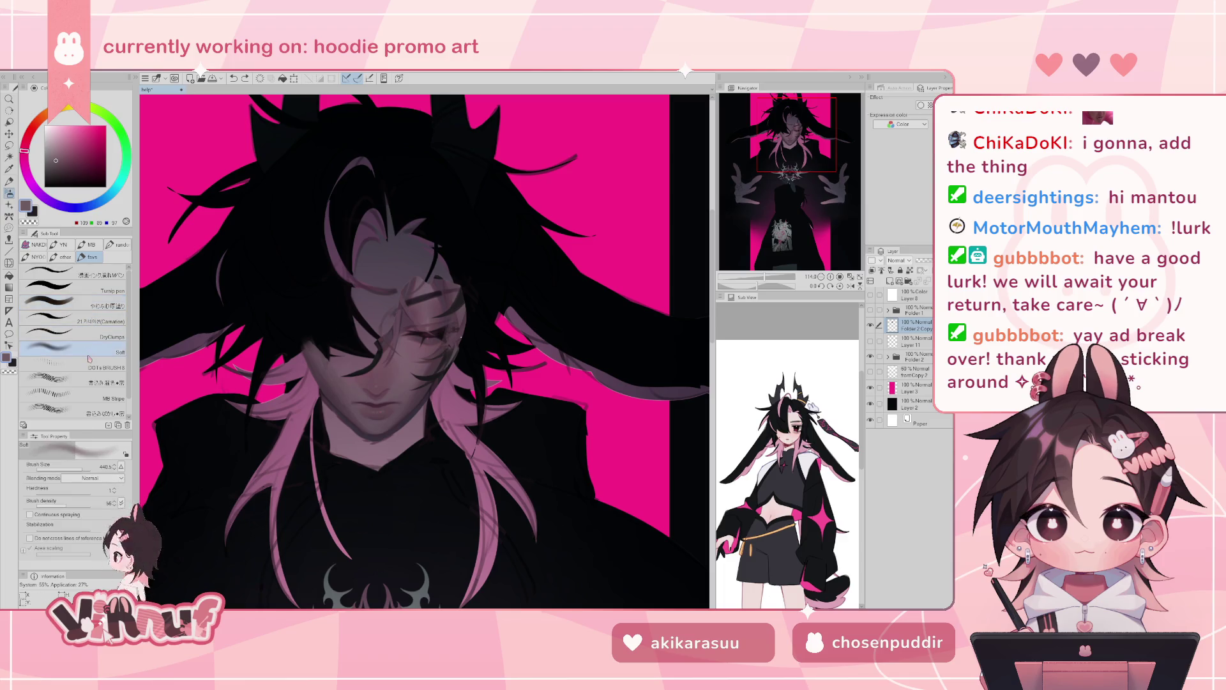
pyautogui.moveTo(424, 362); pyautogui.dragTo(328, 365)
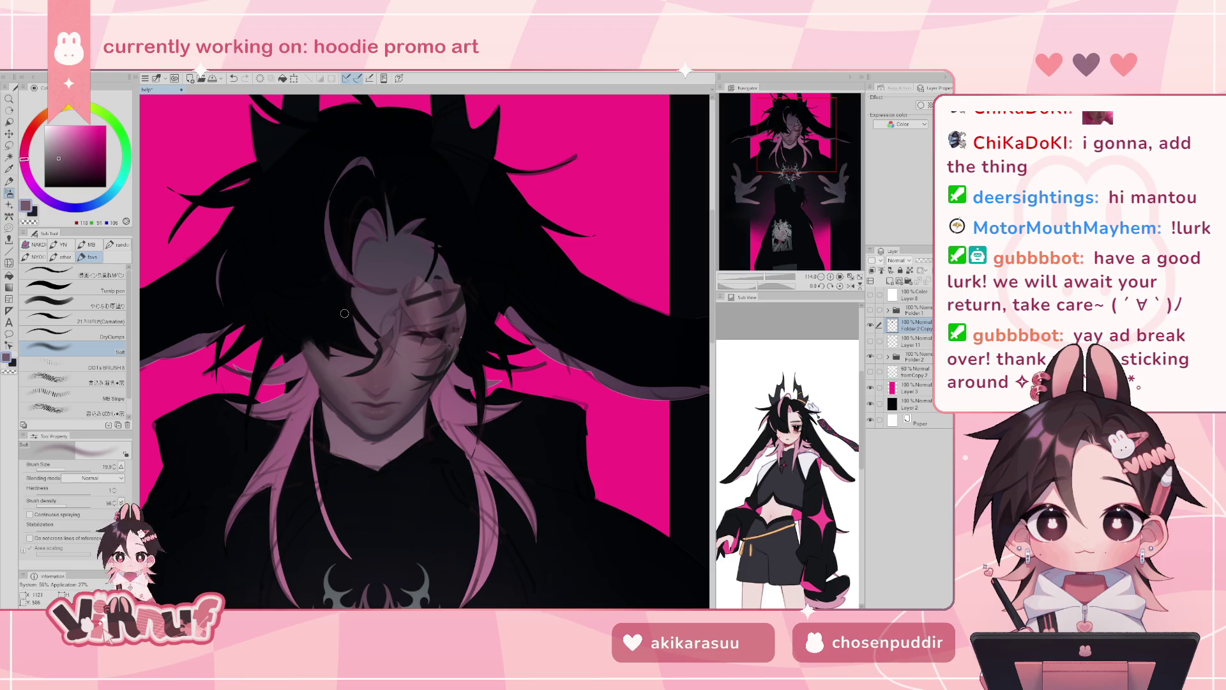
pyautogui.keyDown('alt'); pyautogui.click(347, 386); pyautogui.keyUp('alt')
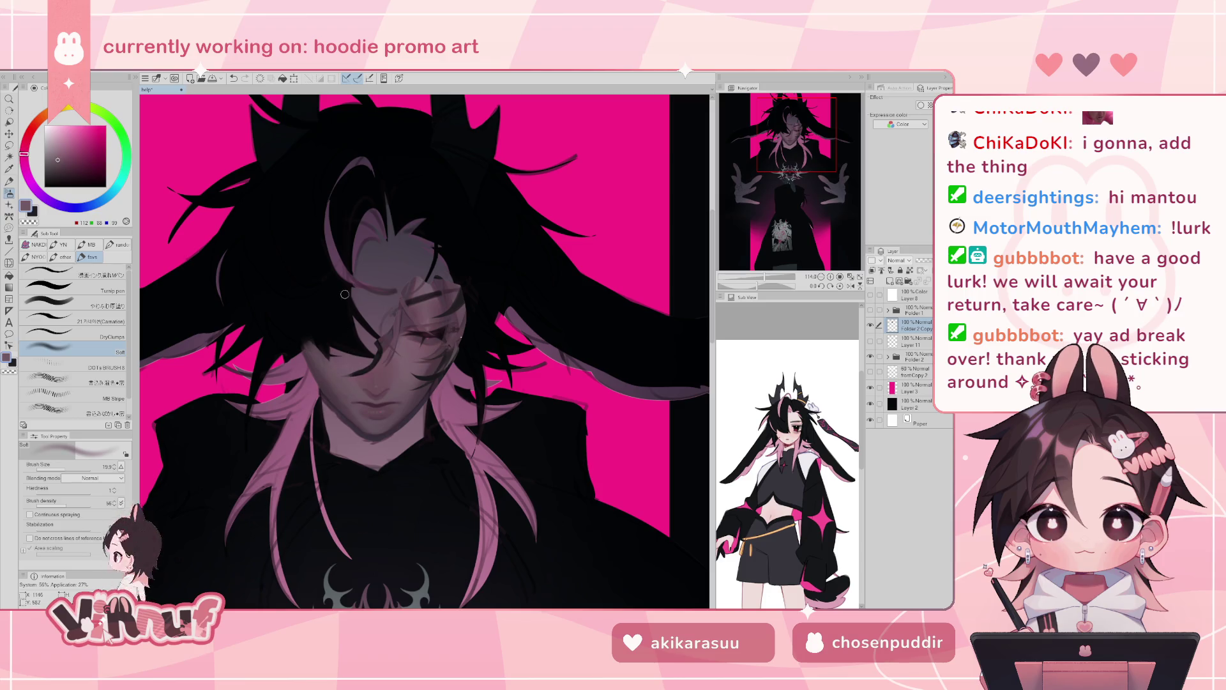
pyautogui.keyDown('alt'); pyautogui.click(356, 370); pyautogui.keyUp('alt')
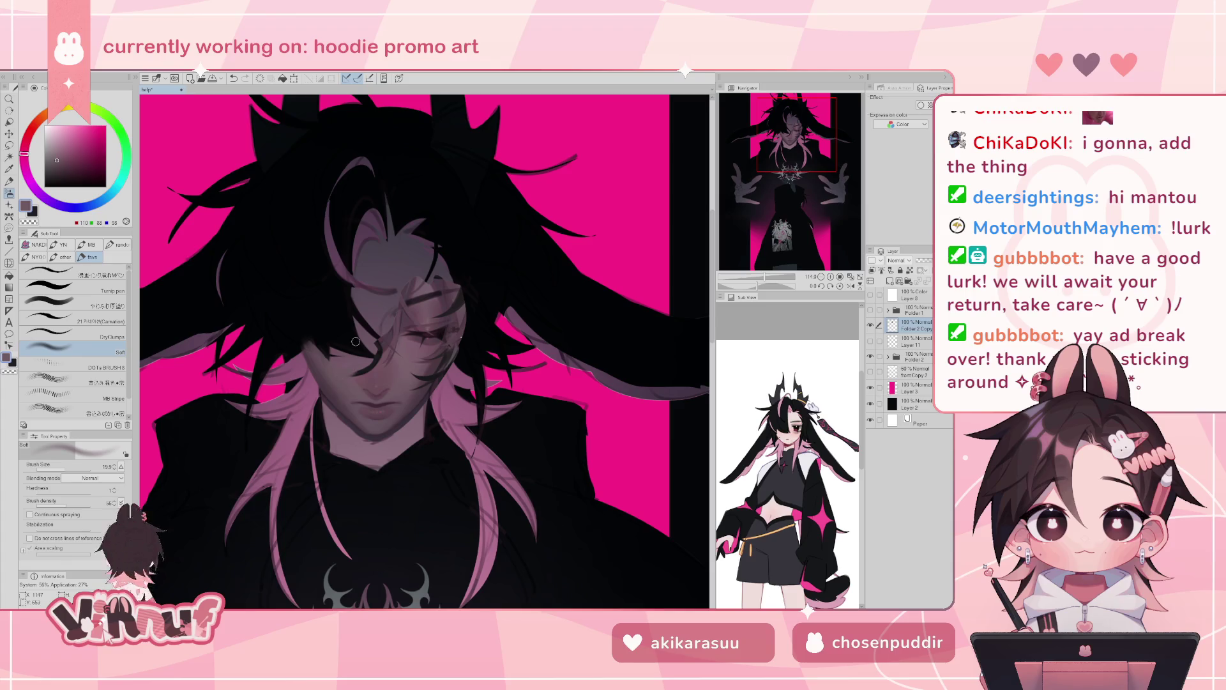
# - Use the soft thick-paint brush with deeper and grey-mauve tones, then select Layer 10 in Folder 2
pyautogui.press('b')
pyautogui.keyDown('alt'); pyautogui.click(350, 370); pyautogui.keyUp('alt')
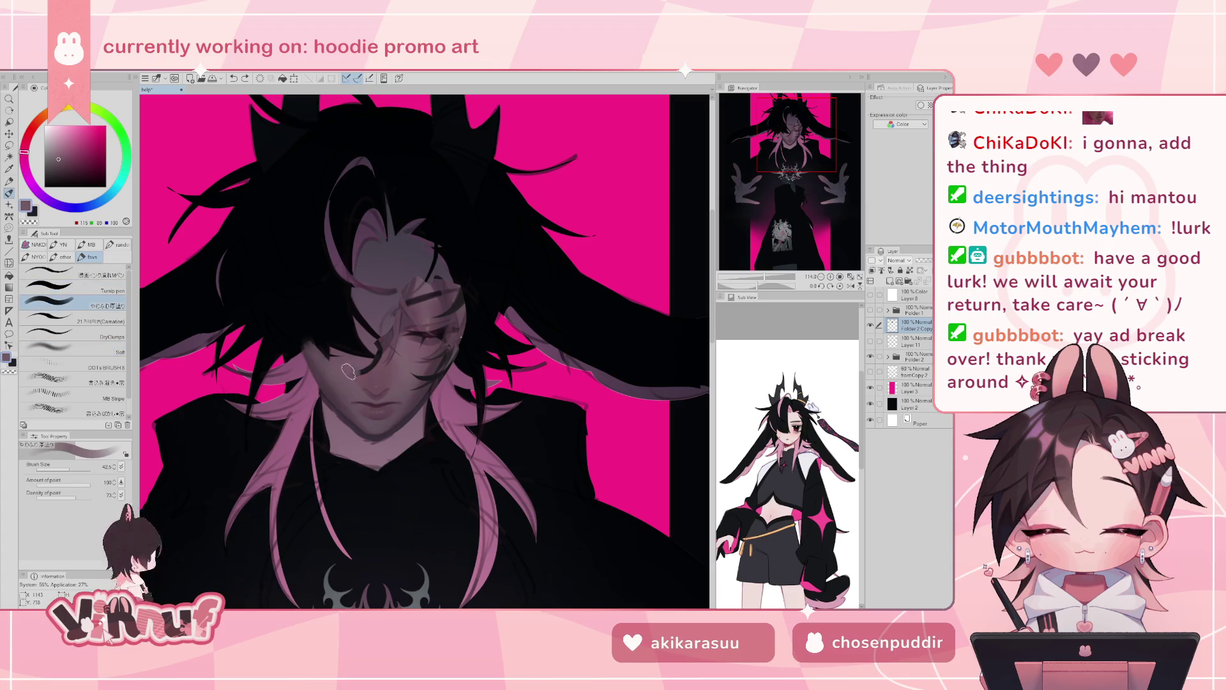
pyautogui.keyDown('alt'); pyautogui.click(360, 367); pyautogui.keyUp('alt')
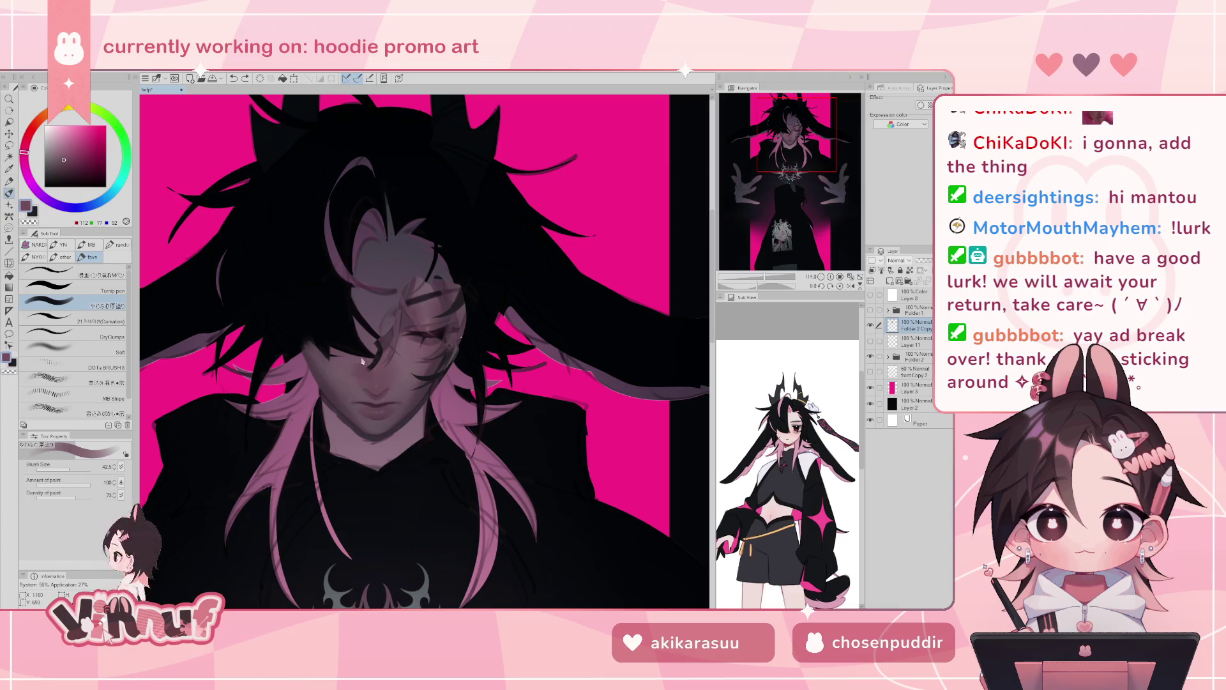
pyautogui.keyDown('alt'); pyautogui.click(344, 378); pyautogui.keyUp('alt')
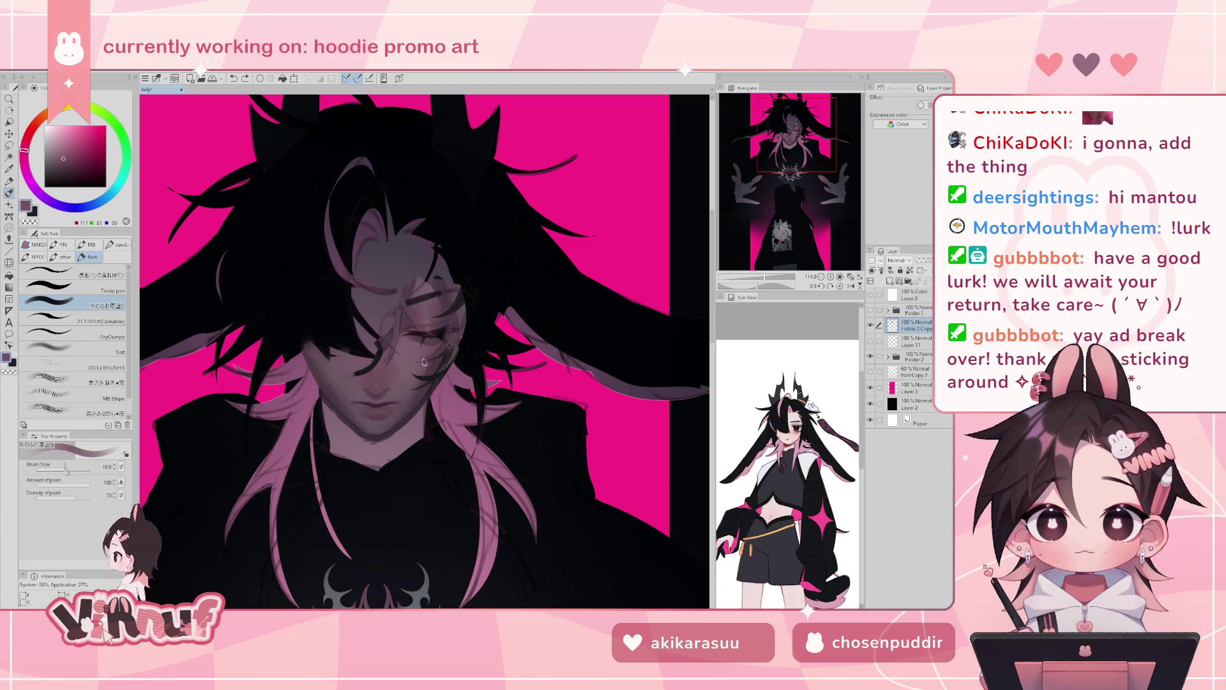
pyautogui.moveTo(66, 469); pyautogui.dragTo(67, 469)
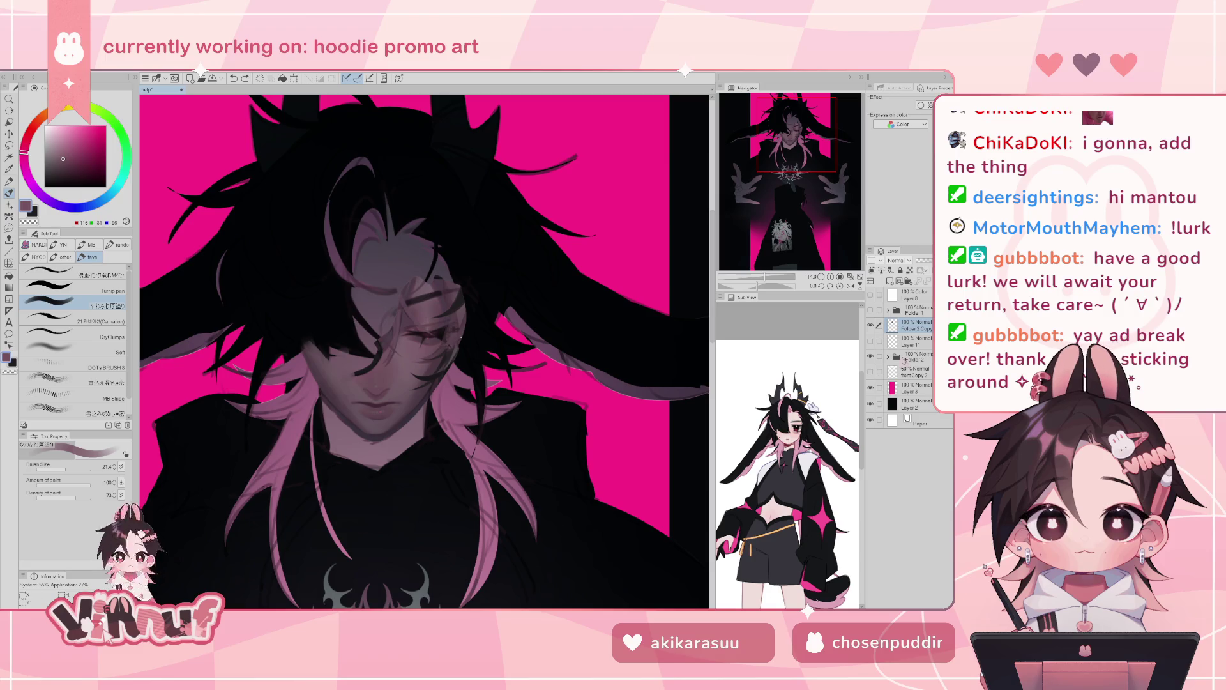
pyautogui.click(888, 357)
pyautogui.click(900, 425)
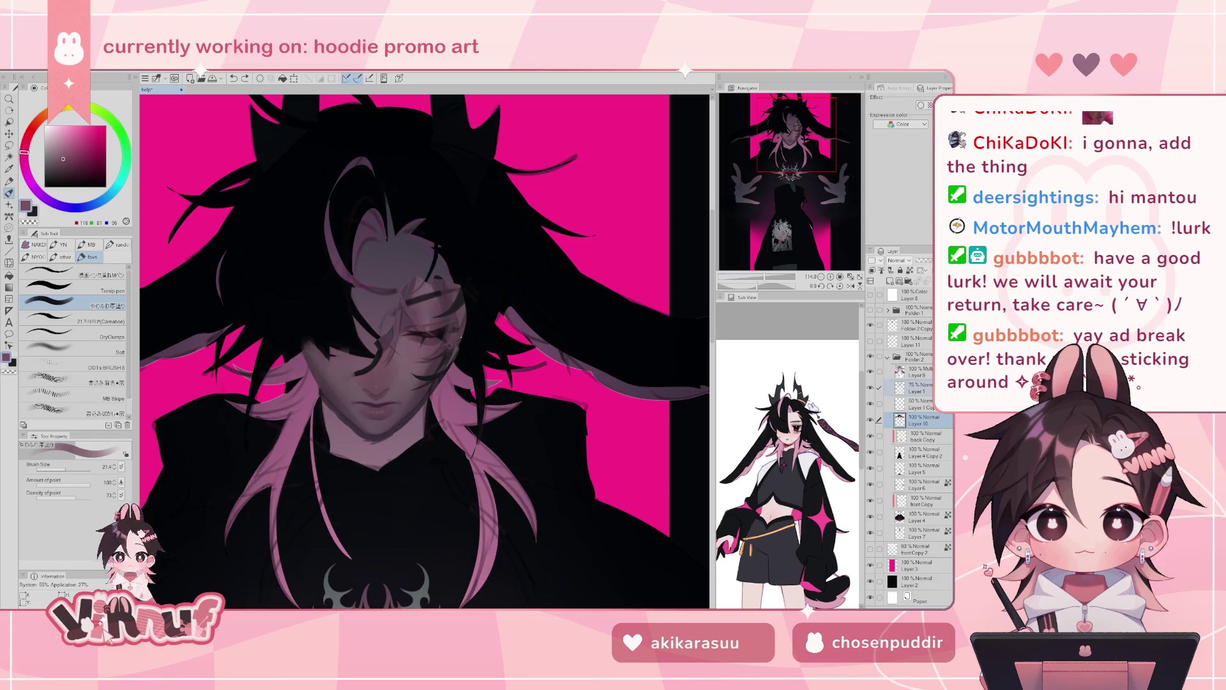
# - Lasso the face and clear the doubled line art inside the selection
pyautogui.hotkey('ctrl', 'z')
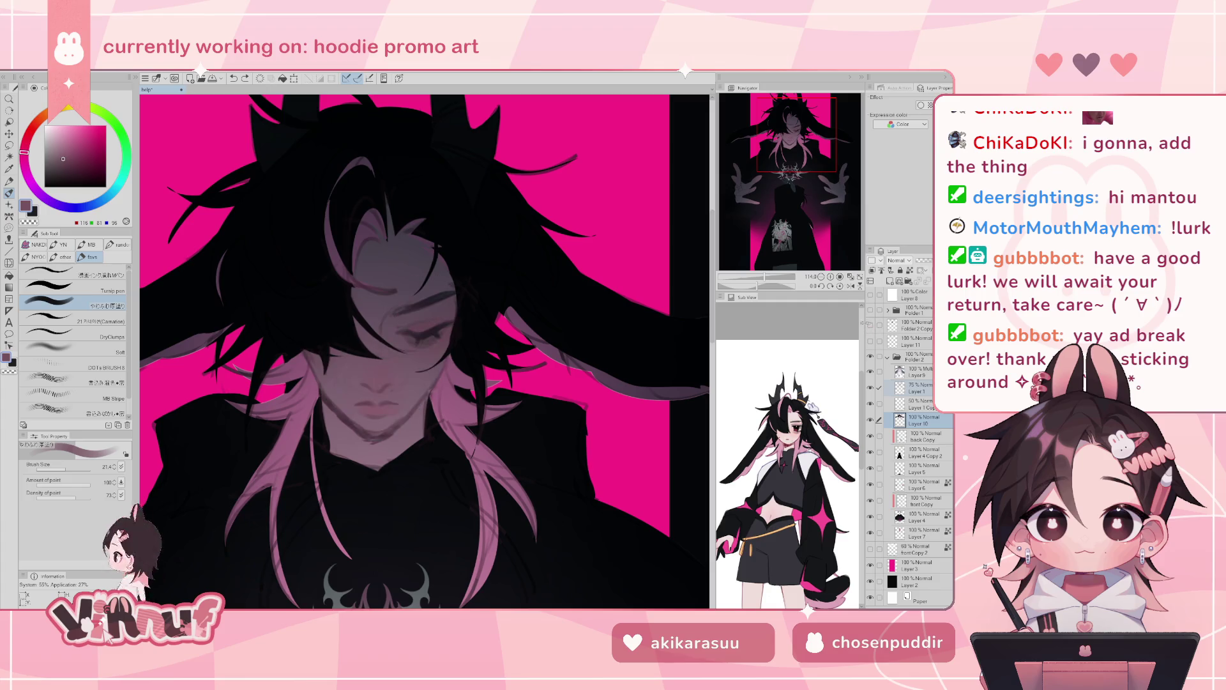
pyautogui.press('m')
pyautogui.moveTo(424, 356); pyautogui.dragTo(392, 335)
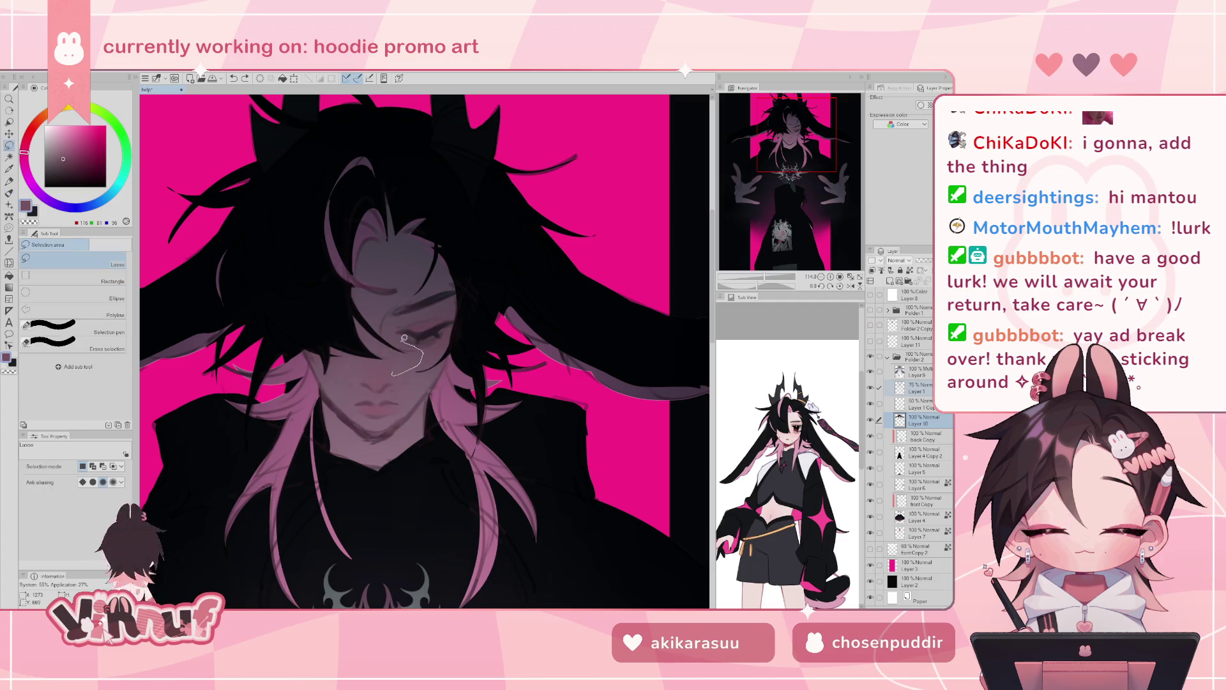
pyautogui.moveTo(412, 264); pyautogui.dragTo(417, 249)
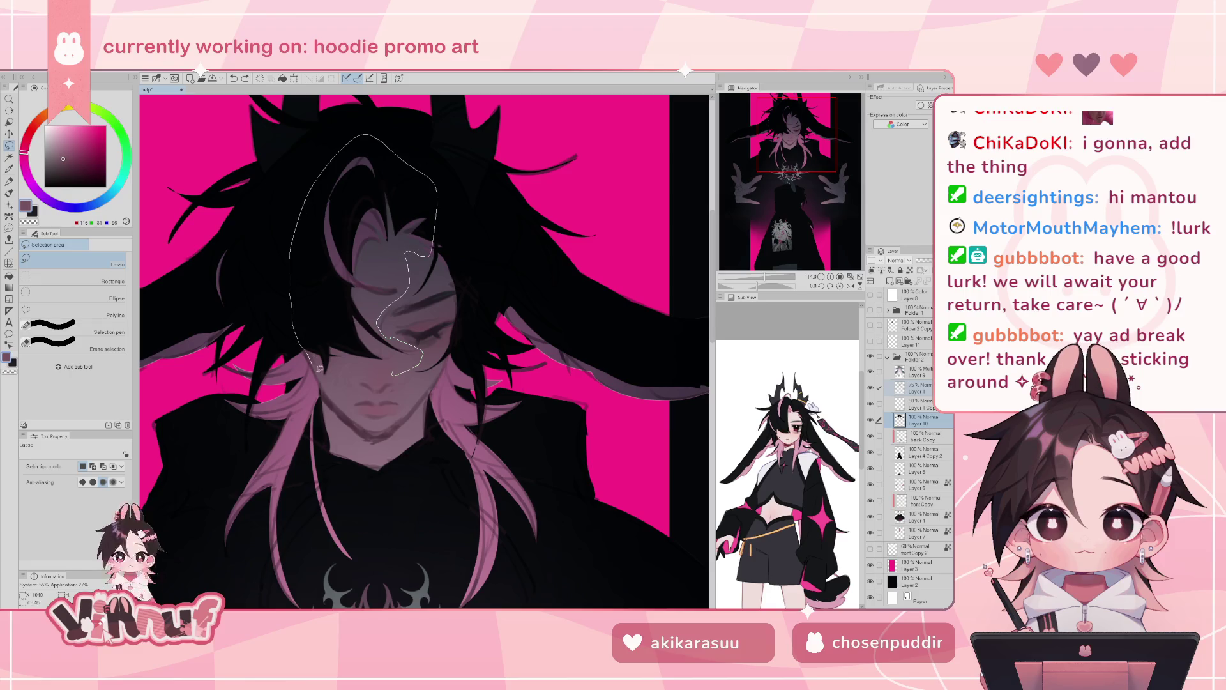
pyautogui.moveTo(360, 369); pyautogui.dragTo(393, 372)
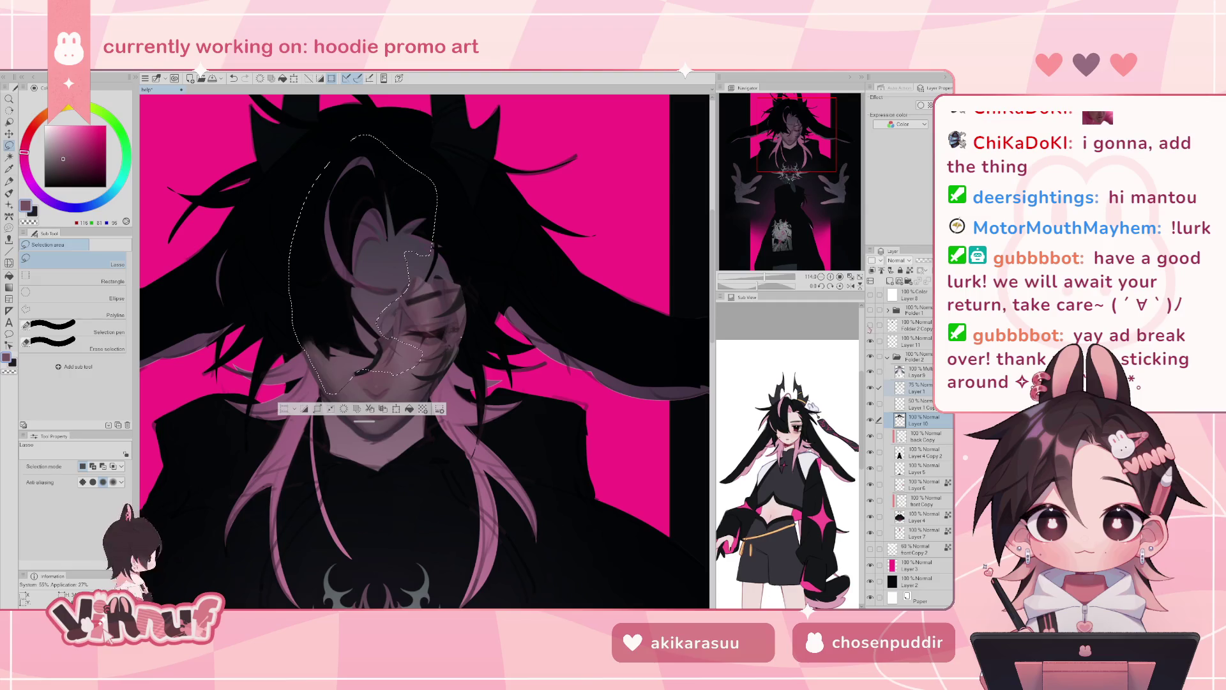
pyautogui.click(870, 325)
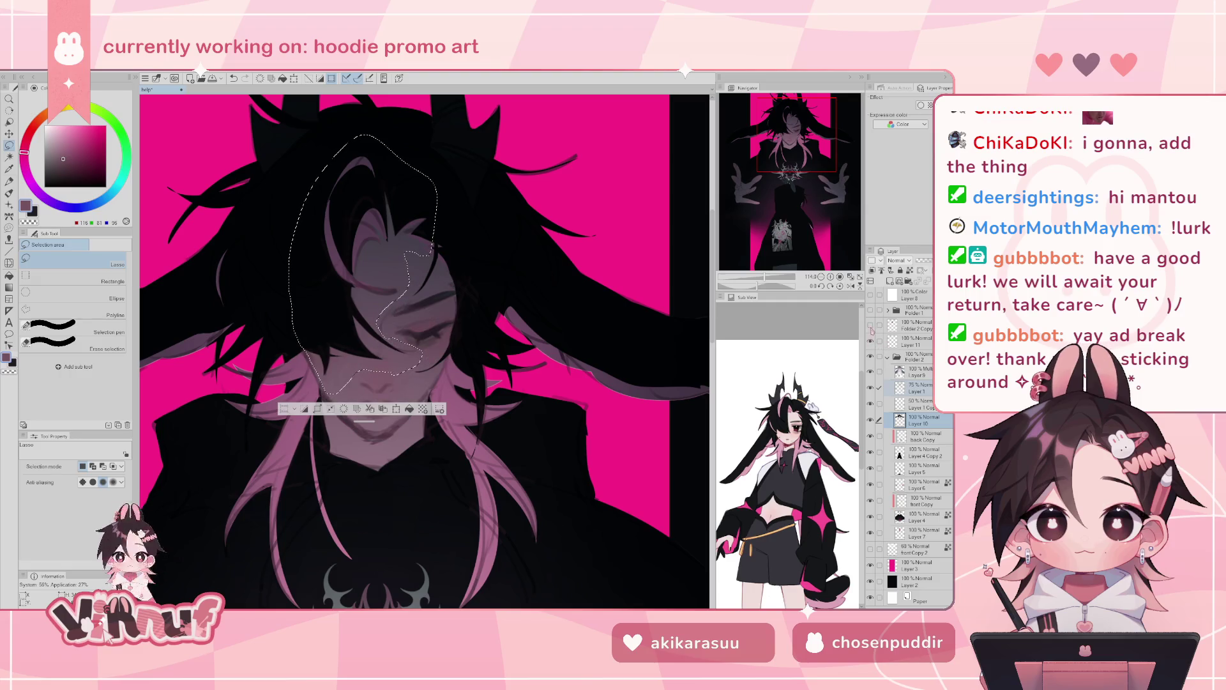
# - Delete Layer 11 and zoom out to see the whole artwork
pyautogui.click(920, 341)
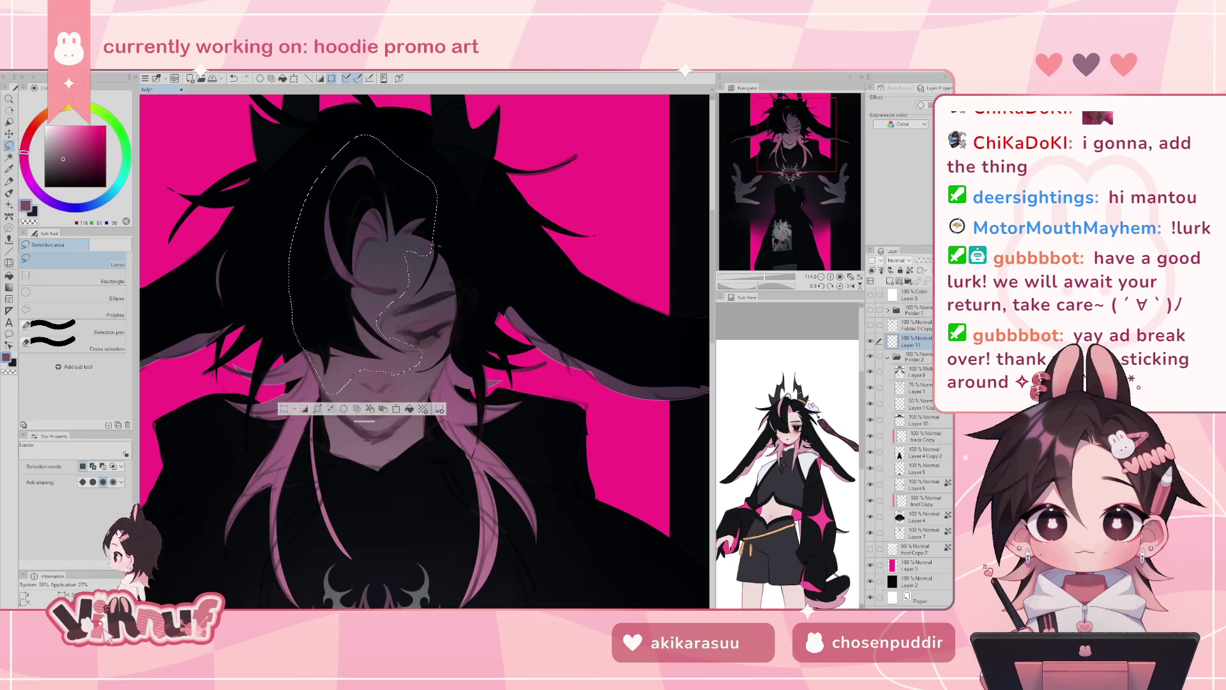
pyautogui.press('Delete')
pyautogui.hotkey('ctrl', 'z')
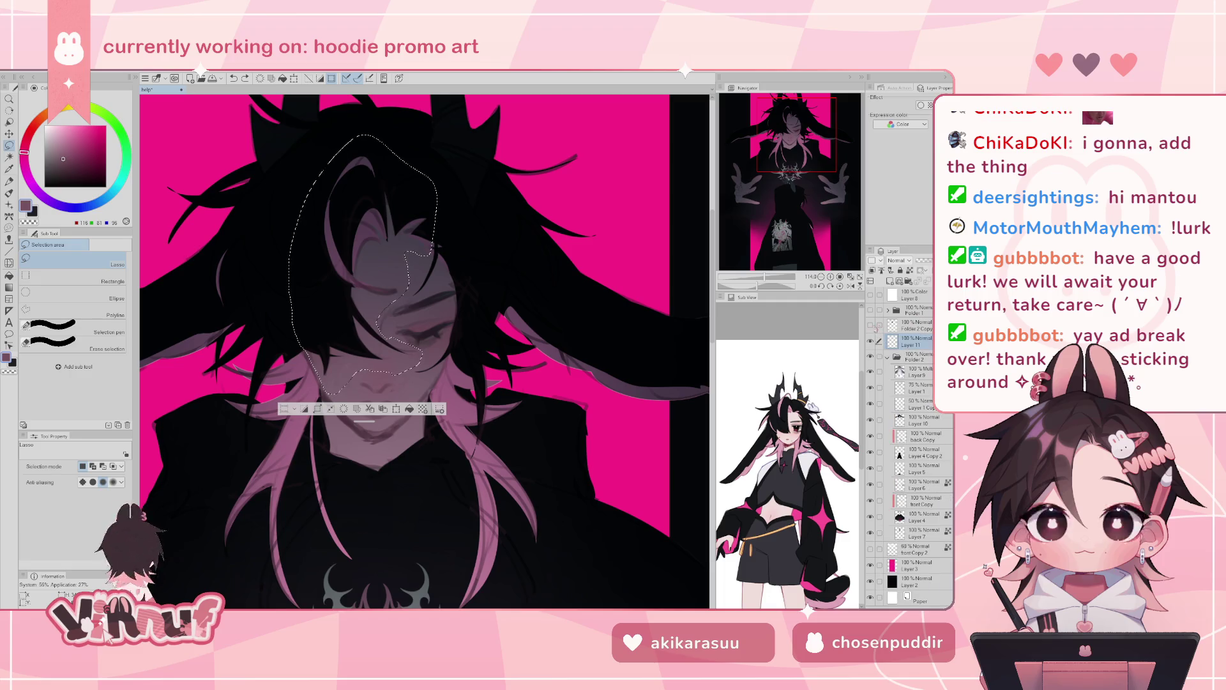
pyautogui.press('Delete')
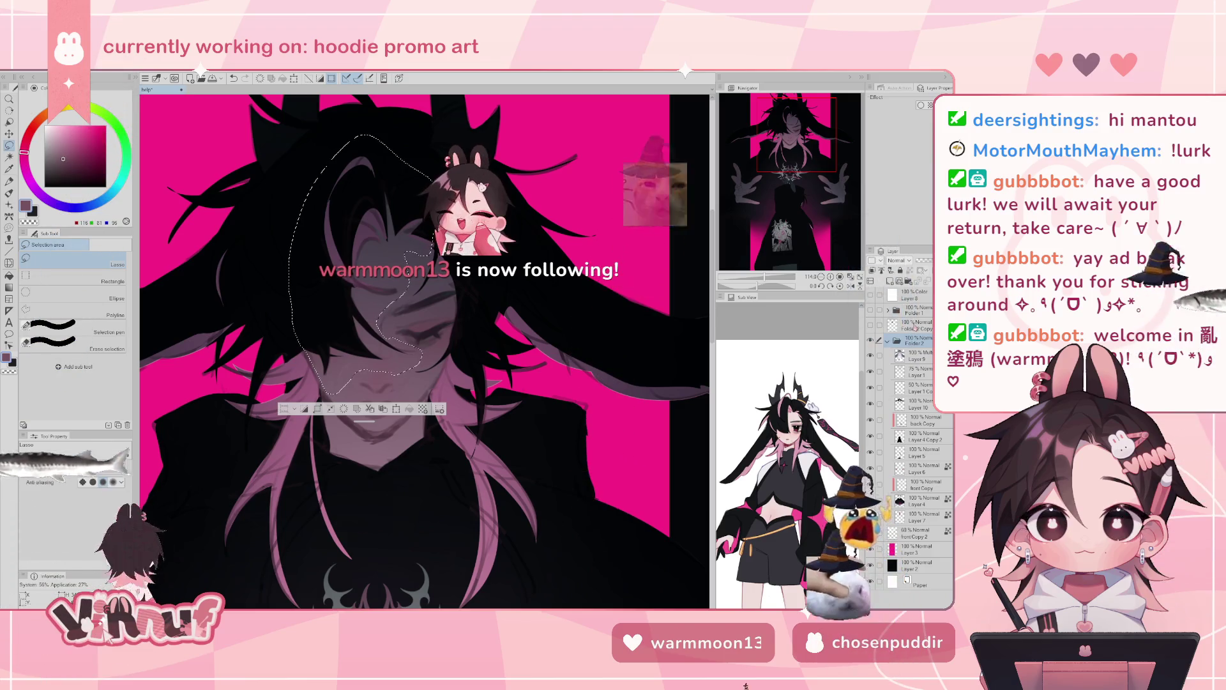
pyautogui.moveTo(764, 276); pyautogui.dragTo(761, 281)
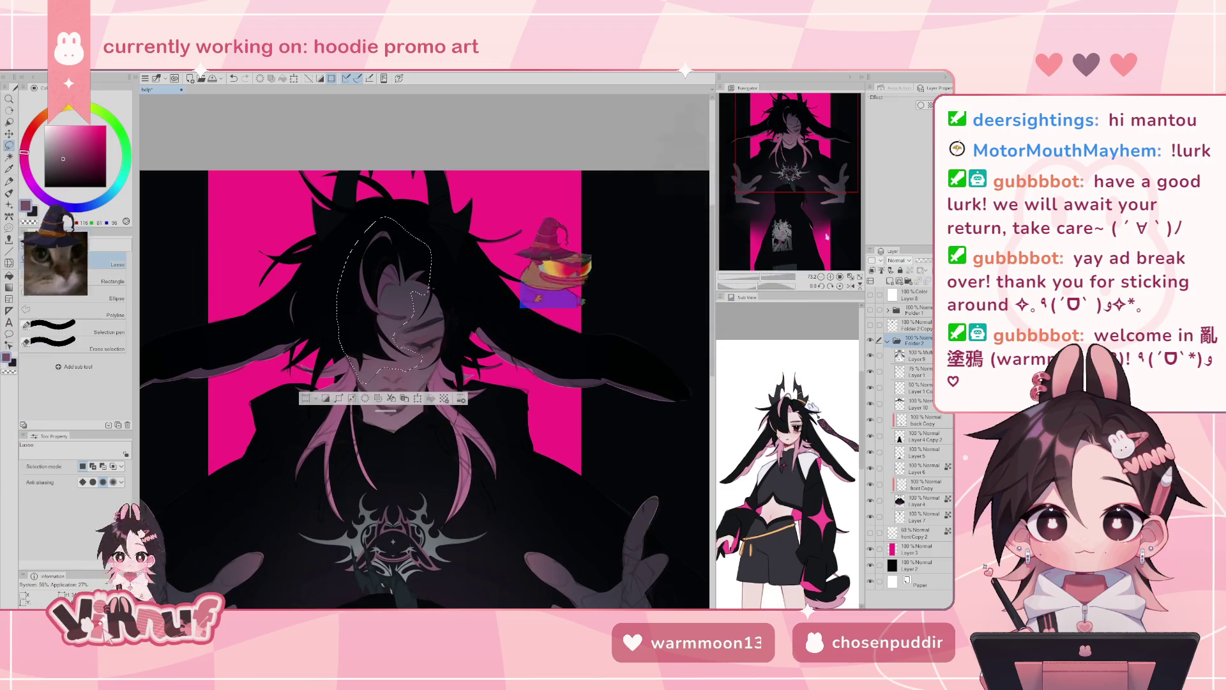
# - With Liquify at an adjusted brush size, push the selected face area into a new shape
pyautogui.press('j')
pyautogui.moveTo(832, 239); pyautogui.dragTo(806, 130)
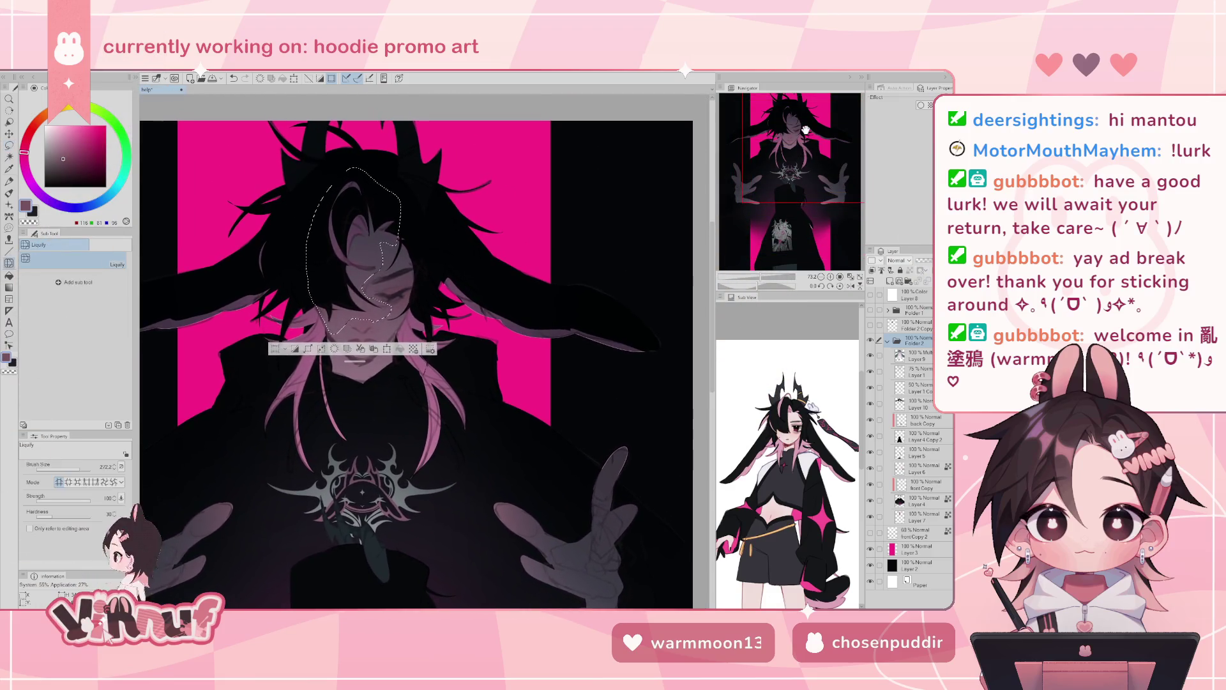
pyautogui.click(86, 468)
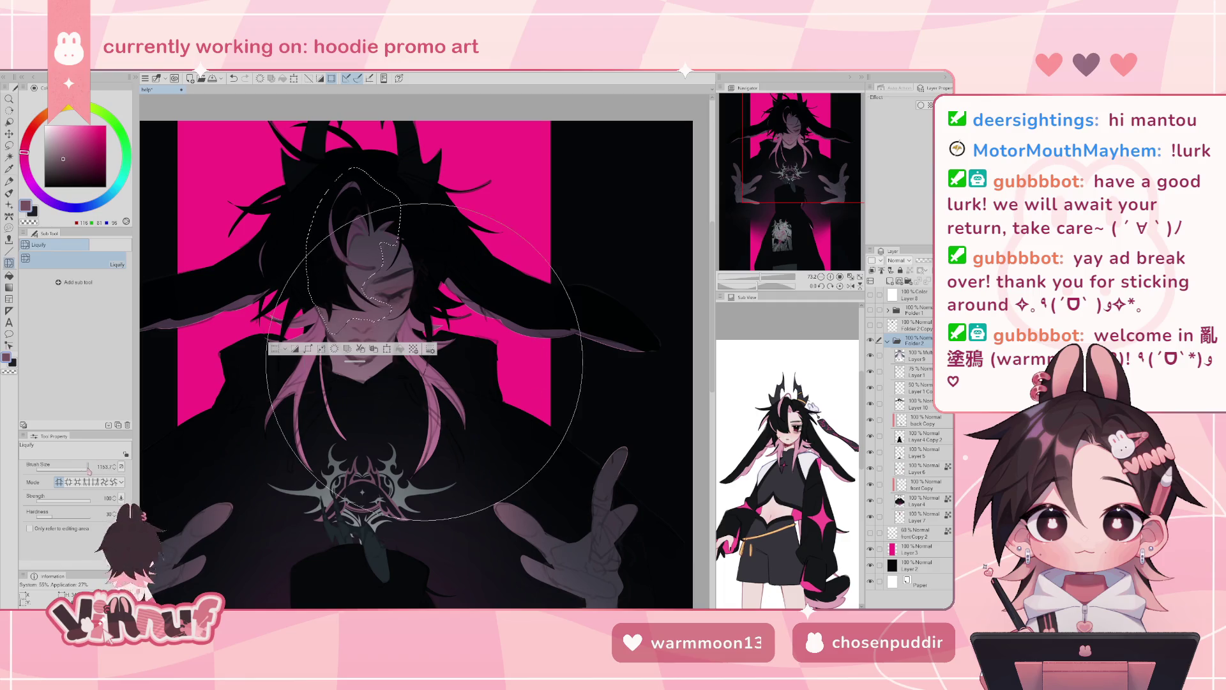
pyautogui.click(84, 469)
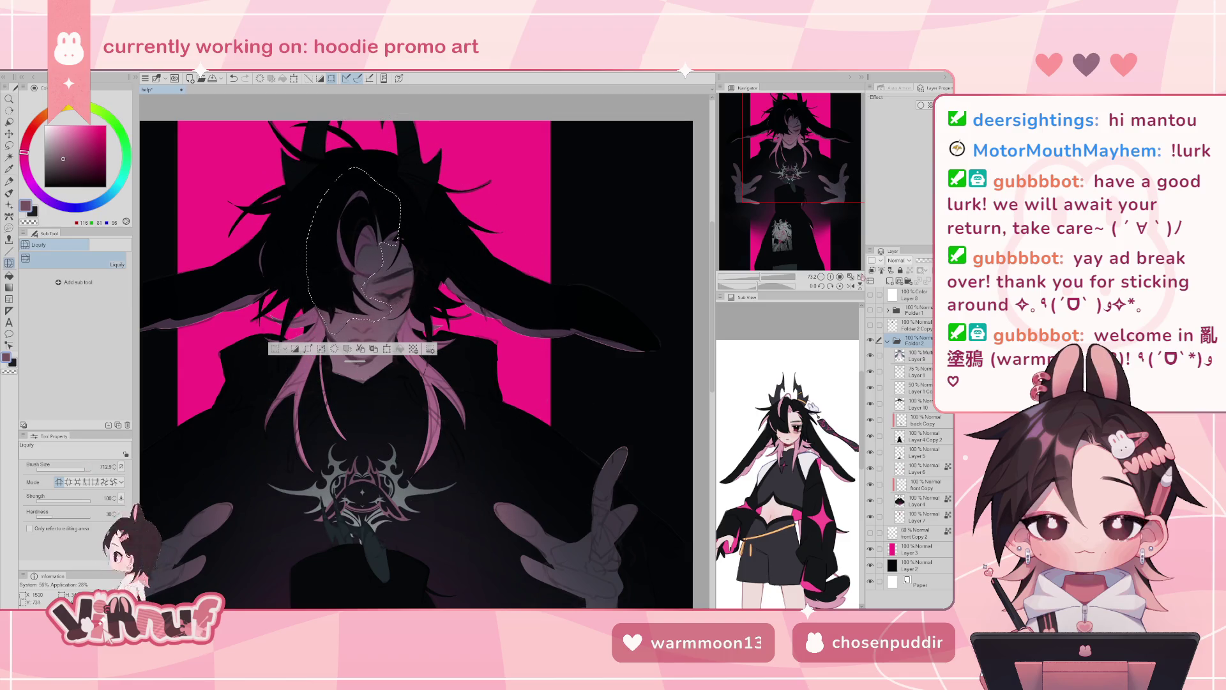
pyautogui.moveTo(445, 321); pyautogui.dragTo(315, 217)
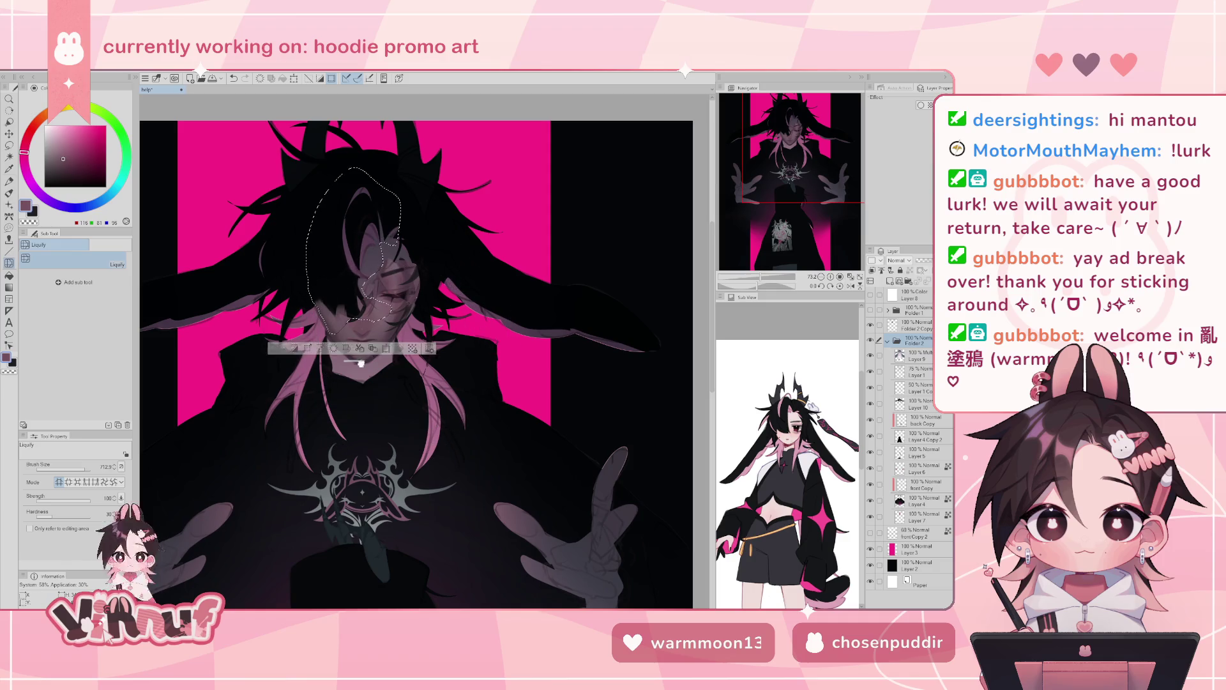
pyautogui.moveTo(361, 362); pyautogui.dragTo(364, 449)
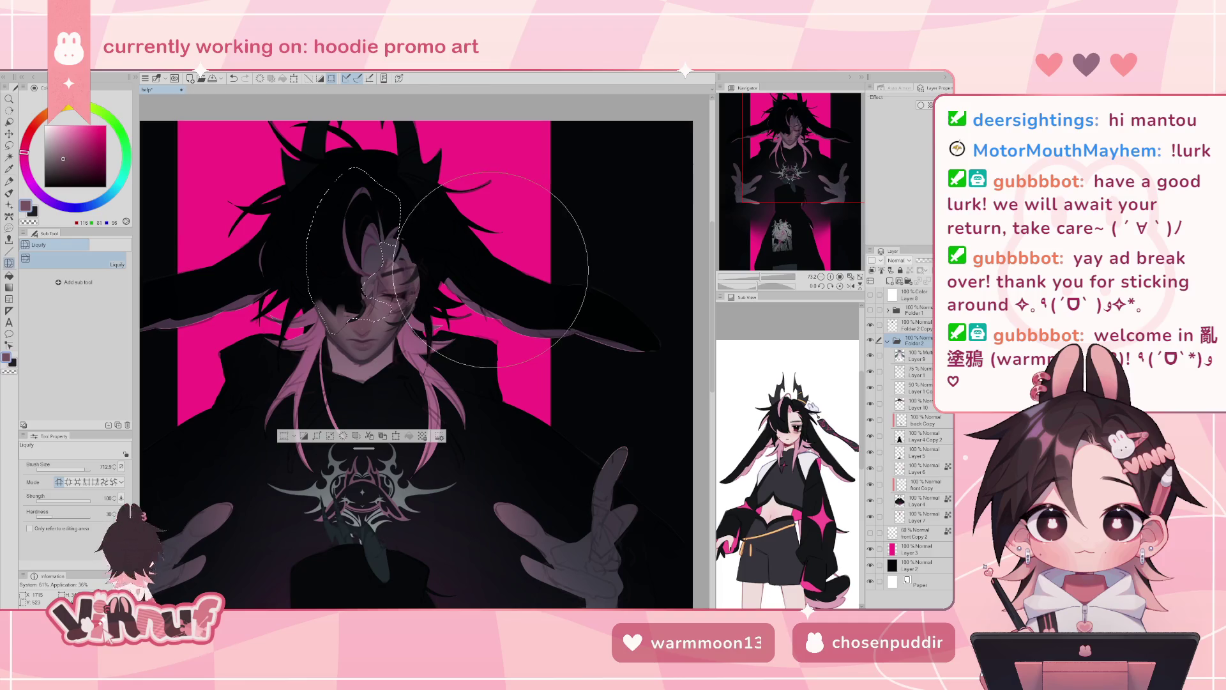
# - Reselect a smaller area at the face's right side and warp the hair there, undoing the chest change
pyautogui.press('m')
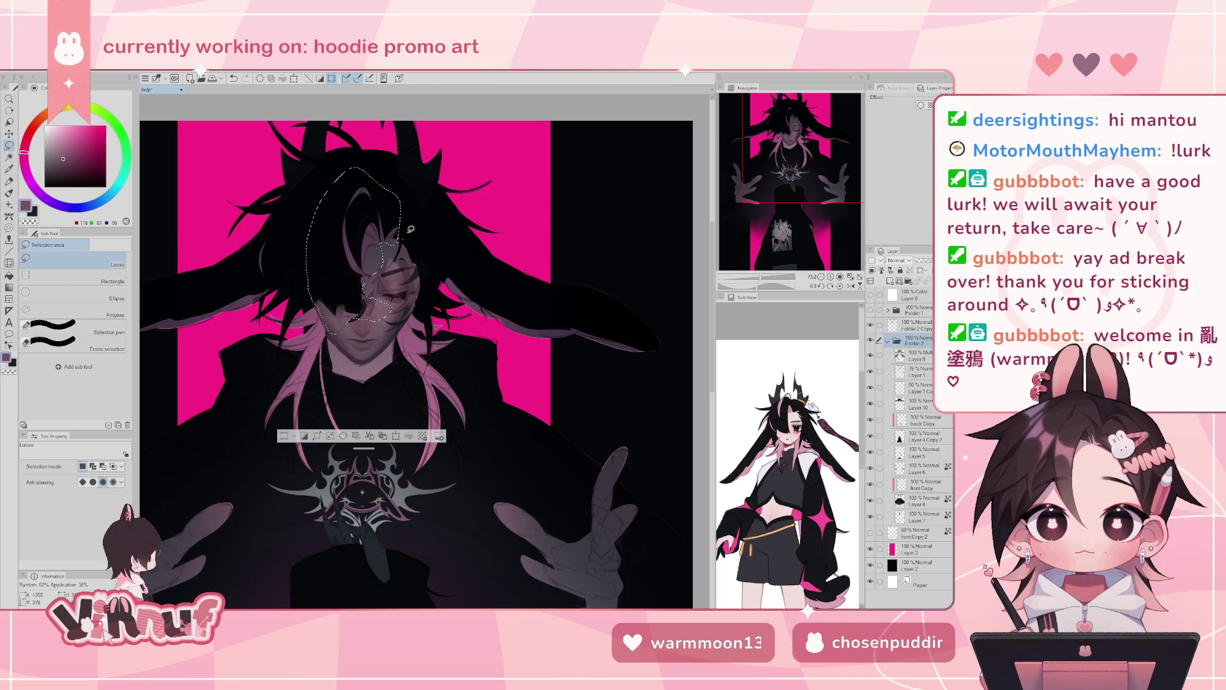
pyautogui.moveTo(390, 209); pyautogui.dragTo(396, 207)
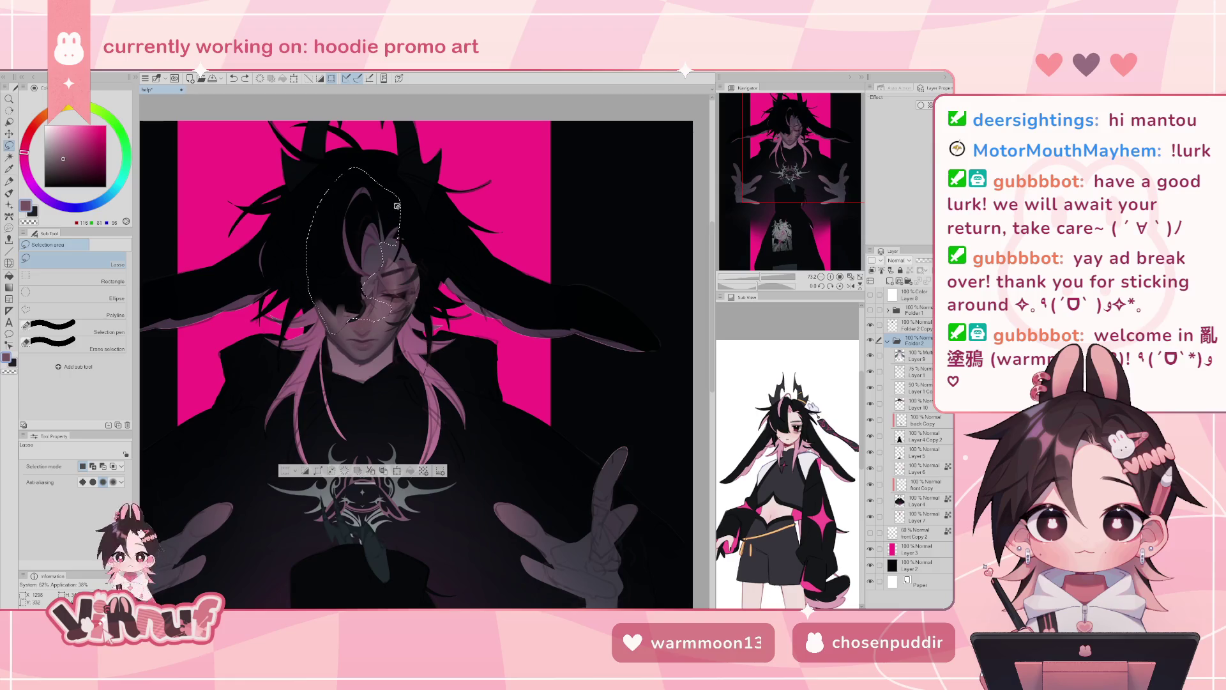
pyautogui.moveTo(437, 280); pyautogui.dragTo(449, 221)
pyautogui.press('j')
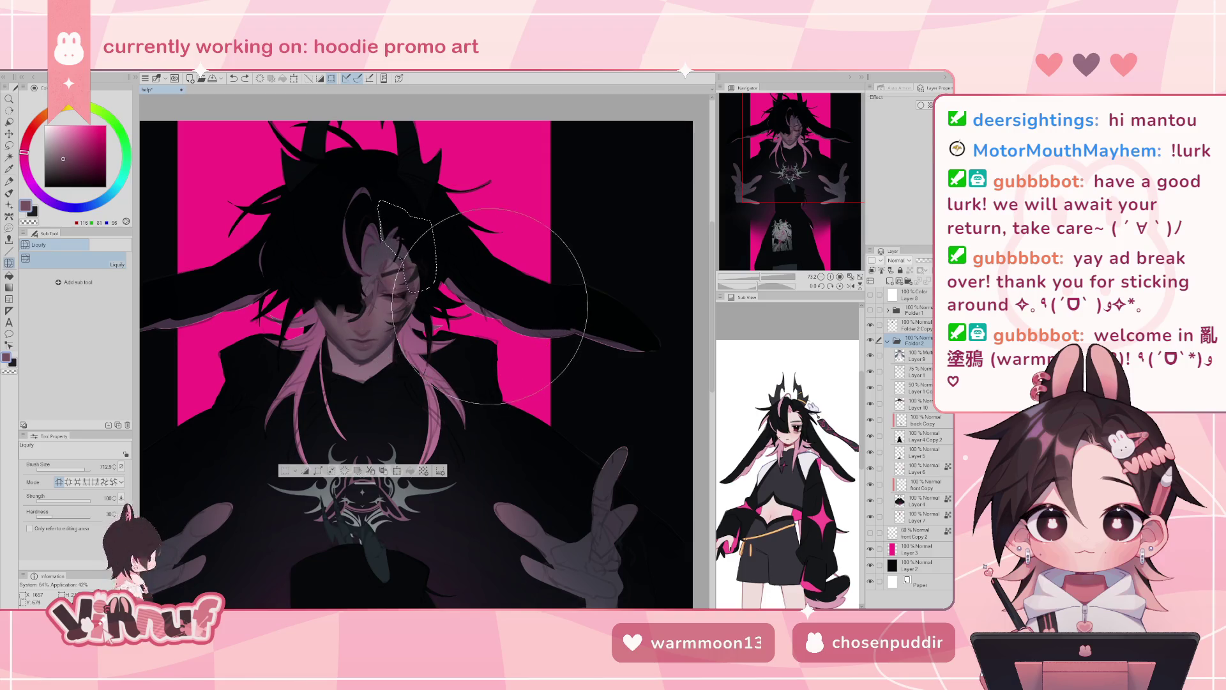
pyautogui.moveTo(490, 306); pyautogui.dragTo(476, 298)
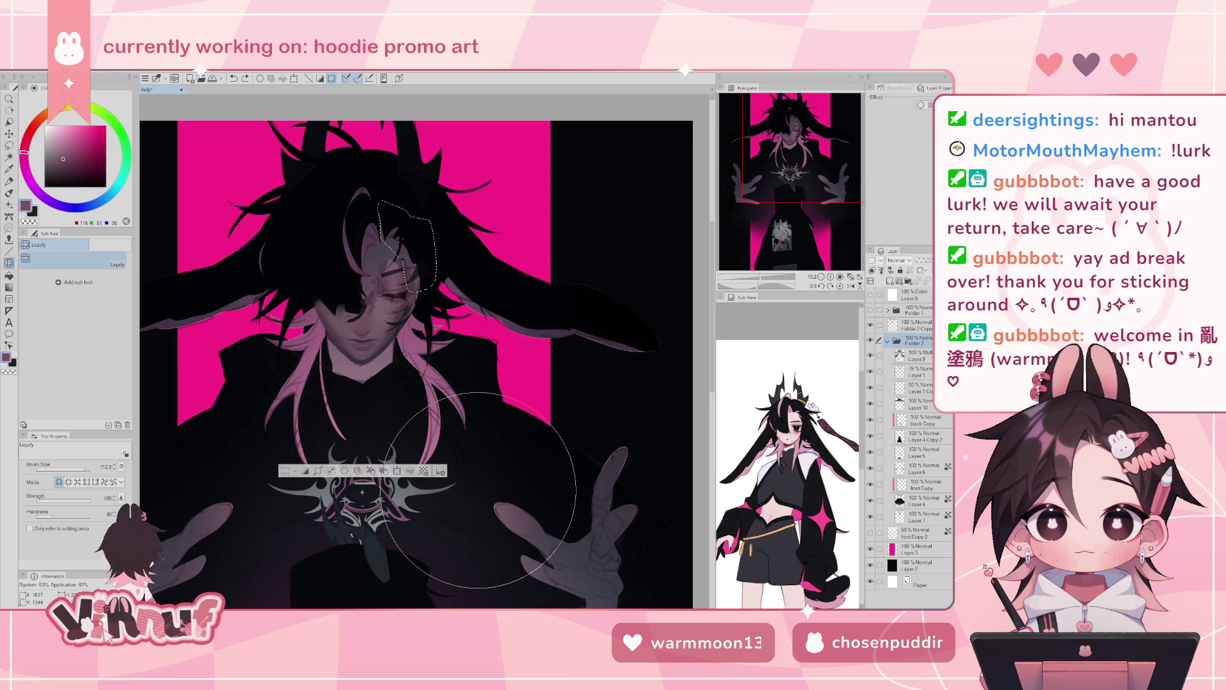
pyautogui.moveTo(479, 490); pyautogui.dragTo(439, 511)
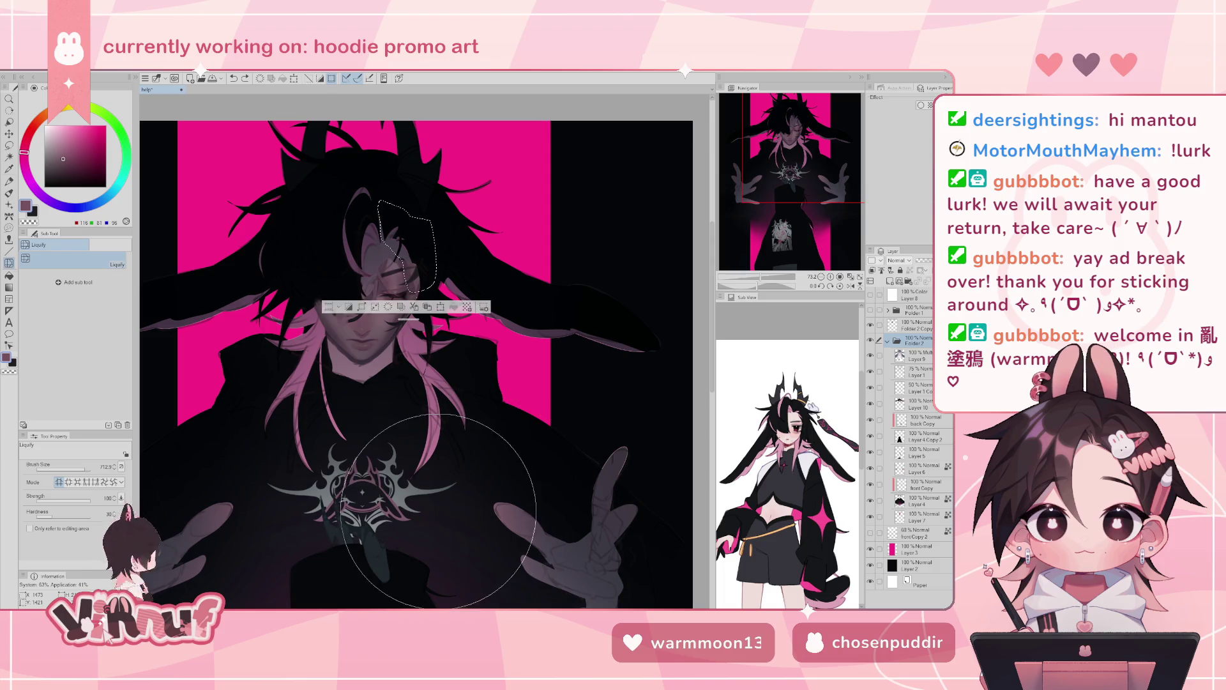
pyautogui.hotkey('ctrl', 'z')
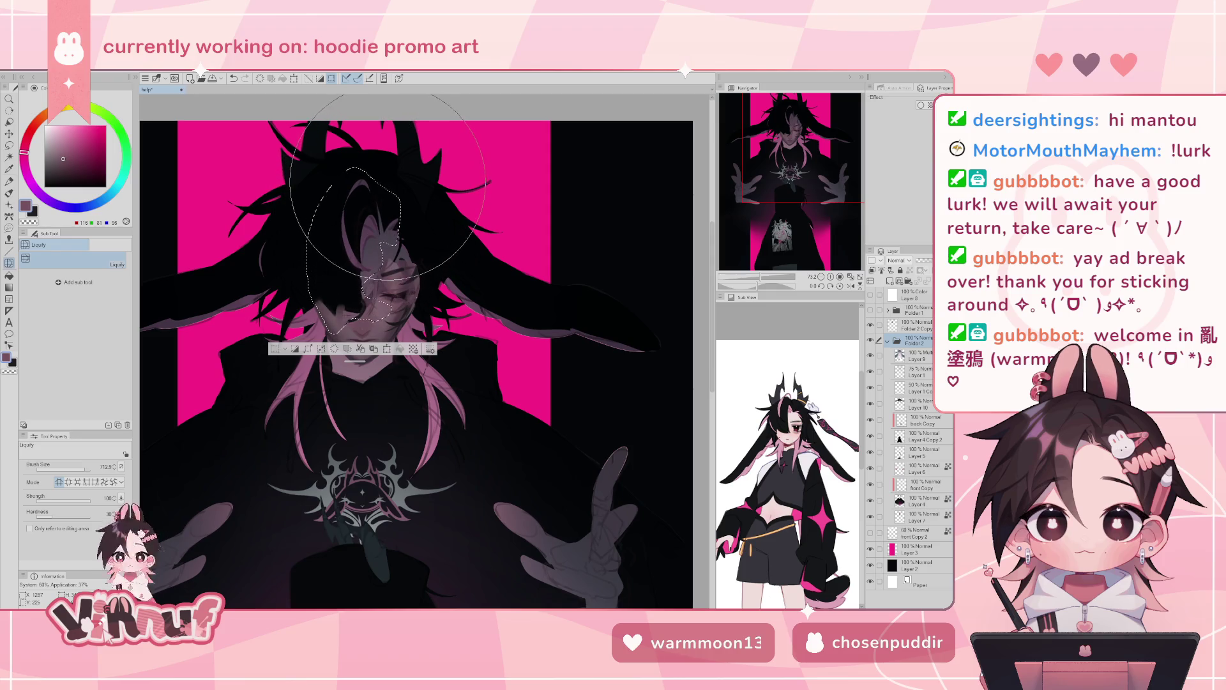
# - Lasso the hair strands over the face, liquify them, and deselect
pyautogui.press('m')
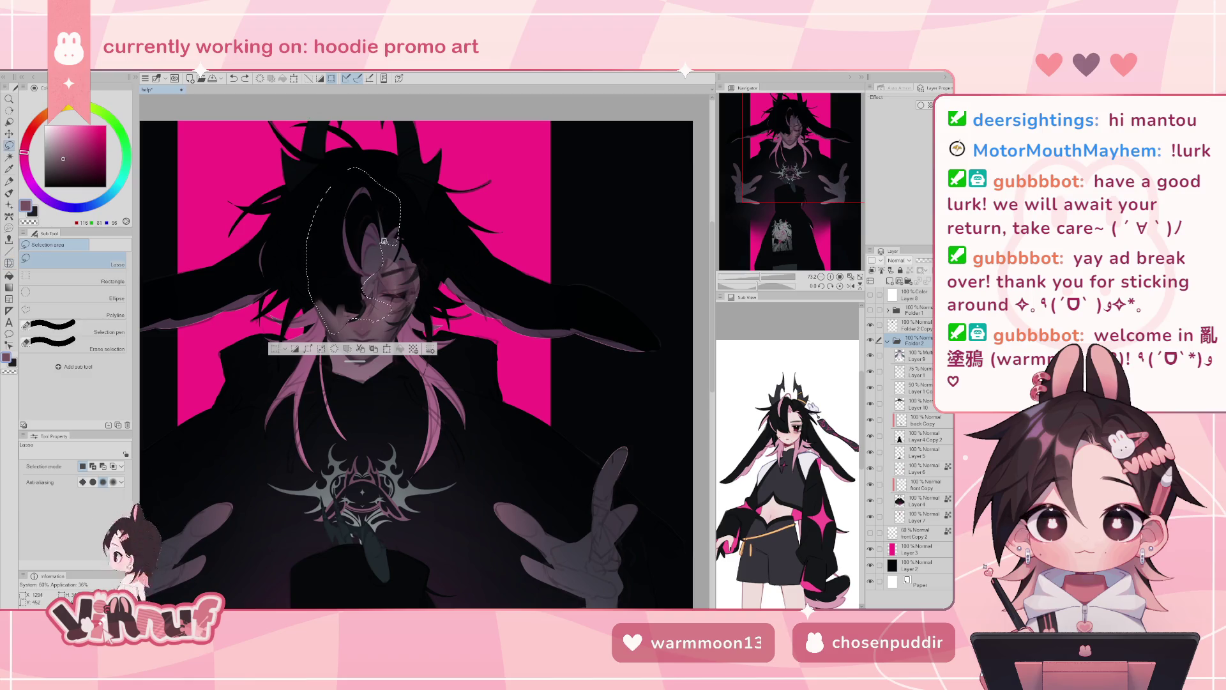
pyautogui.moveTo(425, 227); pyautogui.dragTo(333, 223)
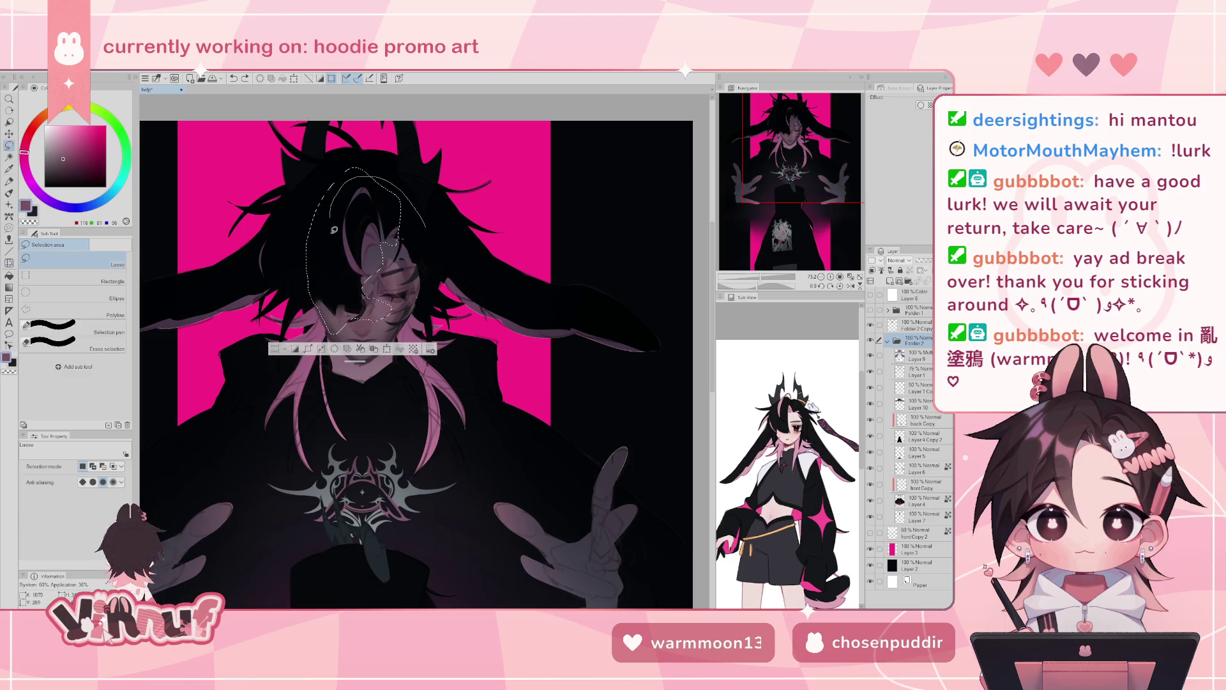
pyautogui.moveTo(400, 262); pyautogui.dragTo(418, 233)
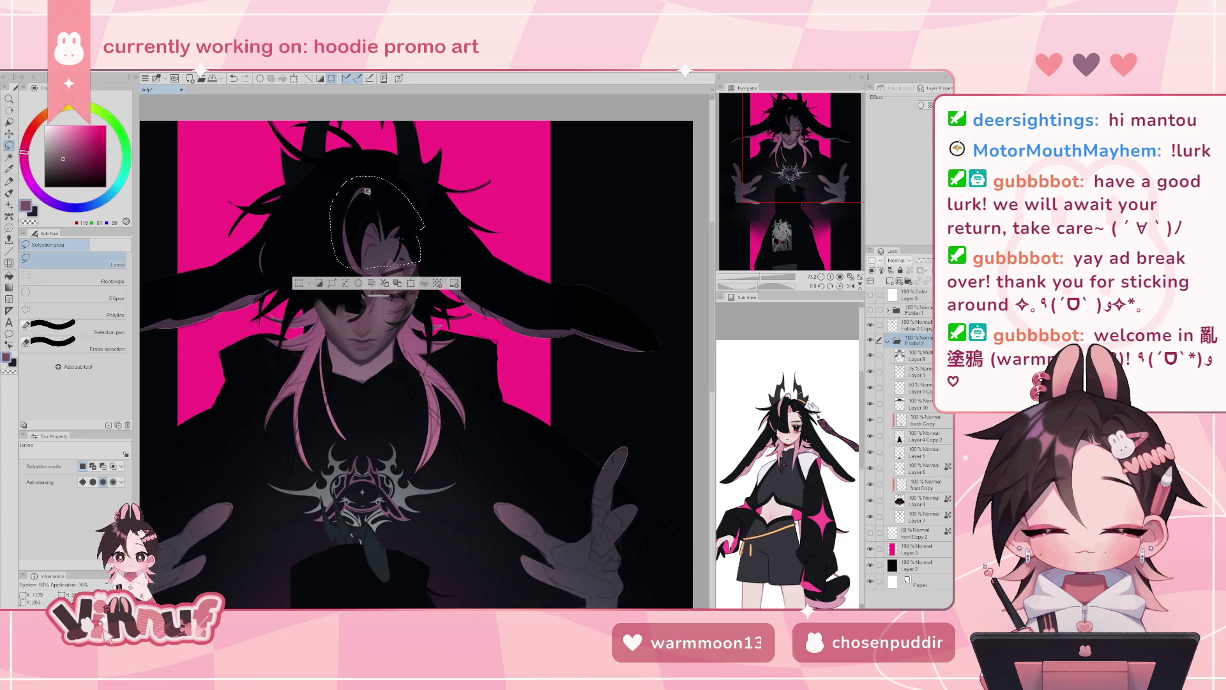
pyautogui.press('j')
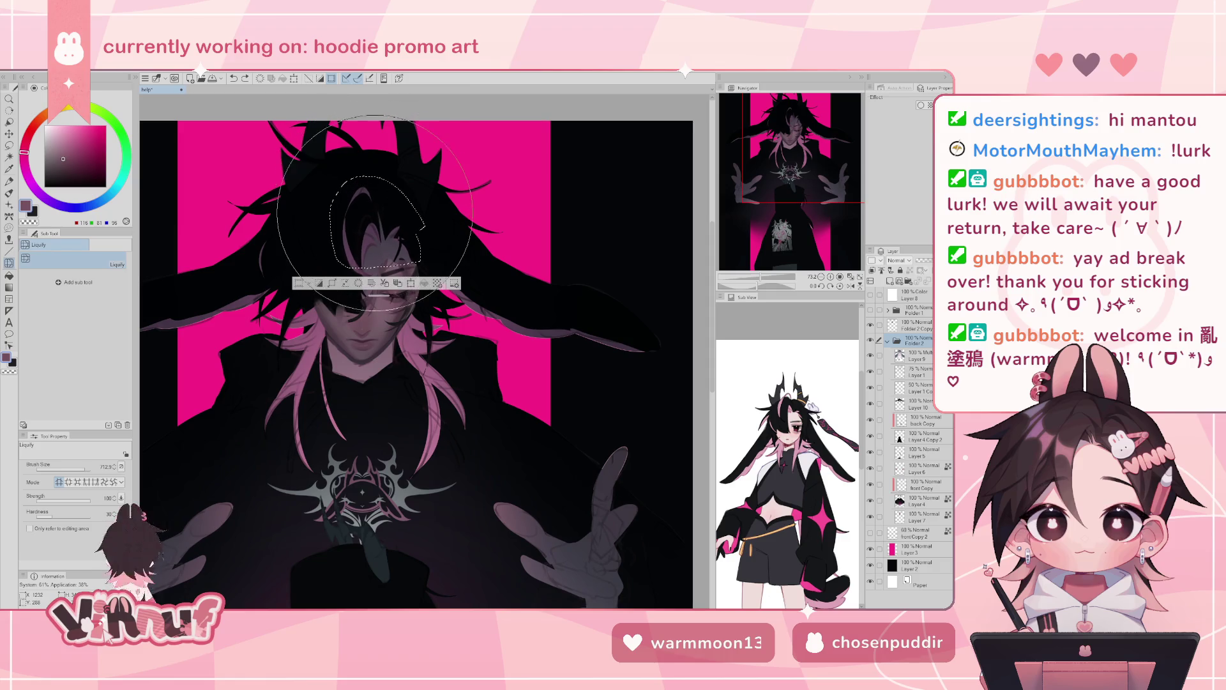
pyautogui.hotkey('ctrl', 'd')
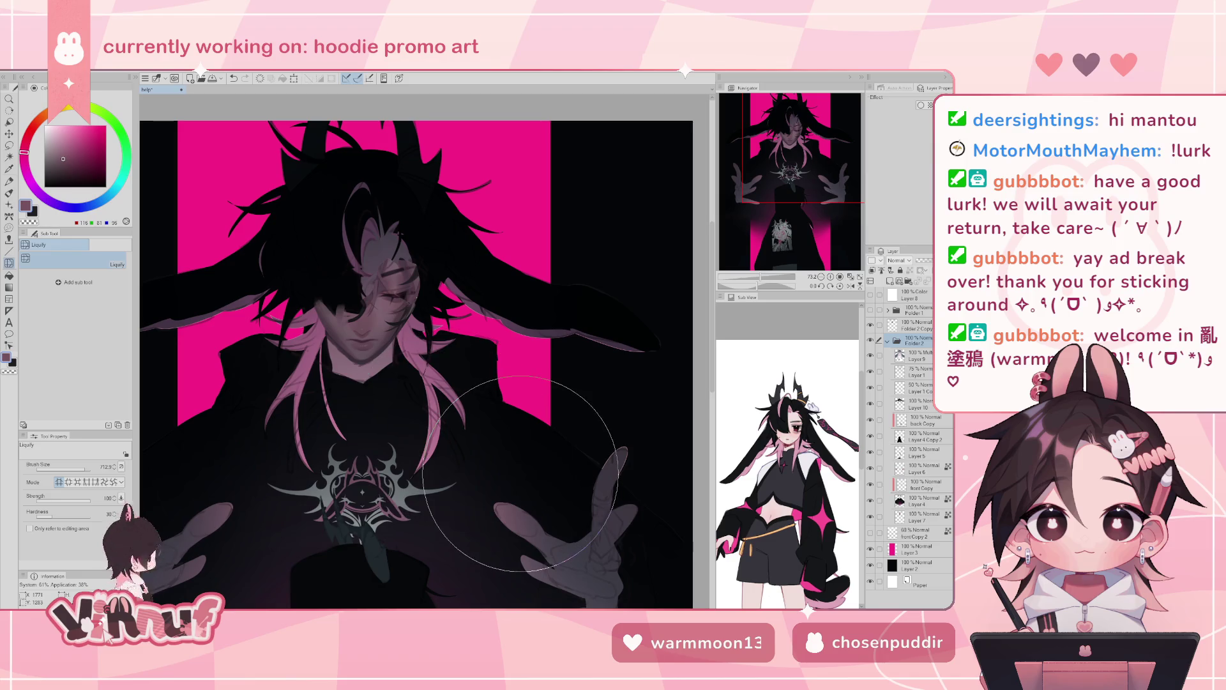
# - Zoom in on the face and hair and step the last liquify edit back and forward
pyautogui.scroll(-5, 521, 474)
pyautogui.scroll(2, 403, 425)
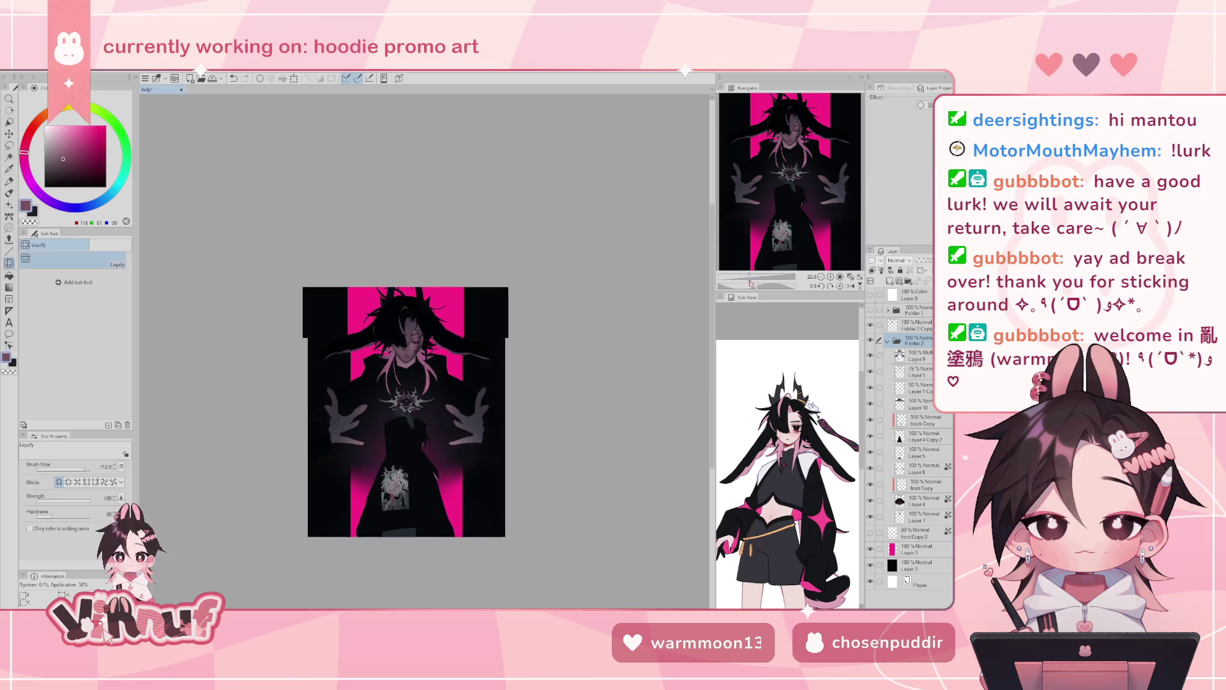
pyautogui.scroll(1, 782, 203)
pyautogui.scroll(2, 781, 203)
pyautogui.scroll(3, 782, 203)
pyautogui.scroll(2, 782, 203)
pyautogui.moveTo(782, 203); pyautogui.dragTo(789, 142)
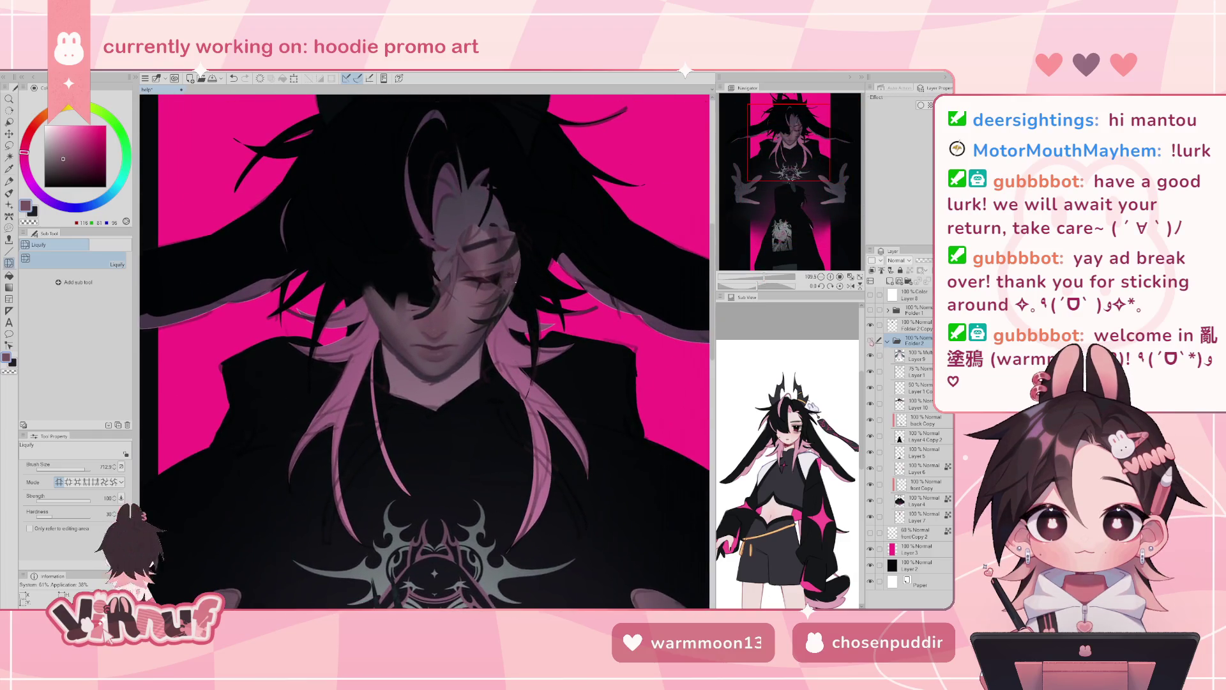
pyautogui.hotkey('ctrl', 'z')
pyautogui.hotkey('ctrl', 'y')
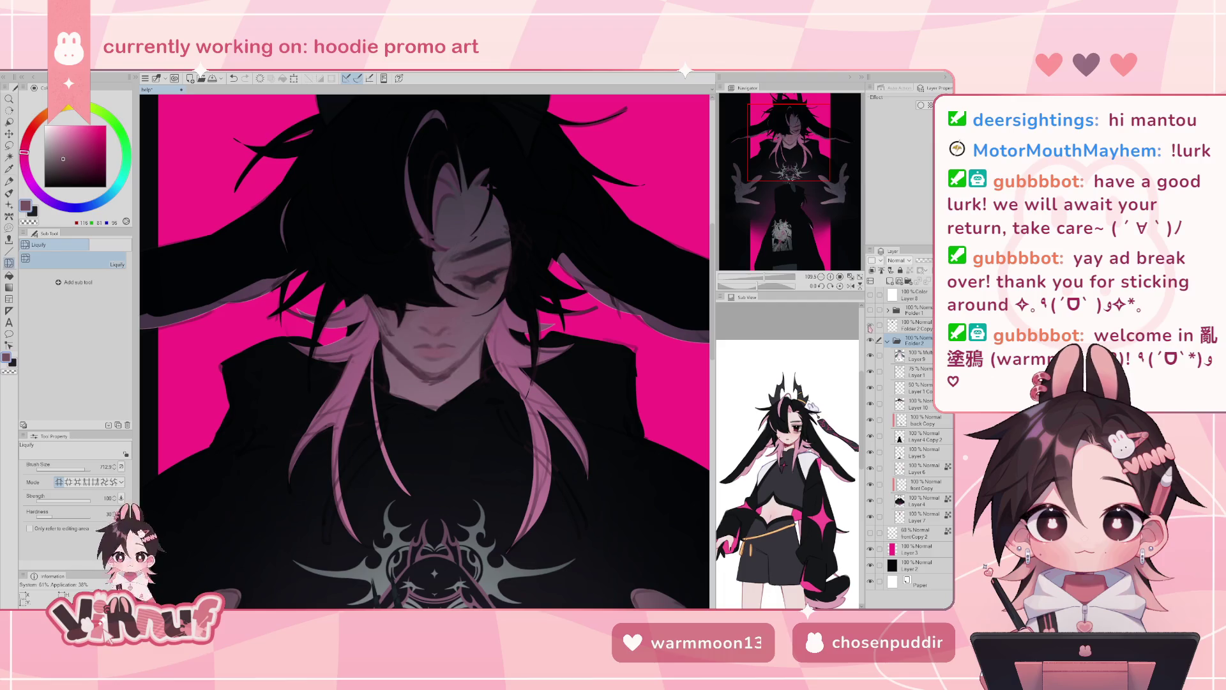
# - Show Folder 2 Copy, make it the active layer, and erase marks around the eyes
pyautogui.click(870, 325)
pyautogui.click(913, 325)
pyautogui.press('e')
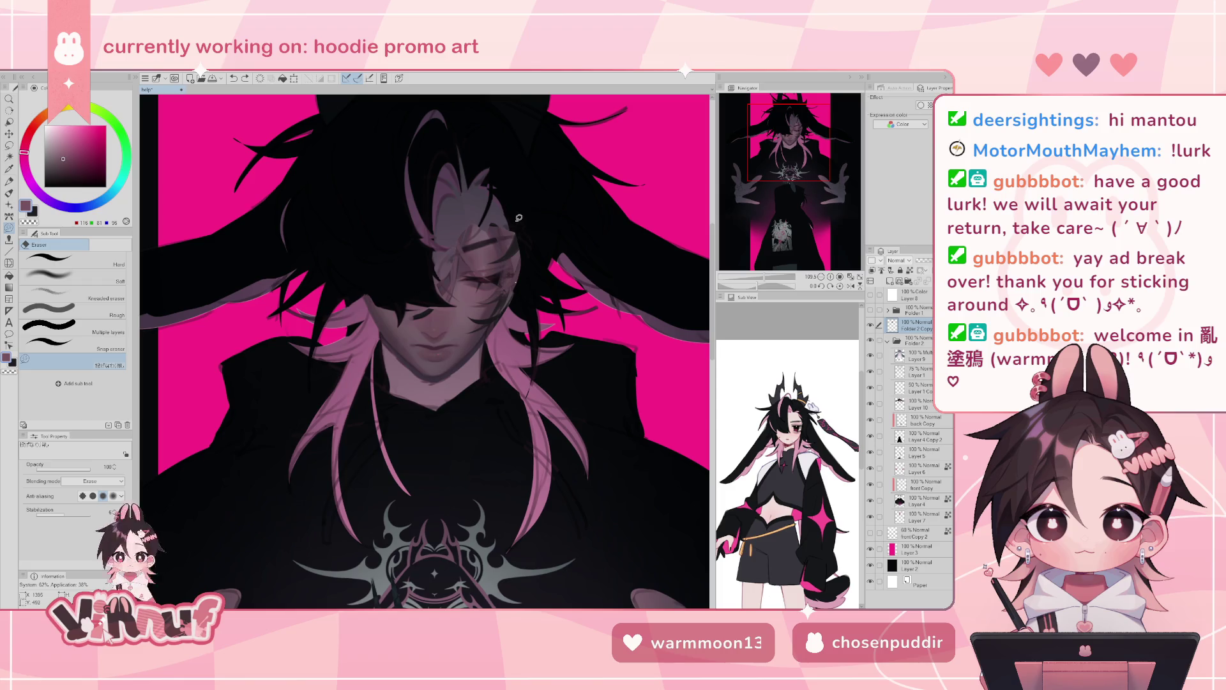
pyautogui.press('b')
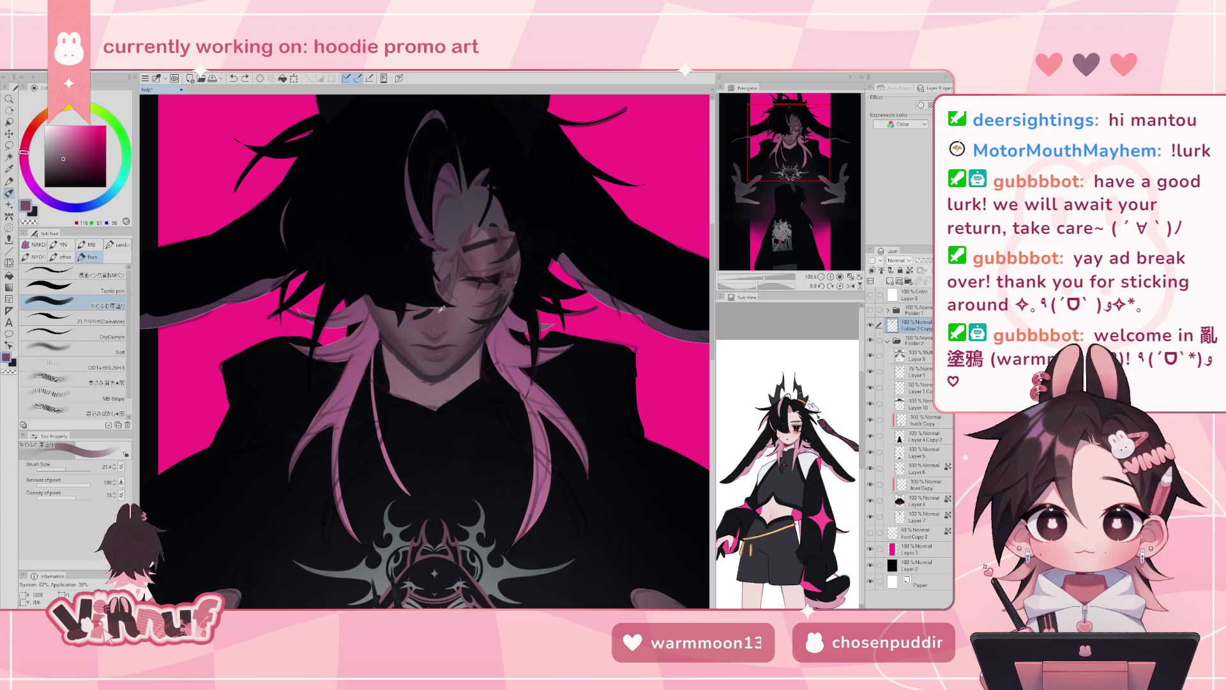
# - Enlarge the brush and eyedrop several dusty mauve skin tones from the face
pyautogui.moveTo(72, 468); pyautogui.dragTo(63, 470)
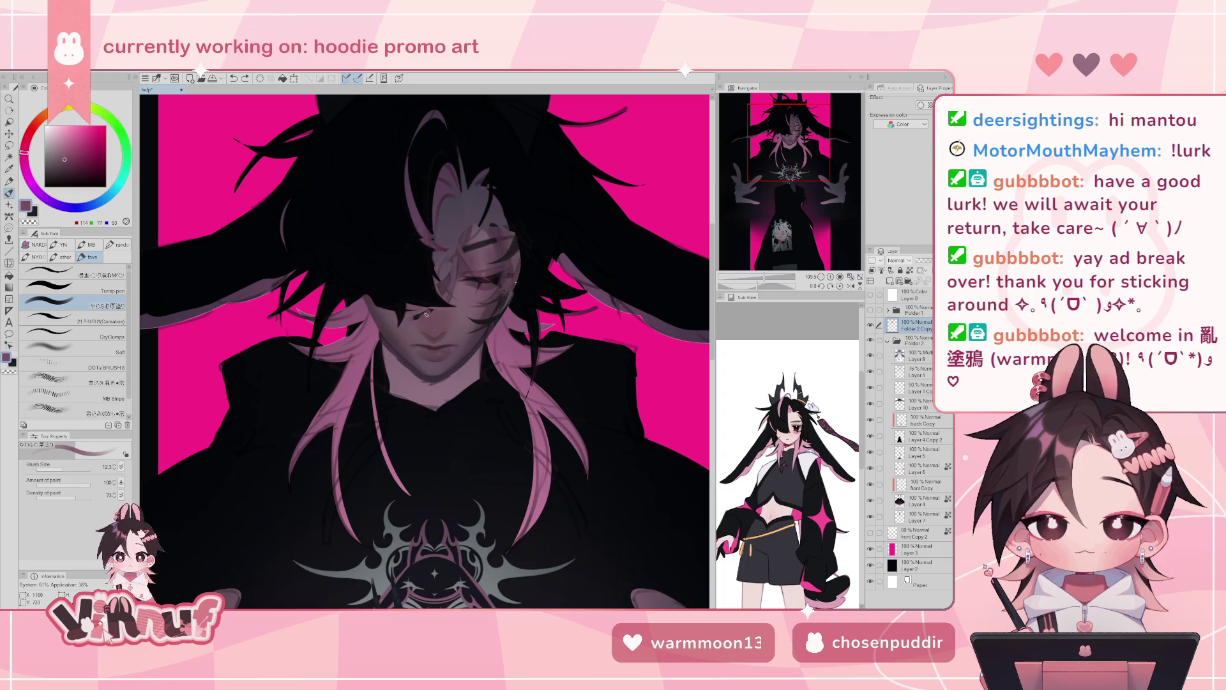
pyautogui.press(']')
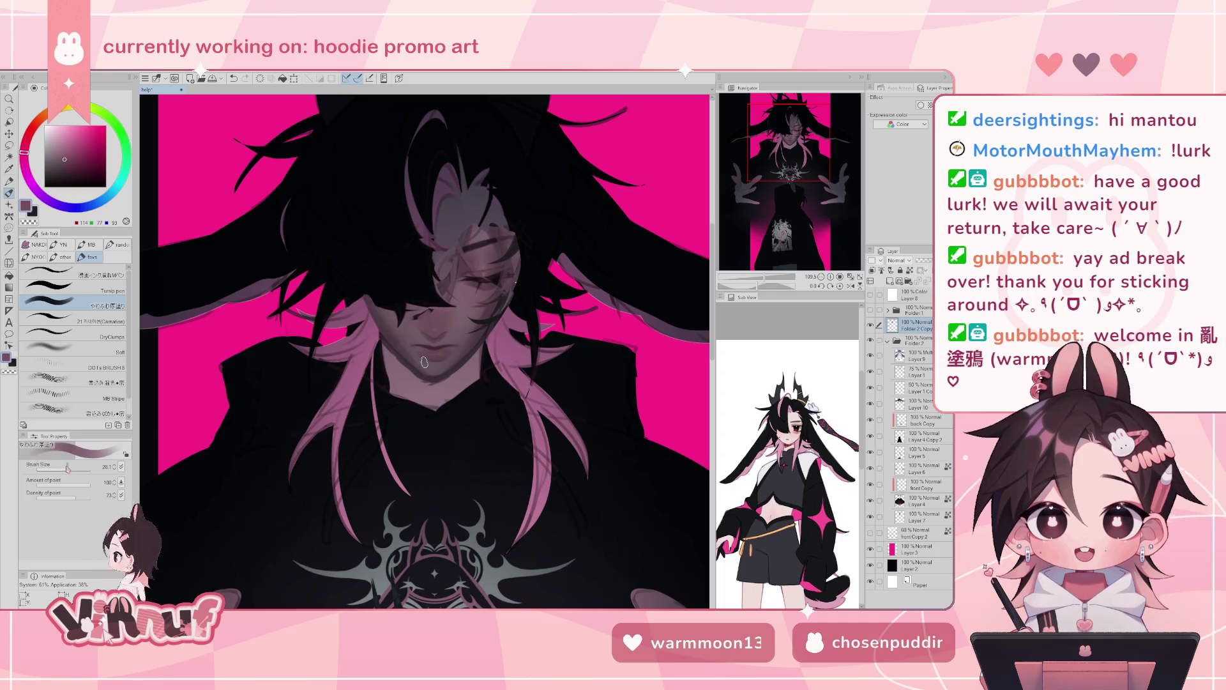
pyautogui.keyDown('alt'); pyautogui.click(425, 332); pyautogui.keyUp('alt')
pyautogui.keyDown('alt'); pyautogui.click(423, 322); pyautogui.keyUp('alt')
pyautogui.keyDown('alt'); pyautogui.click(418, 333); pyautogui.keyUp('alt')
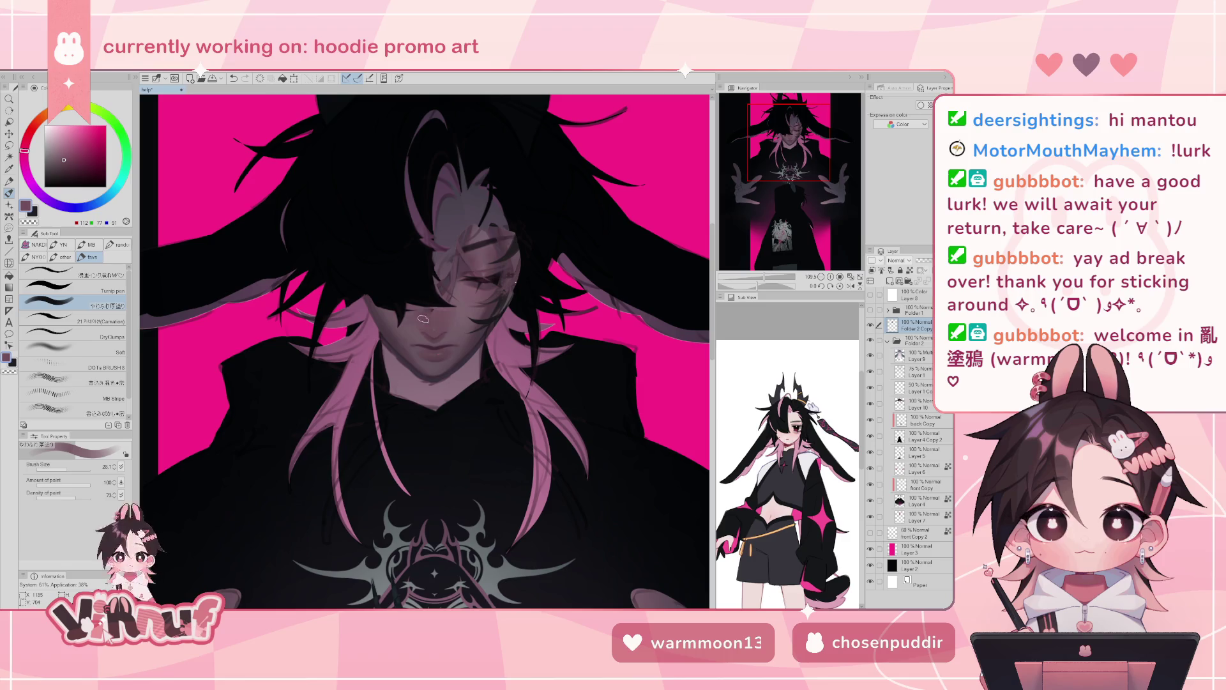
pyautogui.keyDown('alt'); pyautogui.click(427, 321); pyautogui.keyUp('alt')
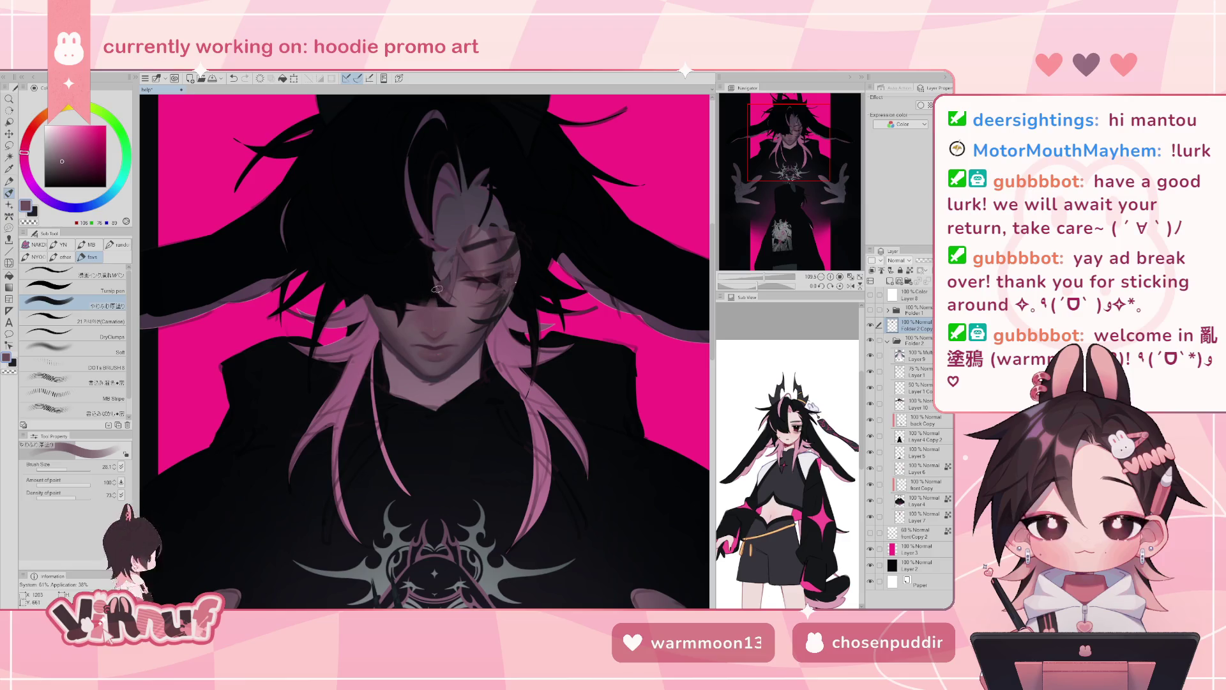
pyautogui.keyDown('alt'); pyautogui.click(429, 324); pyautogui.keyUp('alt')
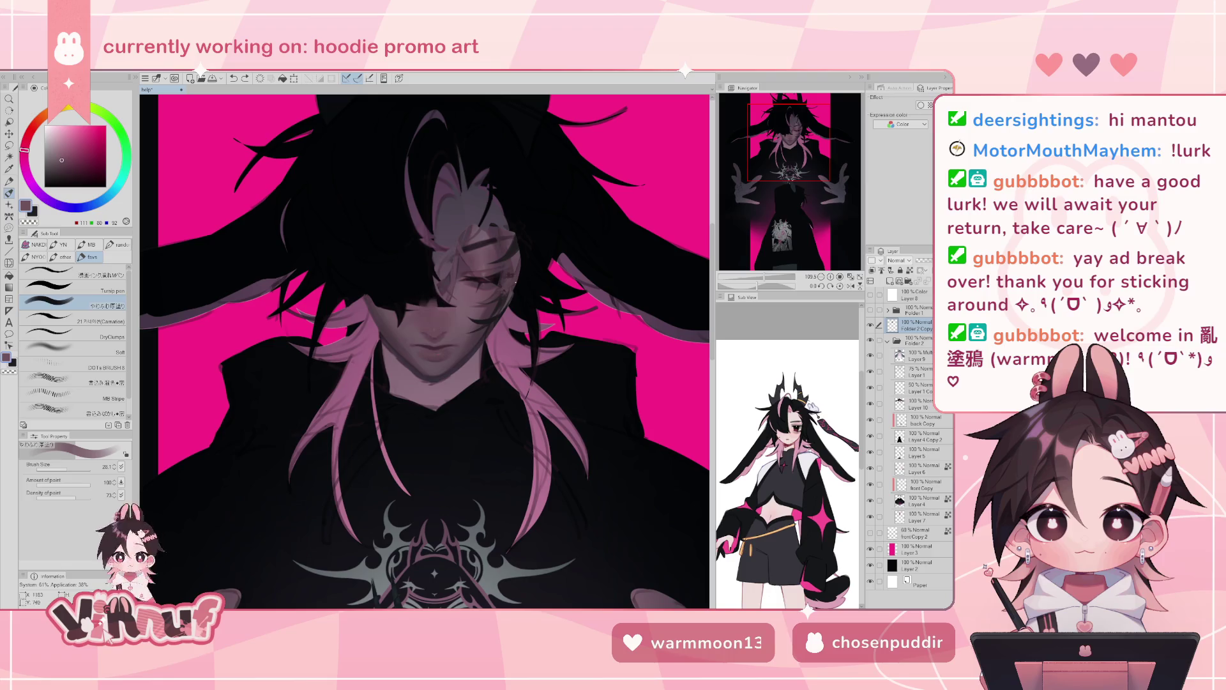
# - Test a faint stroke on the face, undo it, and zoom in closer on the face
pyautogui.moveTo(429, 330); pyautogui.dragTo(434, 336)
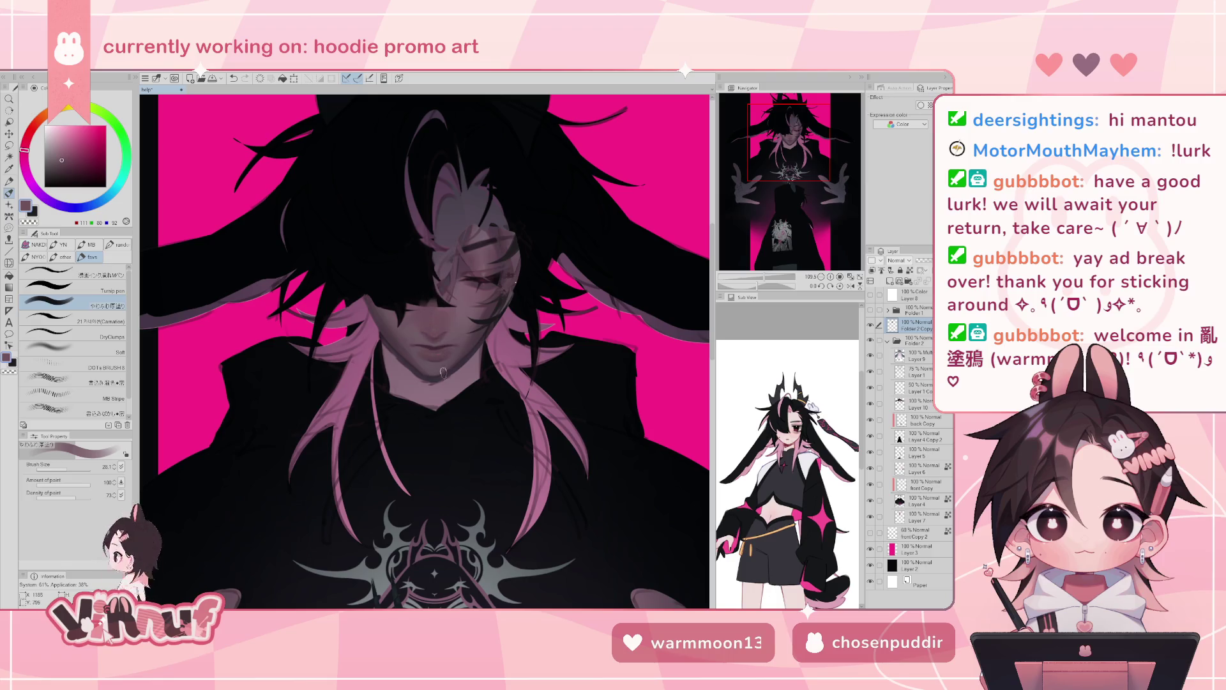
pyautogui.hotkey('ctrl', 'z')
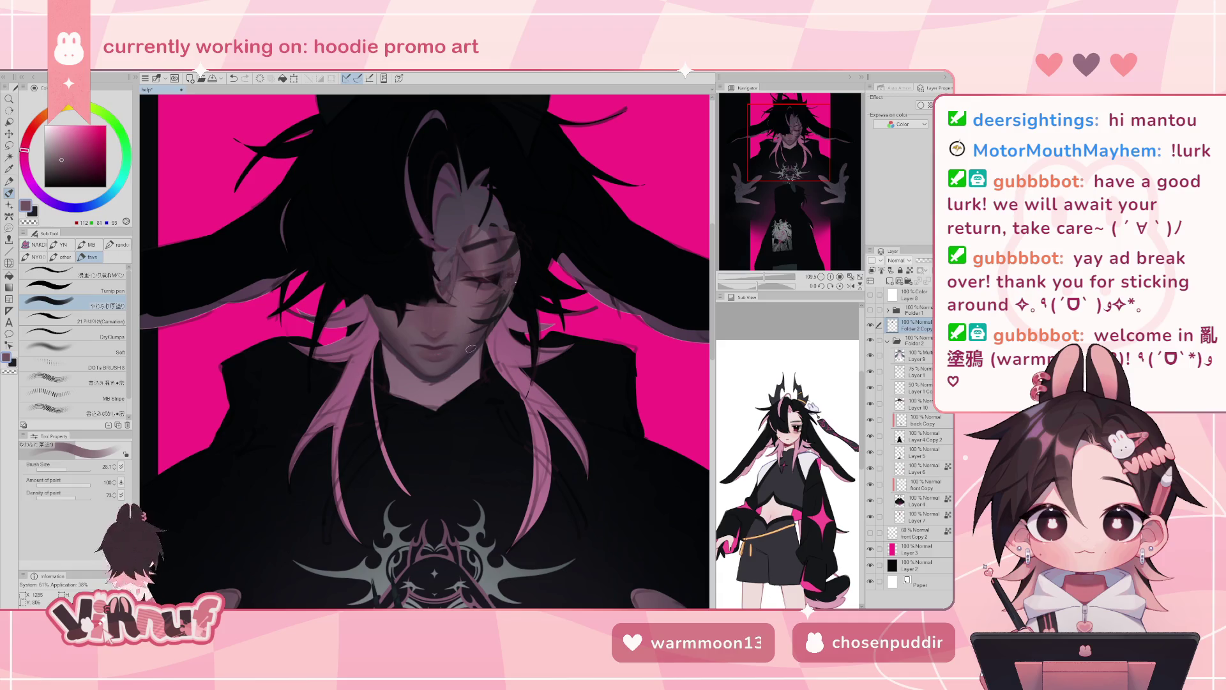
pyautogui.hotkey('ctrl', '+')
pyautogui.hotkey('ctrl', '+')
# - With the Carnation brush, try dark purple shading on the neck and chin, then undo it
pyautogui.keyDown('alt'); pyautogui.click(387, 335); pyautogui.keyUp('alt')
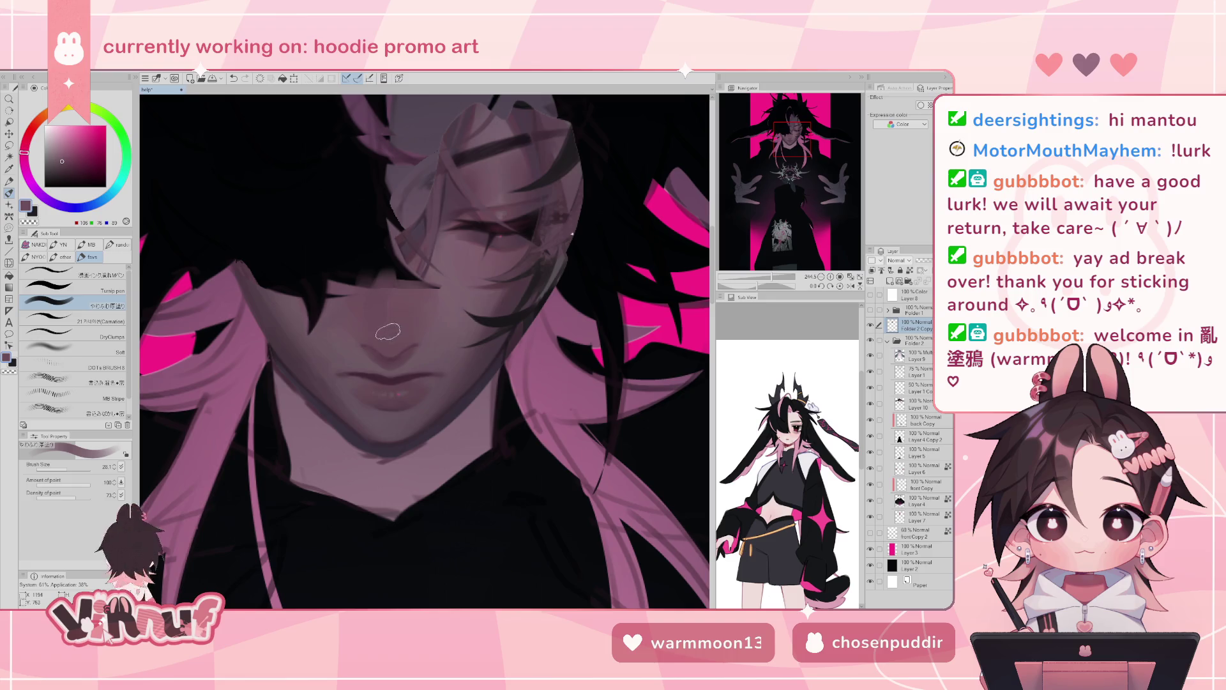
pyautogui.click(89, 321)
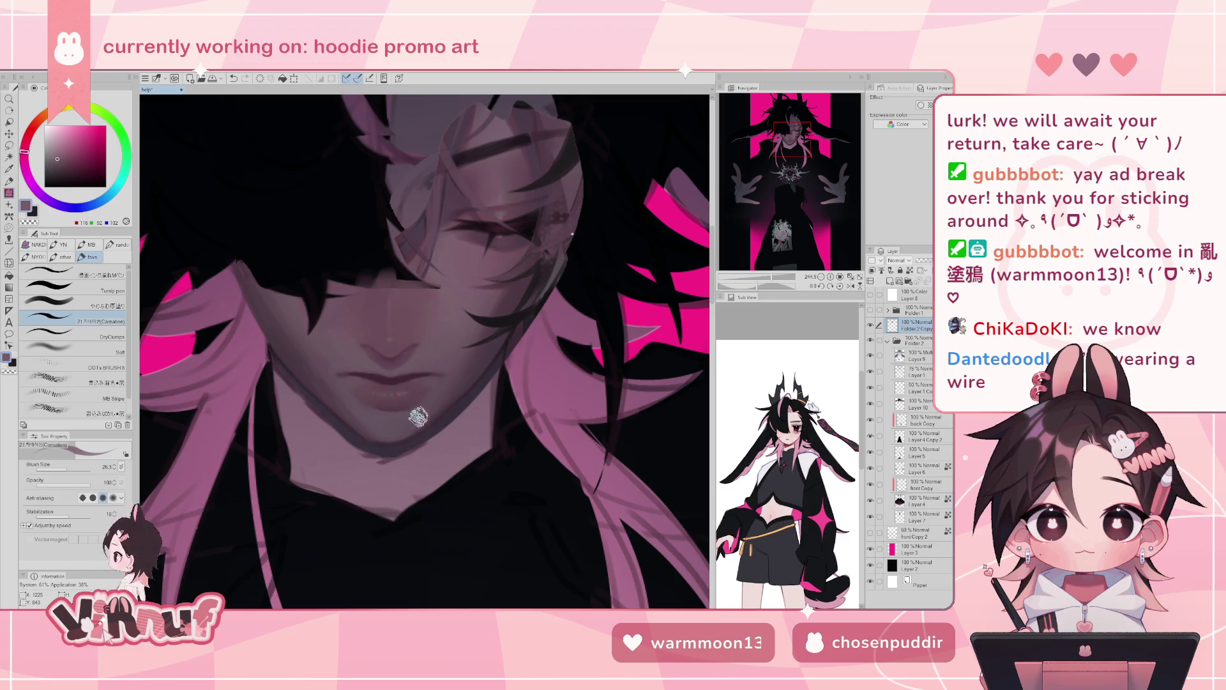
pyautogui.moveTo(772, 278); pyautogui.dragTo(771, 276)
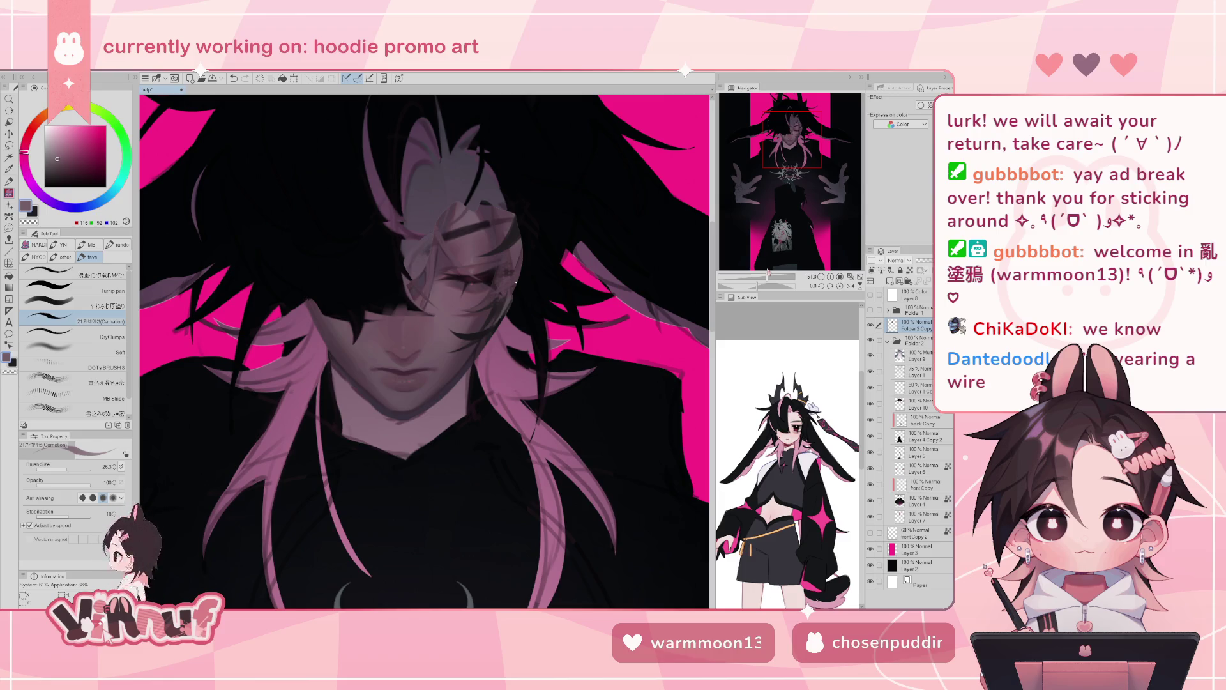
pyautogui.keyDown('alt'); pyautogui.click(329, 297); pyautogui.keyUp('alt')
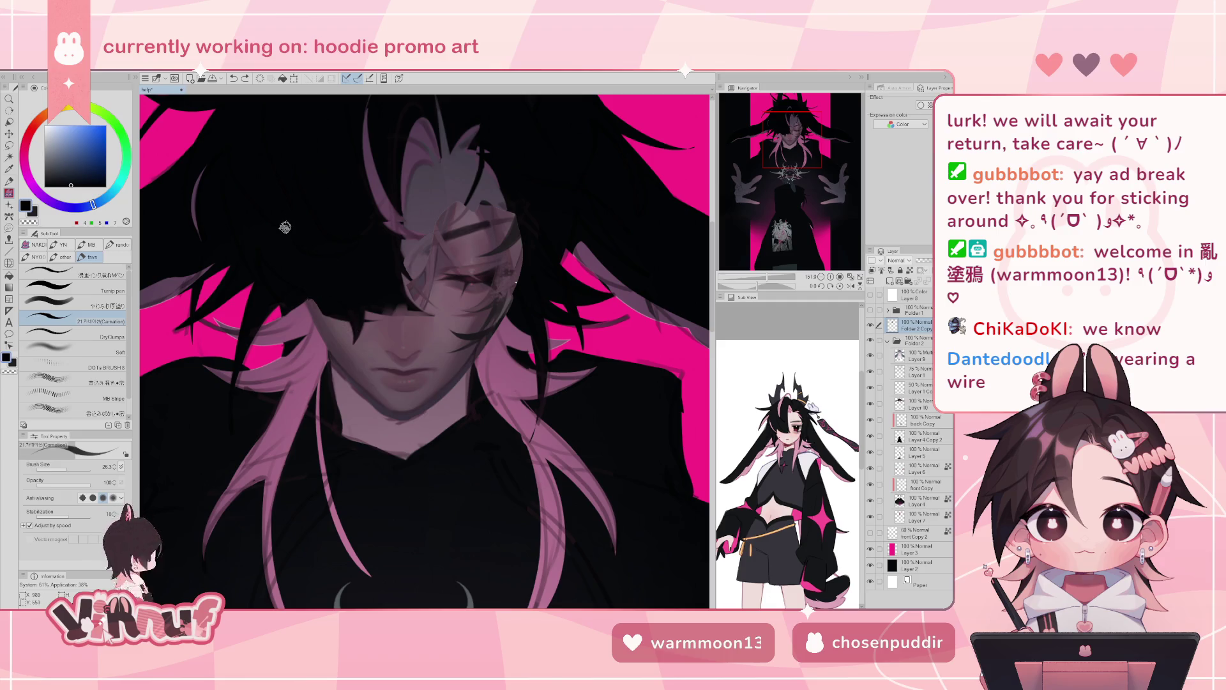
pyautogui.keyDown('alt'); pyautogui.click(374, 409); pyautogui.keyUp('alt')
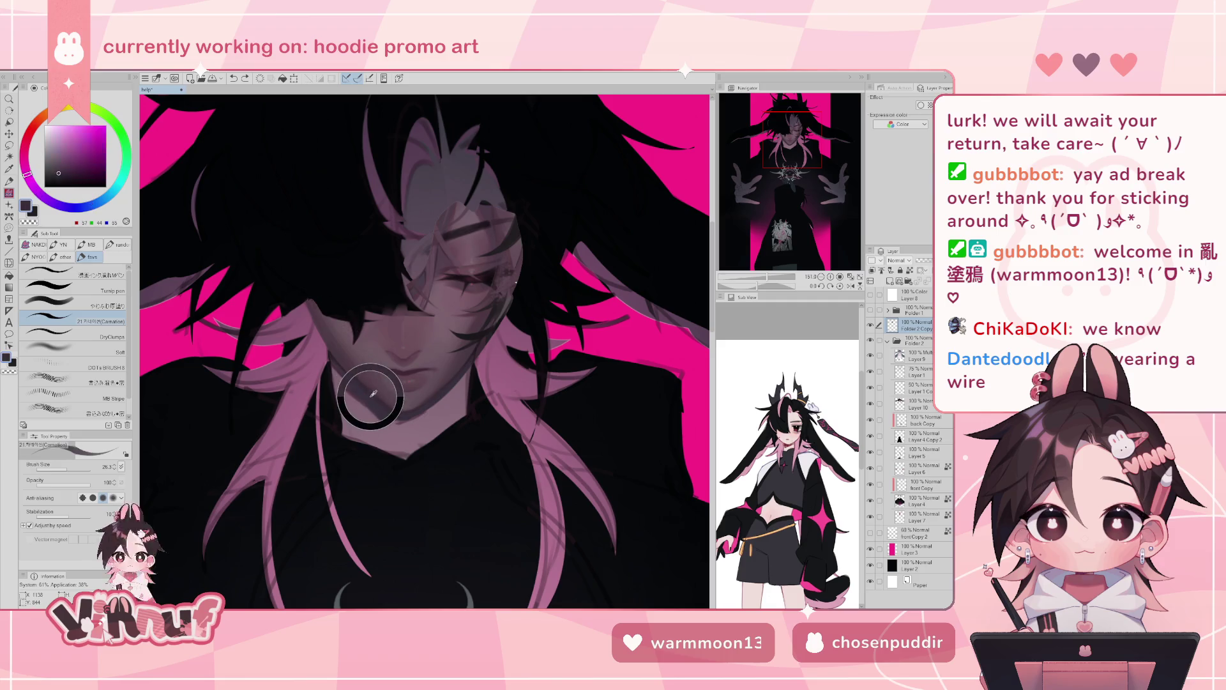
pyautogui.moveTo(374, 408); pyautogui.dragTo(383, 425)
pyautogui.hotkey('ctrl', 'z')
pyautogui.moveTo(348, 384); pyautogui.dragTo(374, 420)
pyautogui.hotkey('ctrl', 'z')
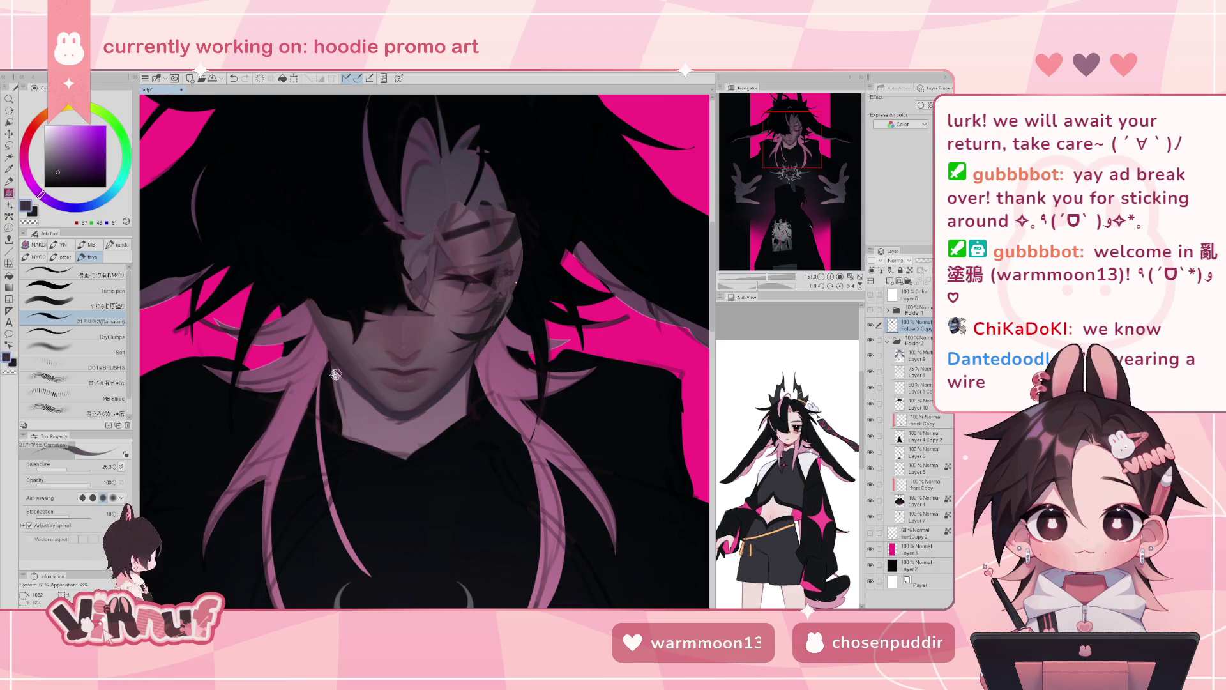
pyautogui.hotkey('ctrl', 'z')
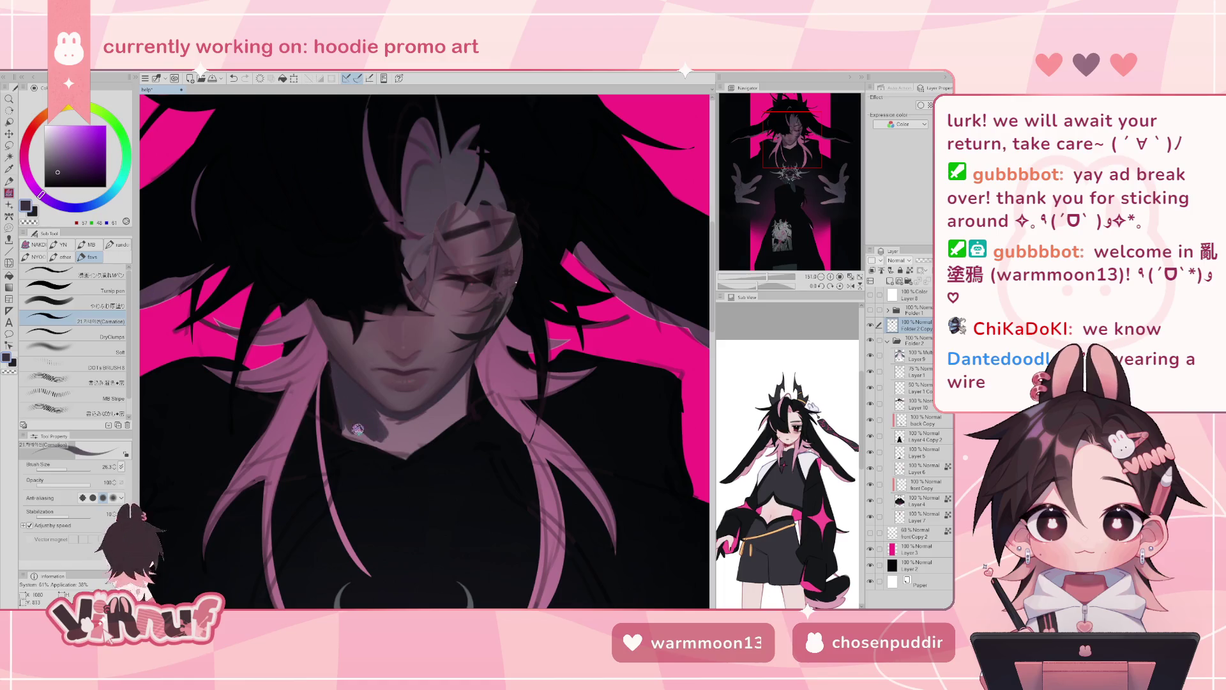
# - Resample a skin shadow tone and darken the shading under the chin and across the neck
pyautogui.keyDown('alt'); pyautogui.click(339, 399); pyautogui.keyUp('alt')
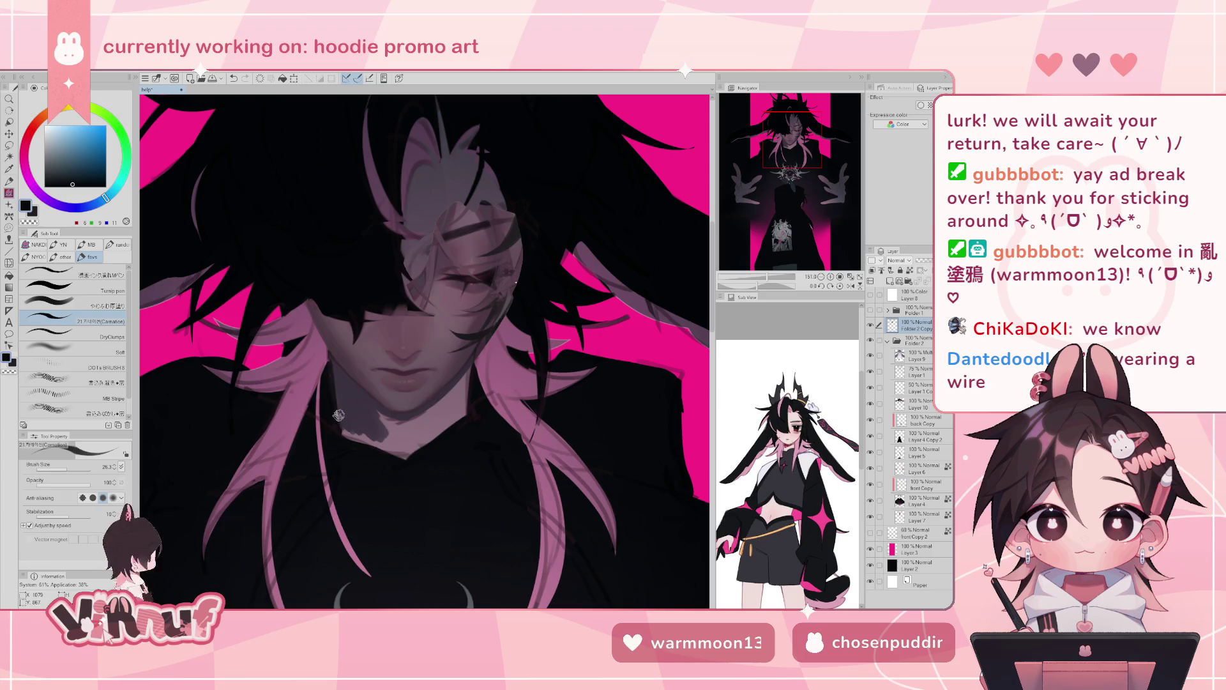
pyautogui.press('e')
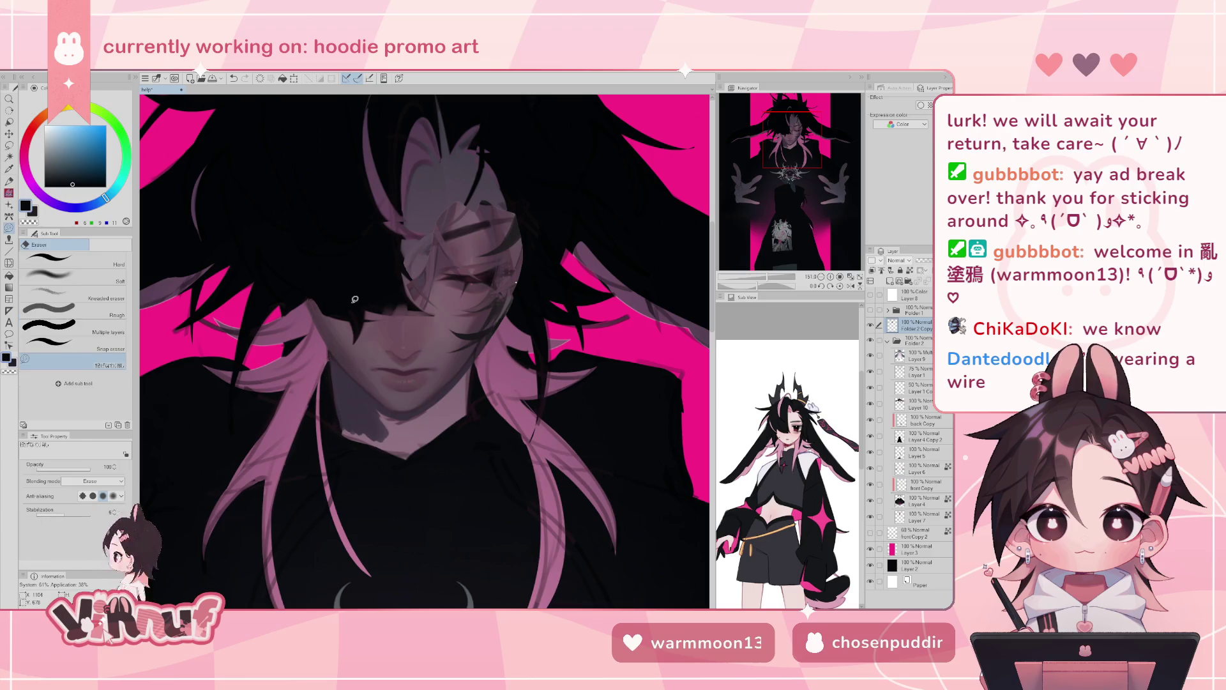
pyautogui.press('b')
pyautogui.keyDown('alt'); pyautogui.click(361, 409); pyautogui.keyUp('alt')
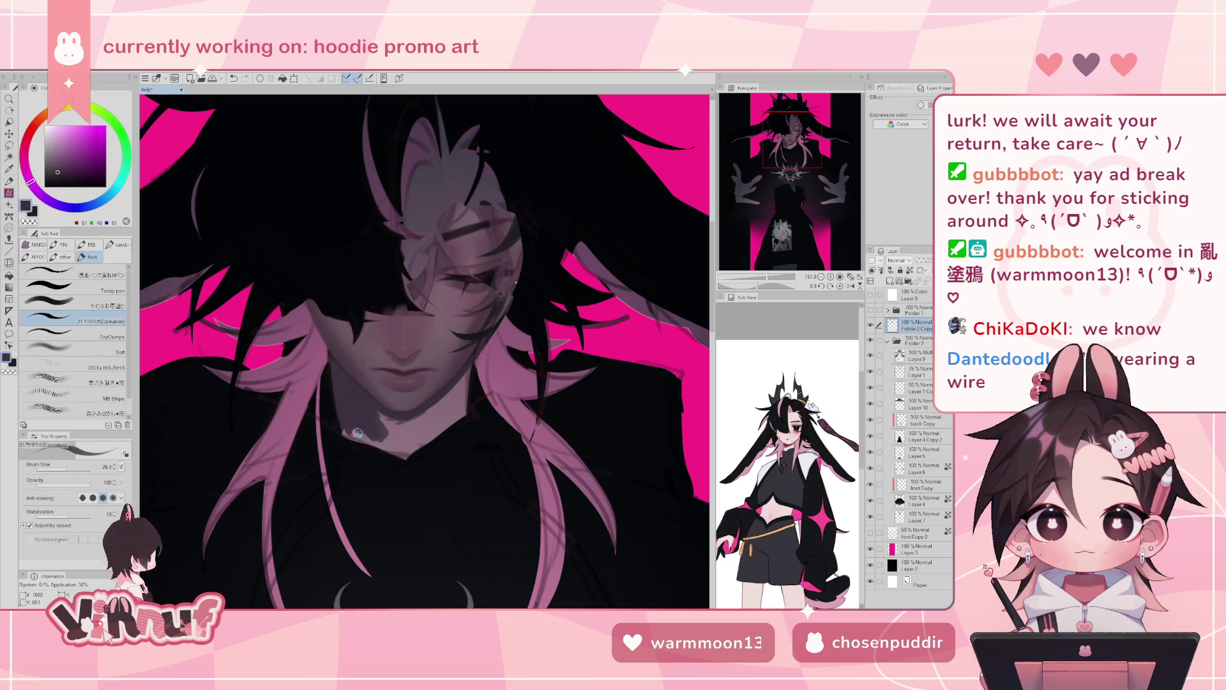
pyautogui.keyDown('alt'); pyautogui.click(358, 402); pyautogui.keyUp('alt')
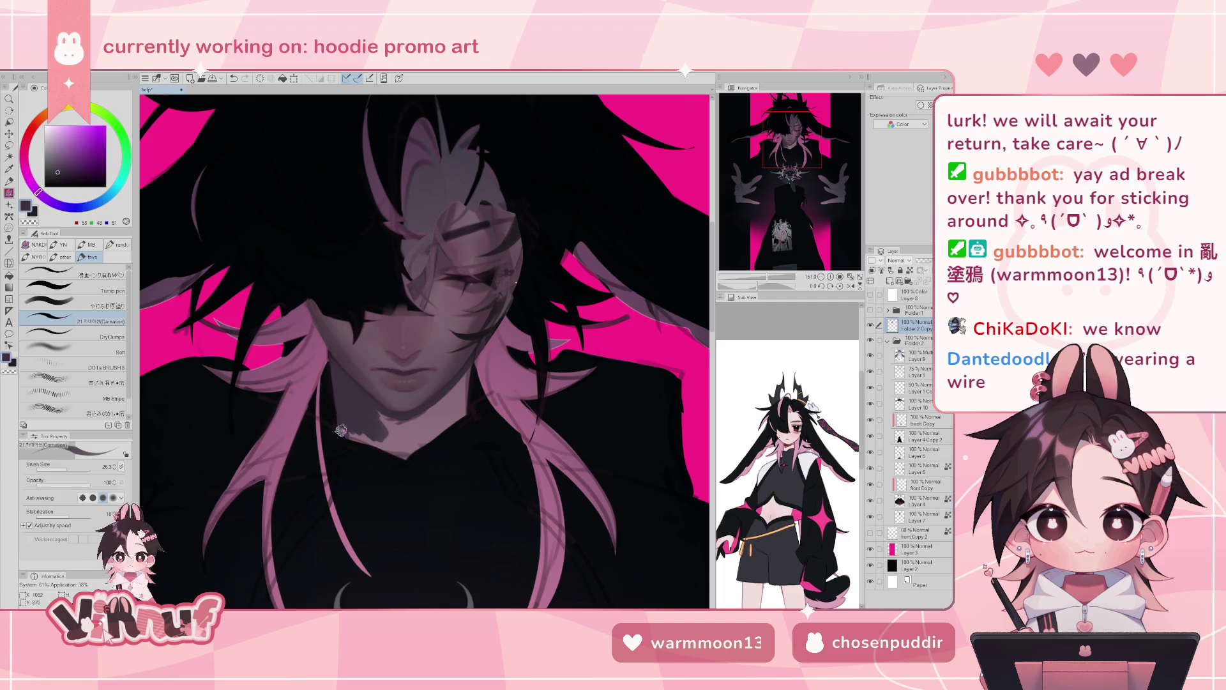
pyautogui.moveTo(380, 448)
pyautogui.mouseDown()
pyautogui.moveTo(349, 431)
pyautogui.moveTo(368, 446)
pyautogui.mouseUp()
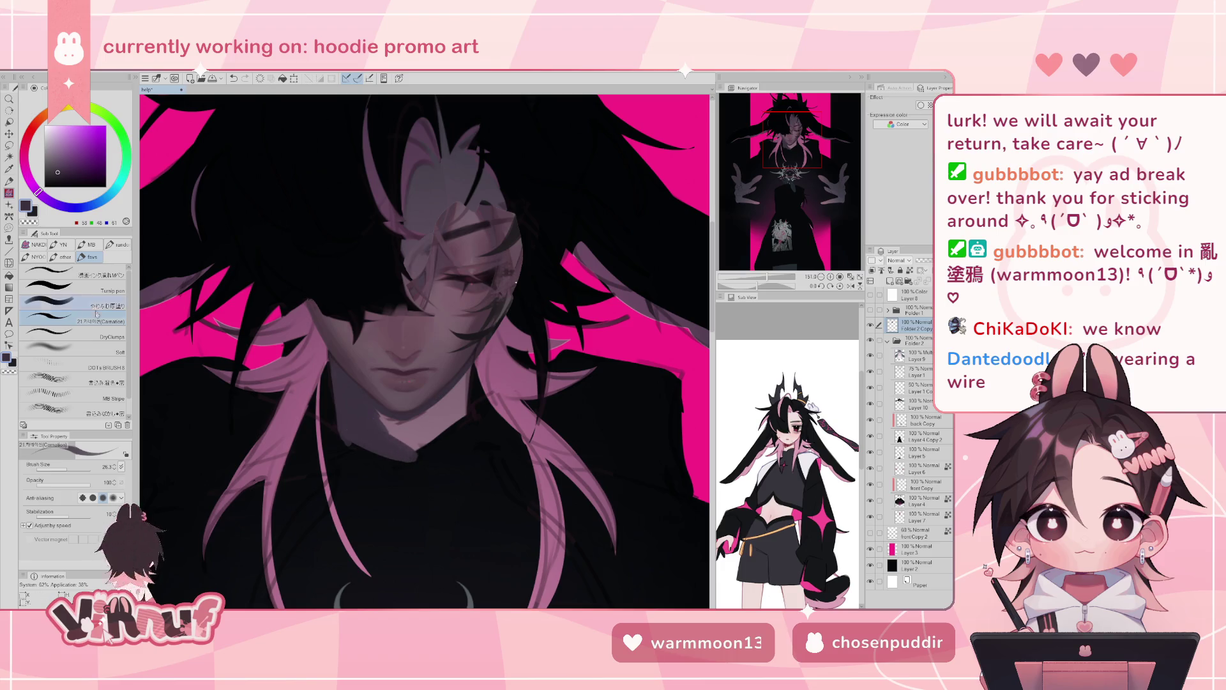
pyautogui.press(',')
pyautogui.moveTo(380, 441)
pyautogui.mouseDown()
pyautogui.moveTo(413, 436)
pyautogui.moveTo(409, 426)
pyautogui.moveTo(446, 405)
pyautogui.mouseUp()
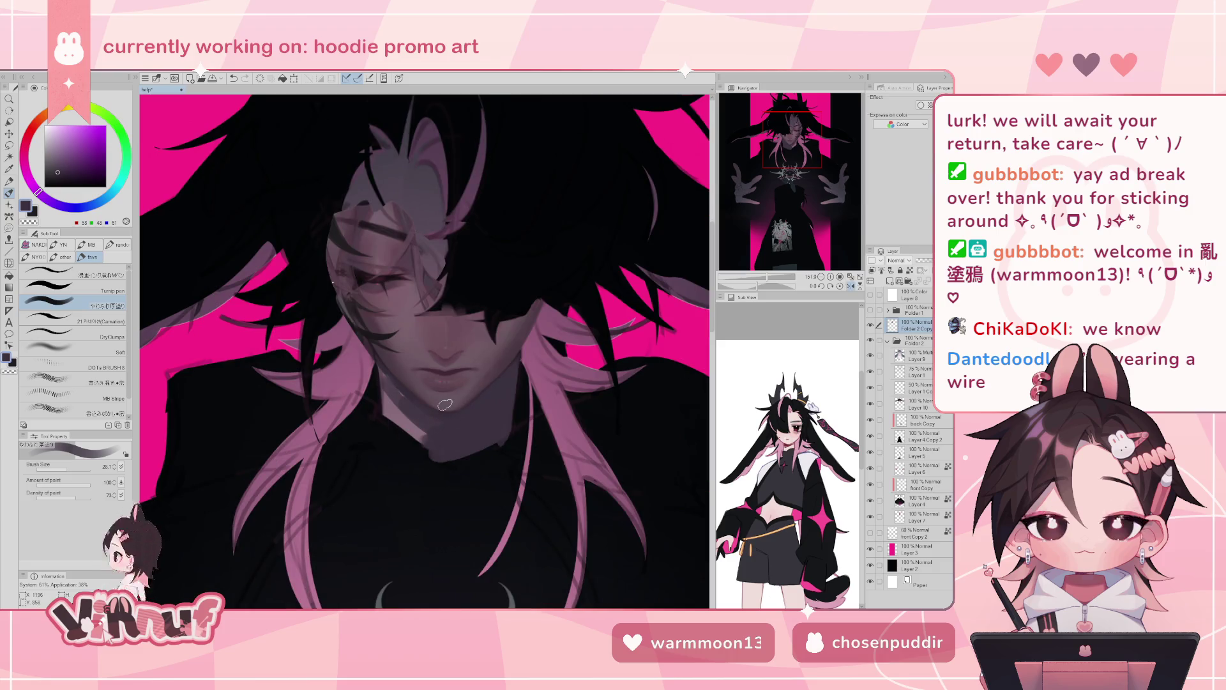
# - Resize the brush to about 22.9 and darken the shadow under the chin and upper neck
pyautogui.click(60, 472)
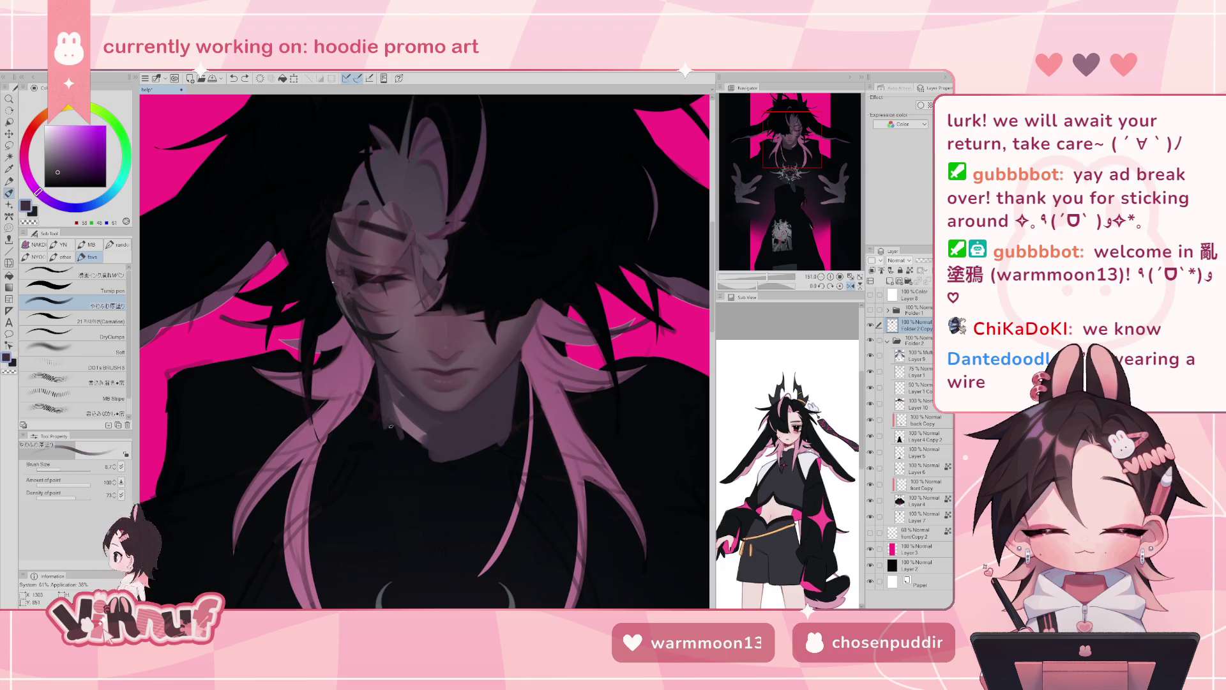
pyautogui.moveTo(379, 375); pyautogui.dragTo(409, 401)
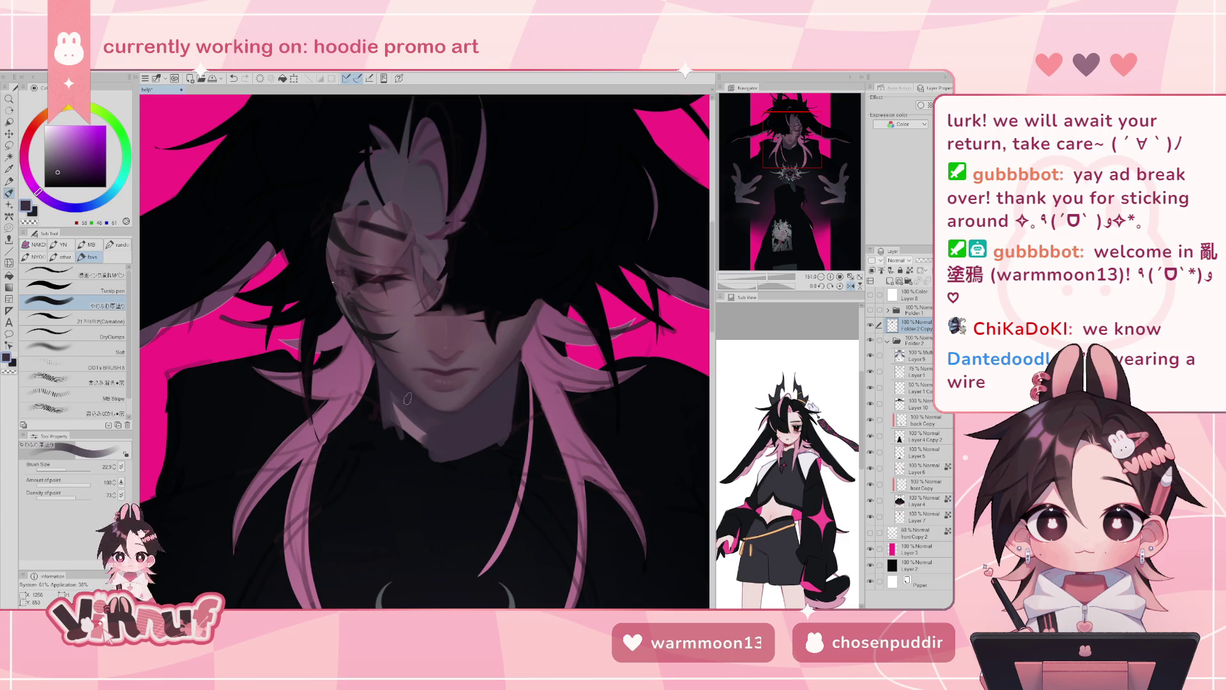
pyautogui.moveTo(404, 397); pyautogui.dragTo(442, 430)
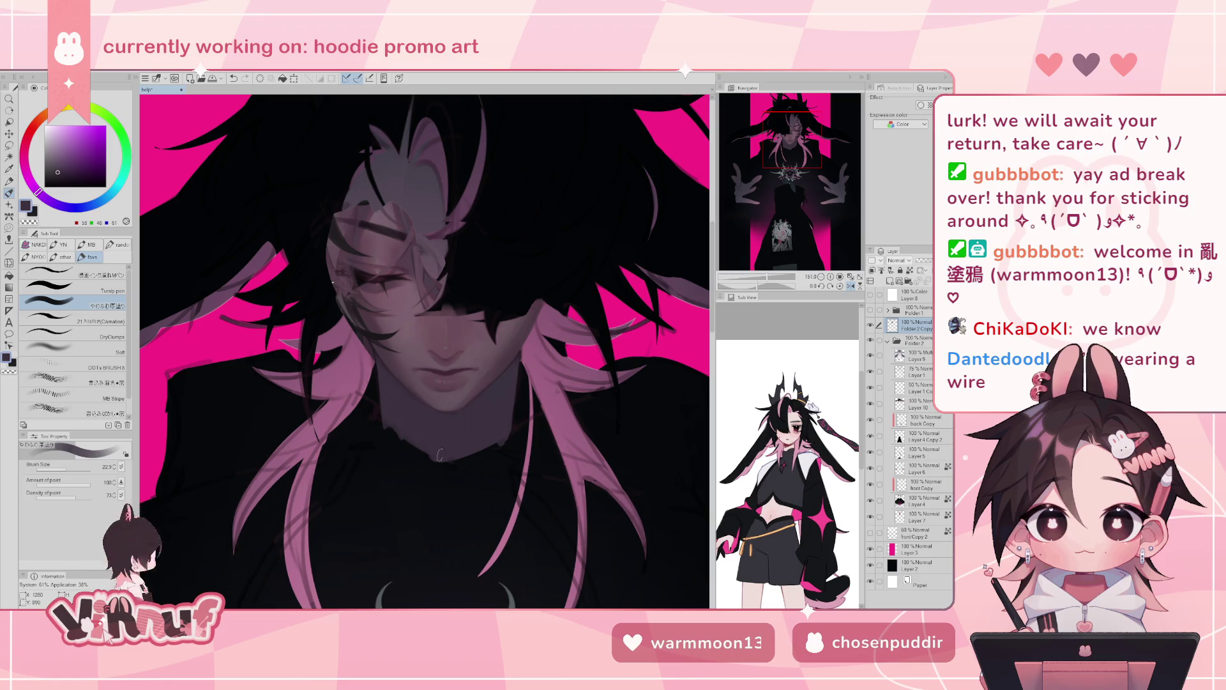
# - Rotate the canvas, sample a darker shadow tone, and tilt the view to trace the neck
pyautogui.moveTo(448, 413); pyautogui.dragTo(516, 458)
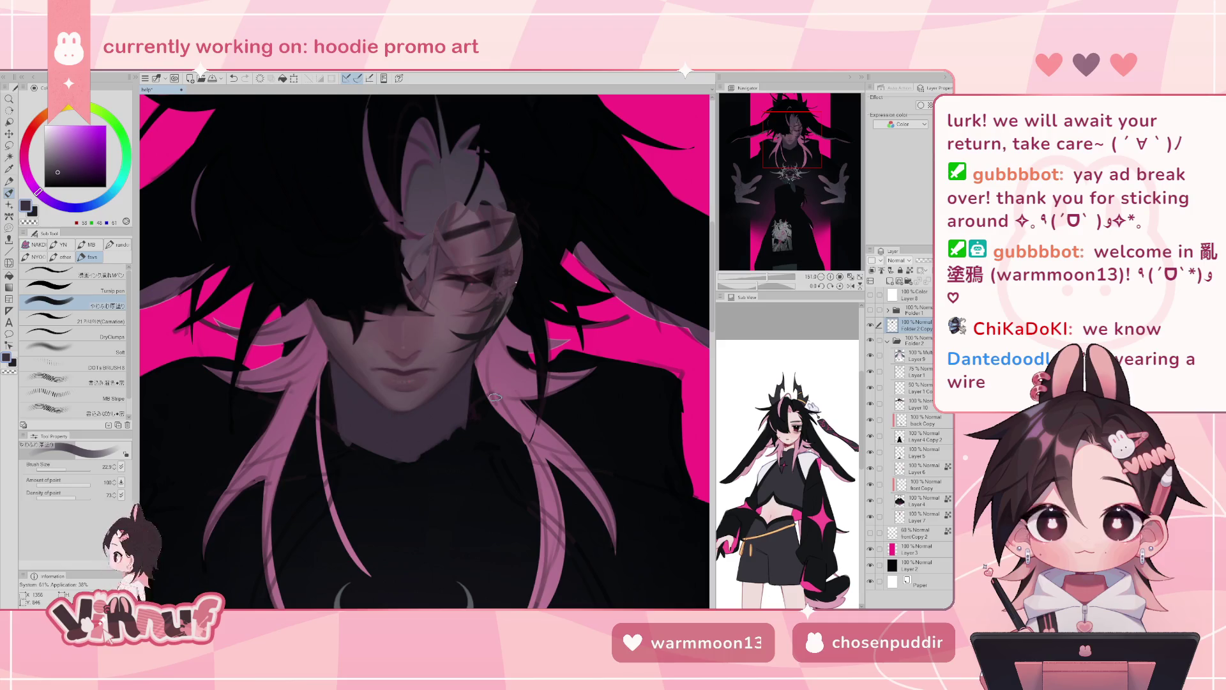
pyautogui.keyDown('alt'); pyautogui.click(472, 348); pyautogui.keyUp('alt')
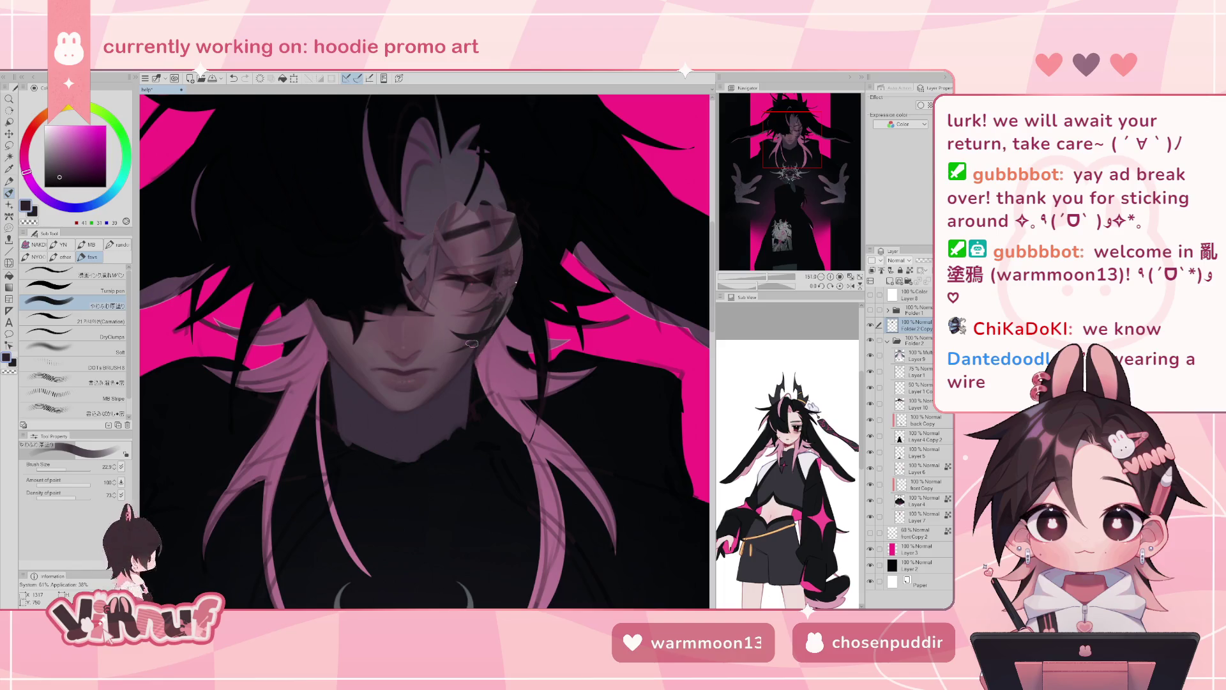
pyautogui.moveTo(473, 348)
pyautogui.mouseDown()
pyautogui.moveTo(369, 317)
pyautogui.moveTo(376, 377)
pyautogui.mouseUp()
pyautogui.press('m')
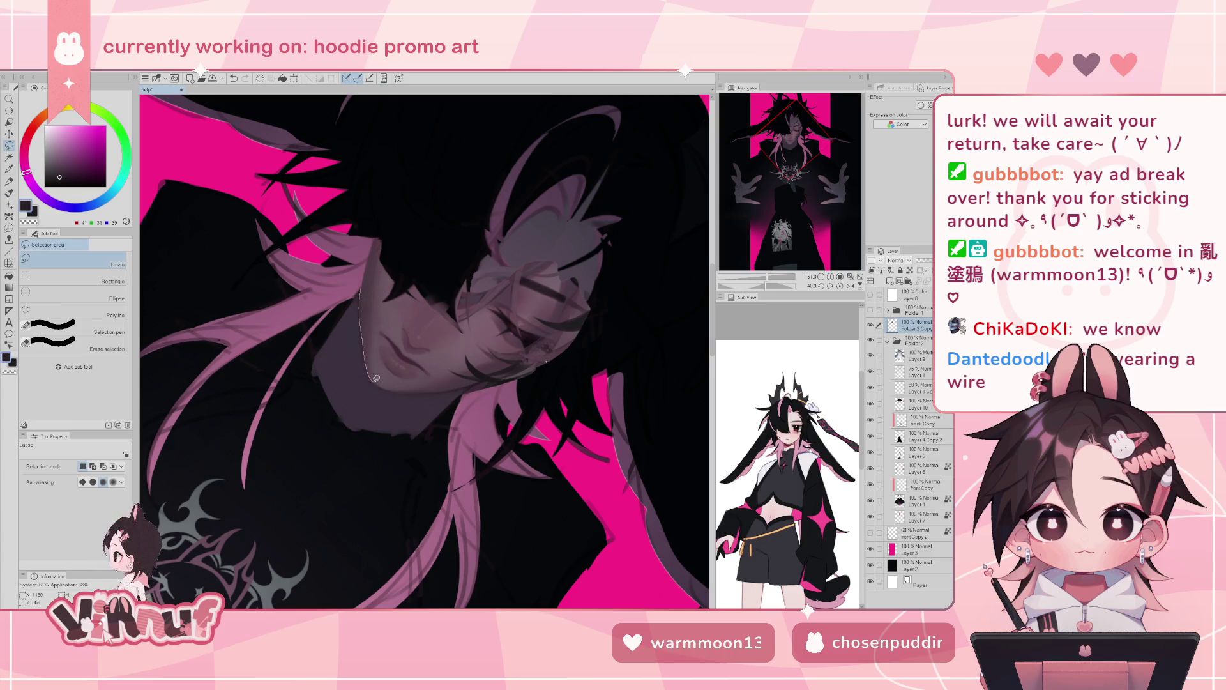
# - Lasso the neck below the chin, blend shadow inside with the Soft brush at about 104, then deselect
pyautogui.moveTo(466, 388); pyautogui.dragTo(307, 365)
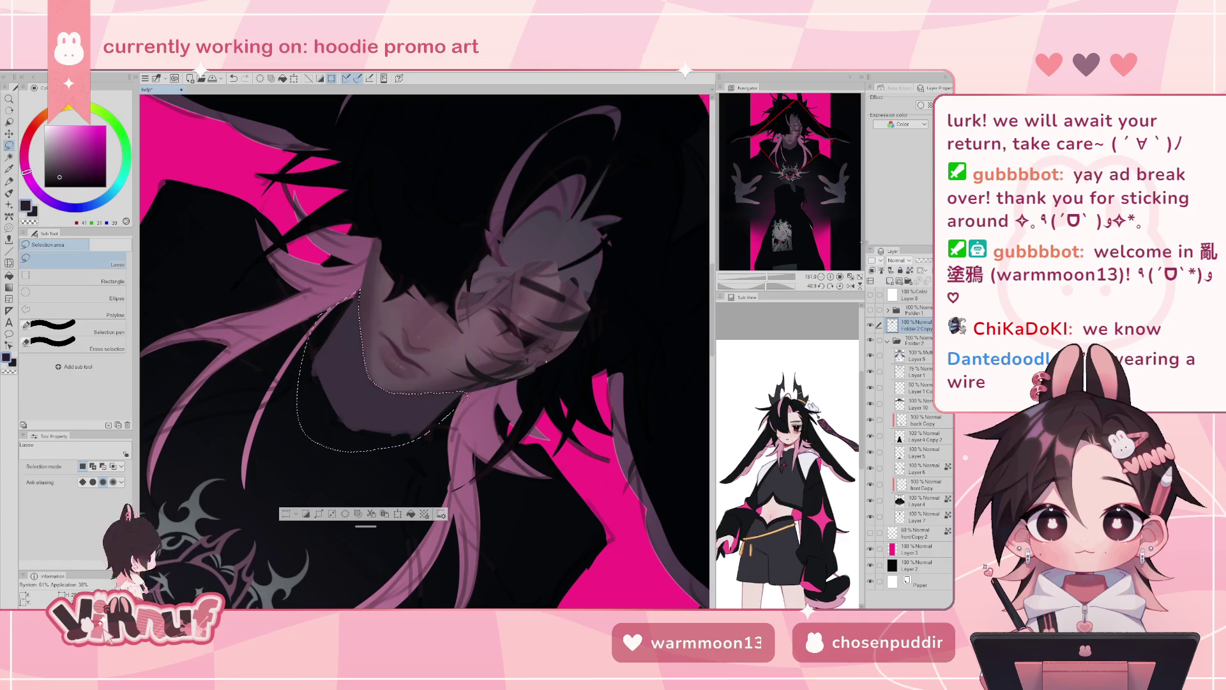
pyautogui.press('b')
pyautogui.click(104, 352)
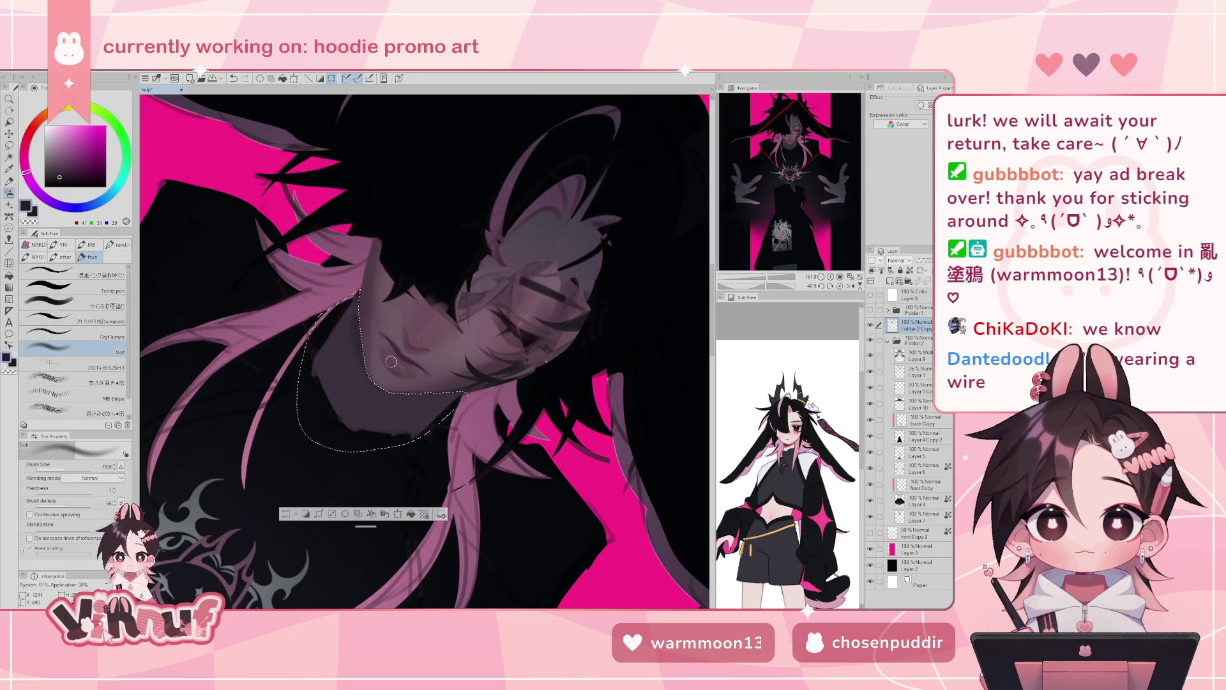
pyautogui.moveTo(403, 379); pyautogui.dragTo(447, 379)
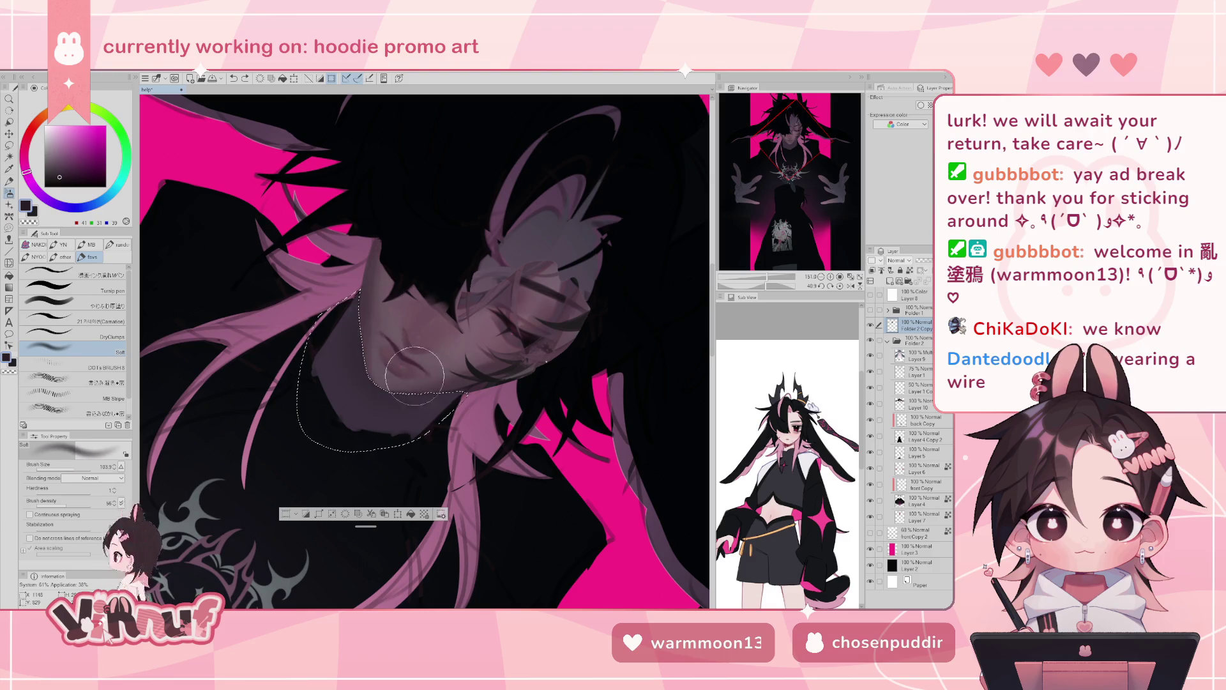
pyautogui.click(841, 286)
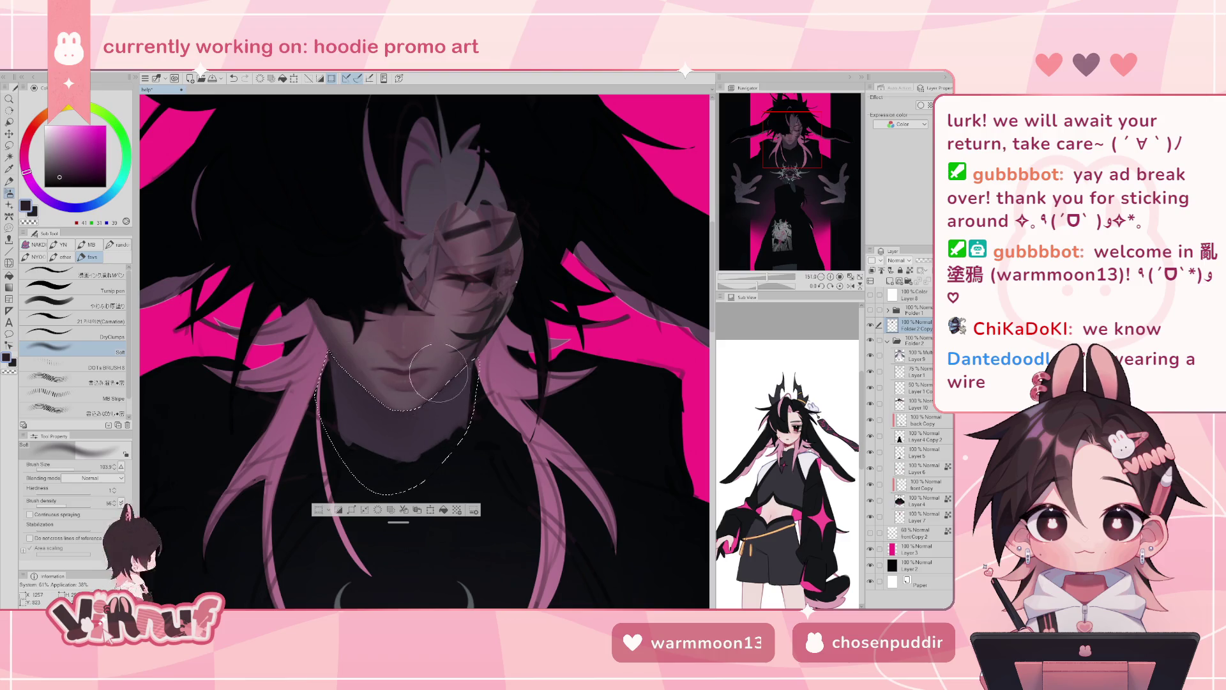
pyautogui.hotkey('ctrl', 'd')
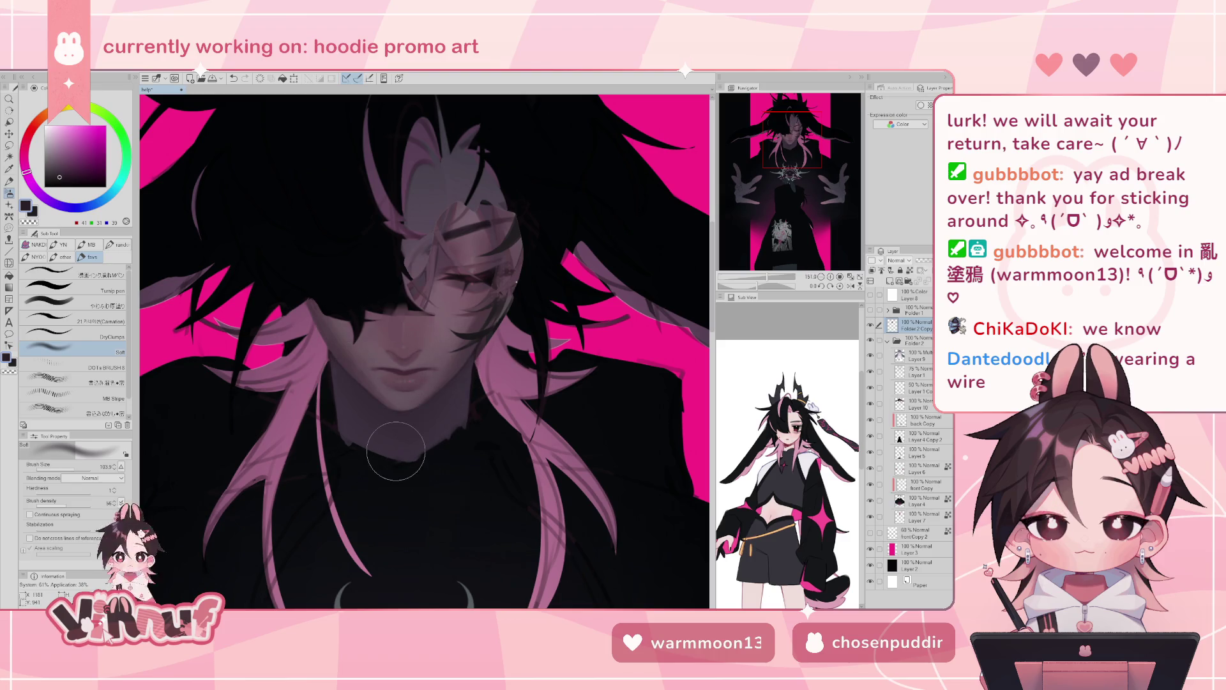
# - Zoom in on the face, set the brush to about 4.4, and flip the canvas horizontally and back
pyautogui.moveTo(768, 278); pyautogui.dragTo(774, 279)
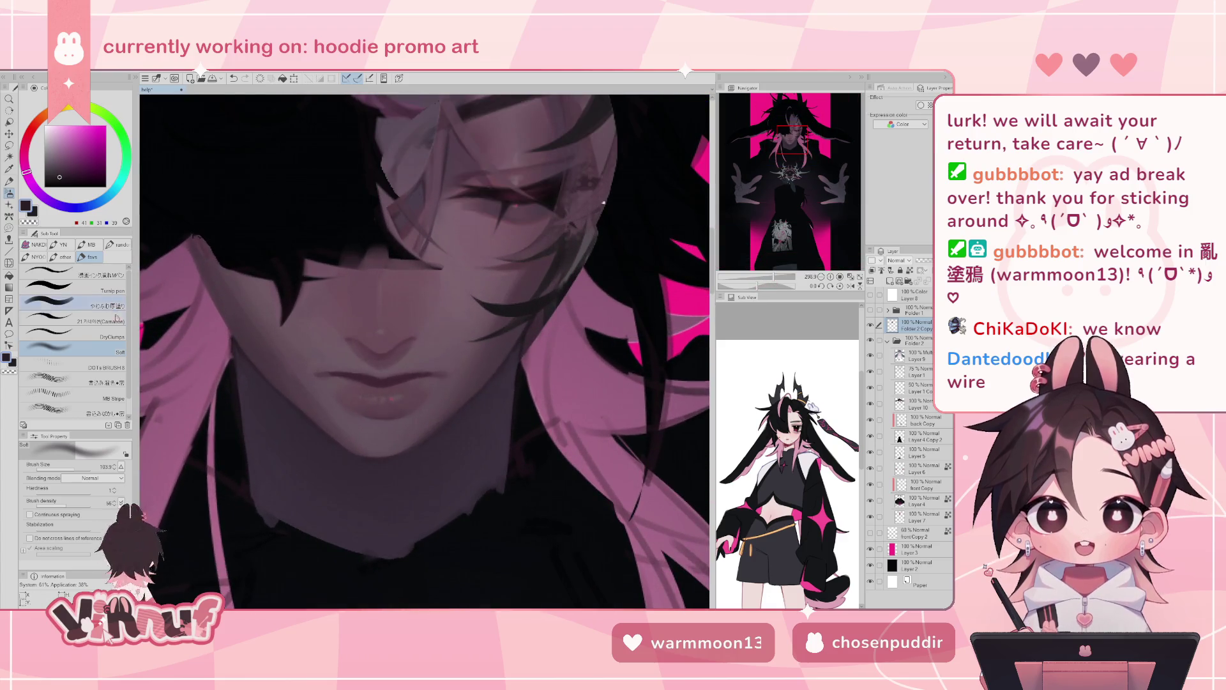
pyautogui.press('b')
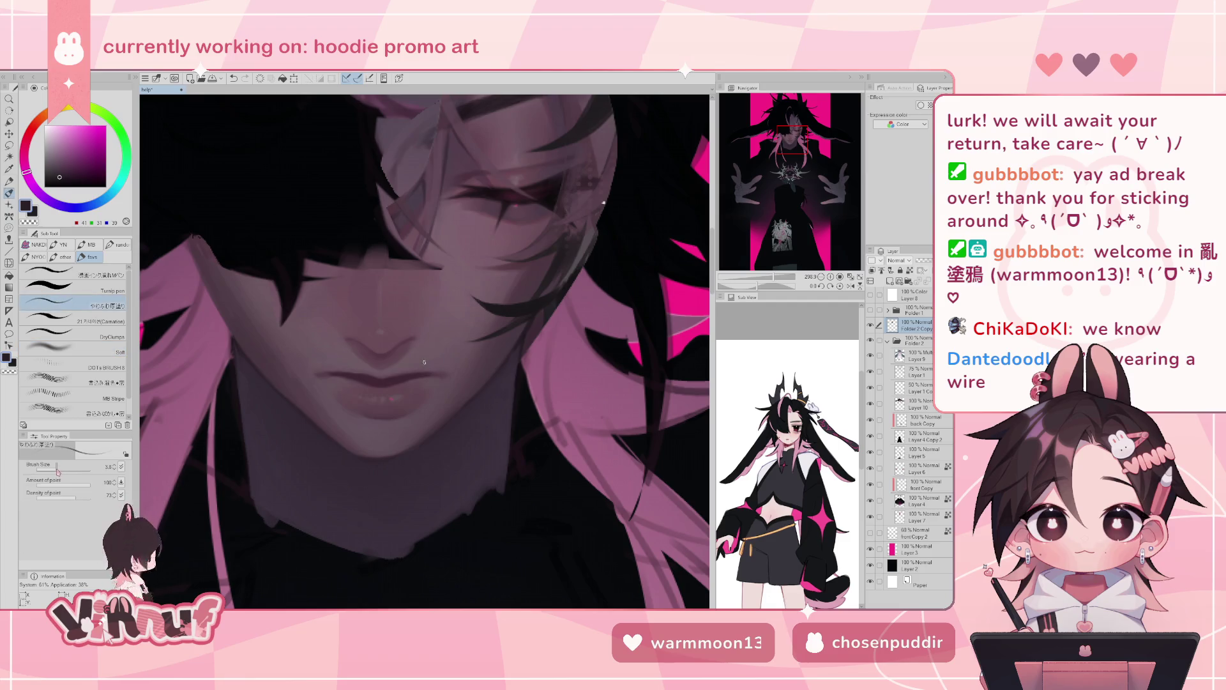
pyautogui.moveTo(58, 472); pyautogui.dragTo(56, 469)
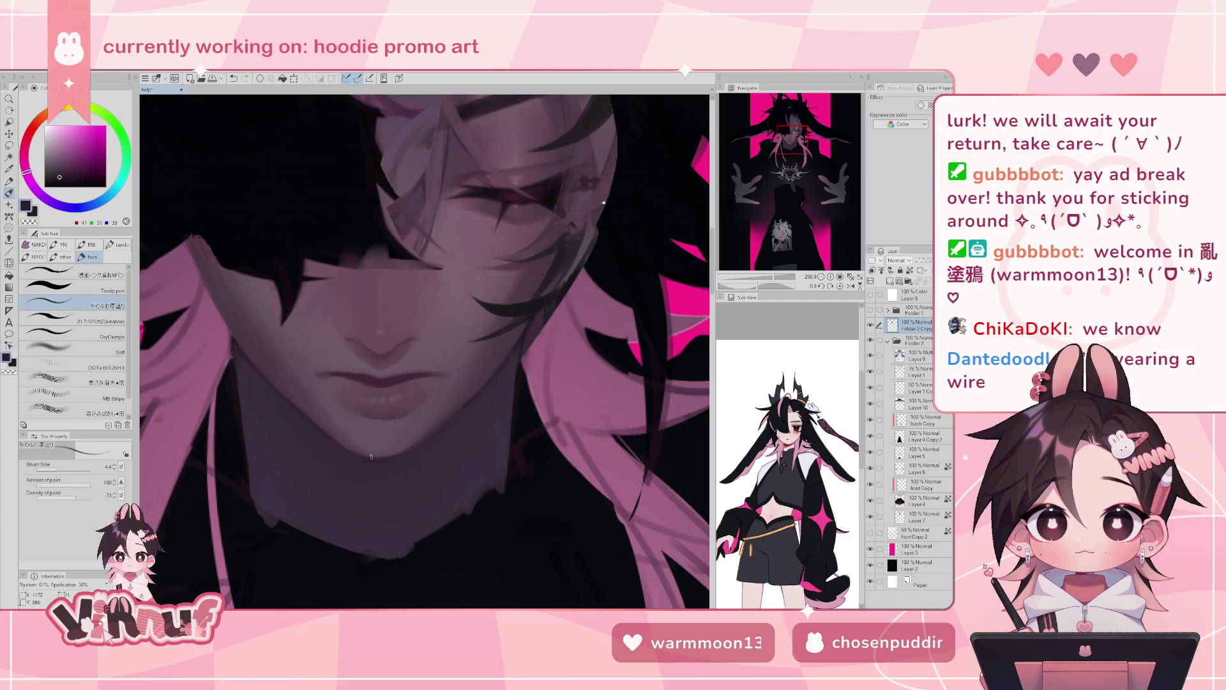
pyautogui.press('h')
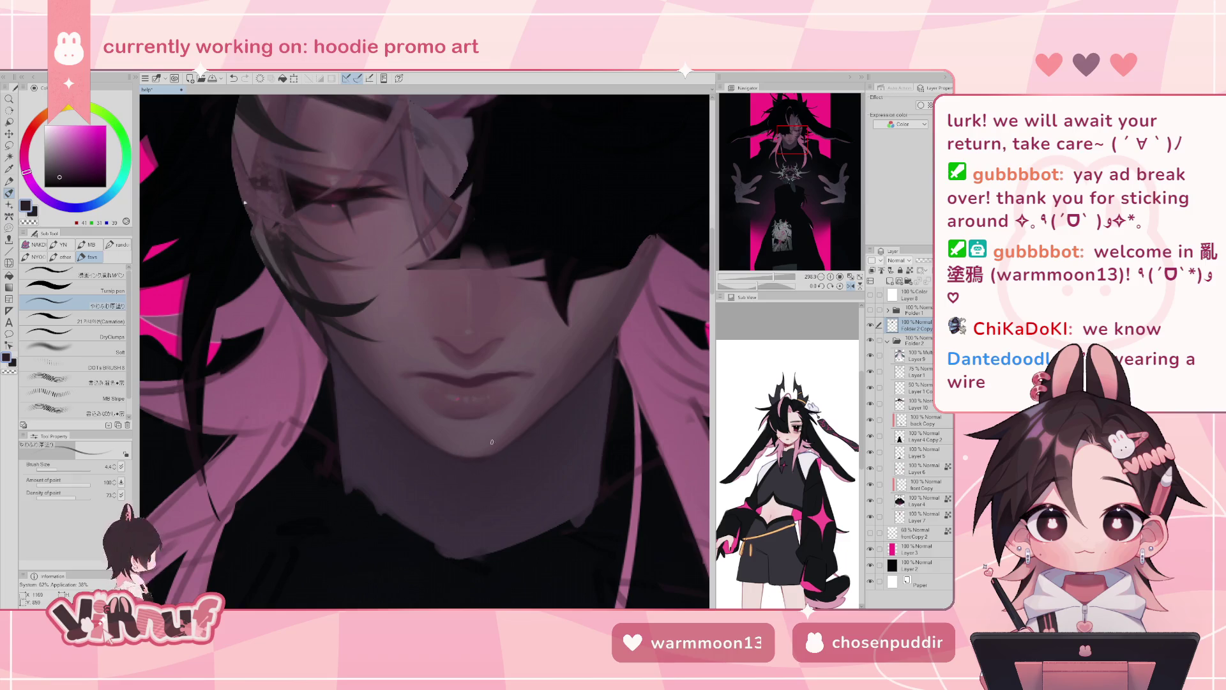
pyautogui.press('h')
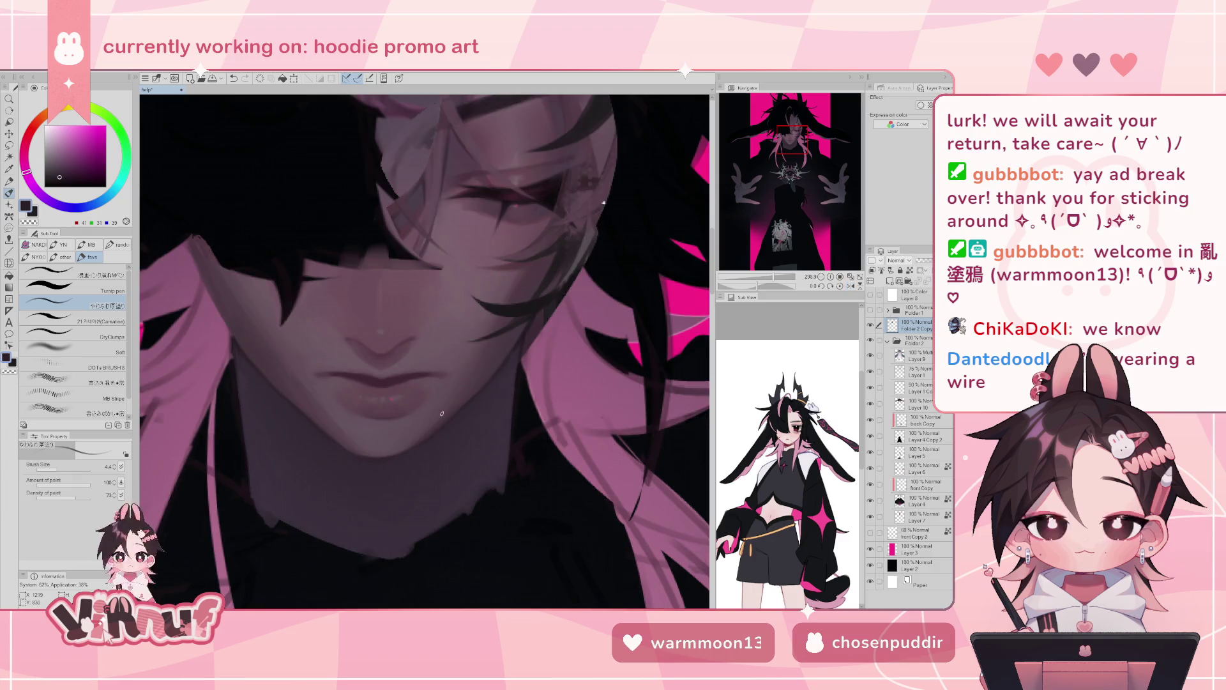
# - Set the Liquify brush to about 69, tilt the canvas about -20°, and frame the face and neck
pyautogui.press('j')
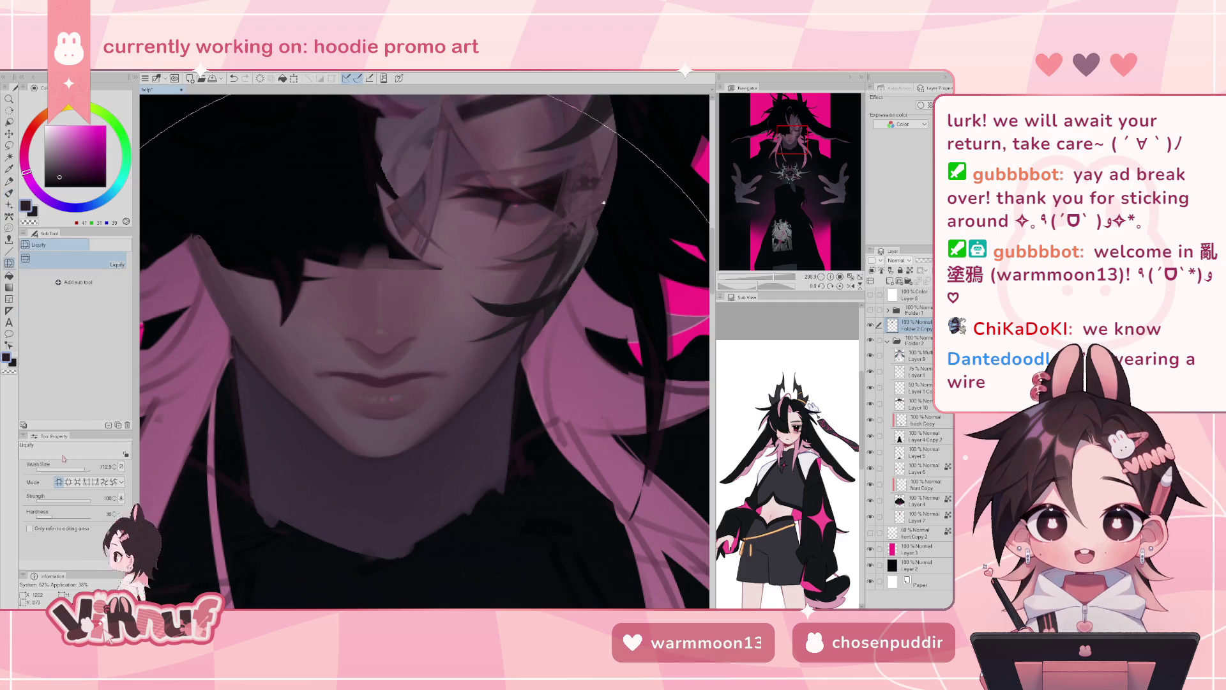
pyautogui.moveTo(69, 467); pyautogui.dragTo(77, 467)
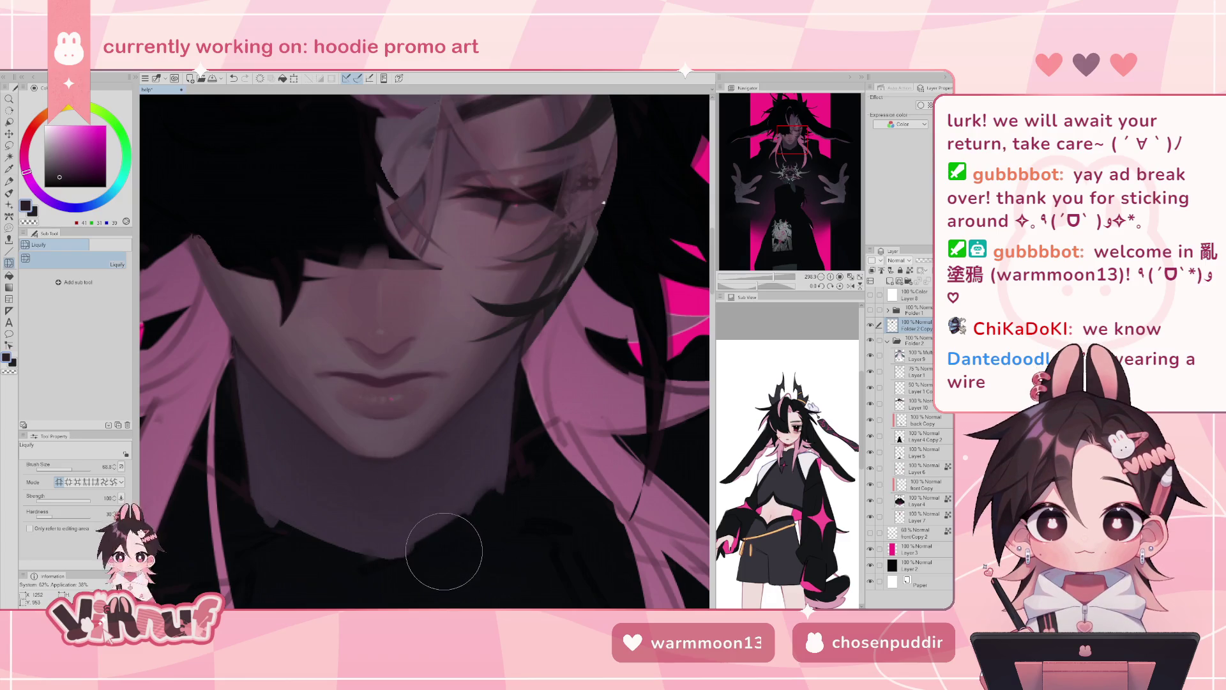
pyautogui.click(753, 287)
pyautogui.moveTo(753, 286); pyautogui.dragTo(771, 278)
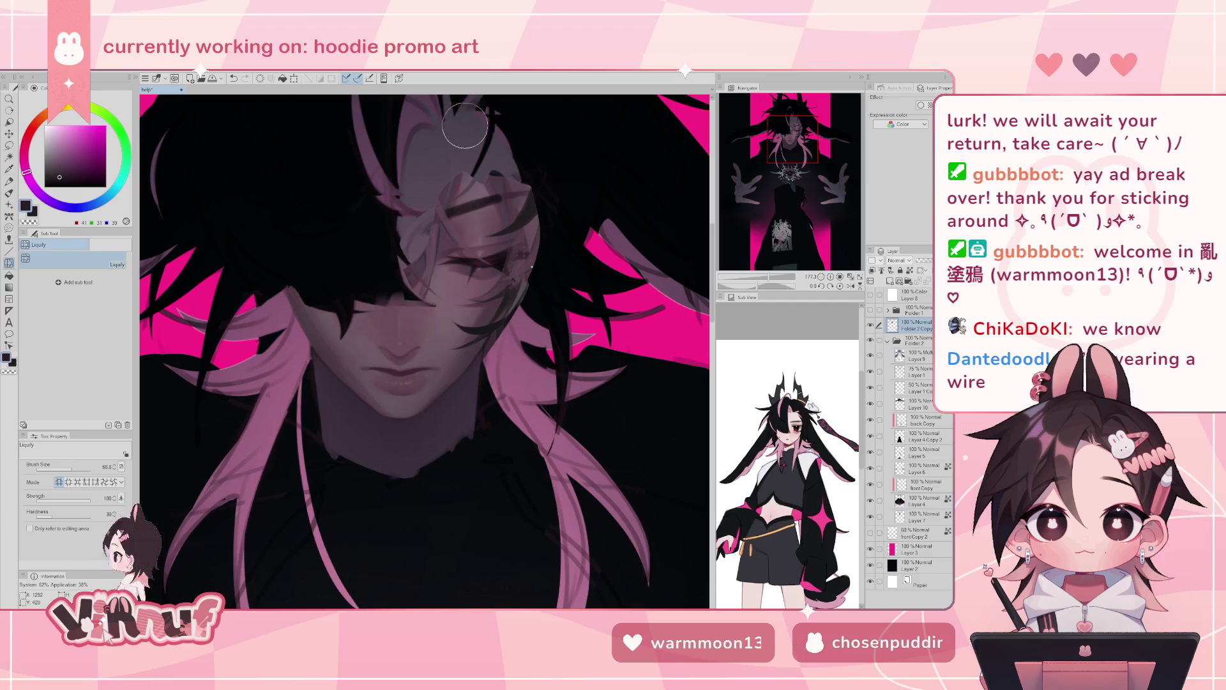
pyautogui.moveTo(778, 172); pyautogui.dragTo(798, 126)
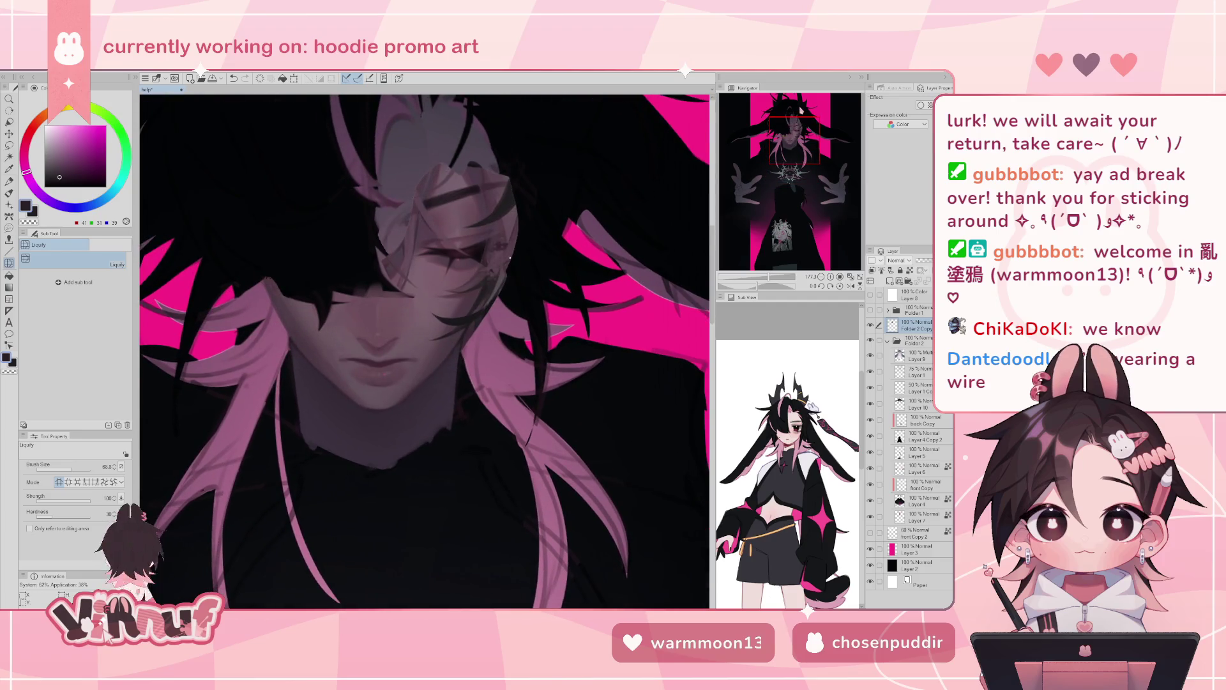
# - Eyedrop dark purple-grey shadow tones and set the brush size to about 22.9
pyautogui.press('b')
pyautogui.keyDown('alt'); pyautogui.click(441, 127); pyautogui.keyUp('alt')
pyautogui.keyDown('alt'); pyautogui.click(436, 134); pyautogui.keyUp('alt')
pyautogui.click(69, 469)
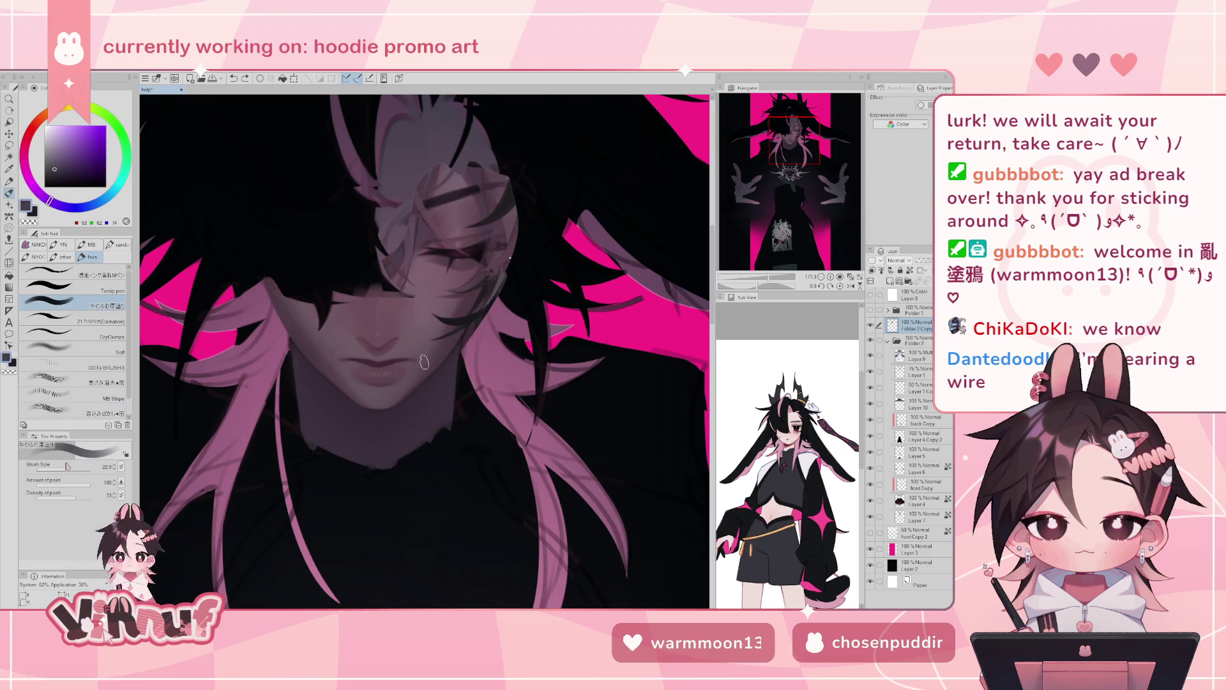
pyautogui.keyDown('alt'); pyautogui.click(329, 404); pyautogui.keyUp('alt')
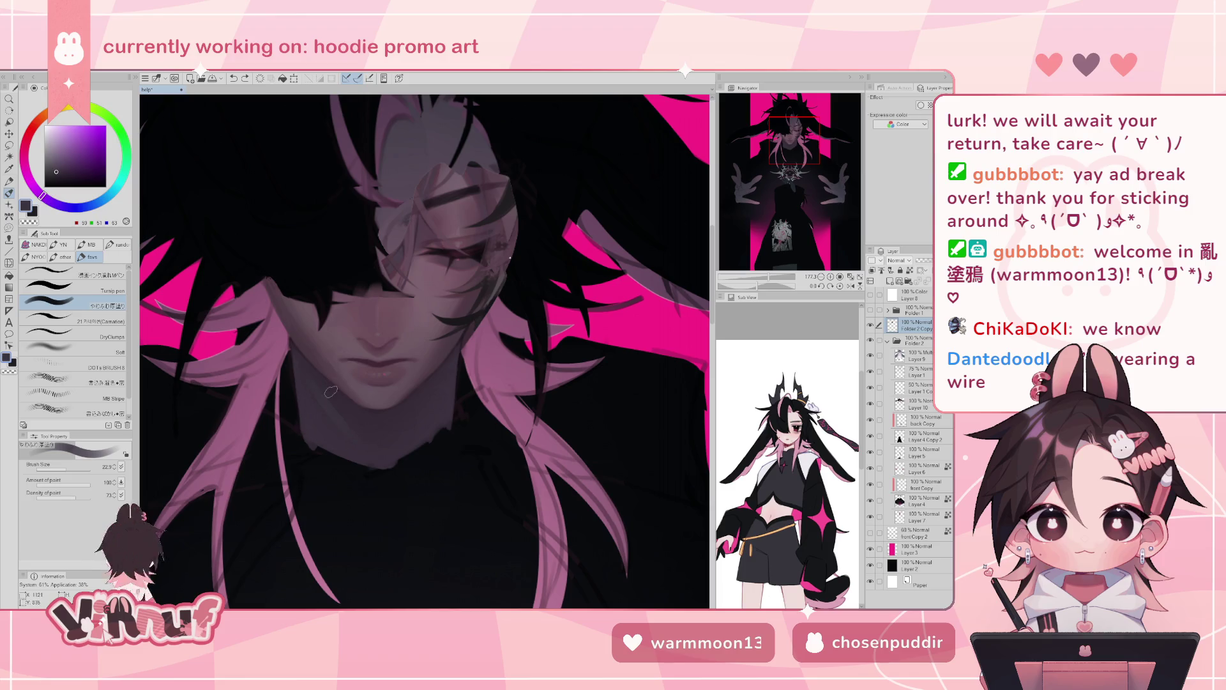
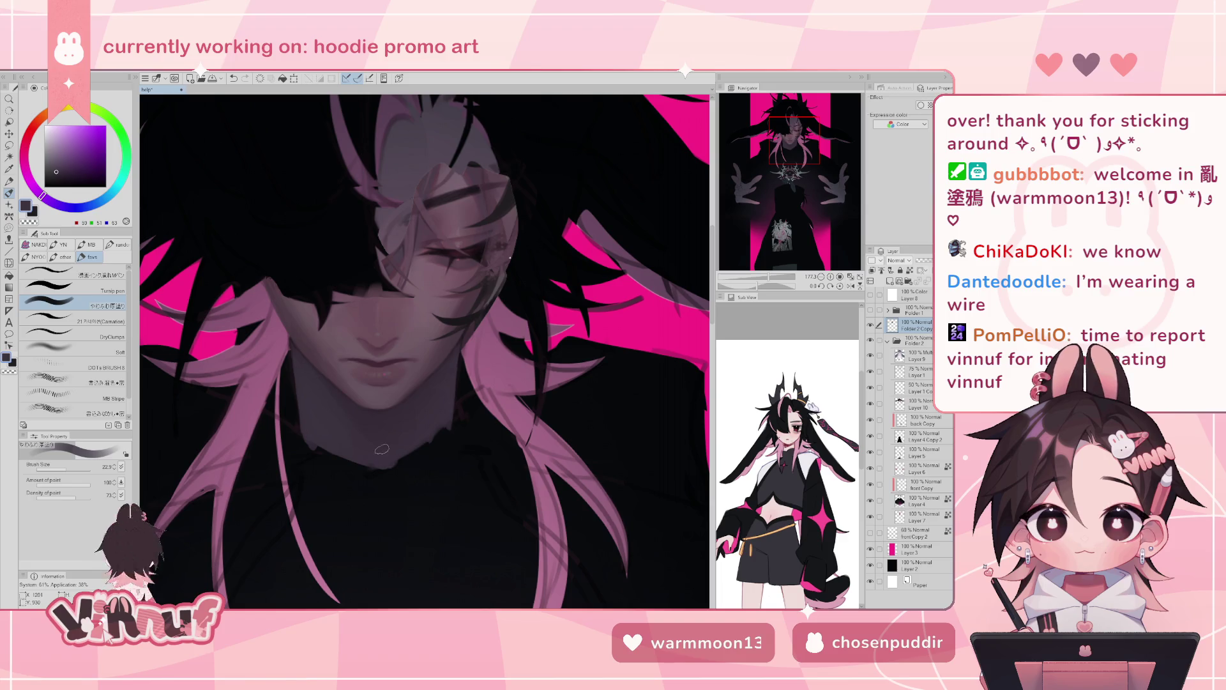
# - Review the whole figure in a mirrored view and sample a dark colour from the artwork
pyautogui.moveTo(764, 276); pyautogui.dragTo(765, 276)
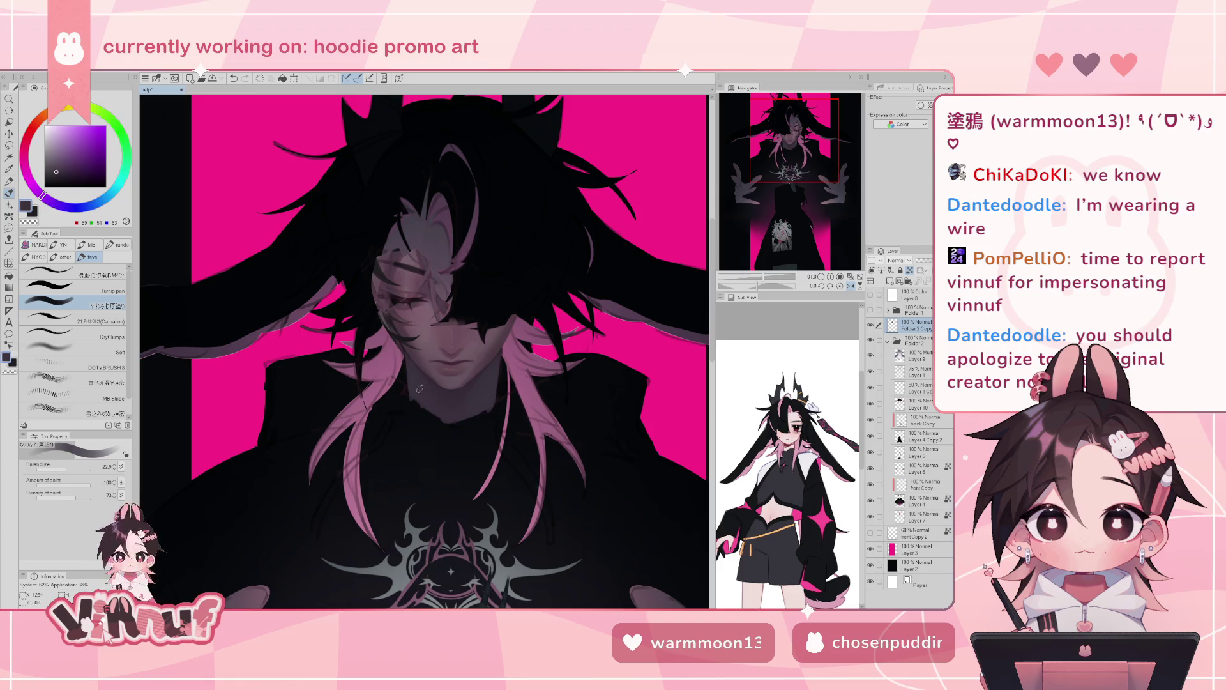
pyautogui.press('h')
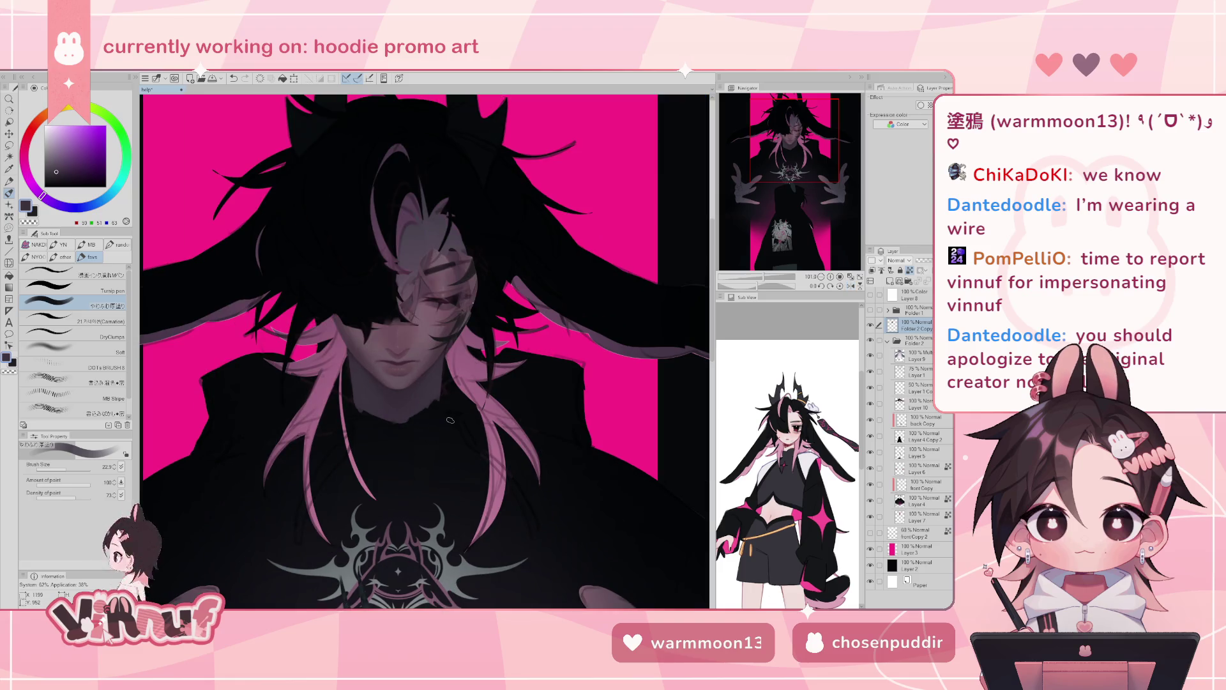
pyautogui.keyDown('alt'); pyautogui.click(425, 220); pyautogui.keyUp('alt')
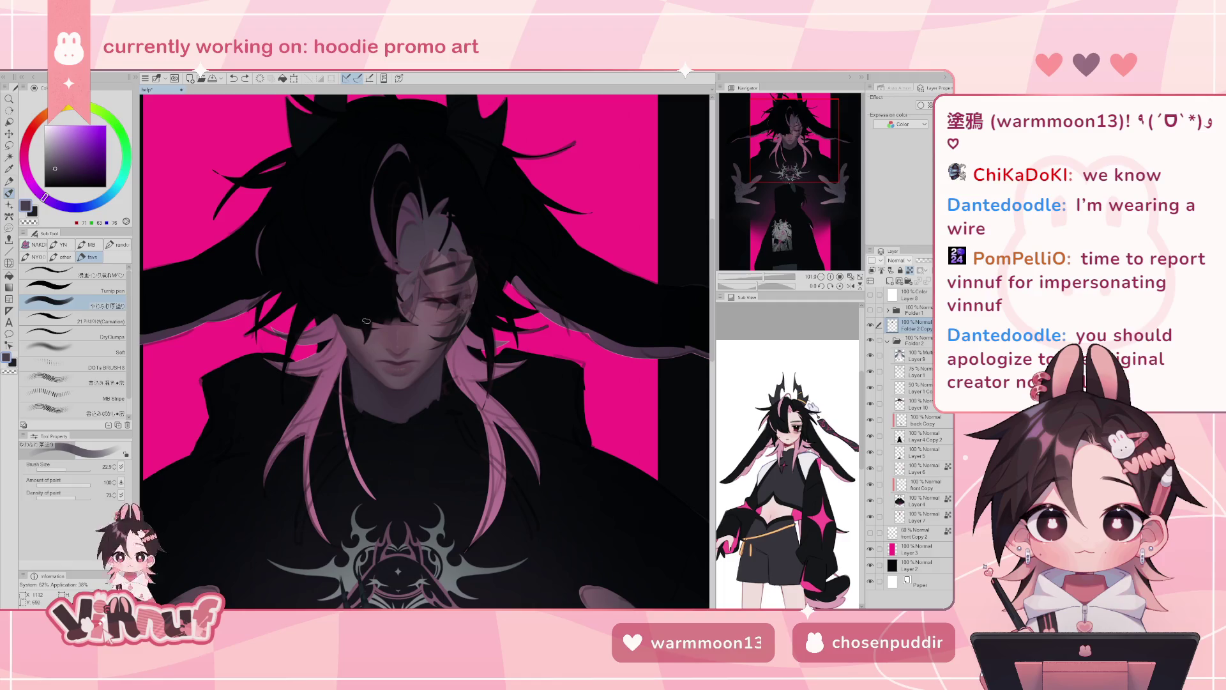
pyautogui.moveTo(775, 279); pyautogui.dragTo(765, 279)
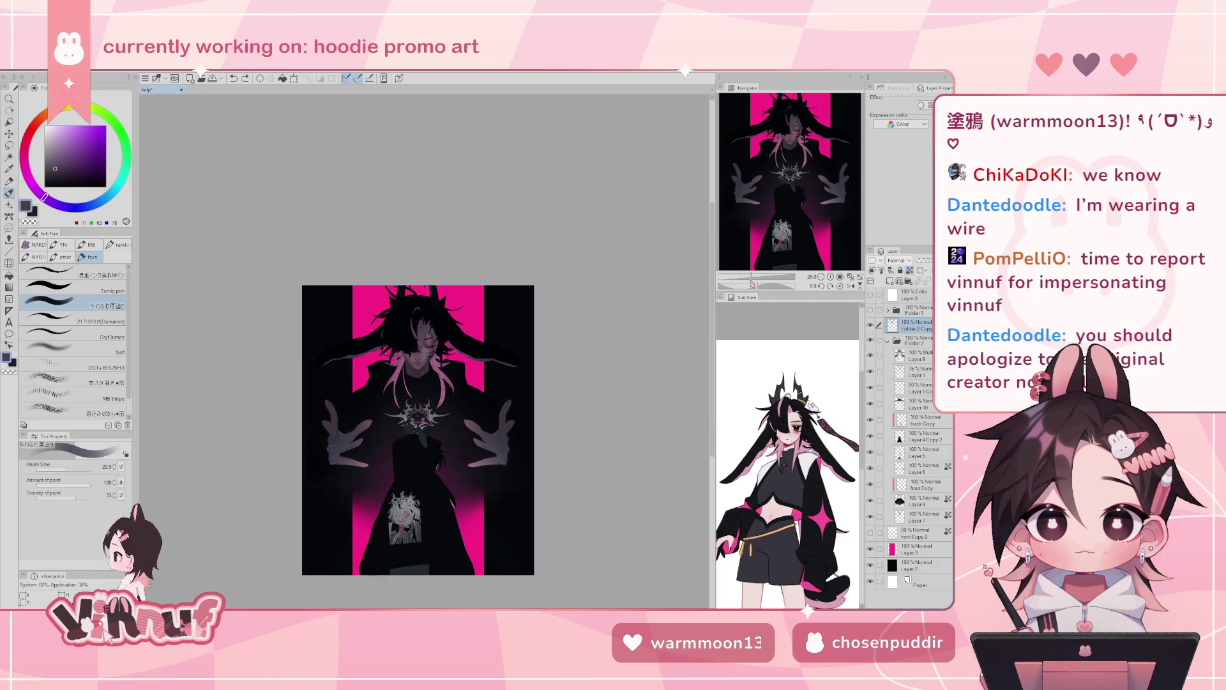
pyautogui.scroll(3, 396, 400)
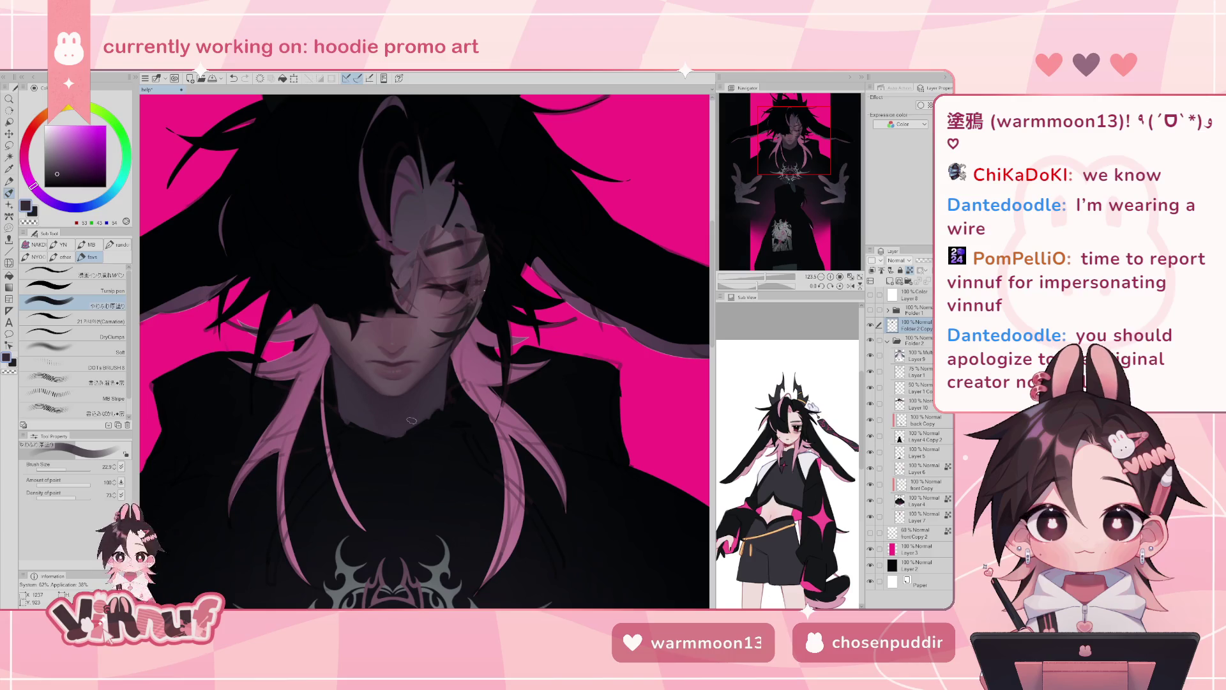
# - Sample a pinkish grey from the face and set Folder 2 Copy to 0% opacity
pyautogui.moveTo(767, 277); pyautogui.dragTo(766, 277)
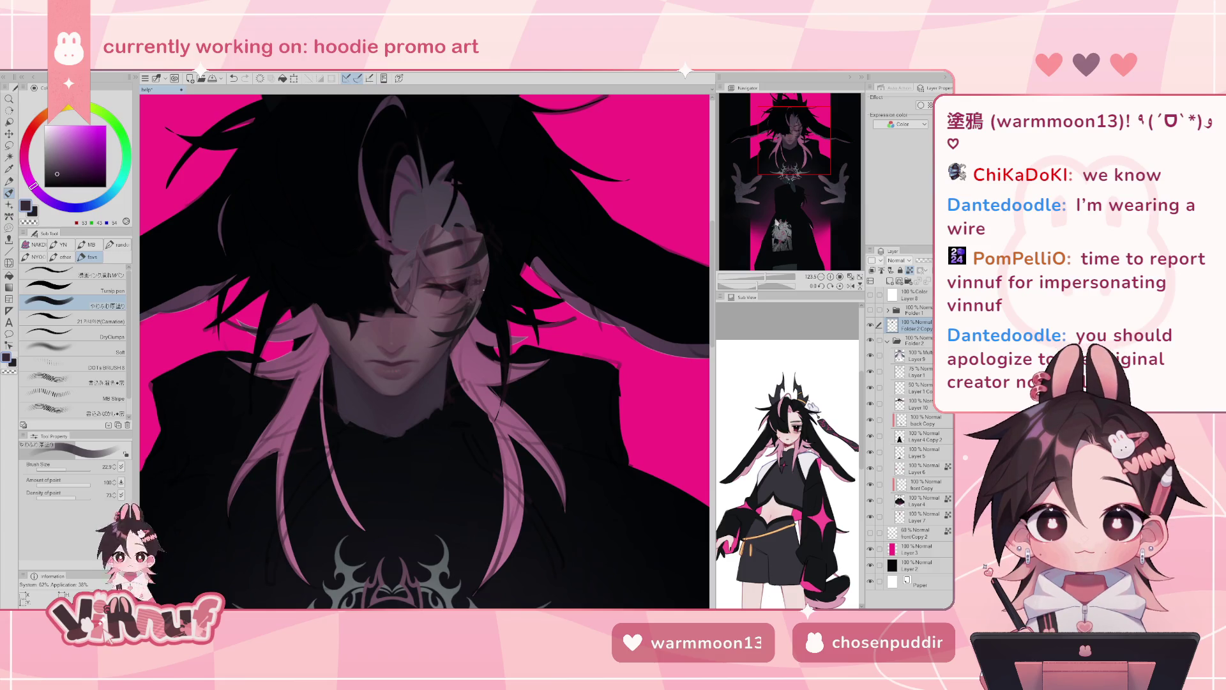
pyautogui.moveTo(781, 173); pyautogui.dragTo(792, 151)
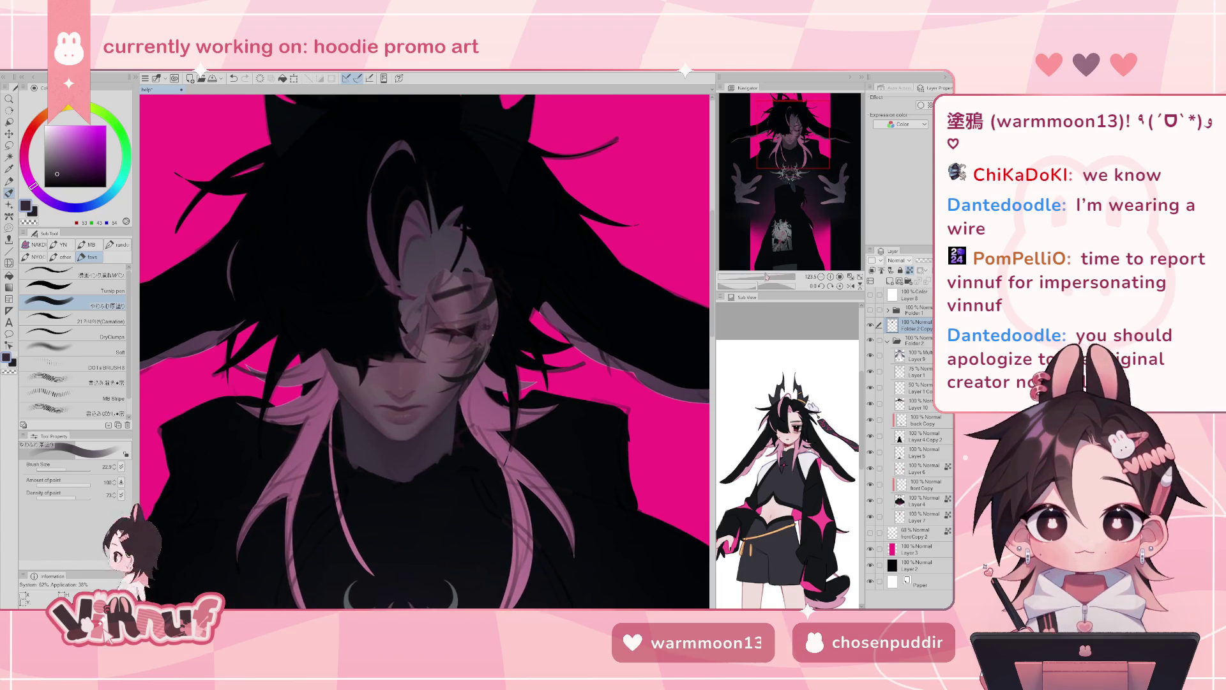
pyautogui.moveTo(769, 281); pyautogui.dragTo(770, 279)
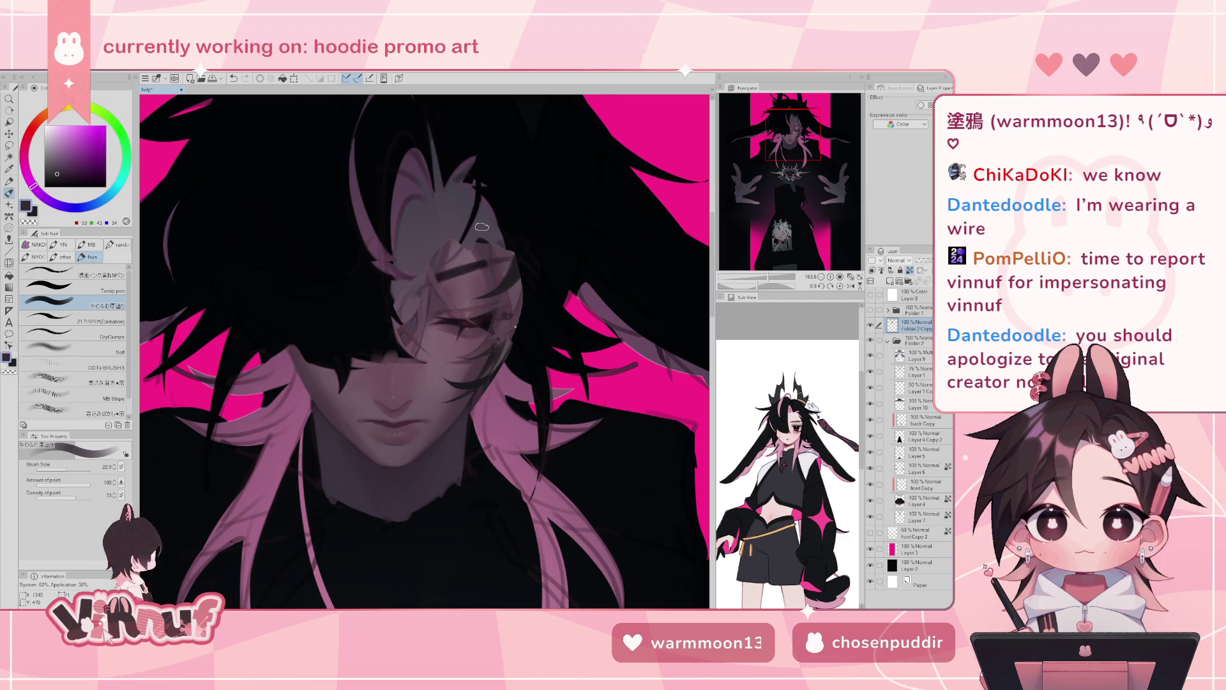
pyautogui.keyDown('alt'); pyautogui.click(464, 255); pyautogui.keyUp('alt')
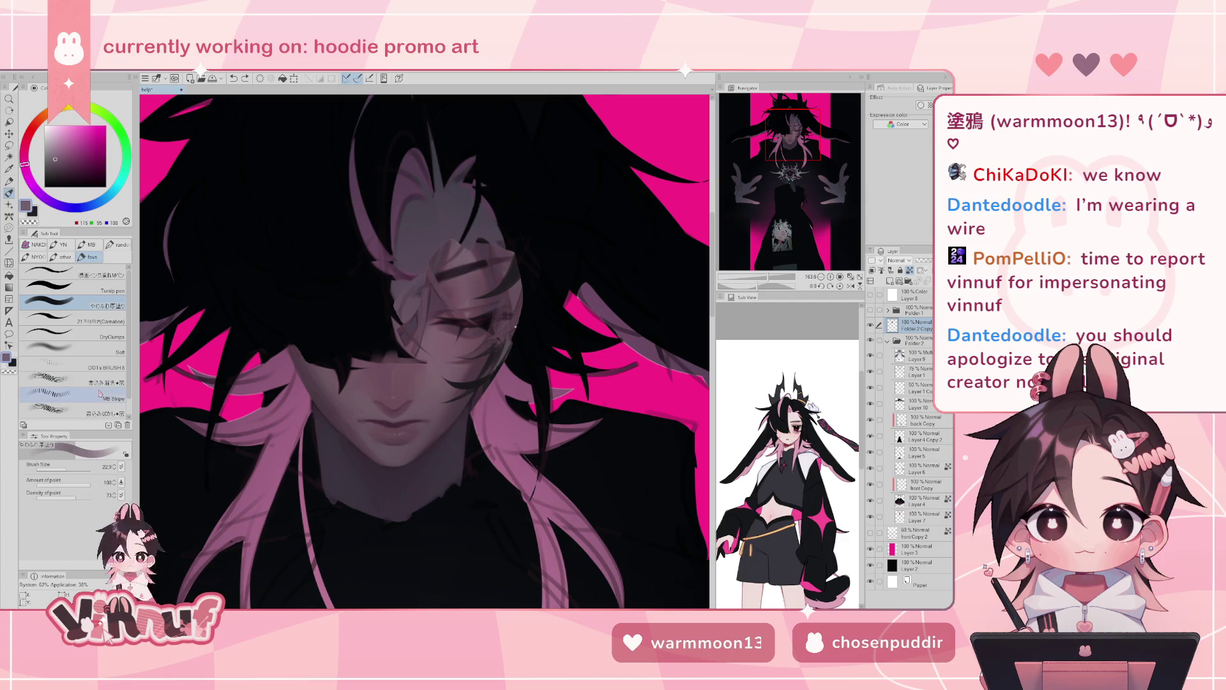
pyautogui.moveTo(931, 260); pyautogui.dragTo(918, 260)
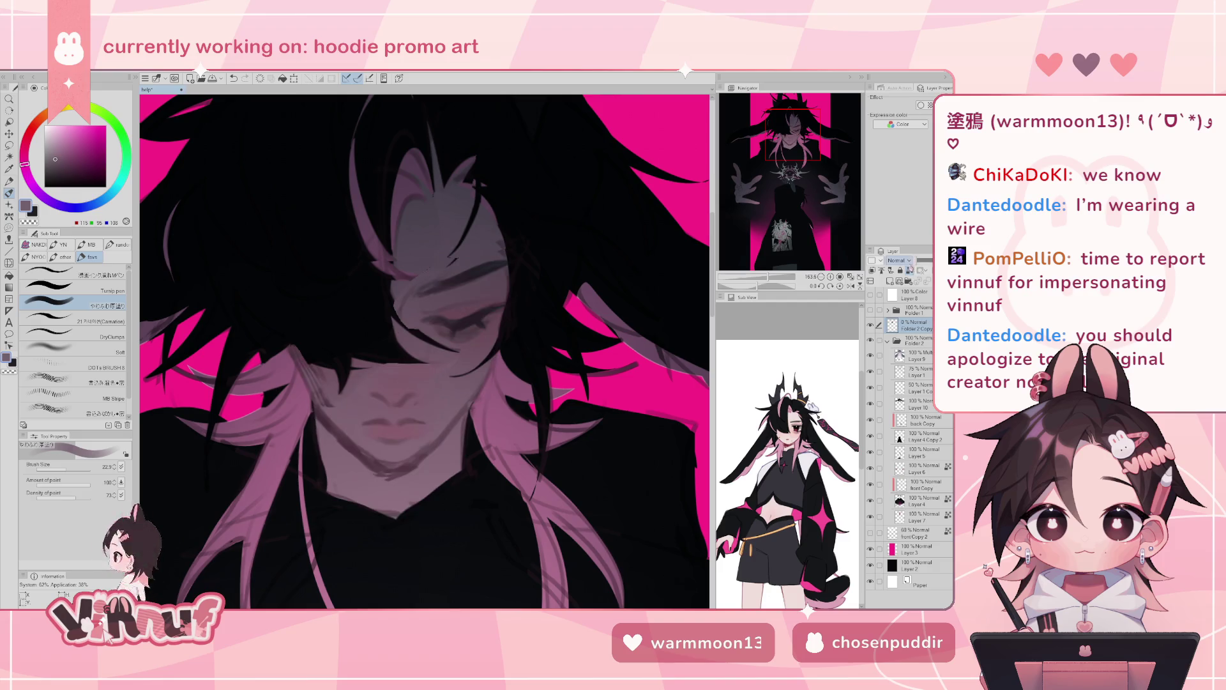
pyautogui.moveTo(936, 88); pyautogui.dragTo(818, 191)
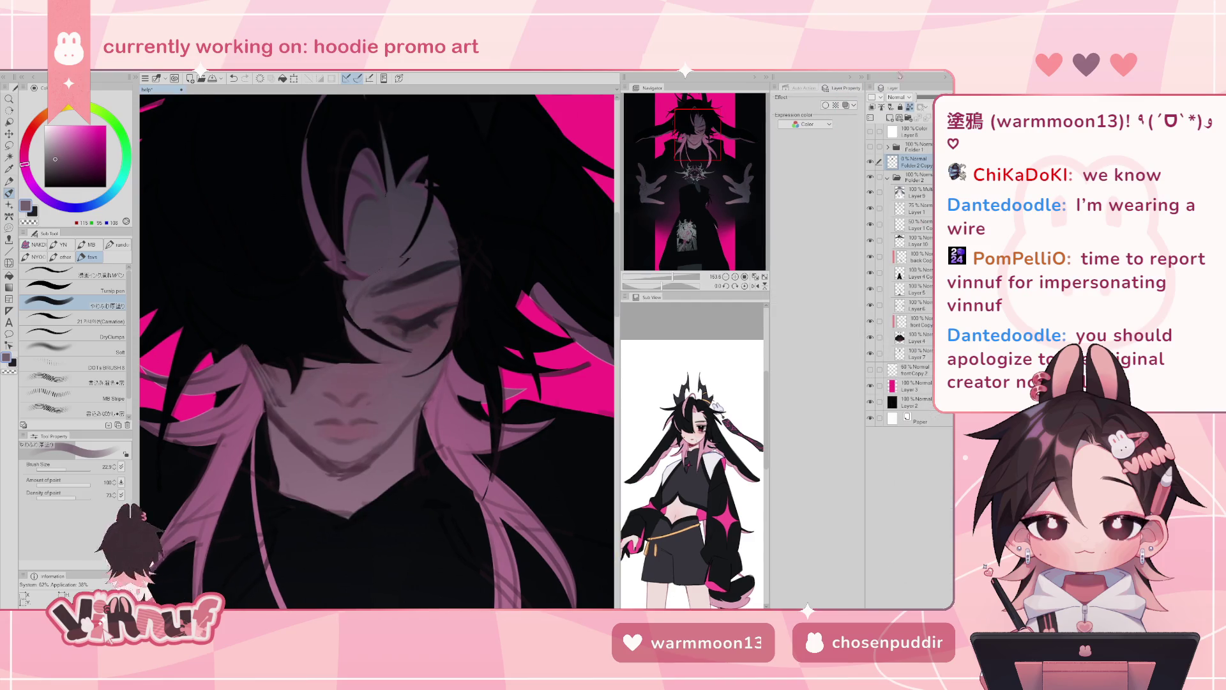
# - Restore Folder 2 Copy to 100% opacity, mirror the view, and switch to the Eraser
pyautogui.moveTo(893, 87)
pyautogui.mouseDown()
pyautogui.moveTo(907, 591)
pyautogui.moveTo(893, 263)
pyautogui.moveTo(861, 251)
pyautogui.moveTo(849, 274)
pyautogui.mouseUp()
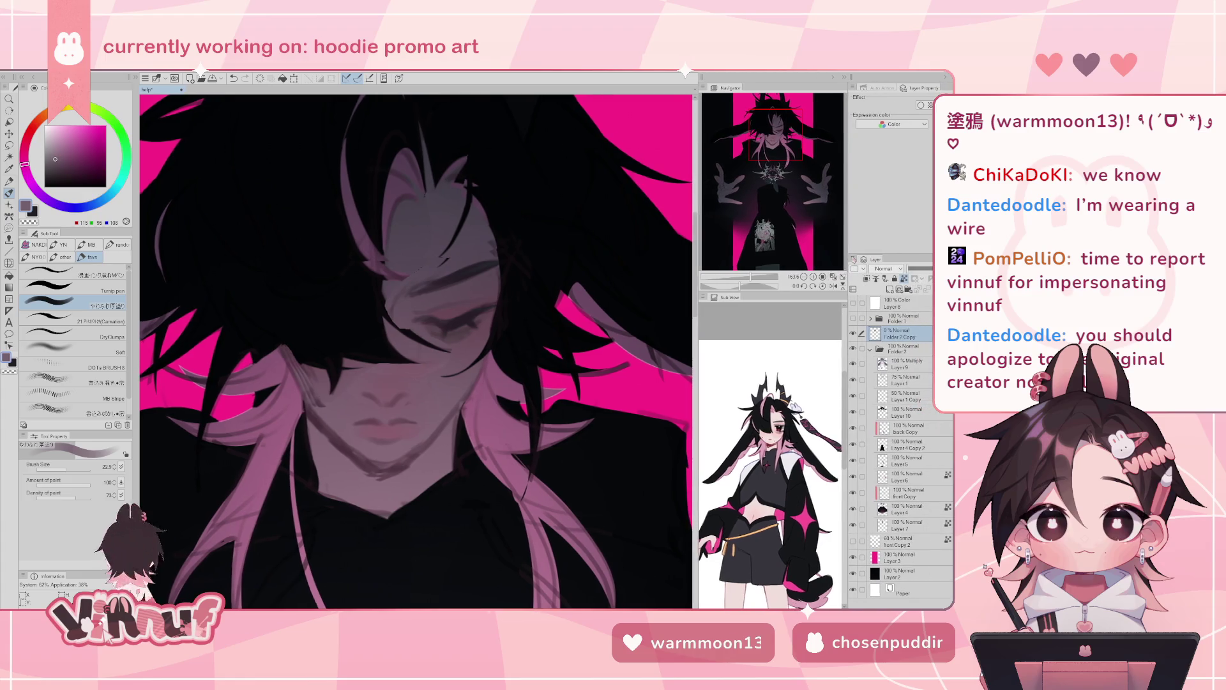
pyautogui.hotkey('ctrl', 'z')
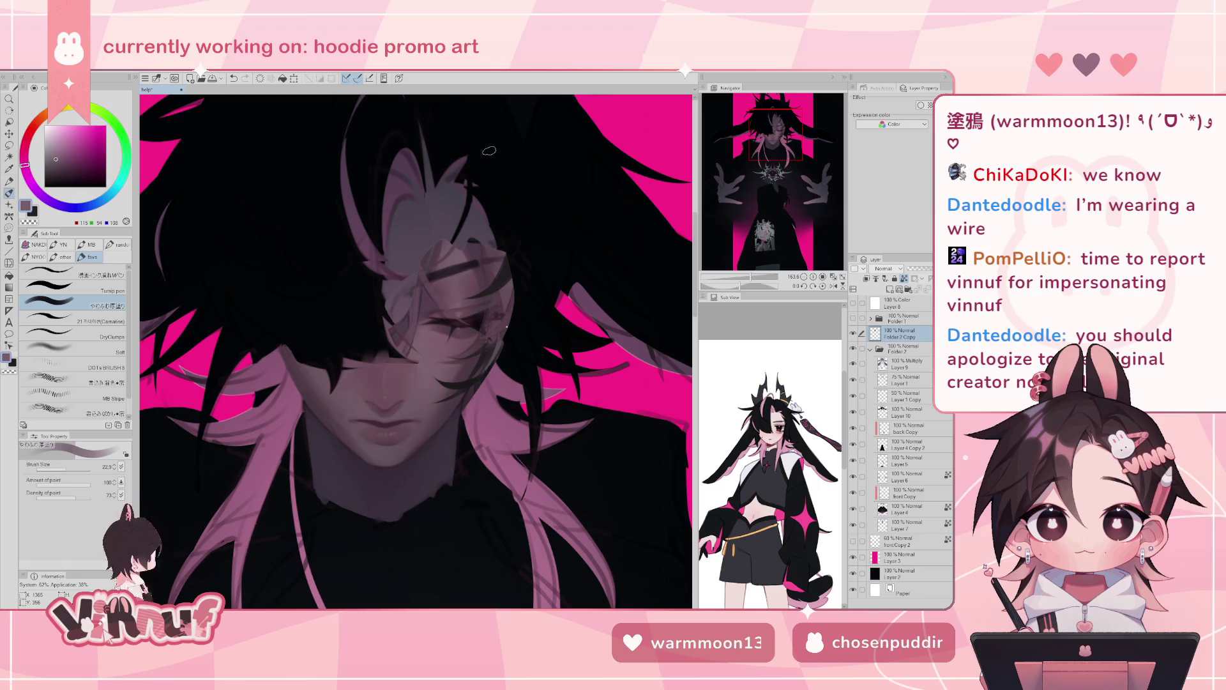
pyautogui.press('h')
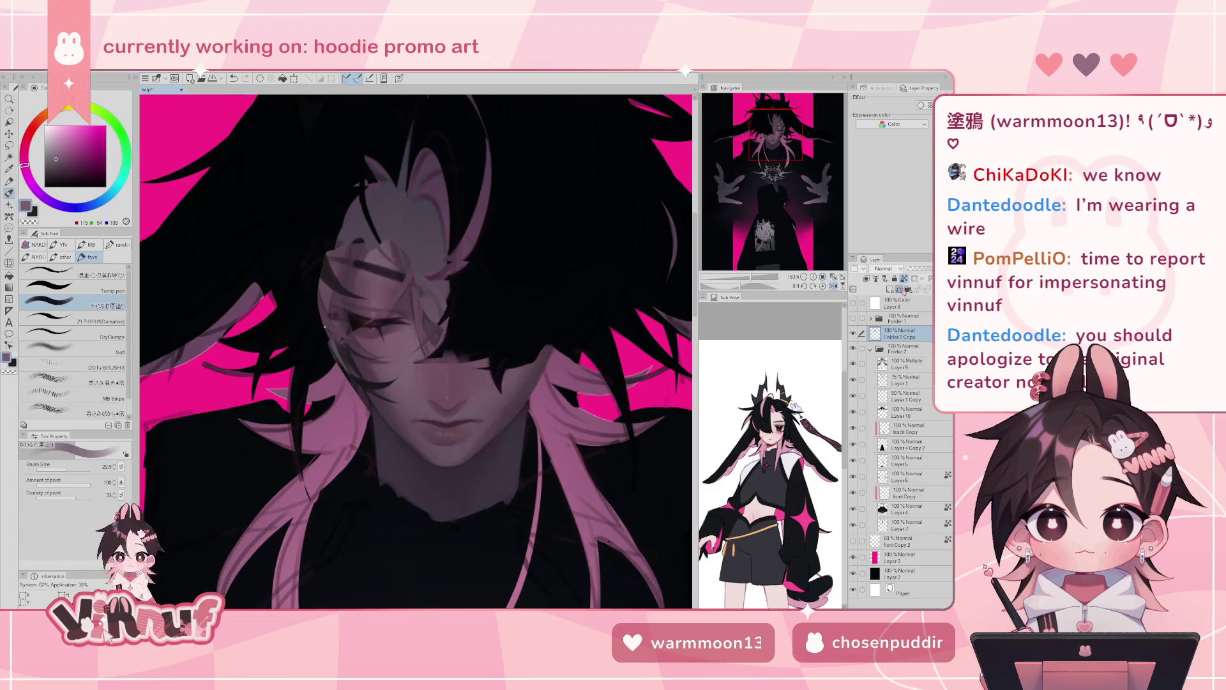
pyautogui.press('e')
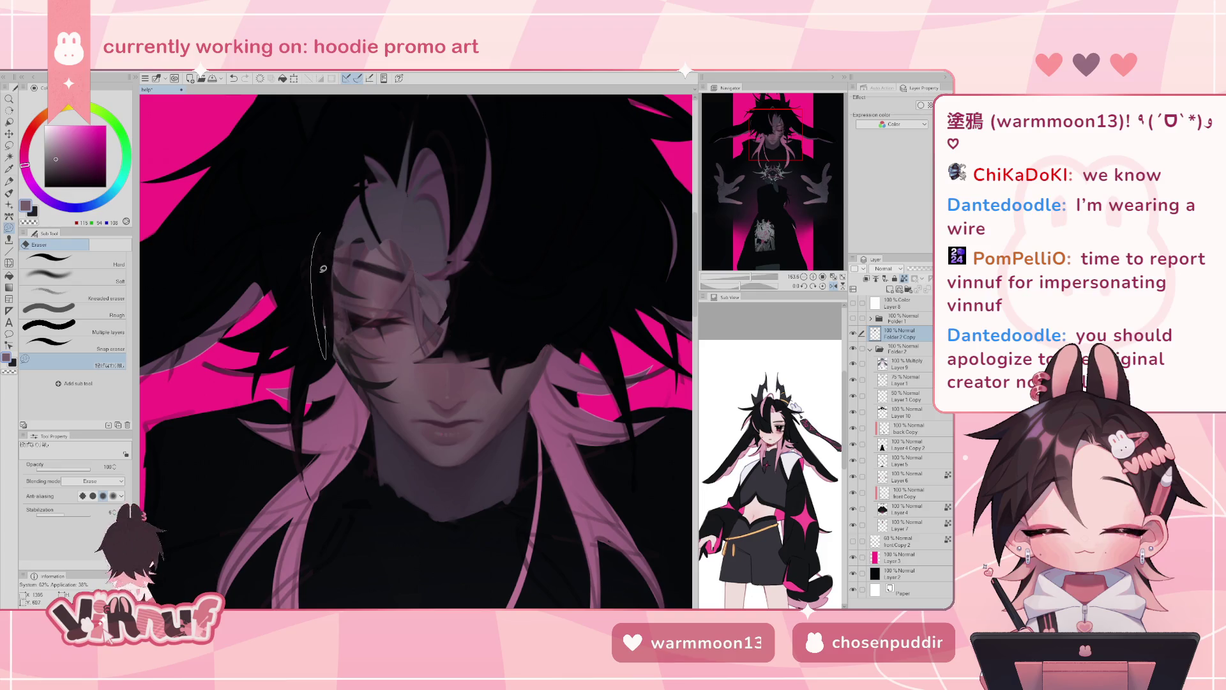
# - Flip the view back and toggle a layer's visibility to compare the face
pyautogui.press('h')
pyautogui.click(853, 333)
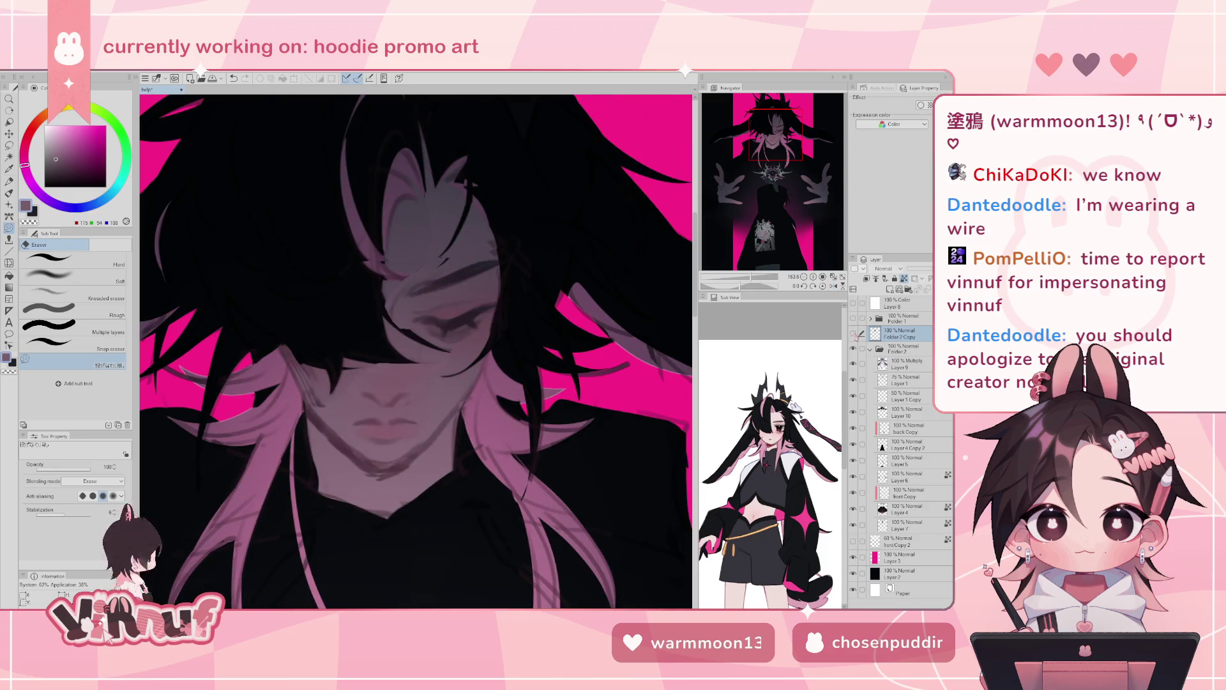
pyautogui.click(852, 333)
pyautogui.click(853, 333)
pyautogui.click(853, 333)
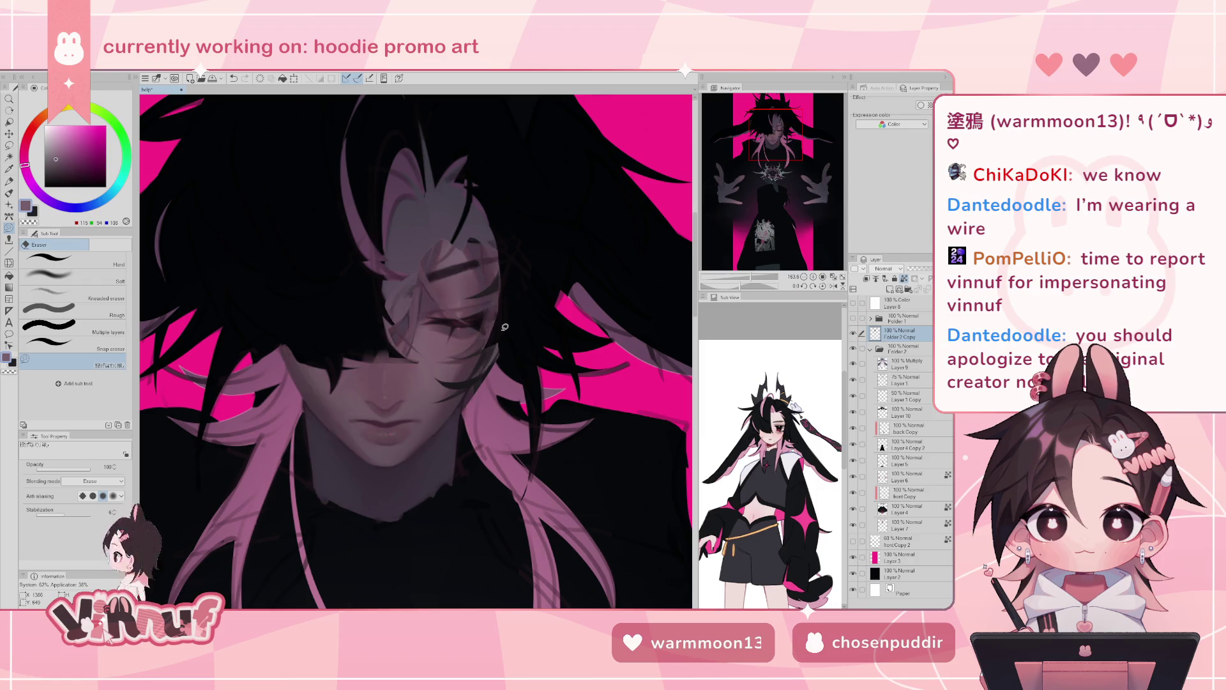
# - Erase a thin strip of the dark hair strand crossing the eye, then return to the pen
pyautogui.moveTo(491, 351)
pyautogui.mouseDown()
pyautogui.moveTo(513, 324)
pyautogui.moveTo(495, 349)
pyautogui.mouseUp()
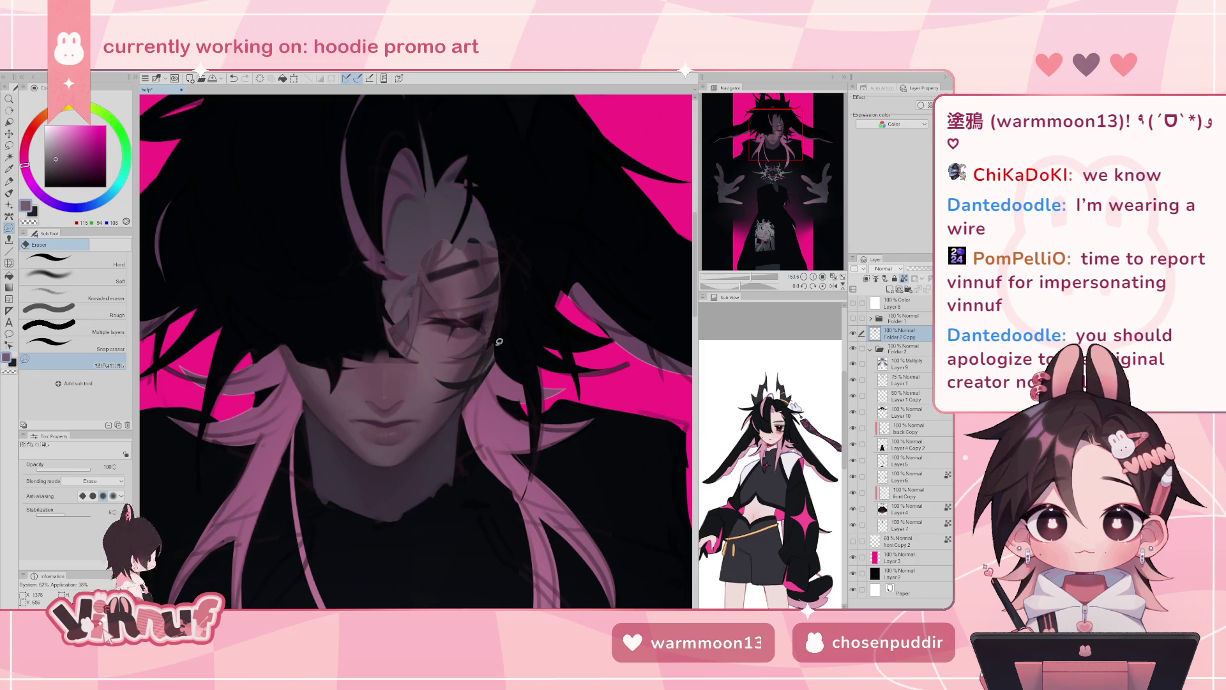
pyautogui.moveTo(476, 386); pyautogui.dragTo(496, 351)
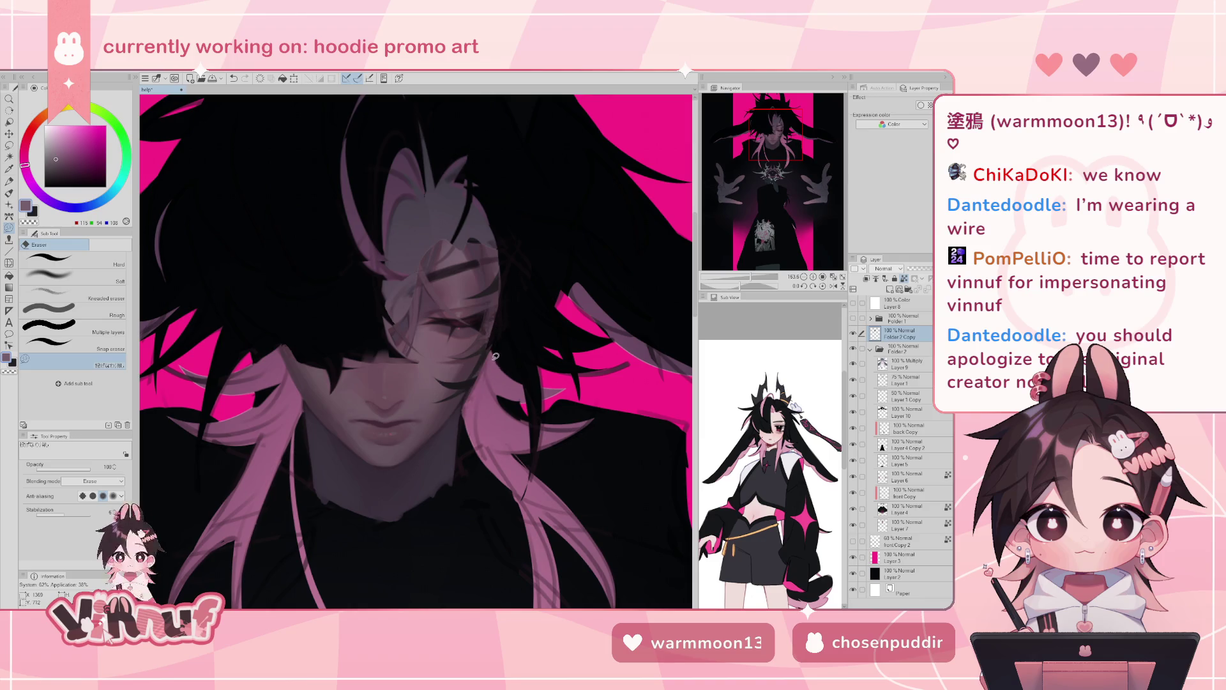
pyautogui.hotkey('ctrl', 'z')
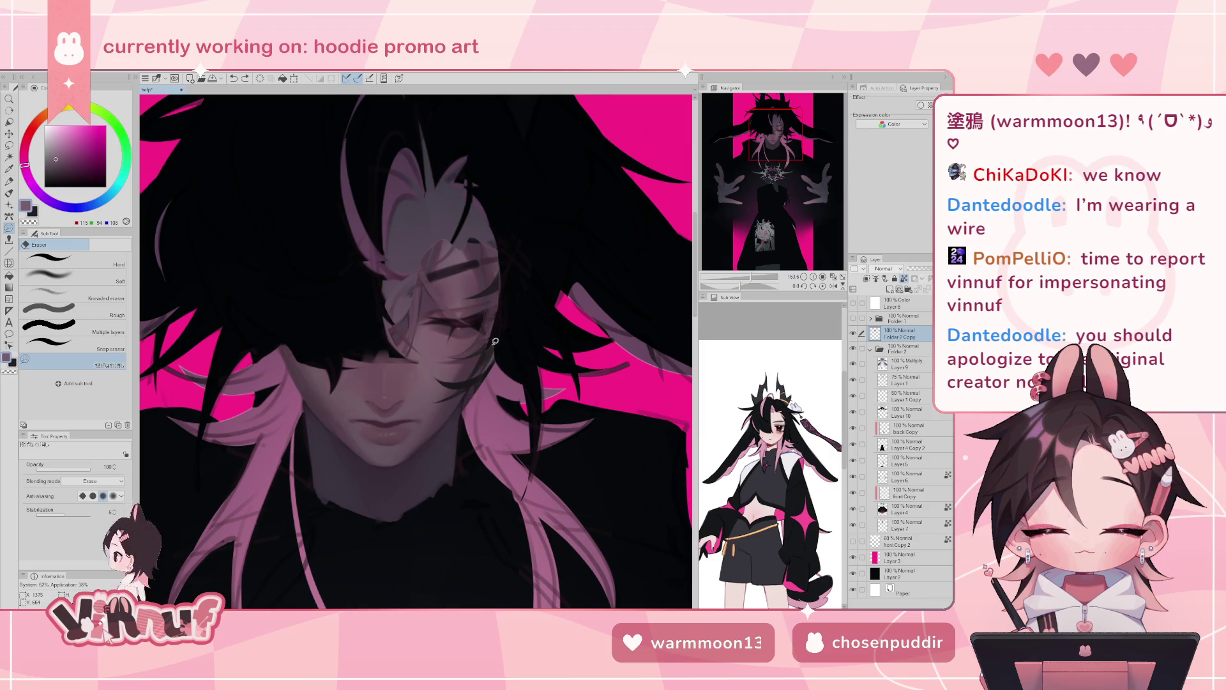
pyautogui.moveTo(496, 364); pyautogui.dragTo(474, 386)
pyautogui.hotkey('ctrl', 'z')
pyautogui.moveTo(489, 370); pyautogui.dragTo(473, 424)
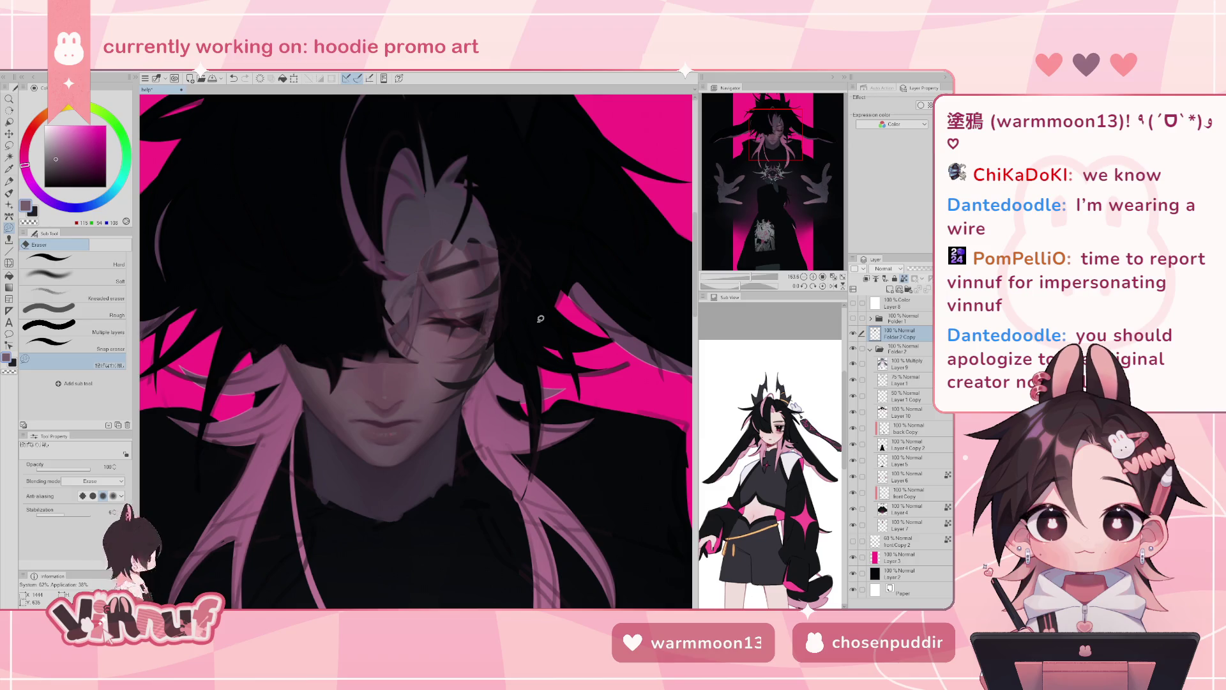
pyautogui.moveTo(751, 277); pyautogui.dragTo(748, 278)
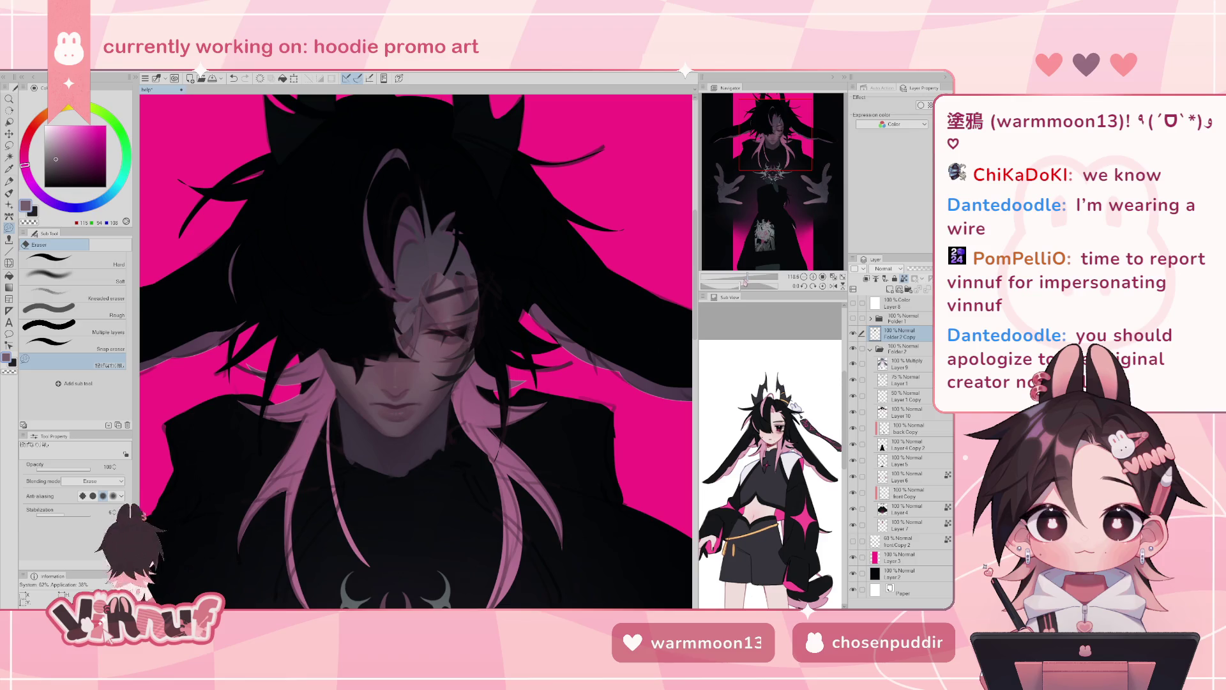
pyautogui.moveTo(743, 284); pyautogui.dragTo(754, 280)
pyautogui.press('p')
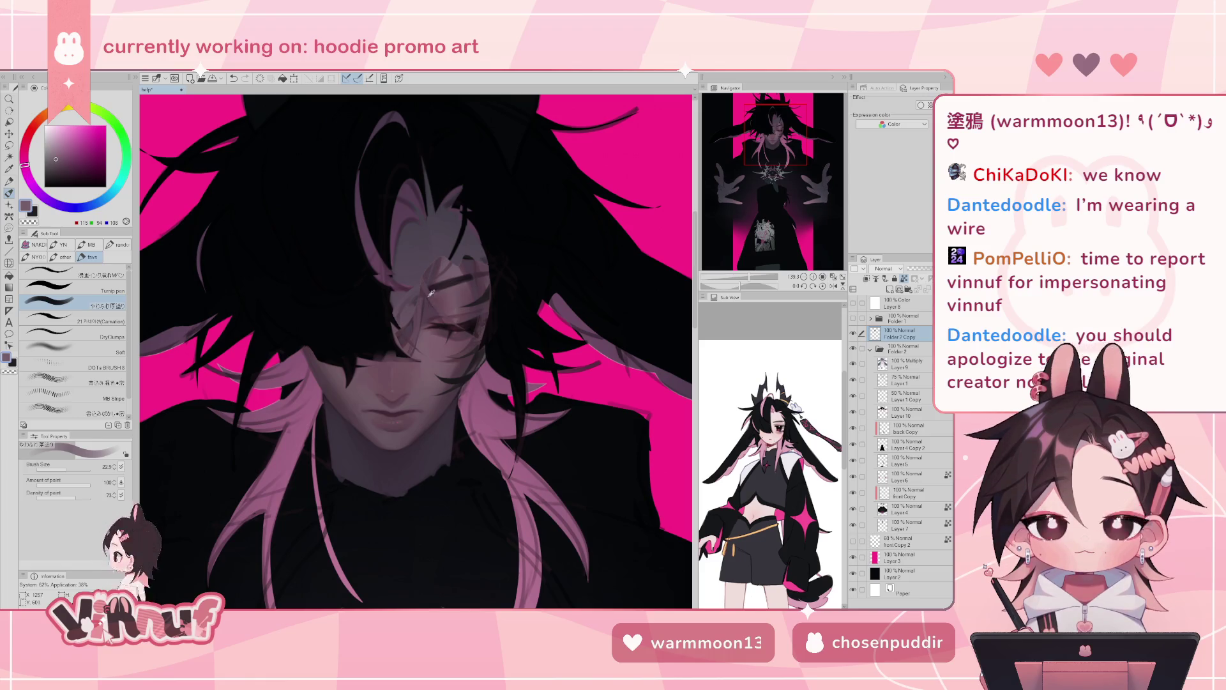
# - Eyedrop mauve and grey face tones, settling on the light pinkish grey skin colour
pyautogui.keyDown('alt'); pyautogui.click(426, 343); pyautogui.keyUp('alt')
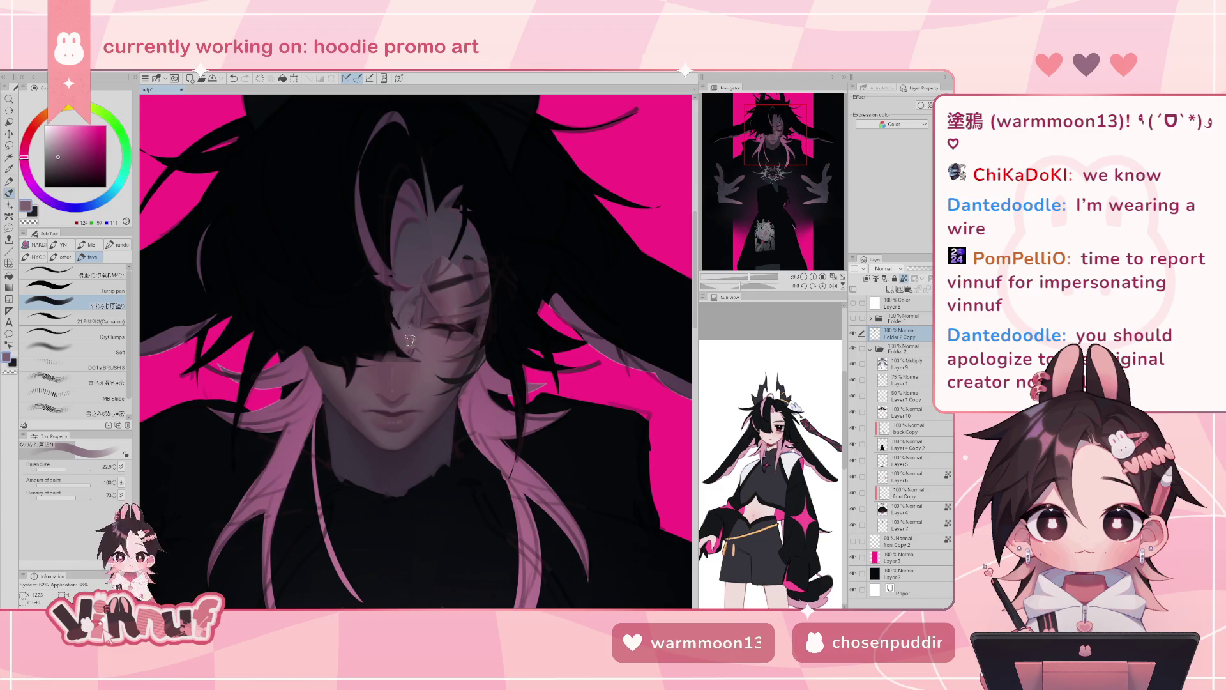
pyautogui.keyDown('alt'); pyautogui.click(429, 307); pyautogui.keyUp('alt')
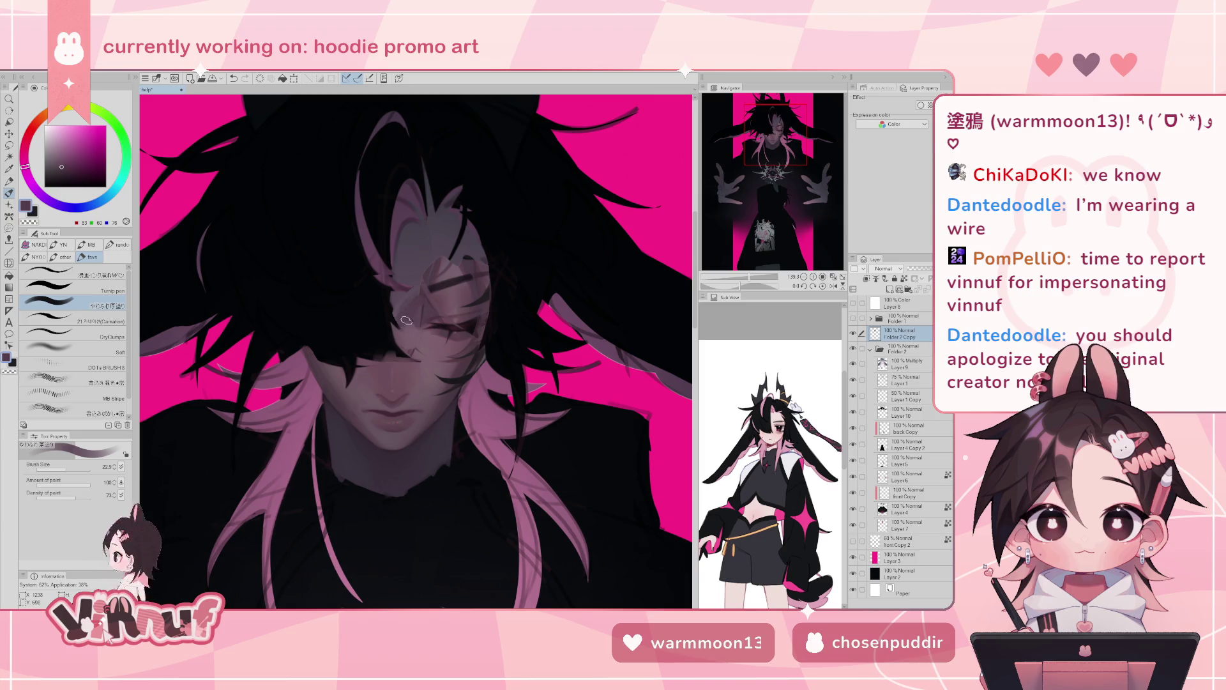
pyautogui.keyDown('alt'); pyautogui.click(437, 295); pyautogui.keyUp('alt')
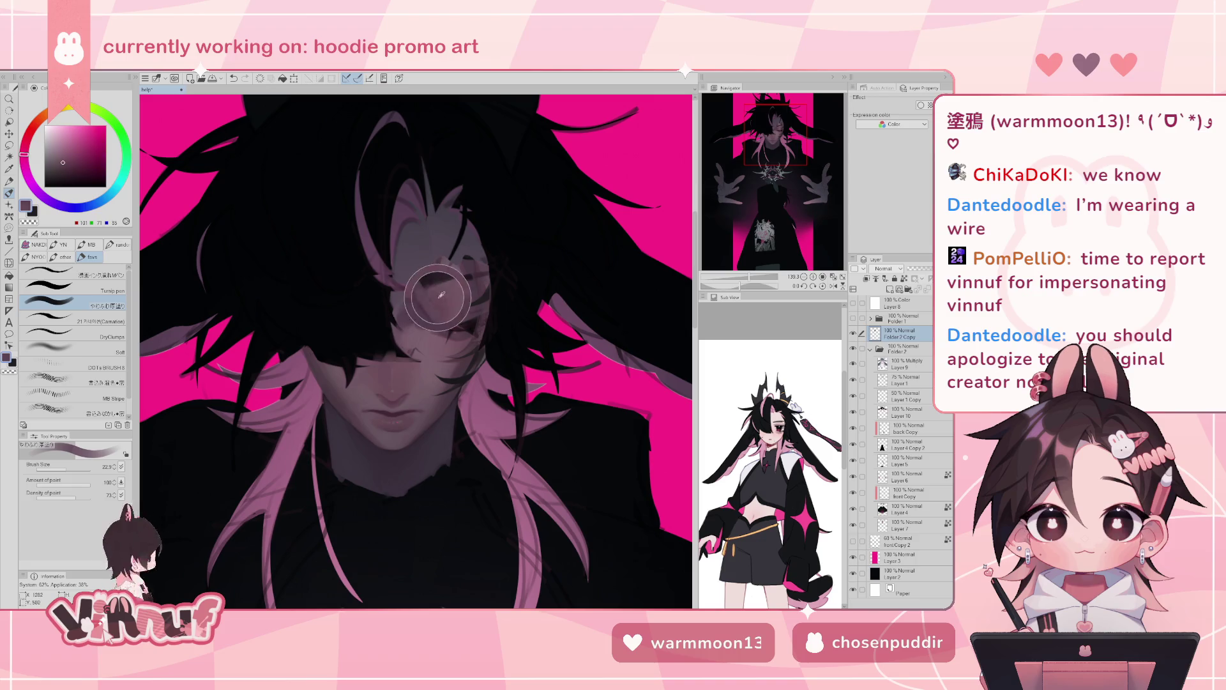
pyautogui.keyDown('alt'); pyautogui.click(427, 306); pyautogui.keyUp('alt')
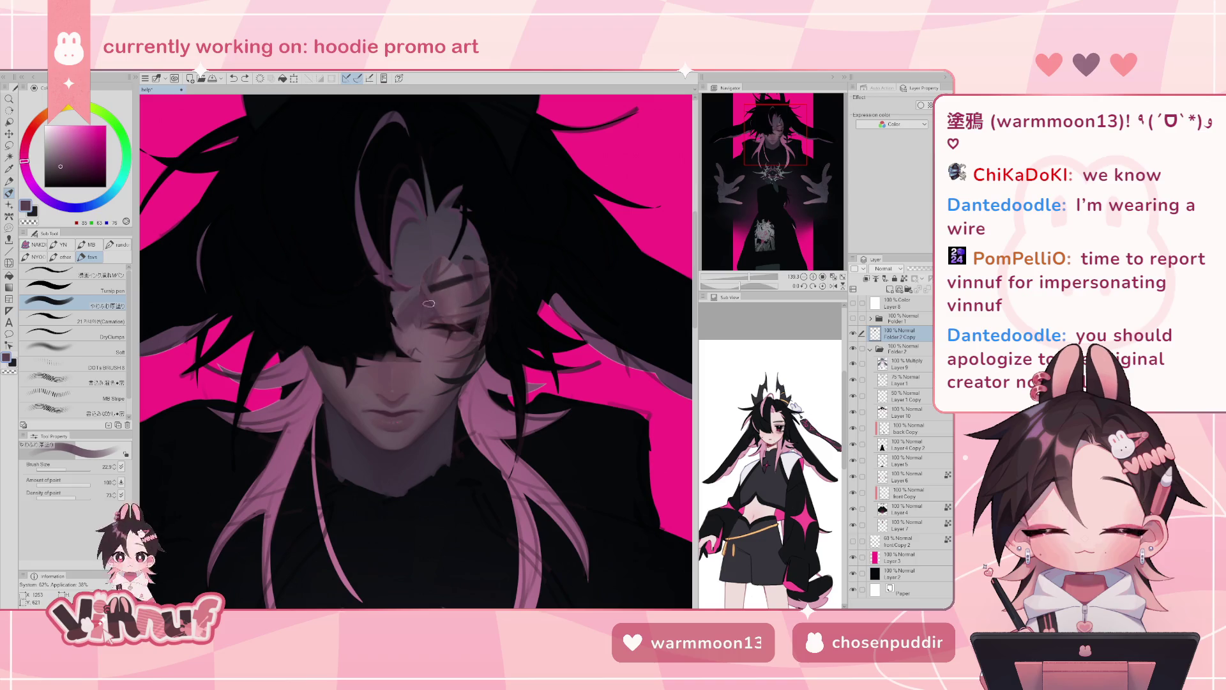
pyautogui.keyDown('alt'); pyautogui.click(419, 334); pyautogui.keyUp('alt')
pyautogui.keyDown('alt'); pyautogui.click(412, 346); pyautogui.keyUp('alt')
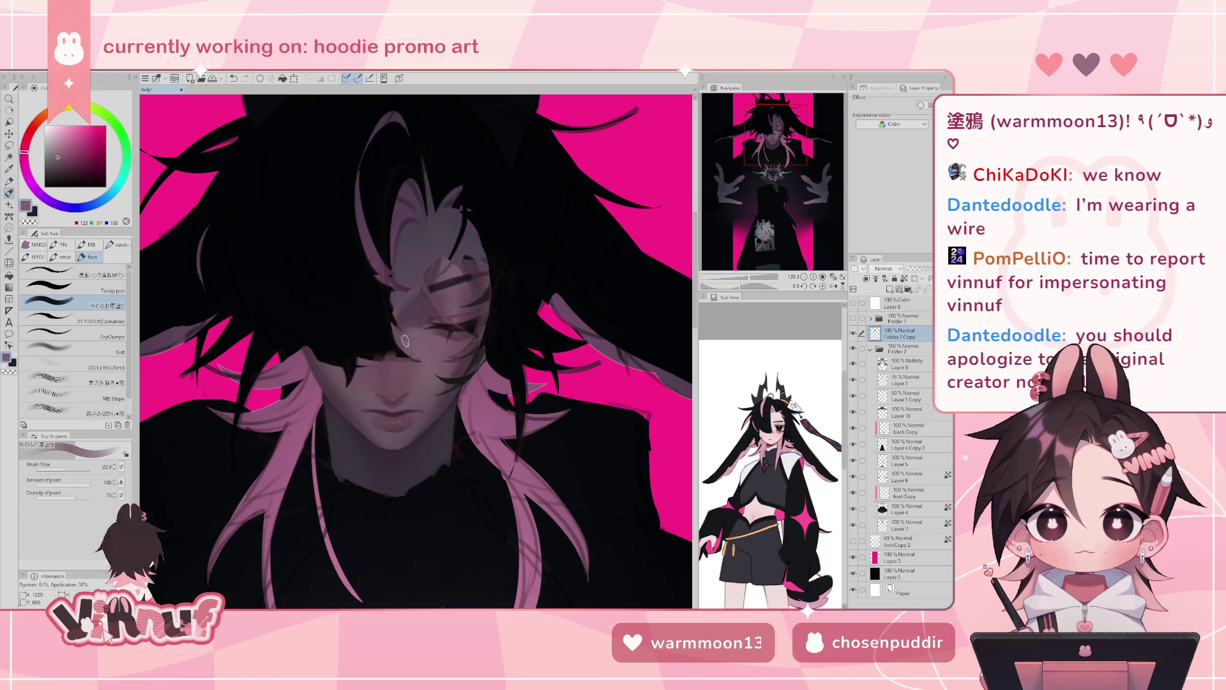
pyautogui.keyDown('alt'); pyautogui.click(408, 350); pyautogui.keyUp('alt')
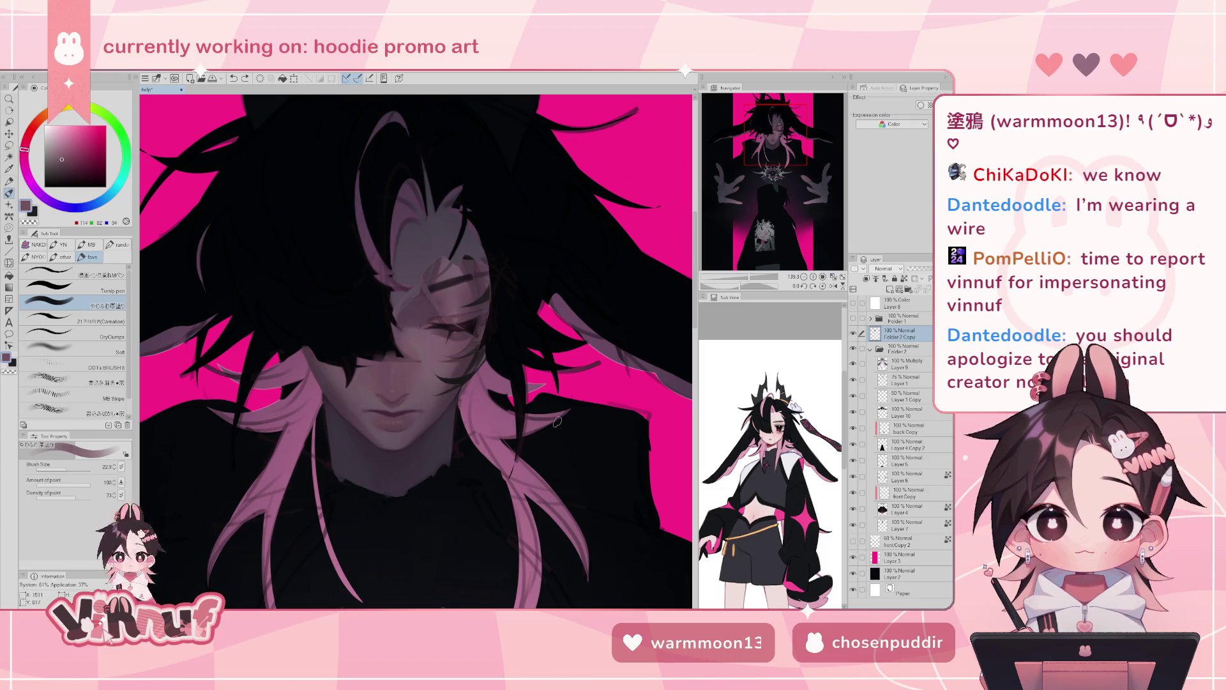
pyautogui.keyDown('alt'); pyautogui.click(417, 338); pyautogui.keyUp('alt')
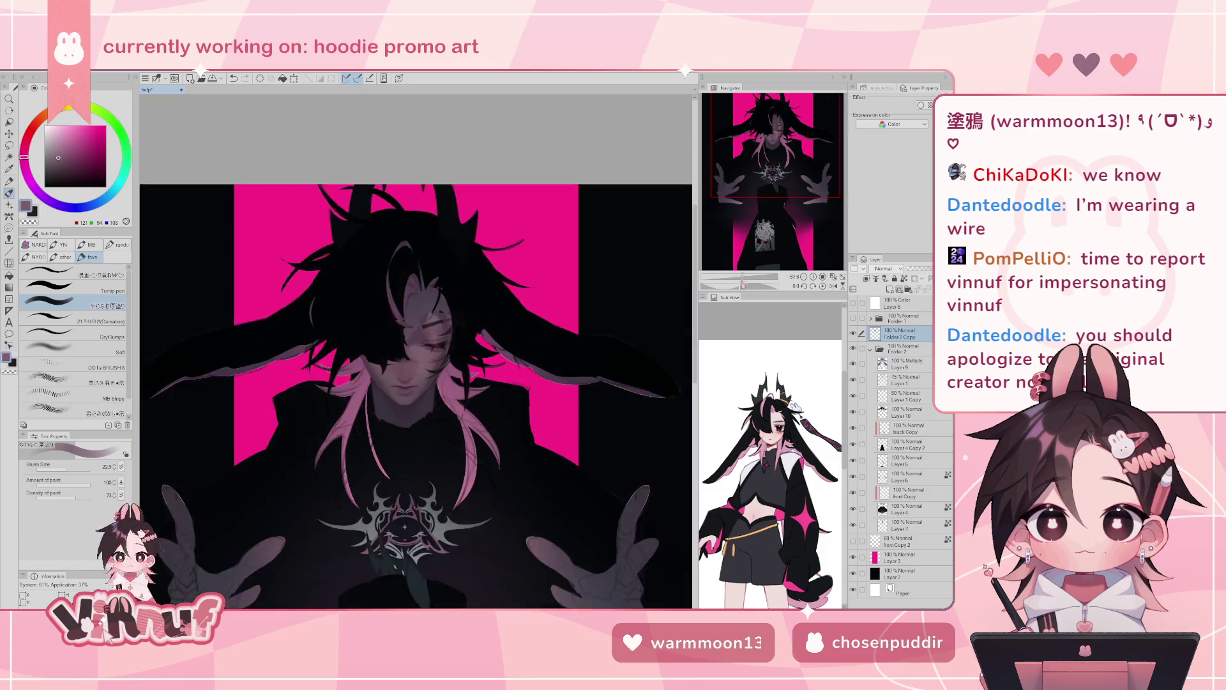
# - Zoom the canvas in to about 145%, centred on the figure's face
pyautogui.scroll(-5, 409, 332)
pyautogui.scroll(1, 411, 440)
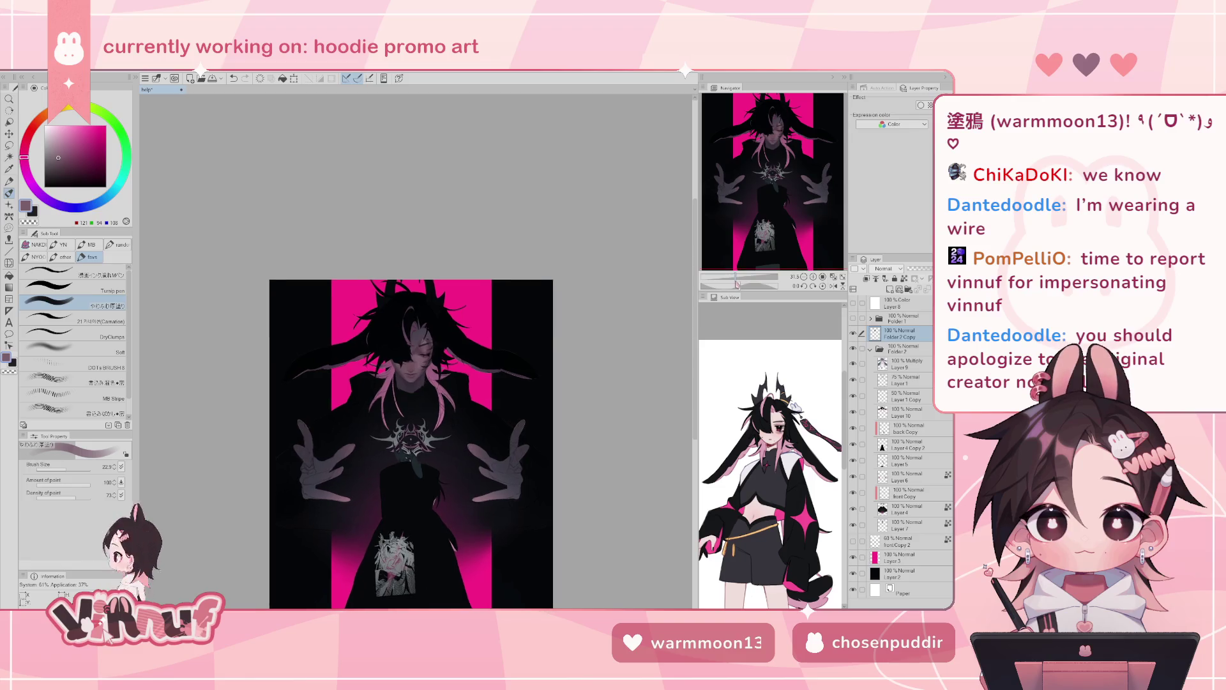
pyautogui.scroll(2, 412, 441)
pyautogui.scroll(-1, 412, 441)
pyautogui.scroll(-1, 411, 440)
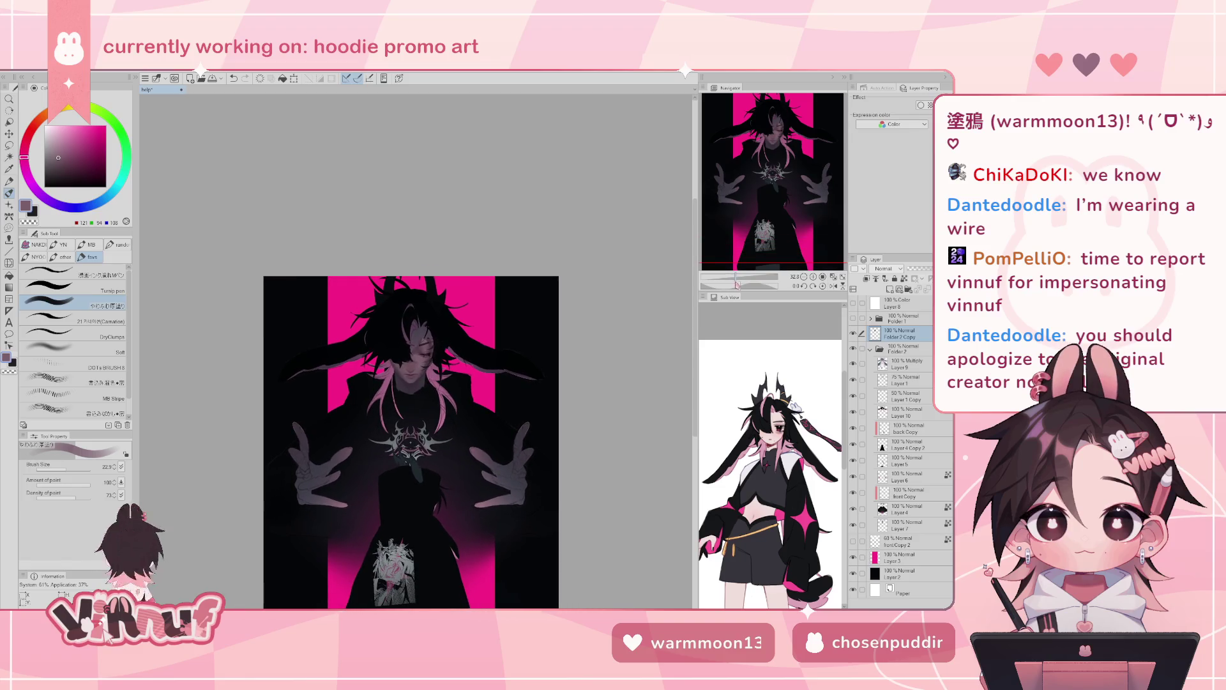
pyautogui.scroll(1, 410, 441)
pyautogui.scroll(-1, 412, 444)
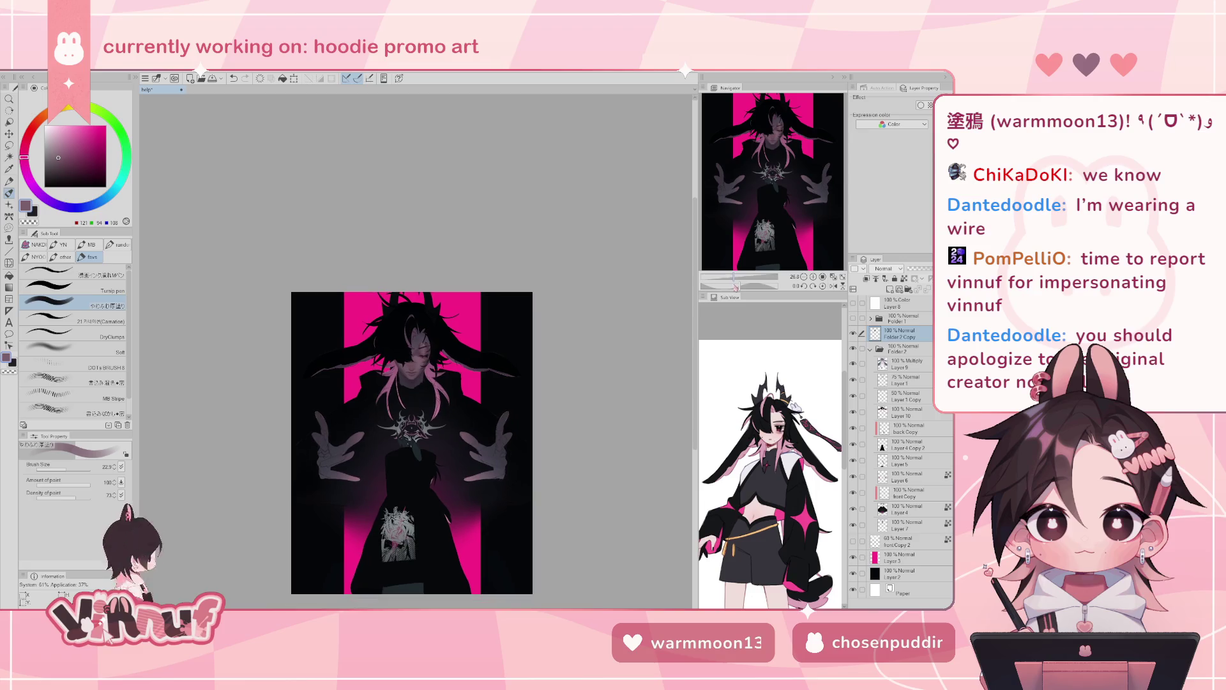
pyautogui.scroll(1, 412, 444)
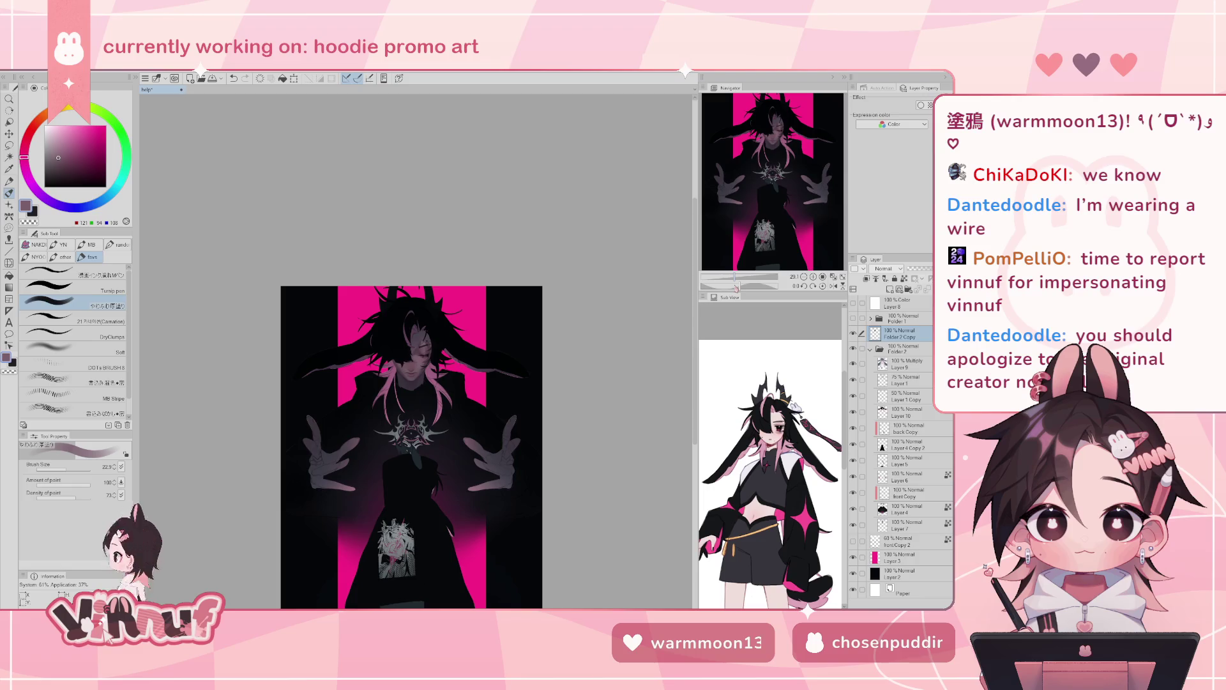
pyautogui.scroll(1, 411, 444)
pyautogui.scroll(1, 412, 443)
pyautogui.scroll(2, 411, 444)
pyautogui.scroll(-1, 411, 444)
pyautogui.scroll(-1, 411, 444)
pyautogui.scroll(3, 412, 444)
pyautogui.scroll(1, 412, 444)
pyautogui.scroll(1, 747, 275)
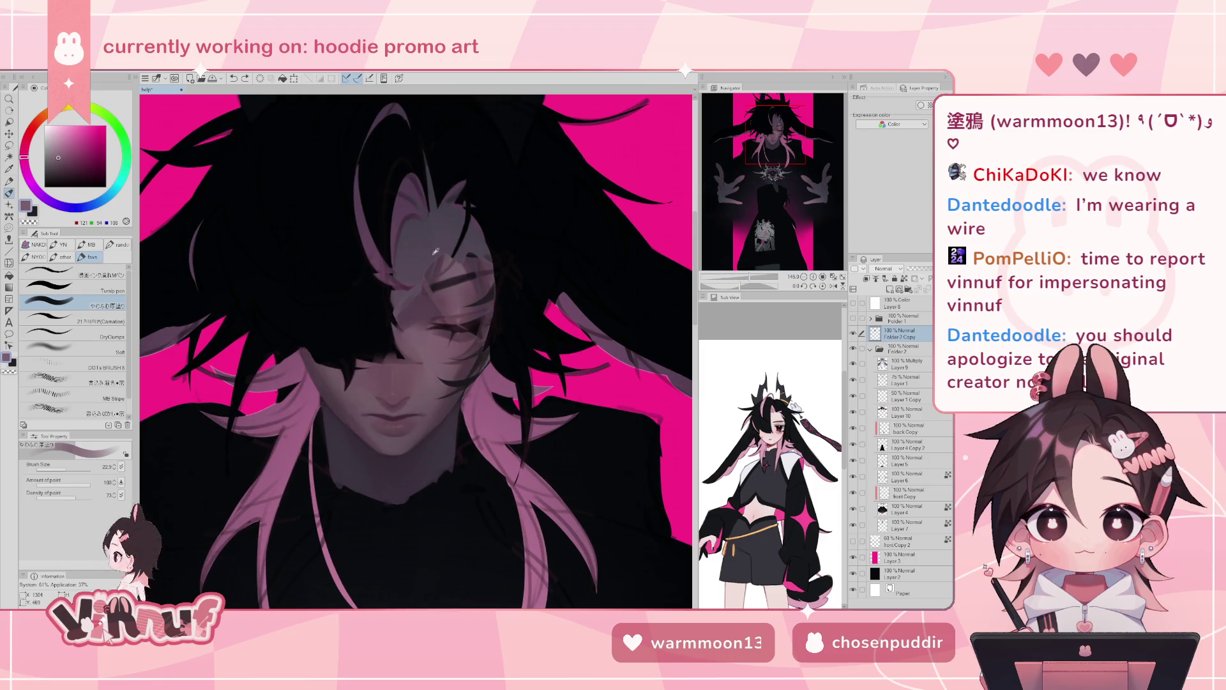
# - Sample the forehead skin tone and brush a lighter pinkish-grey patch across the forehead
pyautogui.keyDown('alt'); pyautogui.click(428, 278); pyautogui.keyUp('alt')
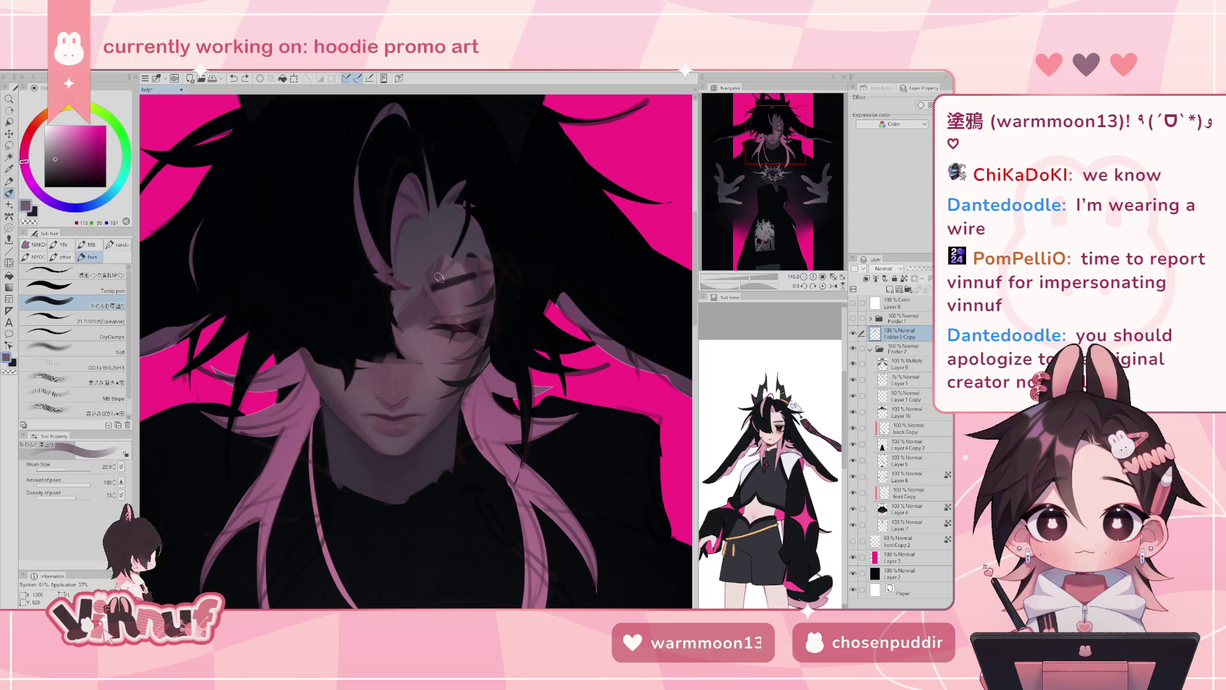
pyautogui.keyDown('alt'); pyautogui.click(457, 262); pyautogui.keyUp('alt')
pyautogui.moveTo(466, 261); pyautogui.dragTo(491, 261)
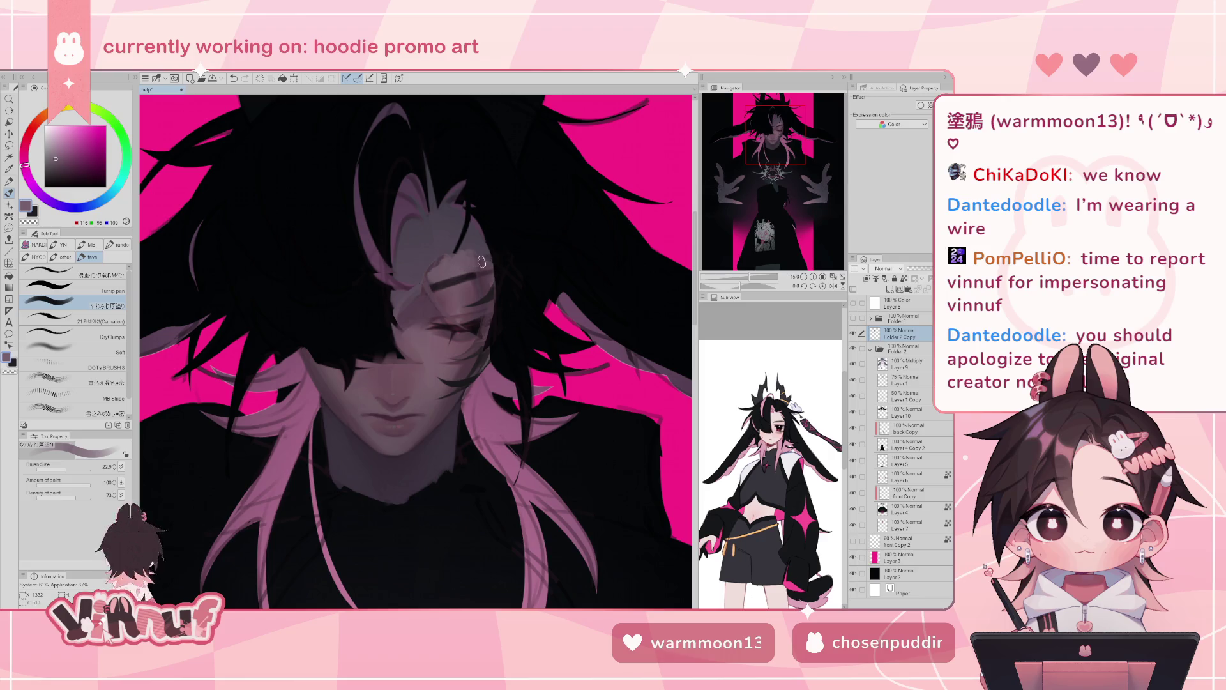
pyautogui.keyDown('alt'); pyautogui.click(479, 241); pyautogui.keyUp('alt')
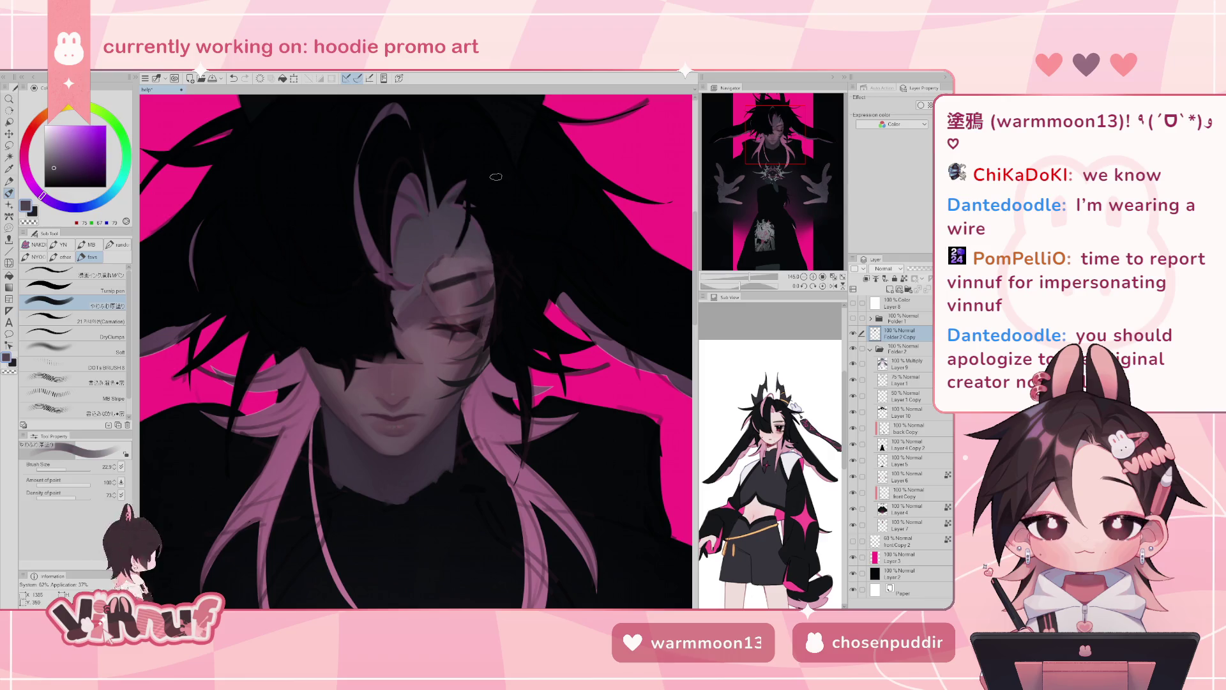
pyautogui.keyDown('alt'); pyautogui.click(446, 267); pyautogui.keyUp('alt')
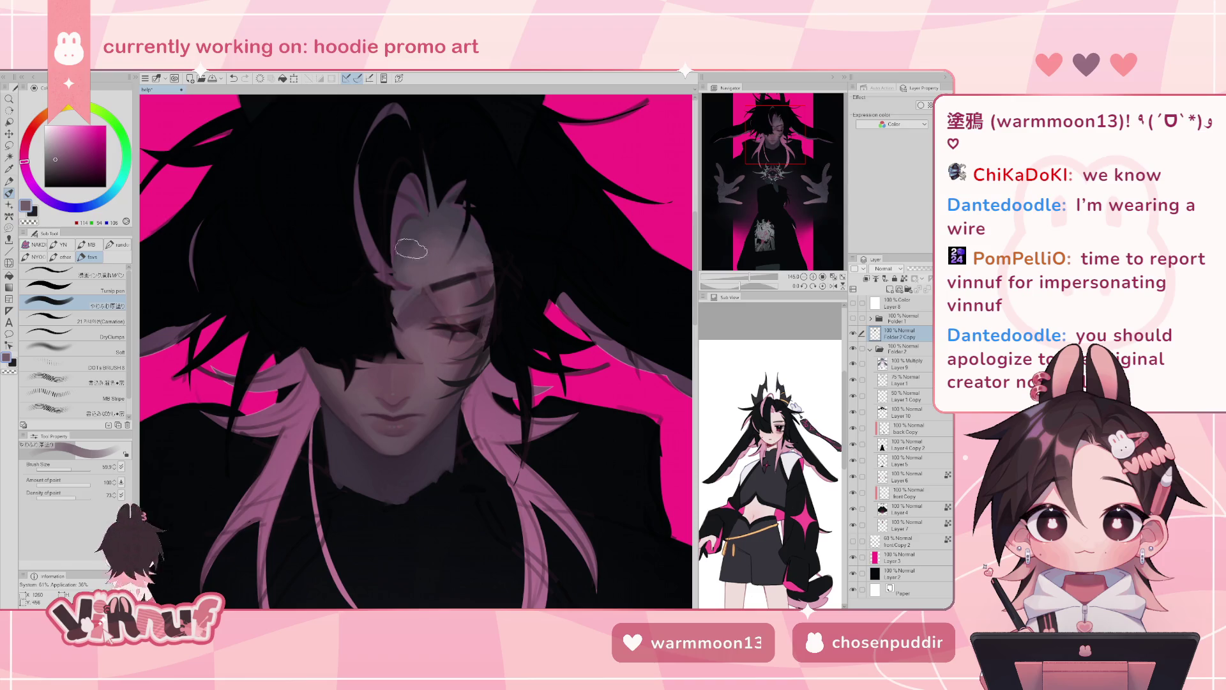
pyautogui.scroll(-5, 417, 239)
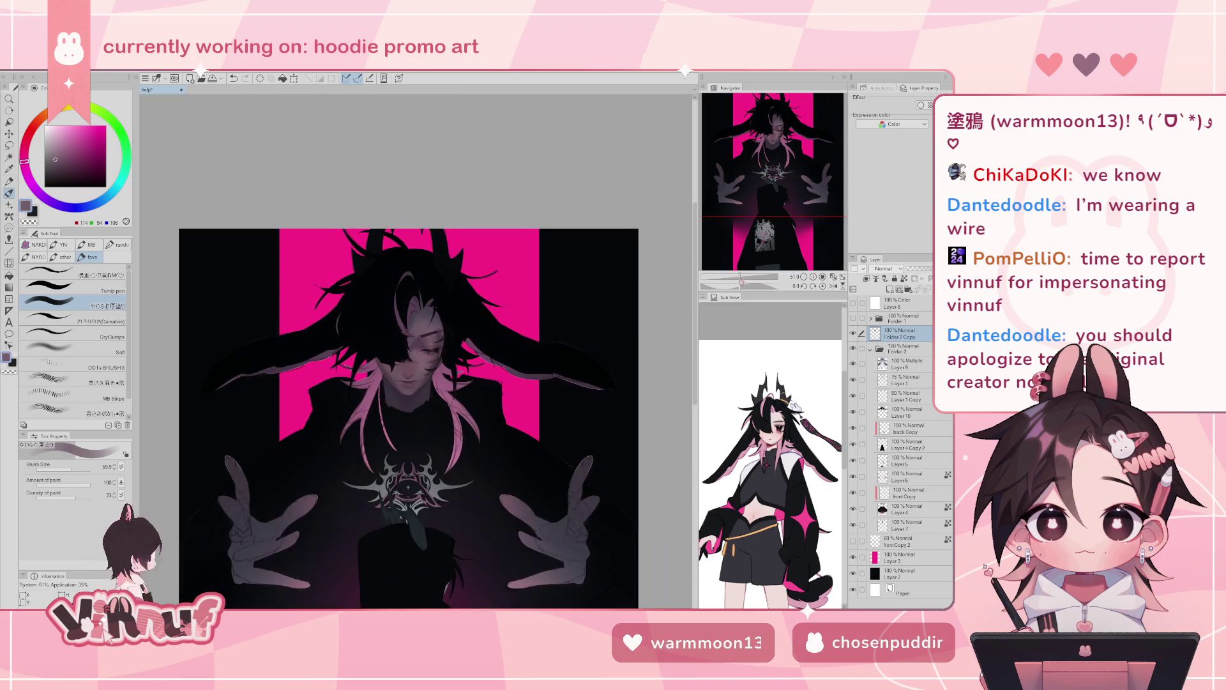
pyautogui.scroll(3, 467, 233)
pyautogui.scroll(1, 467, 233)
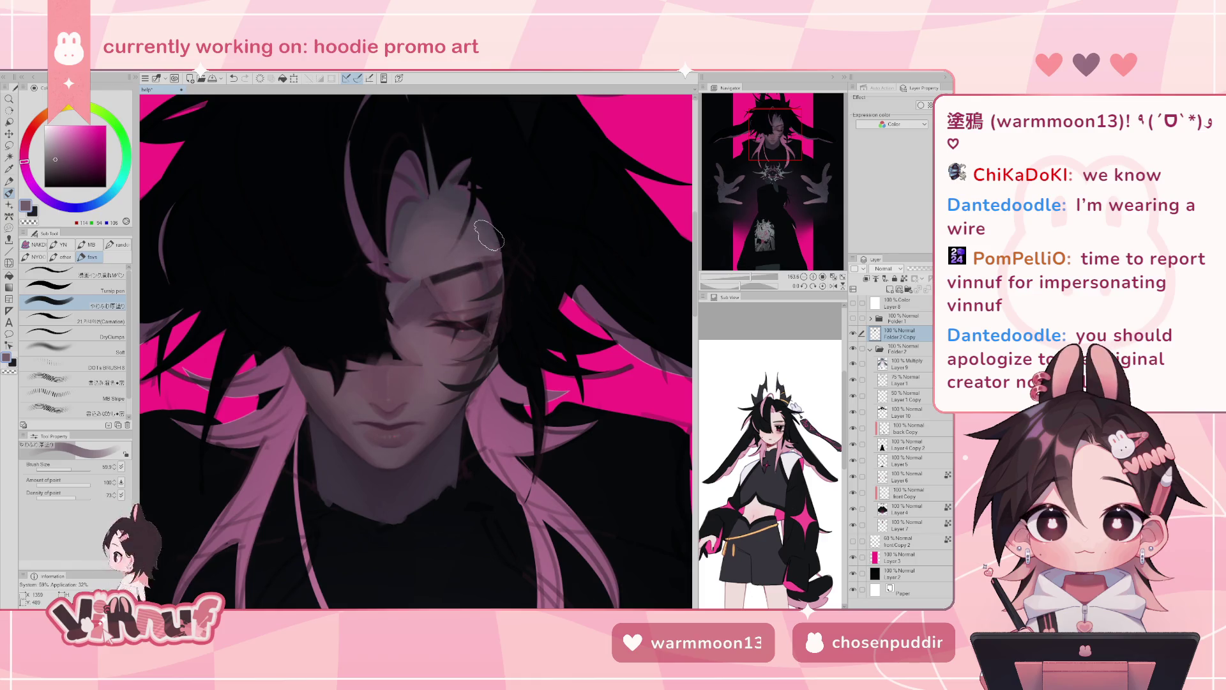
pyautogui.press('j')
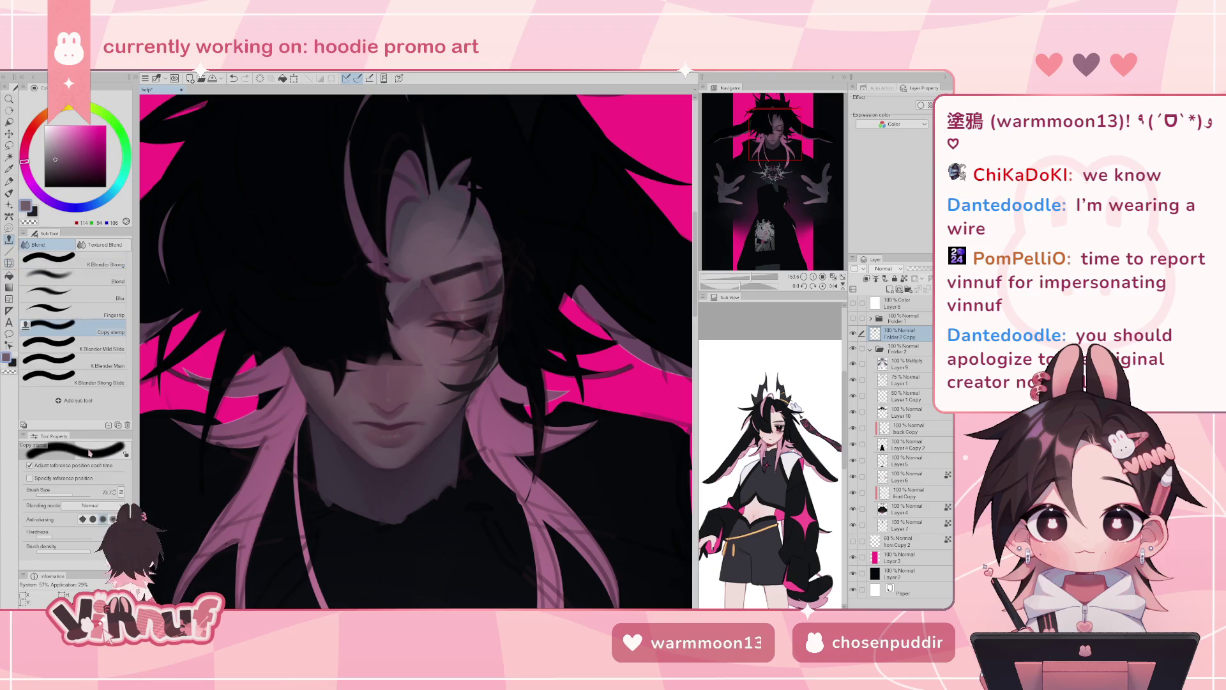
pyautogui.moveTo(415, 246); pyautogui.dragTo(475, 202)
pyautogui.hotkey('ctrl', 'z')
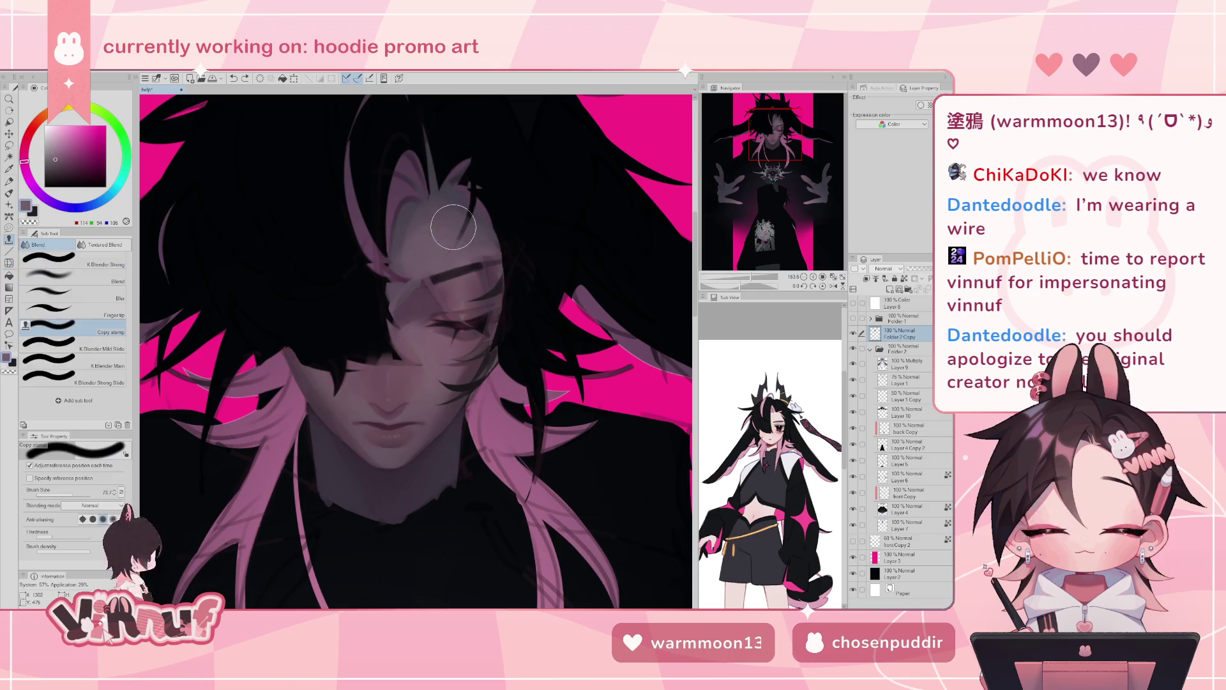
pyautogui.press(',')
pyautogui.press(',')
pyautogui.press(',')
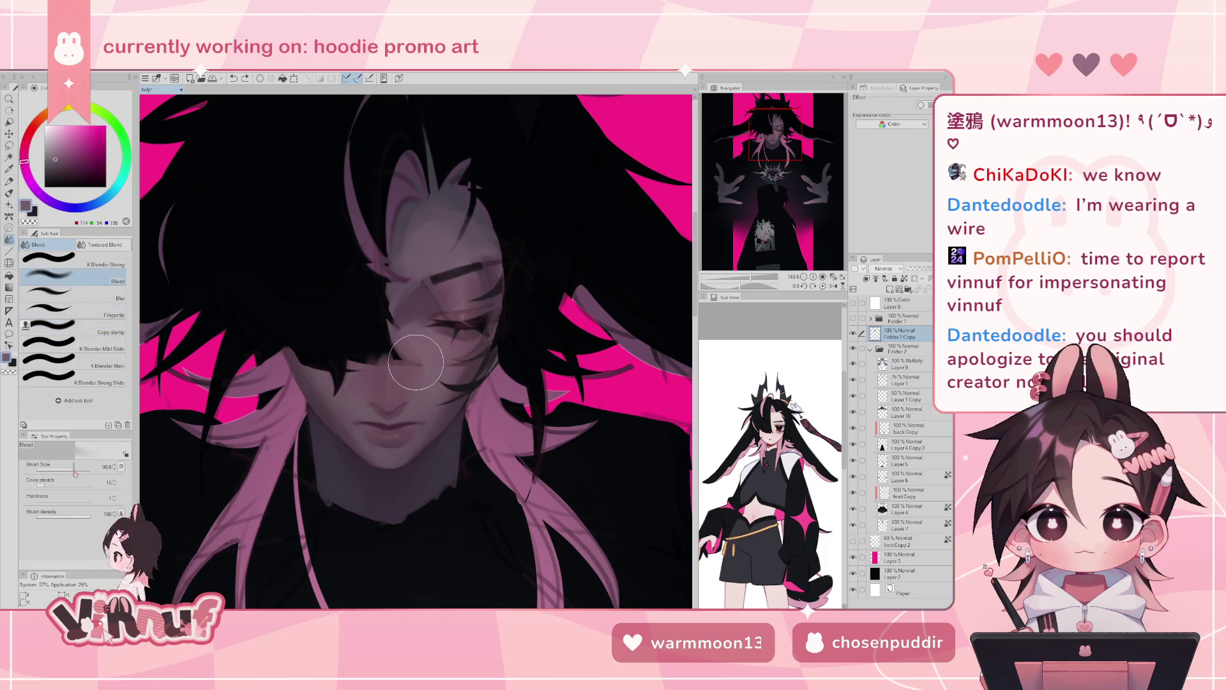
pyautogui.moveTo(422, 196); pyautogui.dragTo(452, 214)
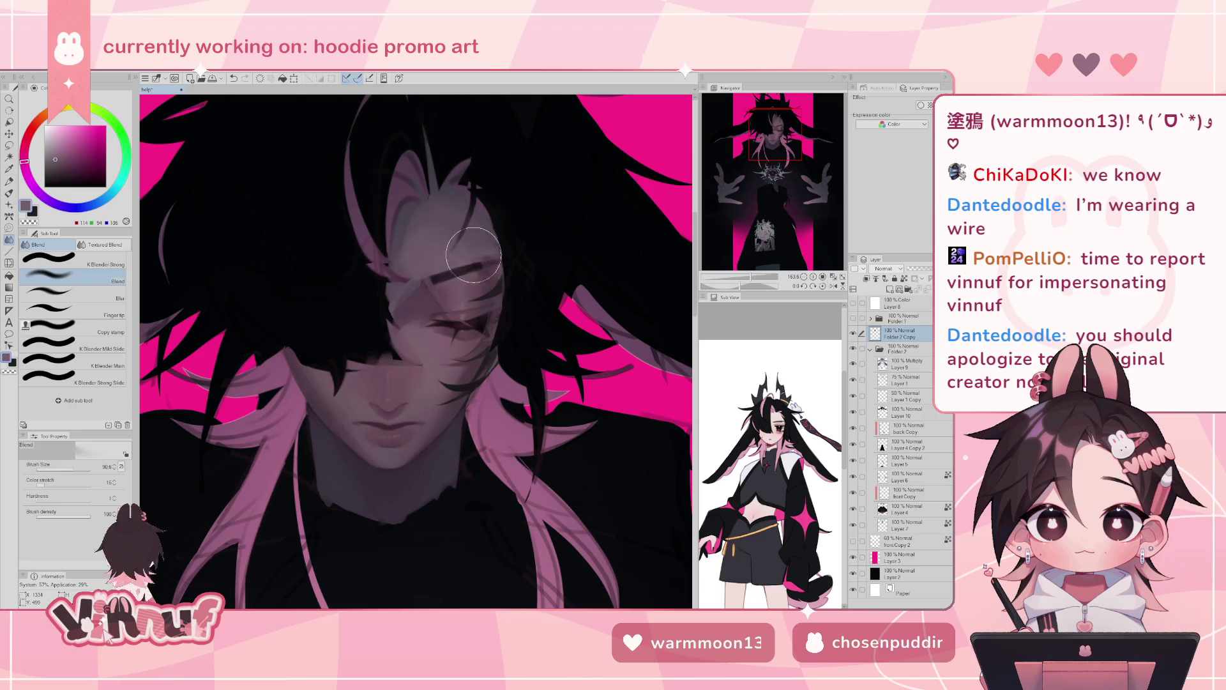
pyautogui.keyDown('alt'); pyautogui.click(406, 213); pyautogui.keyUp('alt')
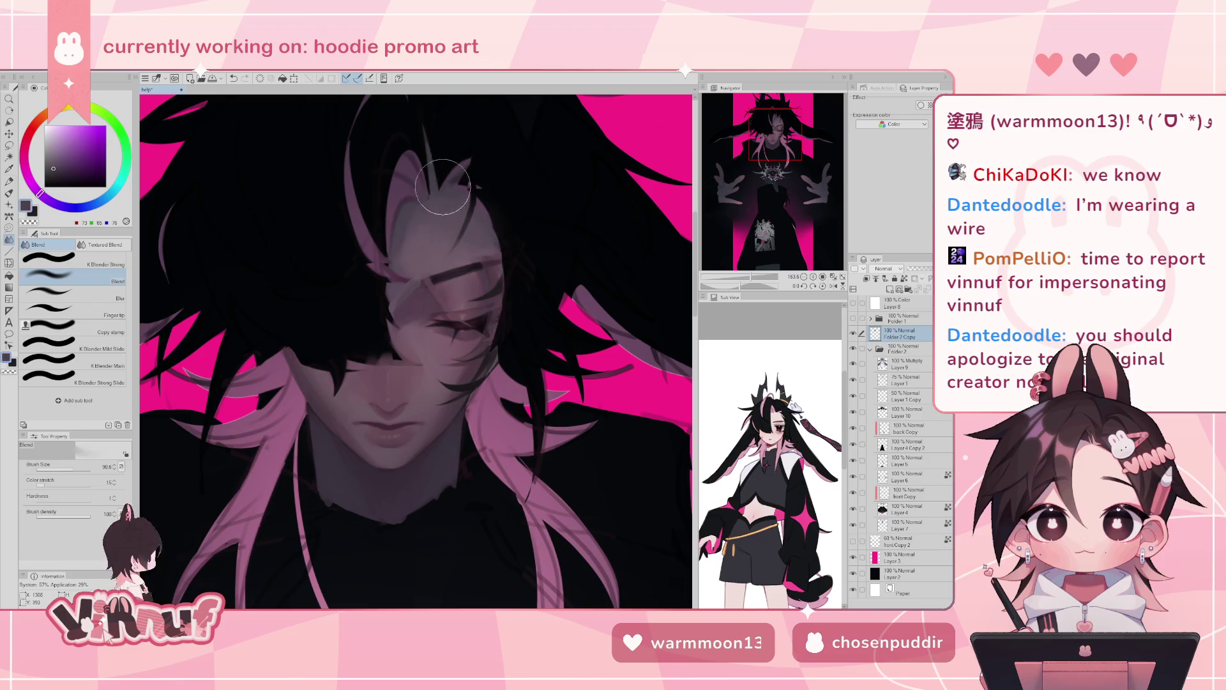
pyautogui.press('b')
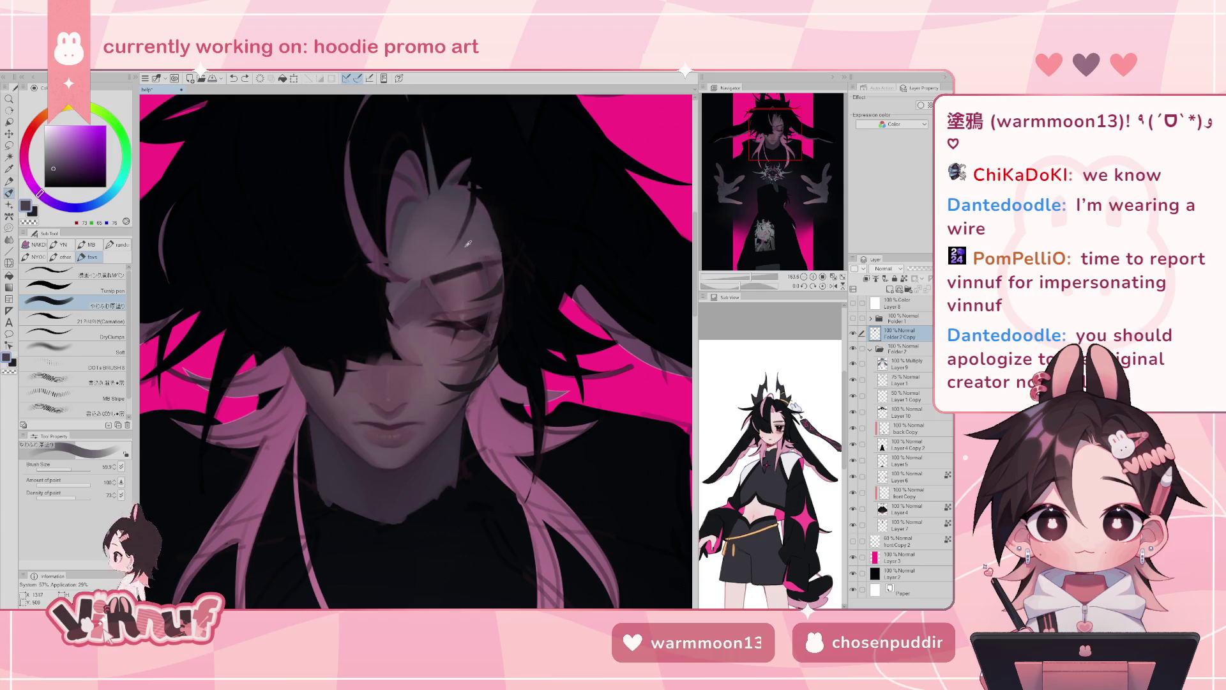
pyautogui.keyDown('alt'); pyautogui.click(493, 246); pyautogui.keyUp('alt')
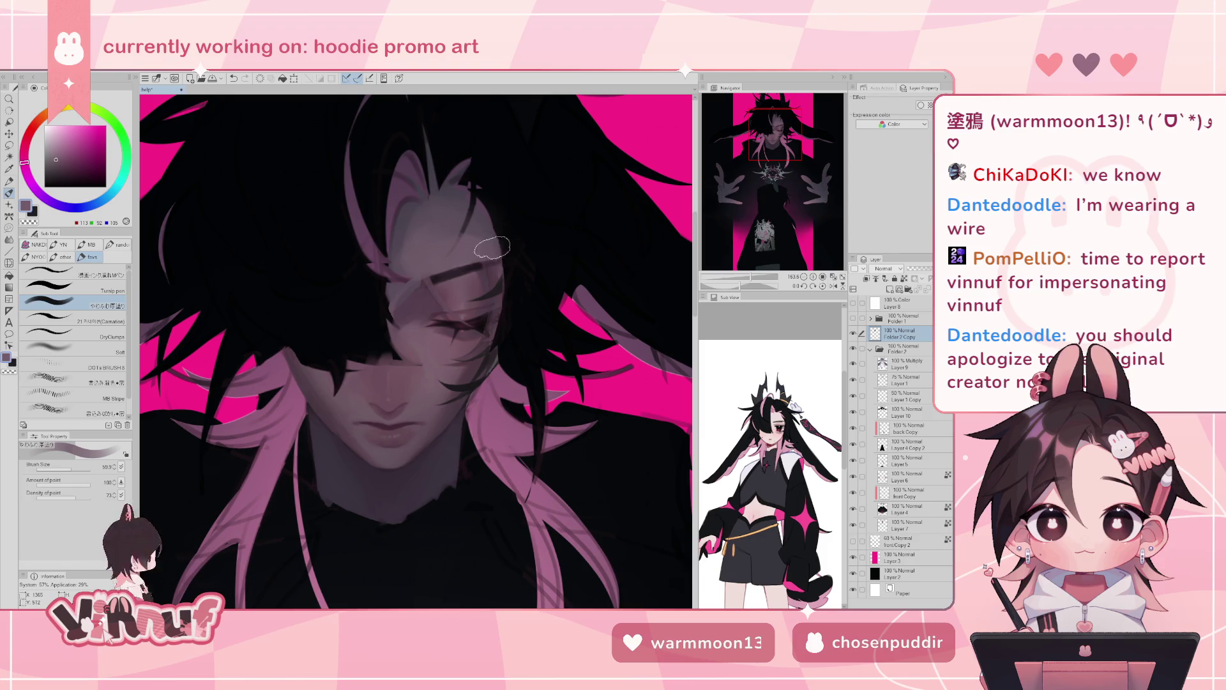
pyautogui.keyDown('alt'); pyautogui.click(478, 263); pyautogui.keyUp('alt')
pyautogui.press('[')
pyautogui.press('[')
pyautogui.press('[')
pyautogui.moveTo(361, 346)
pyautogui.mouseDown()
pyautogui.moveTo(416, 362)
pyautogui.moveTo(335, 403)
pyautogui.mouseUp()
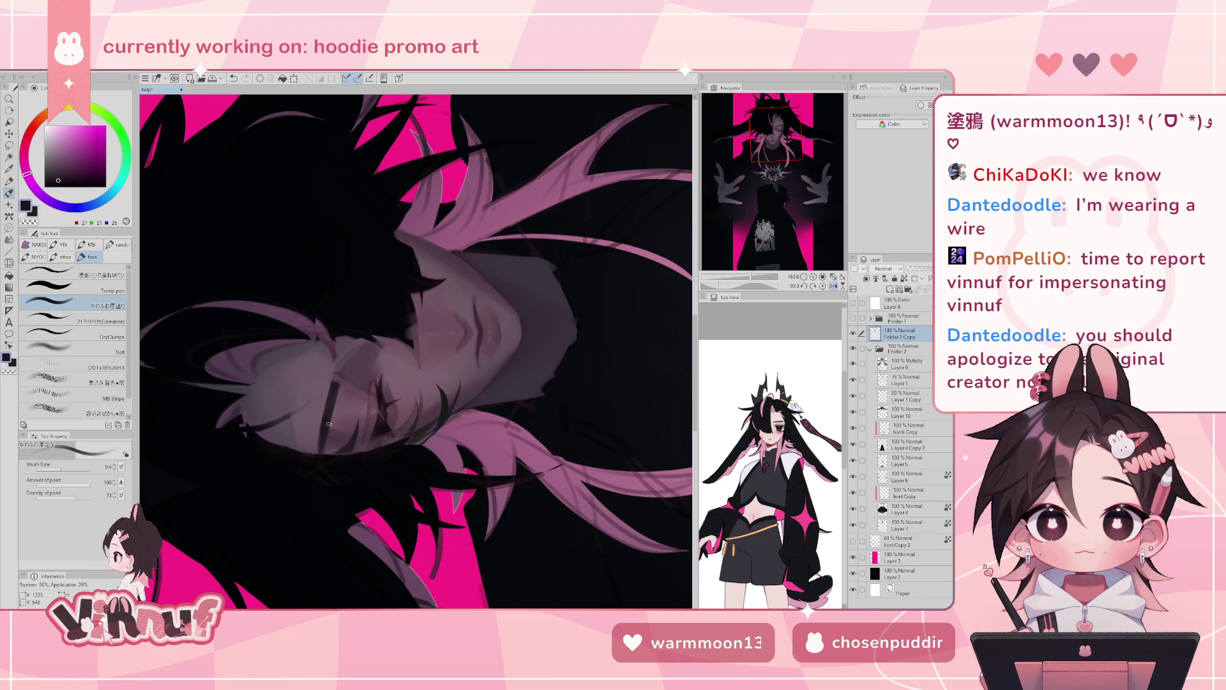
pyautogui.click(823, 286)
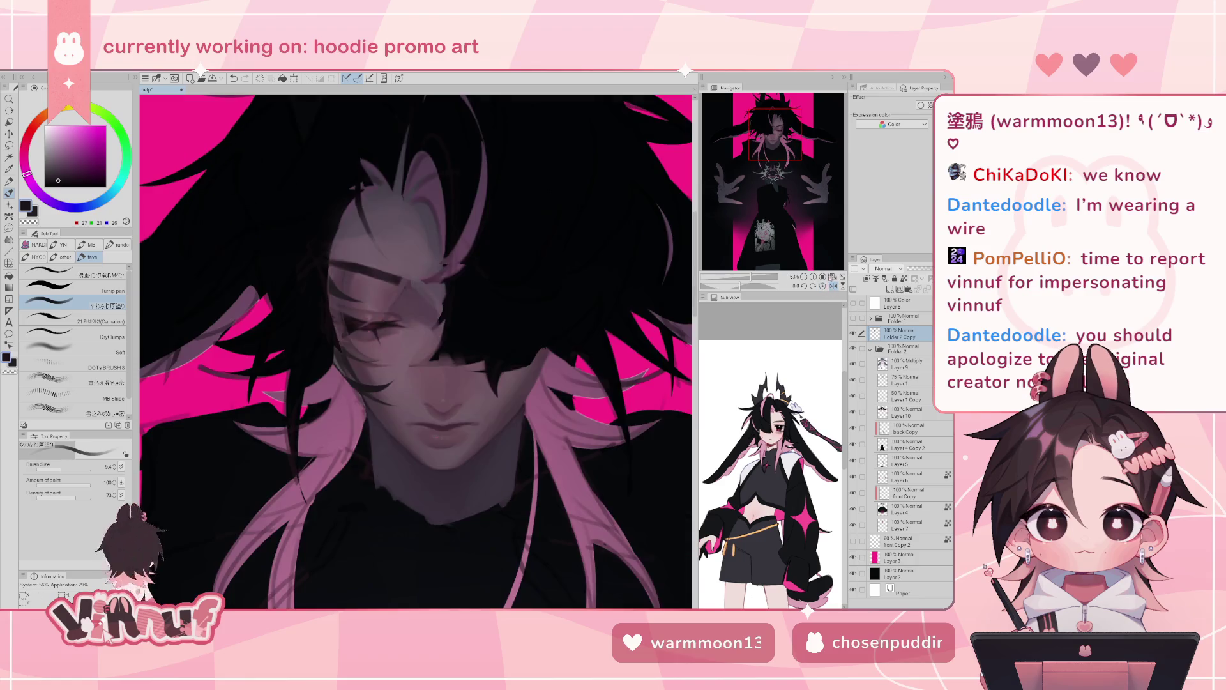
pyautogui.keyDown('alt'); pyautogui.click(487, 275); pyautogui.keyUp('alt')
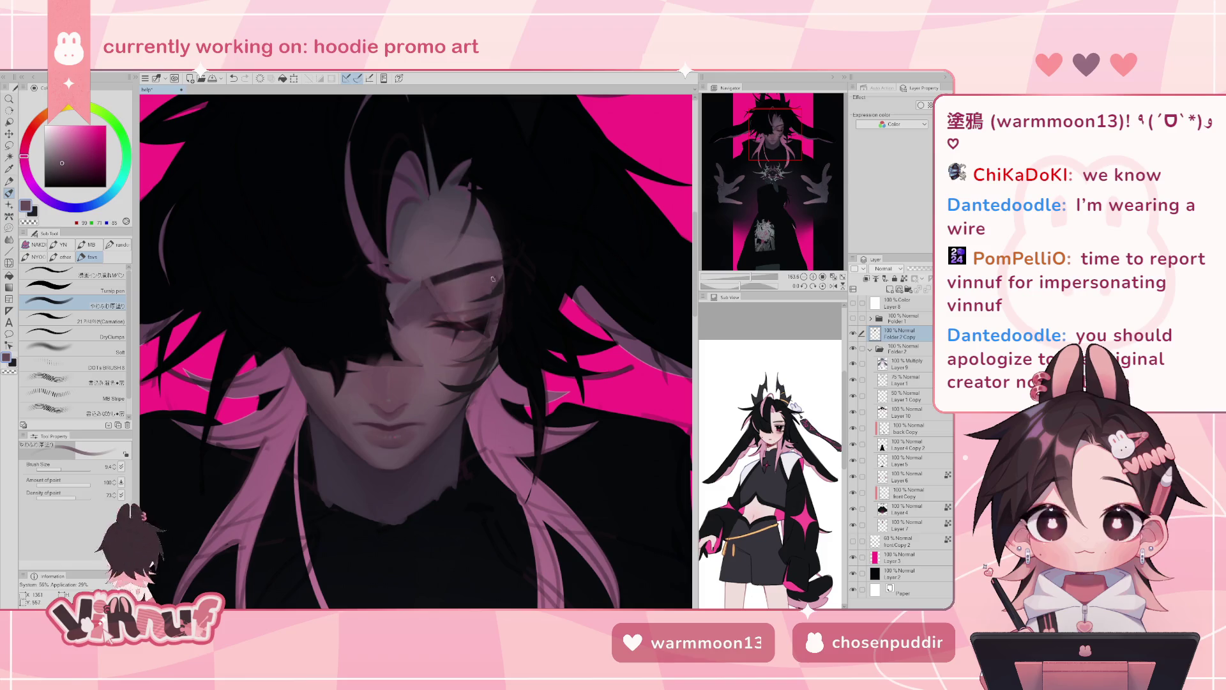
pyautogui.keyDown('alt'); pyautogui.click(479, 273); pyautogui.keyUp('alt')
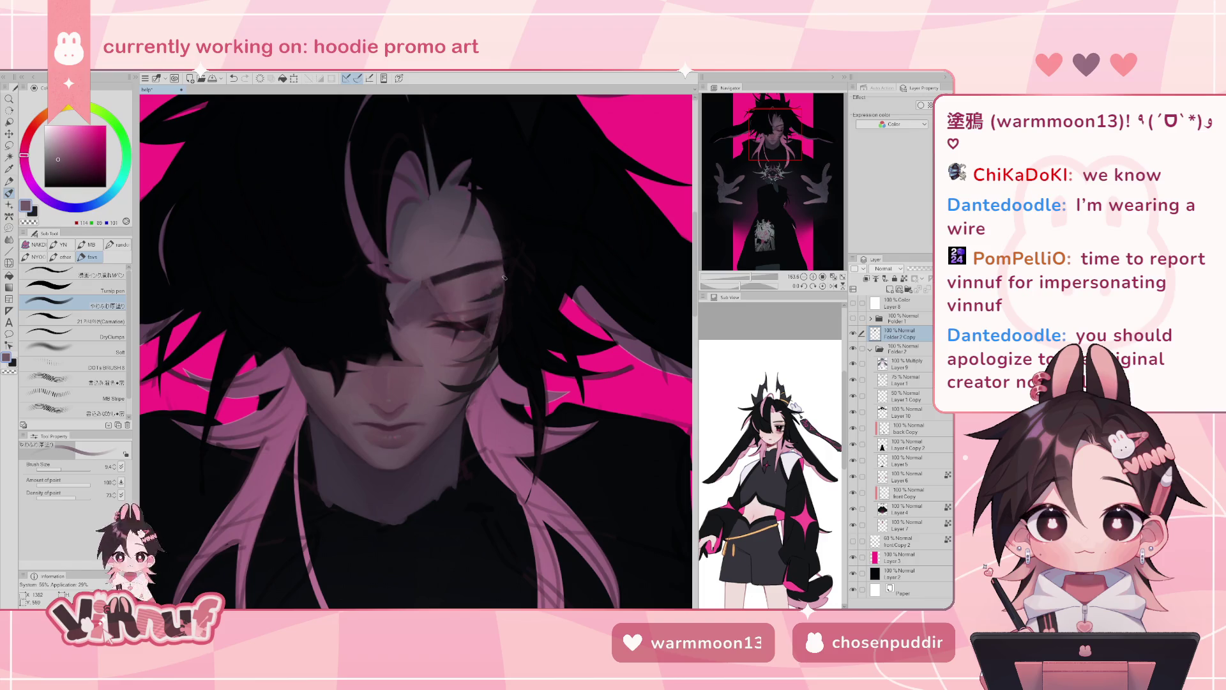
pyautogui.press('h')
pyautogui.keyDown('alt'); pyautogui.click(361, 299); pyautogui.keyUp('alt')
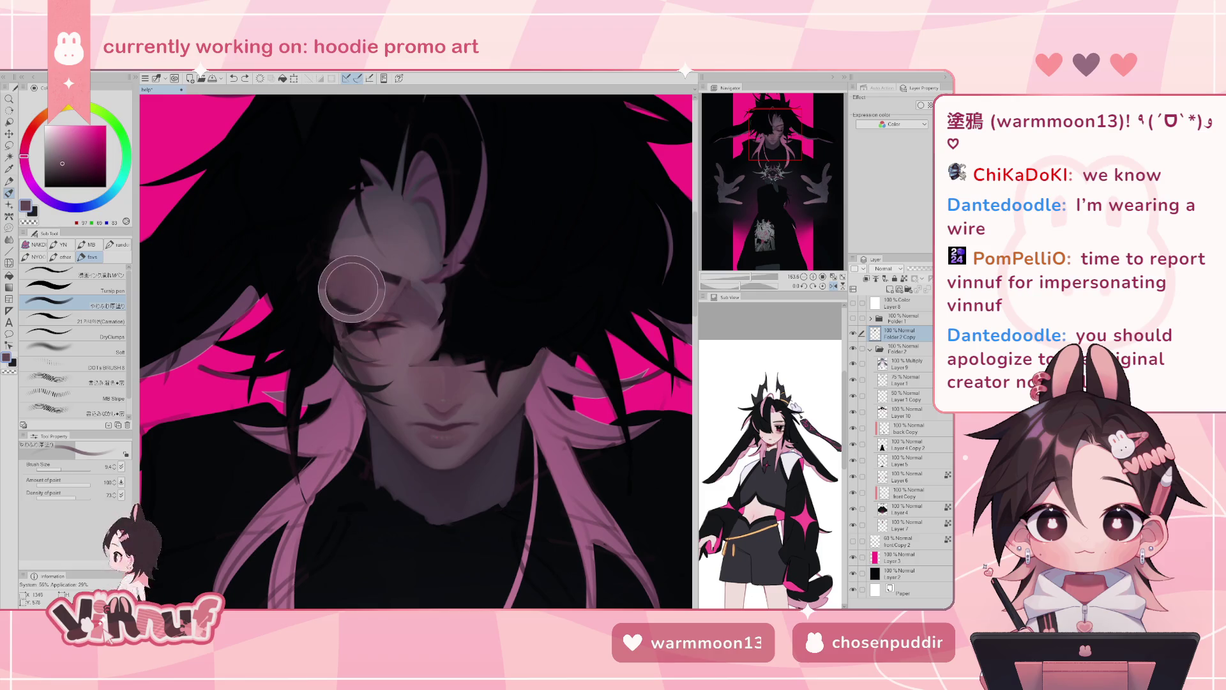
pyautogui.press('h')
pyautogui.press('h')
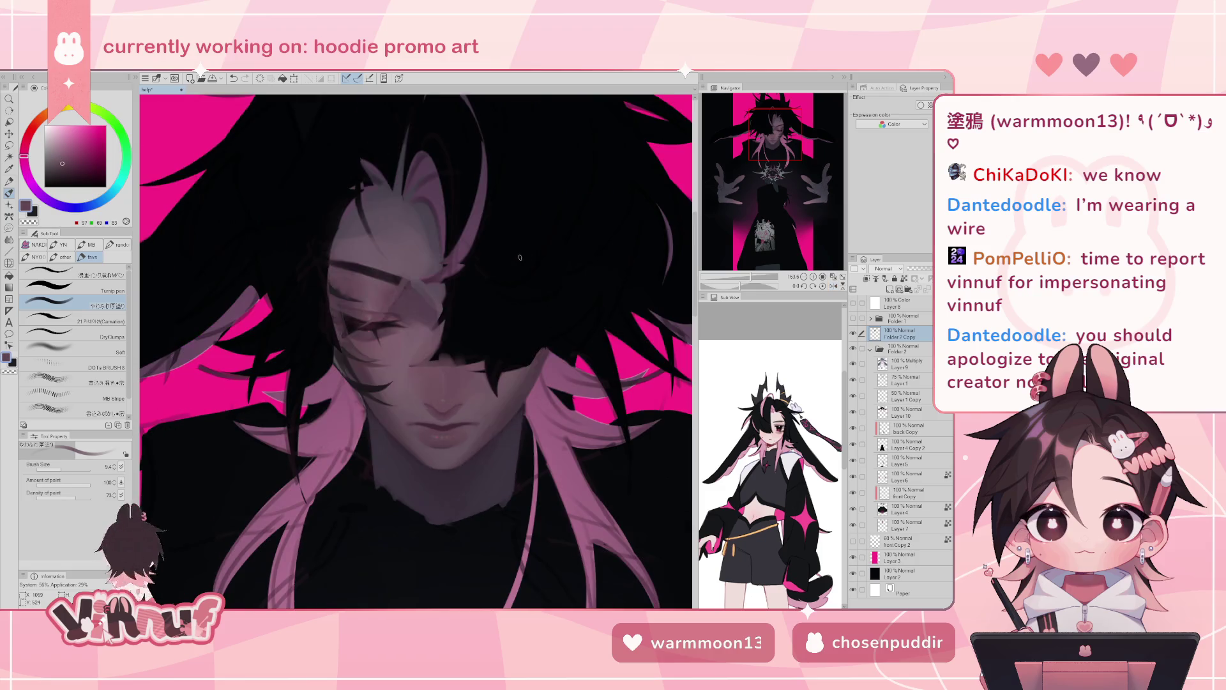
pyautogui.keyDown('alt'); pyautogui.click(315, 274); pyautogui.keyUp('alt')
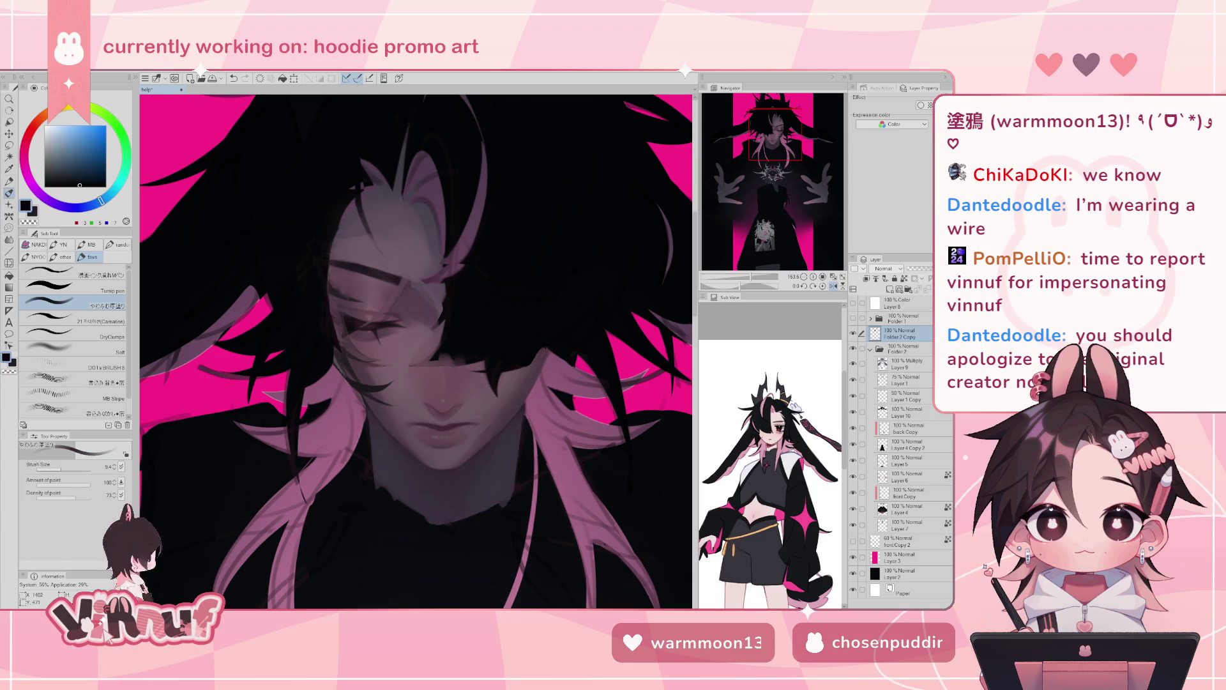
pyautogui.click(853, 333)
pyautogui.click(854, 333)
pyautogui.click(854, 333)
pyautogui.click(853, 333)
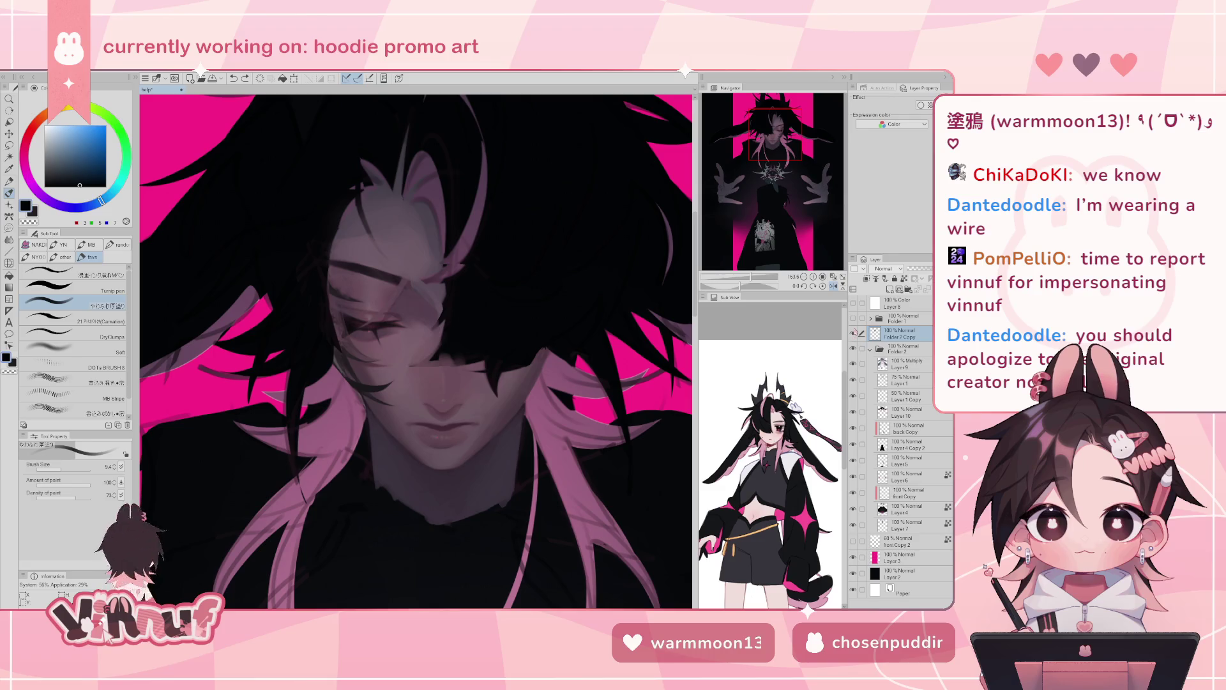
pyautogui.moveTo(441, 351); pyautogui.dragTo(386, 352)
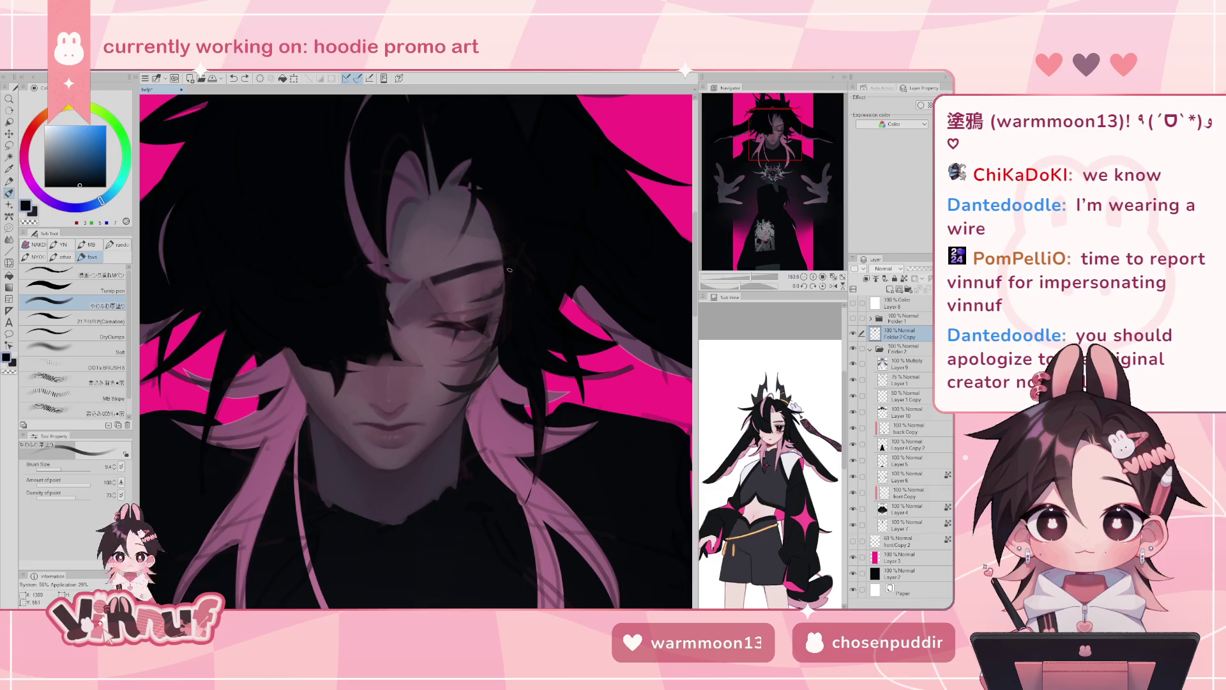
pyautogui.hotkey('ctrl', '0')
# - Zoom in on the eye, check it mirrored, and pick a lighter mauve skin tone
pyautogui.scroll(1, 415, 351)
pyautogui.scroll(2, 415, 351)
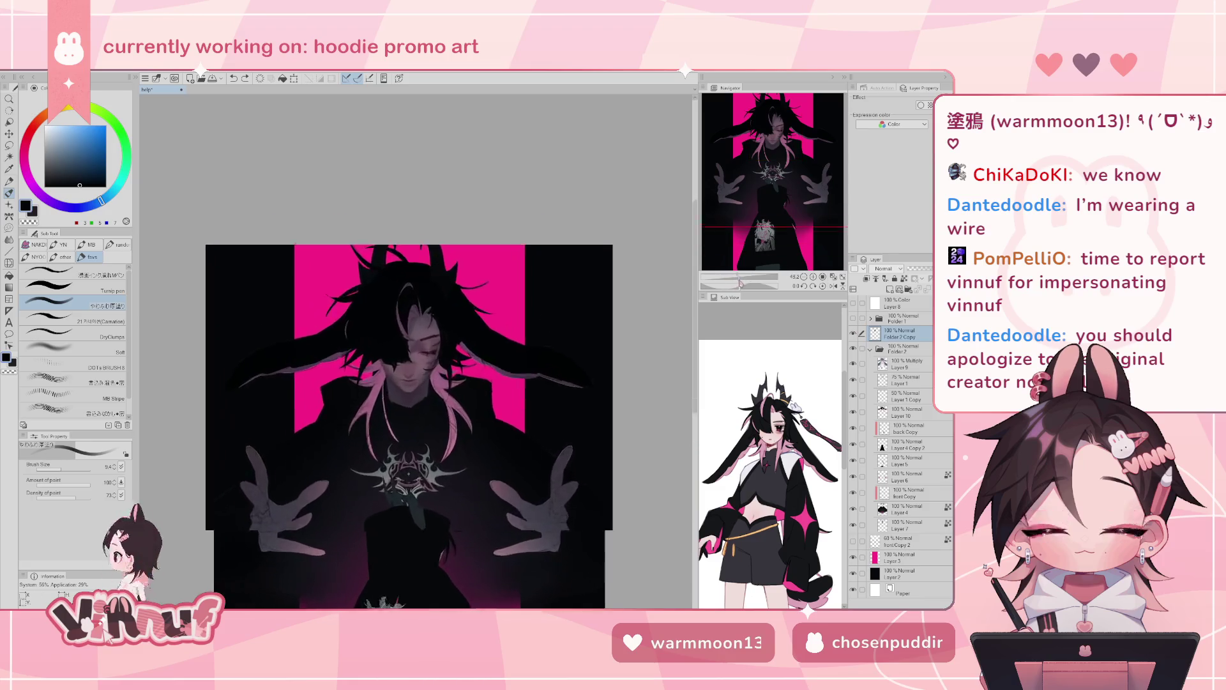
pyautogui.scroll(3, 415, 351)
pyautogui.scroll(2, 415, 352)
pyautogui.scroll(2, 415, 351)
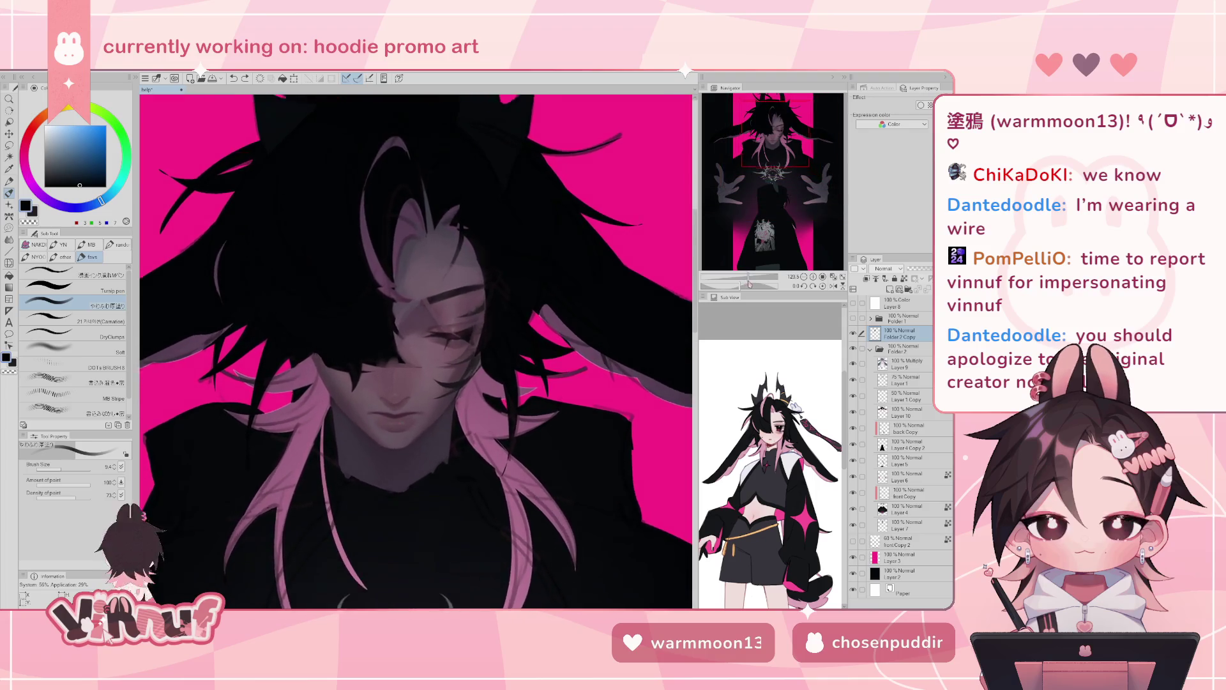
pyautogui.press('h')
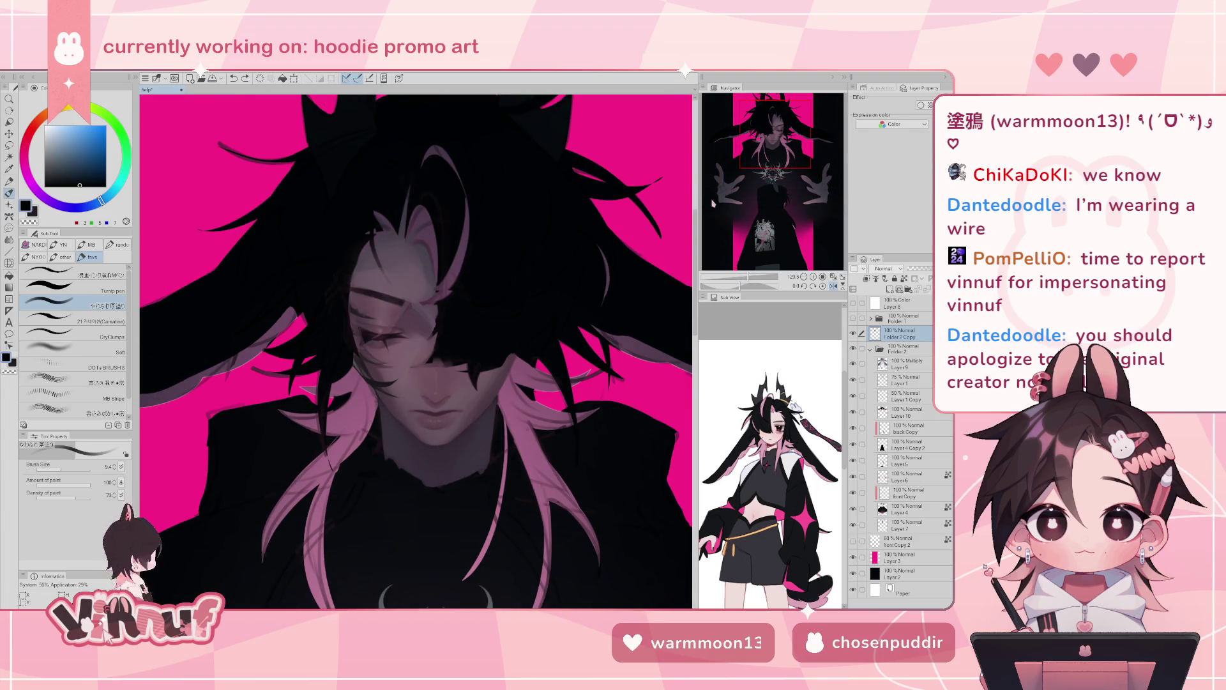
pyautogui.press('h')
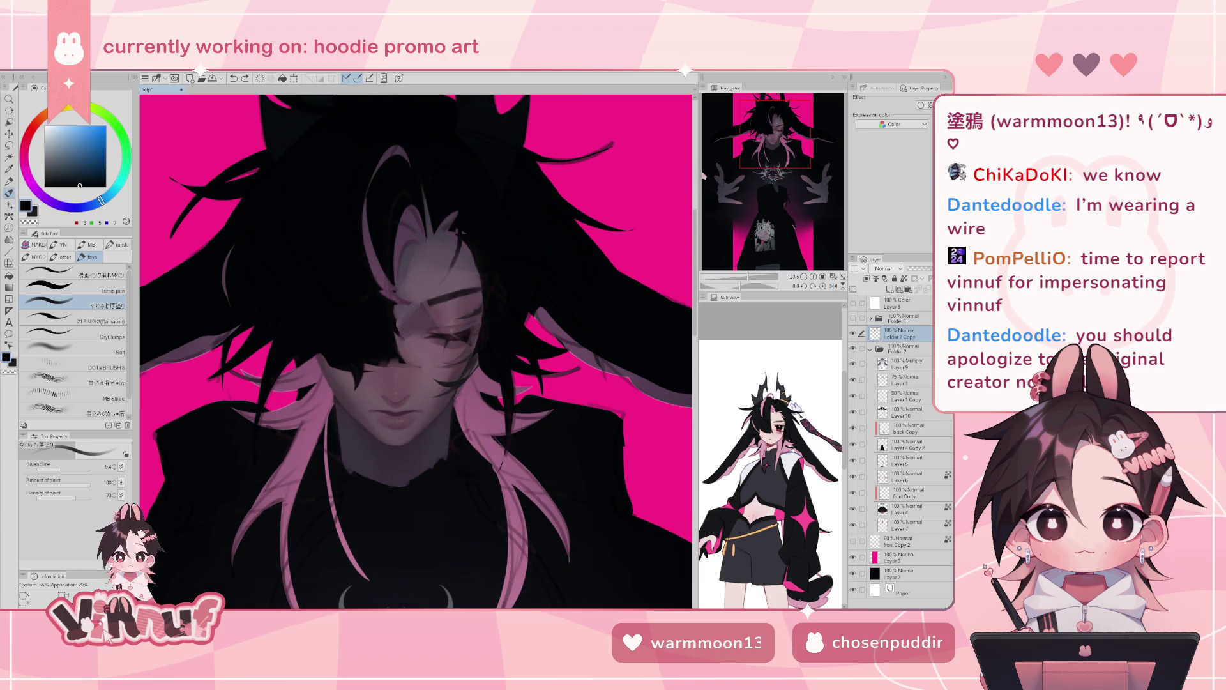
pyautogui.scroll(-5, 728, 217)
pyautogui.scroll(5, 741, 249)
pyautogui.scroll(2, 750, 262)
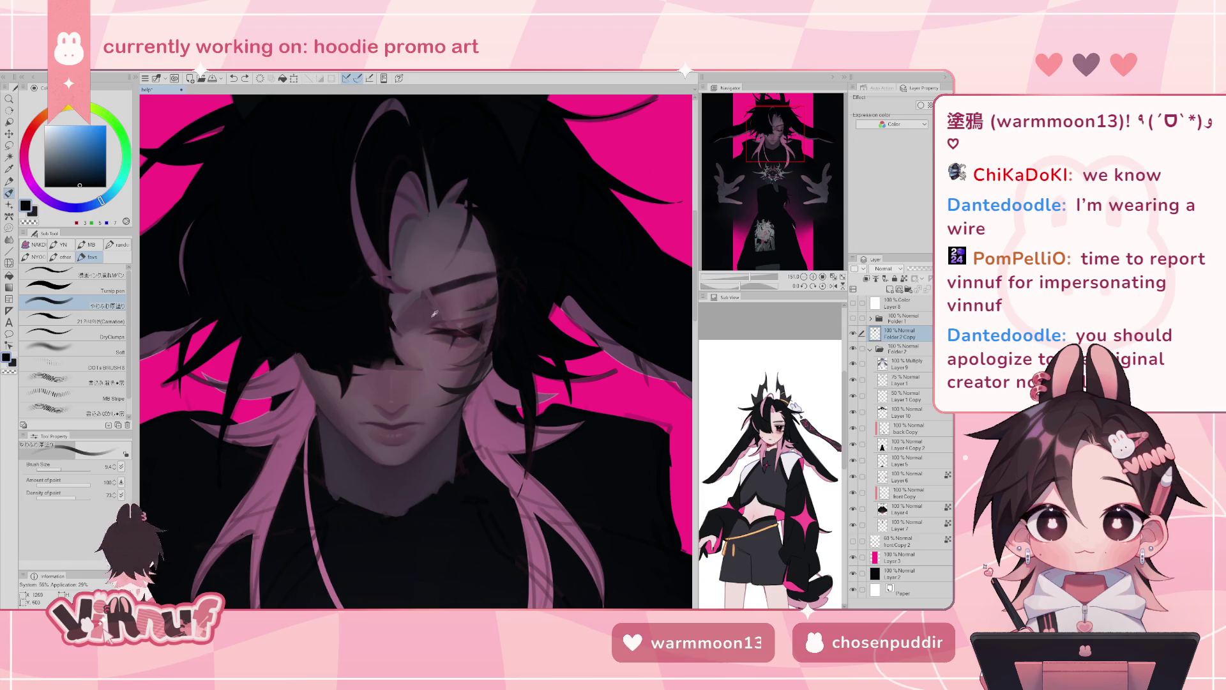
pyautogui.keyDown('alt'); pyautogui.click(422, 317); pyautogui.keyUp('alt')
pyautogui.keyDown('alt'); pyautogui.click(422, 334); pyautogui.keyUp('alt')
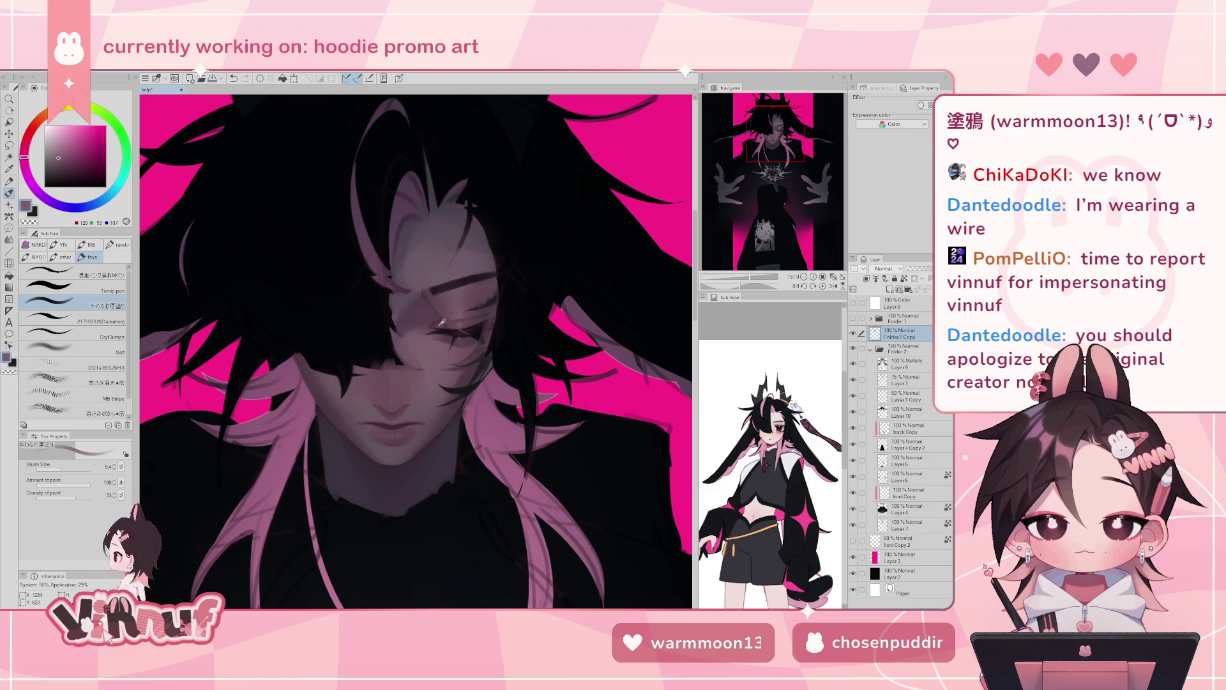
pyautogui.keyDown('alt'); pyautogui.click(412, 333); pyautogui.keyUp('alt')
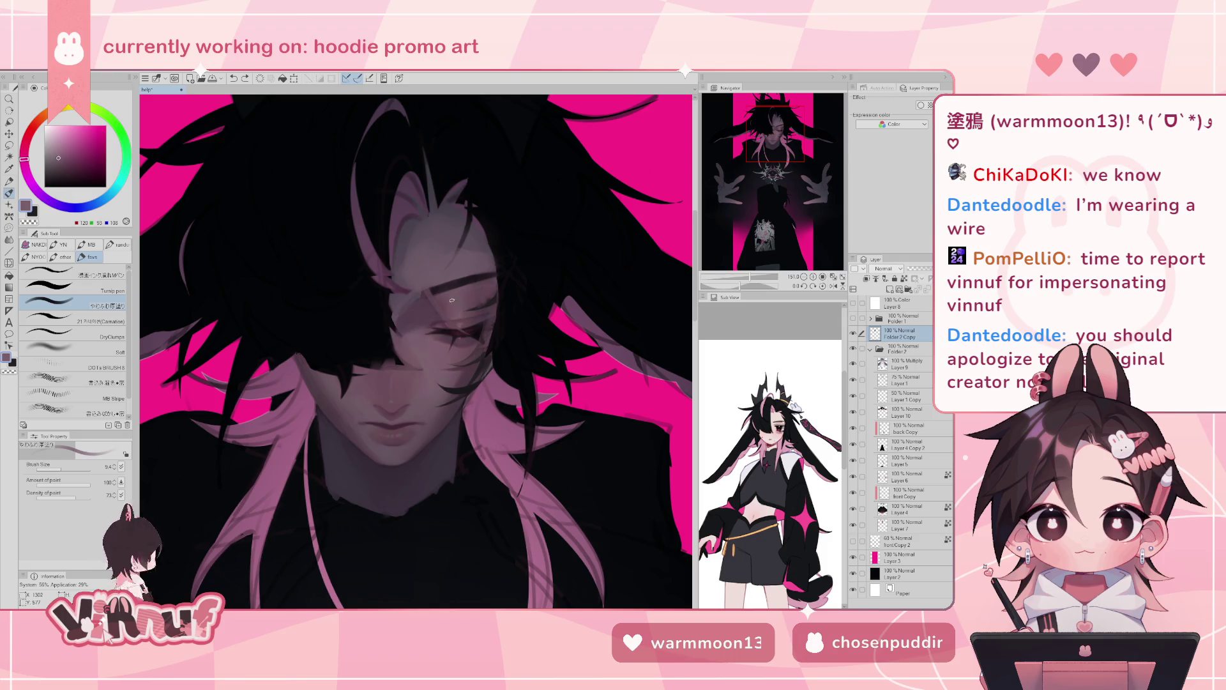
# - Pick a darker mauve, enlarge the brush, and undo the last stroke near the eye
pyautogui.keyDown('alt'); pyautogui.click(419, 322); pyautogui.keyUp('alt')
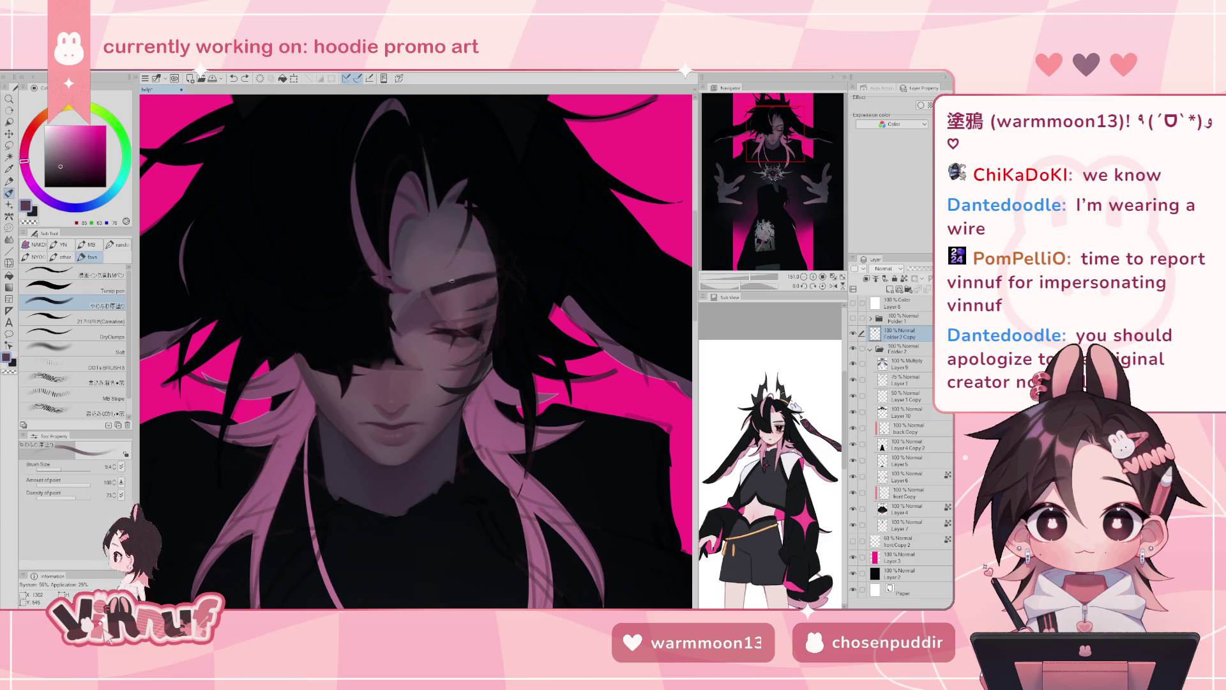
pyautogui.keyDown('ctrl'); pyautogui.keyDown('alt'); pyautogui.moveTo(447, 288); pyautogui.dragTo(411, 334); pyautogui.keyUp('alt'); pyautogui.keyUp('ctrl')
pyautogui.keyDown('alt'); pyautogui.click(414, 341); pyautogui.keyUp('alt')
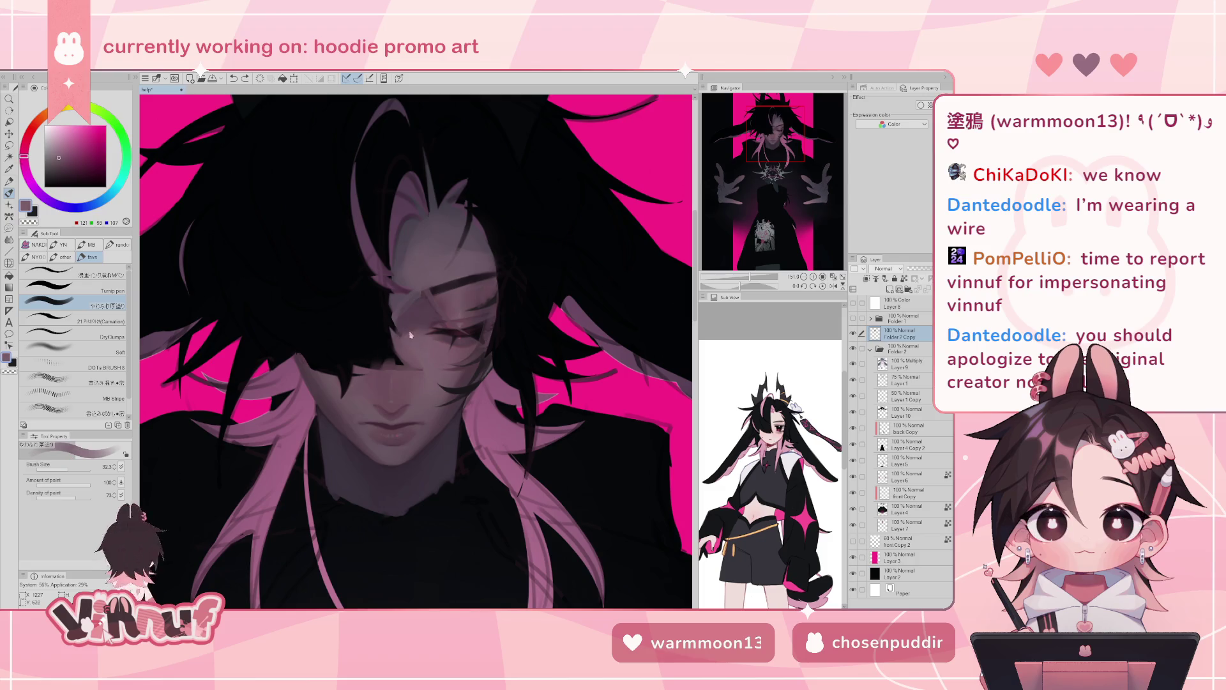
pyautogui.hotkey('ctrl', 'z')
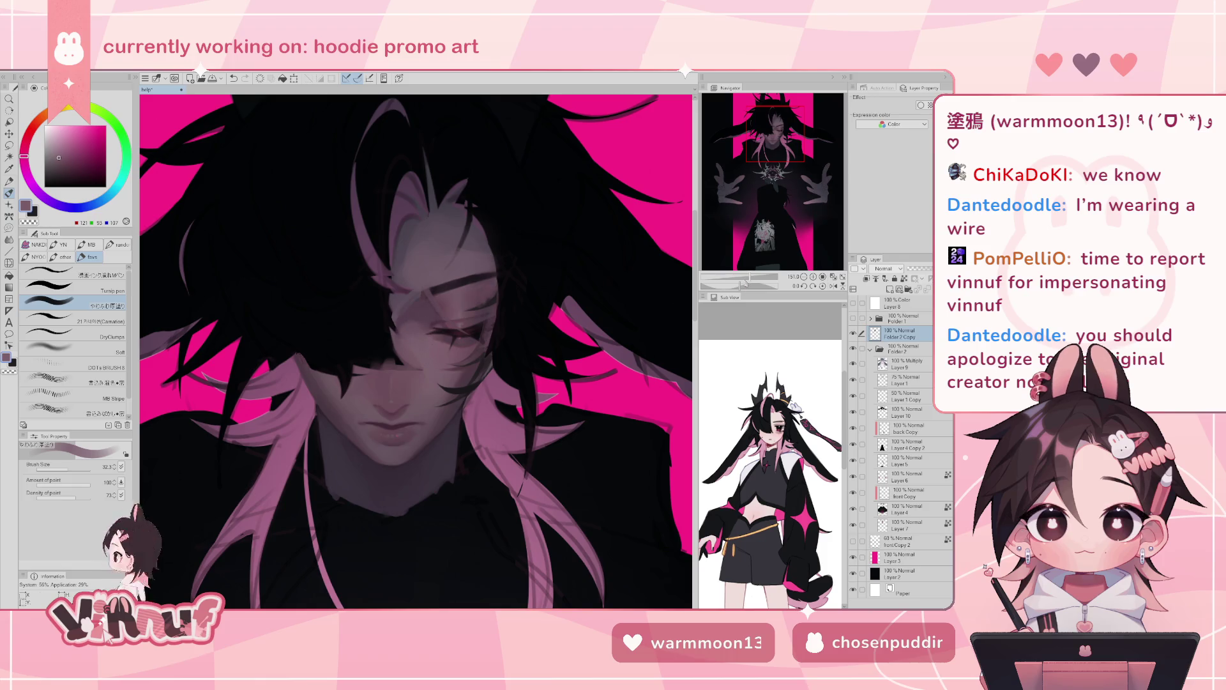
pyautogui.scroll(-5, 416, 351)
# - Recentre on the face, paint a short touch-up stroke, and sample several mauve skin shades
pyautogui.scroll(4, 415, 352)
pyautogui.scroll(1, 415, 351)
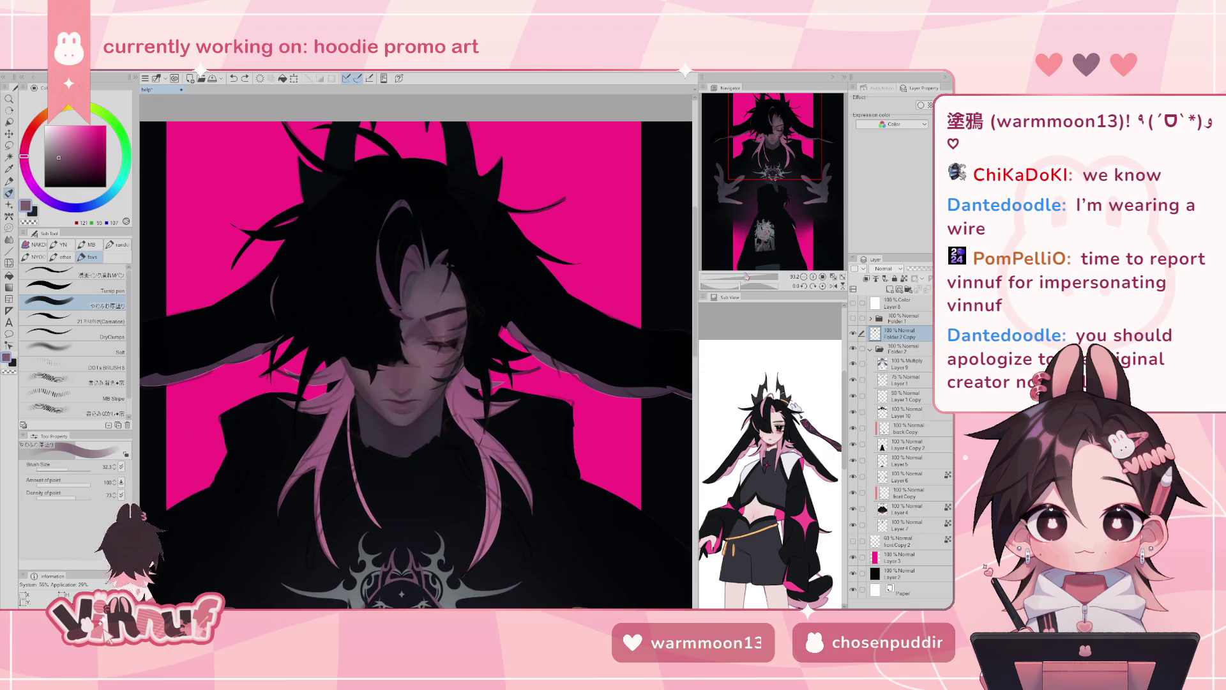
pyautogui.moveTo(396, 358); pyautogui.dragTo(419, 367)
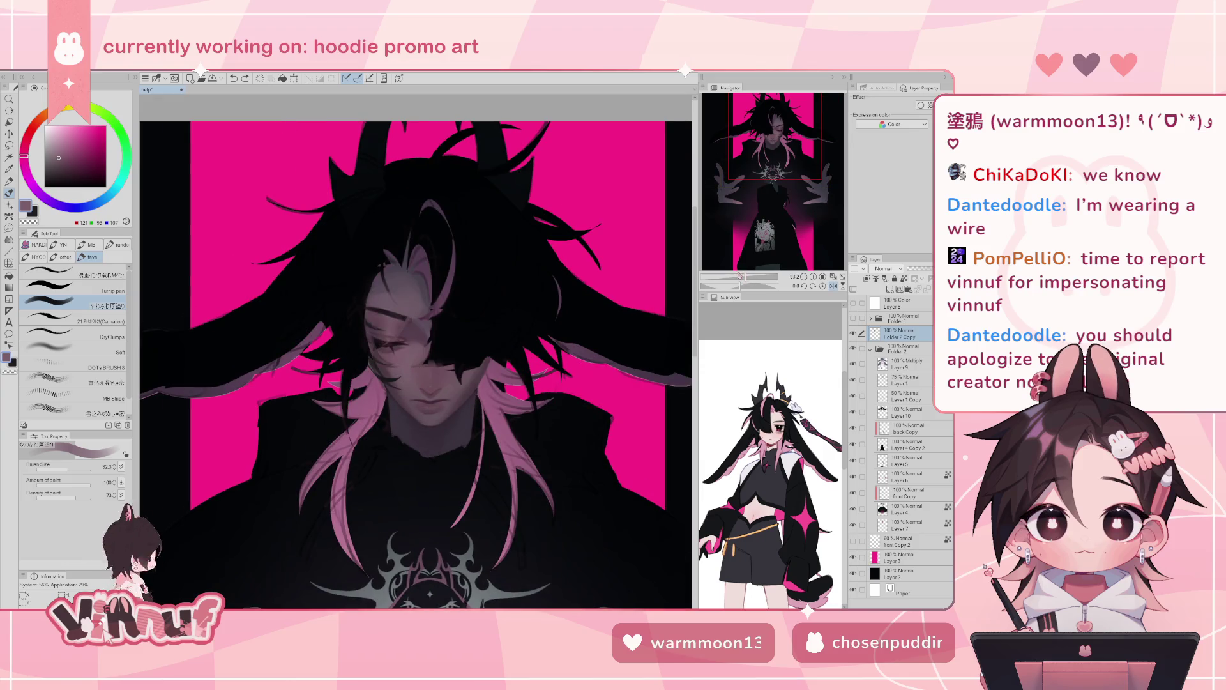
pyautogui.moveTo(741, 276); pyautogui.dragTo(729, 265)
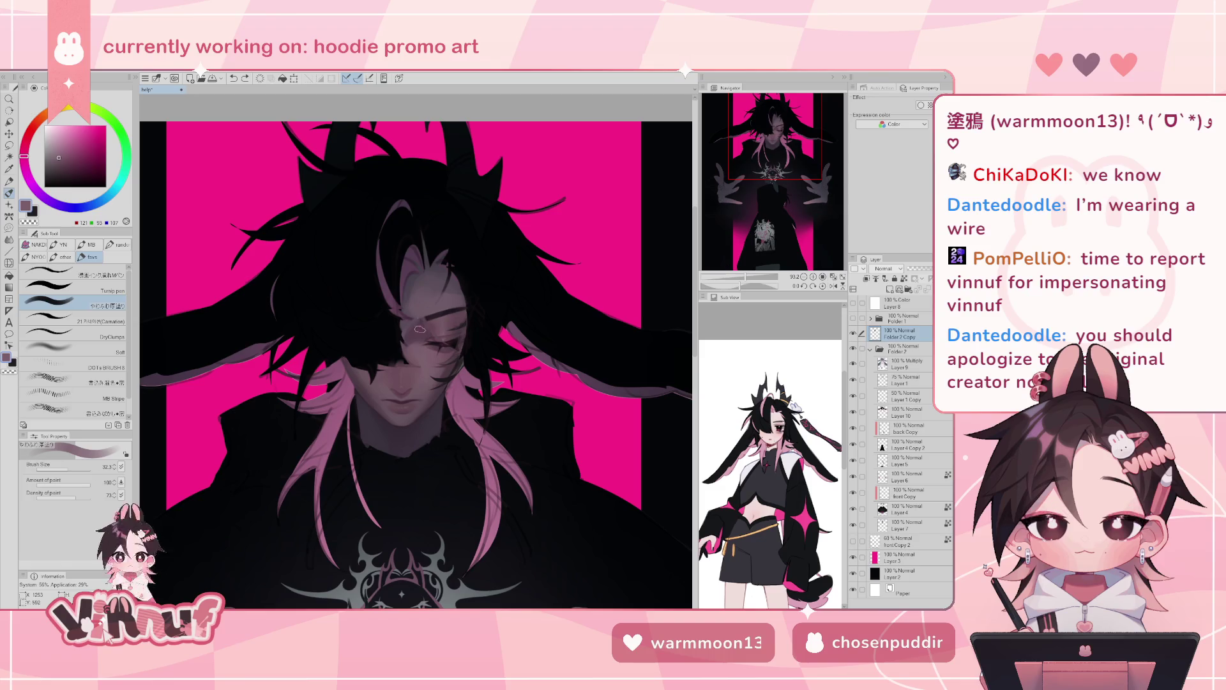
pyautogui.moveTo(435, 323); pyautogui.dragTo(417, 340)
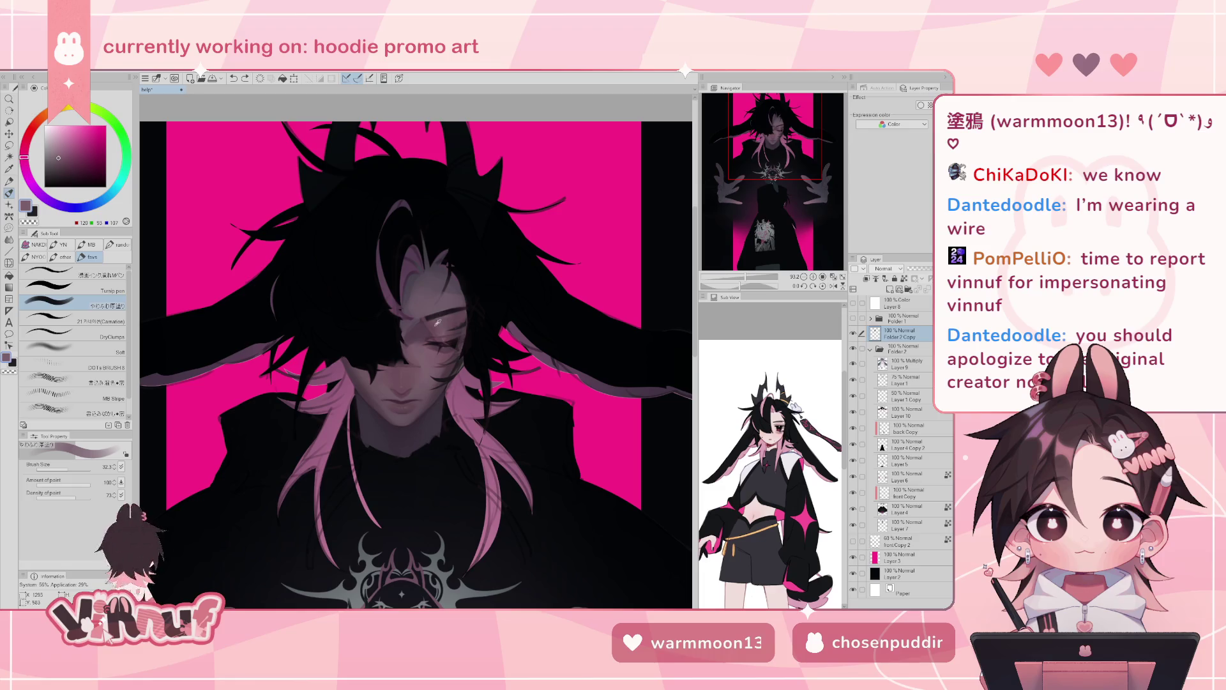
pyautogui.keyDown('alt'); pyautogui.click(433, 318); pyautogui.keyUp('alt')
pyautogui.keyDown('alt'); pyautogui.click(426, 327); pyautogui.keyUp('alt')
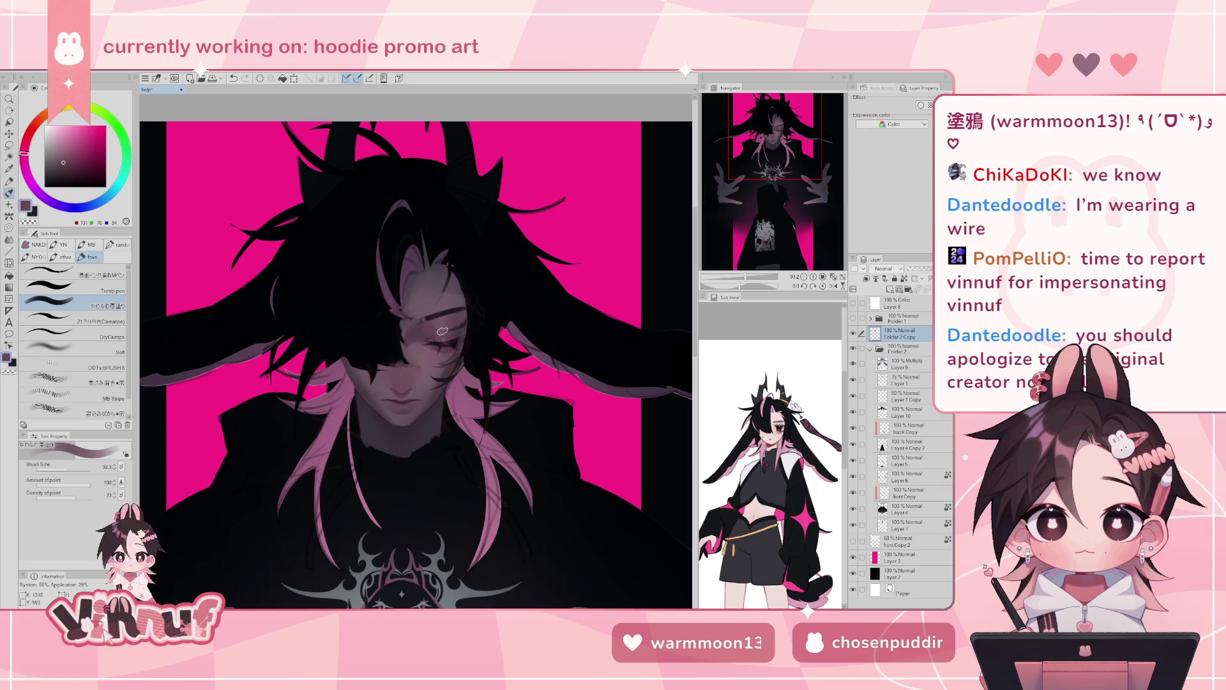
pyautogui.keyDown('alt'); pyautogui.click(418, 334); pyautogui.keyUp('alt')
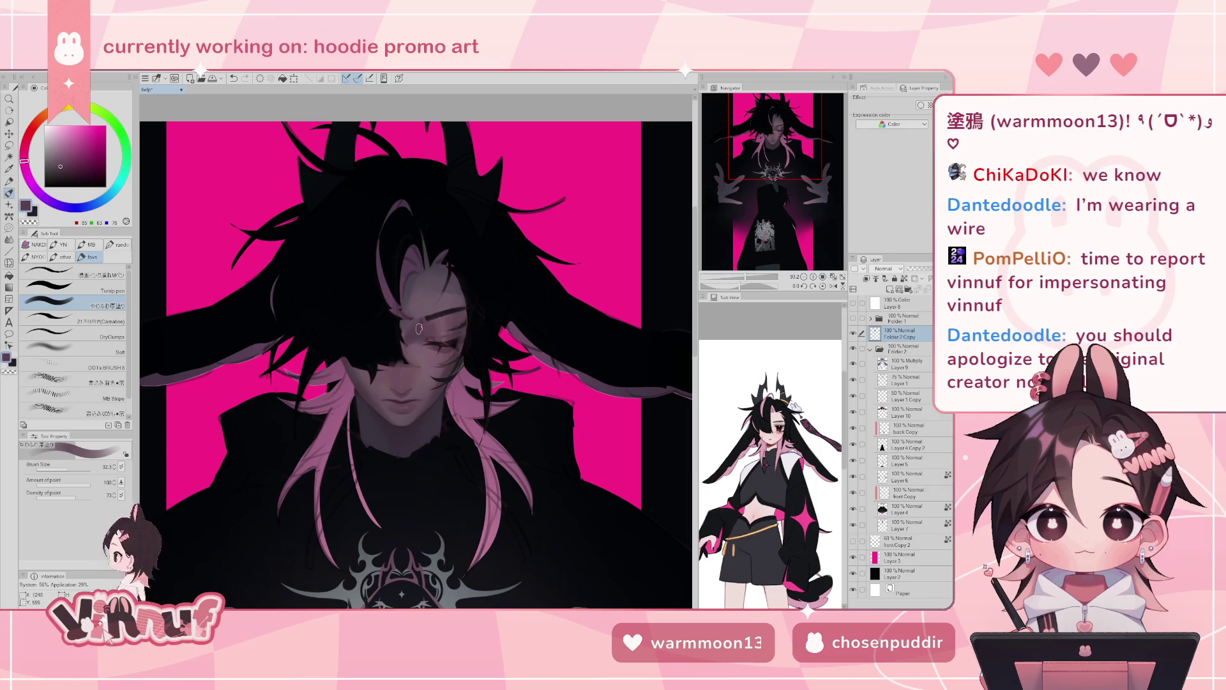
pyautogui.moveTo(746, 277); pyautogui.dragTo(750, 279)
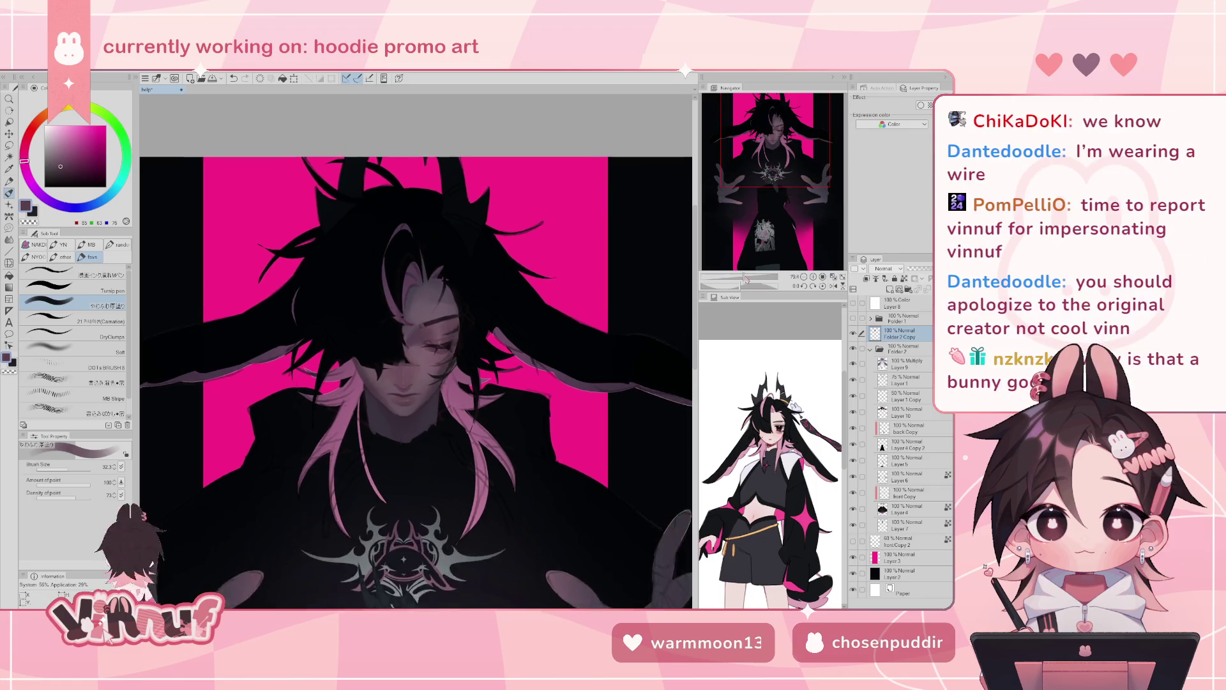
pyautogui.keyDown('alt'); pyautogui.click(430, 299); pyautogui.keyUp('alt')
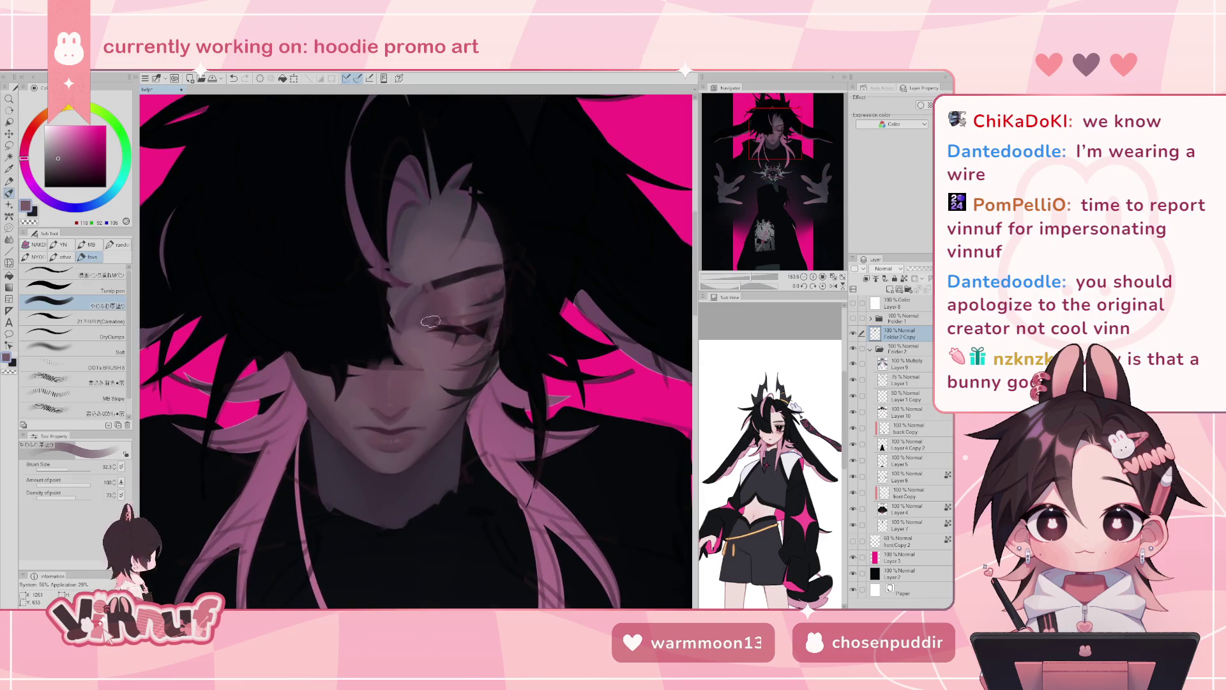
# - Paint a light stroke across the forehead and shrink the brush to 11.5
pyautogui.moveTo(430, 298); pyautogui.dragTo(444, 273)
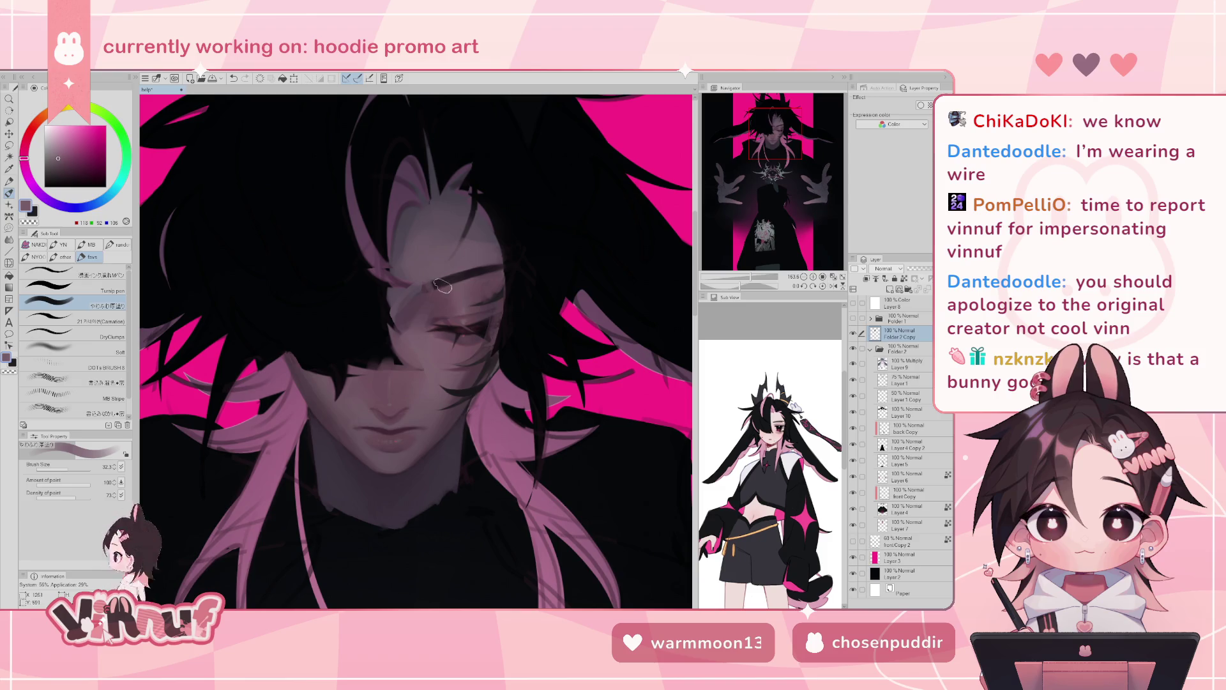
pyautogui.keyDown('alt'); pyautogui.click(438, 282); pyautogui.keyUp('alt')
pyautogui.press('h')
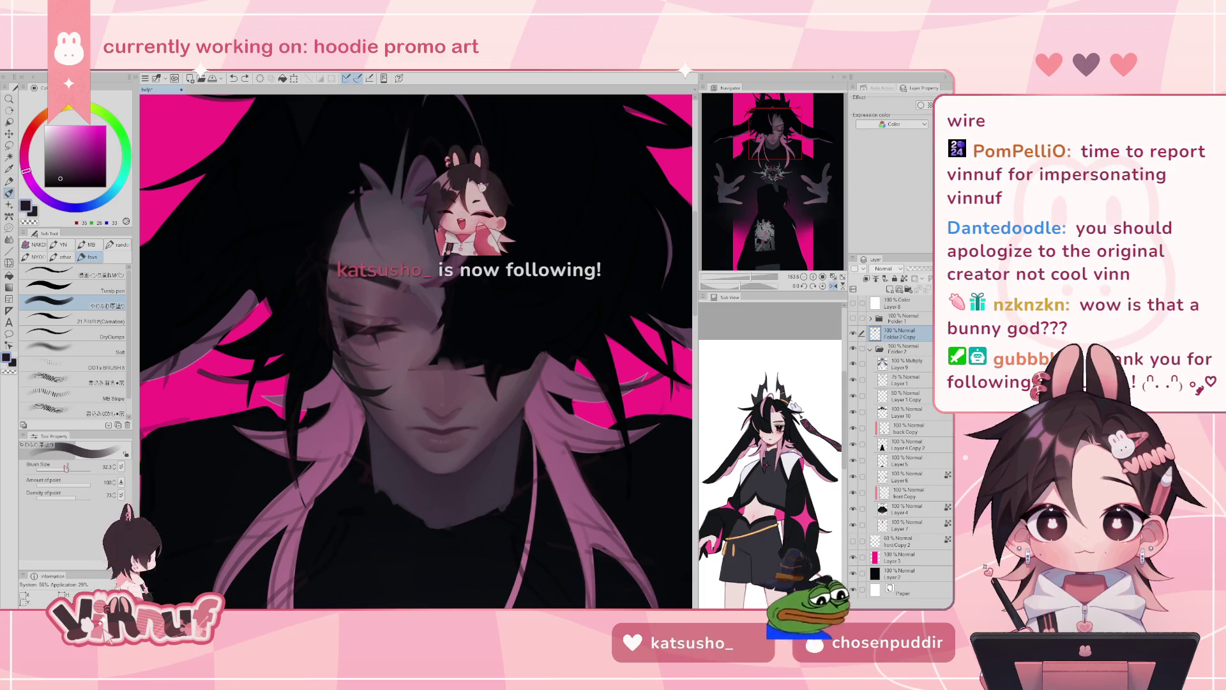
pyautogui.click(65, 468)
pyautogui.click(61, 469)
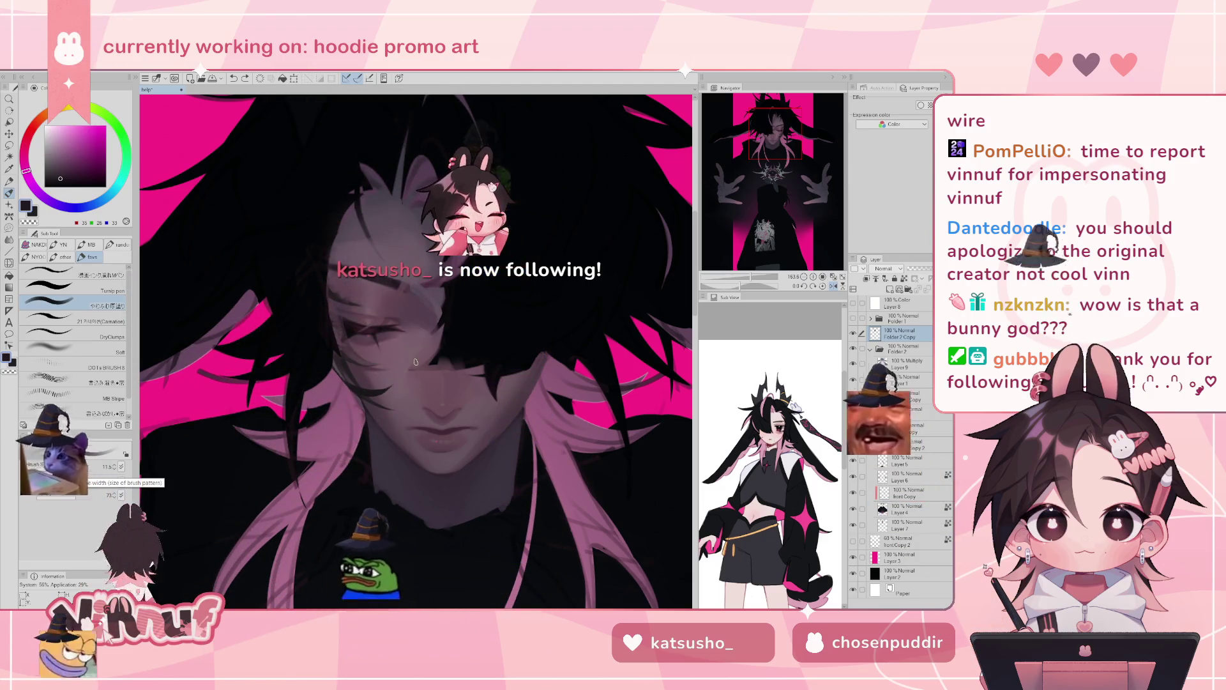
# - Sample several near-black tones from the hair strands across the forehead
pyautogui.keyDown('alt'); pyautogui.click(390, 282); pyautogui.keyUp('alt')
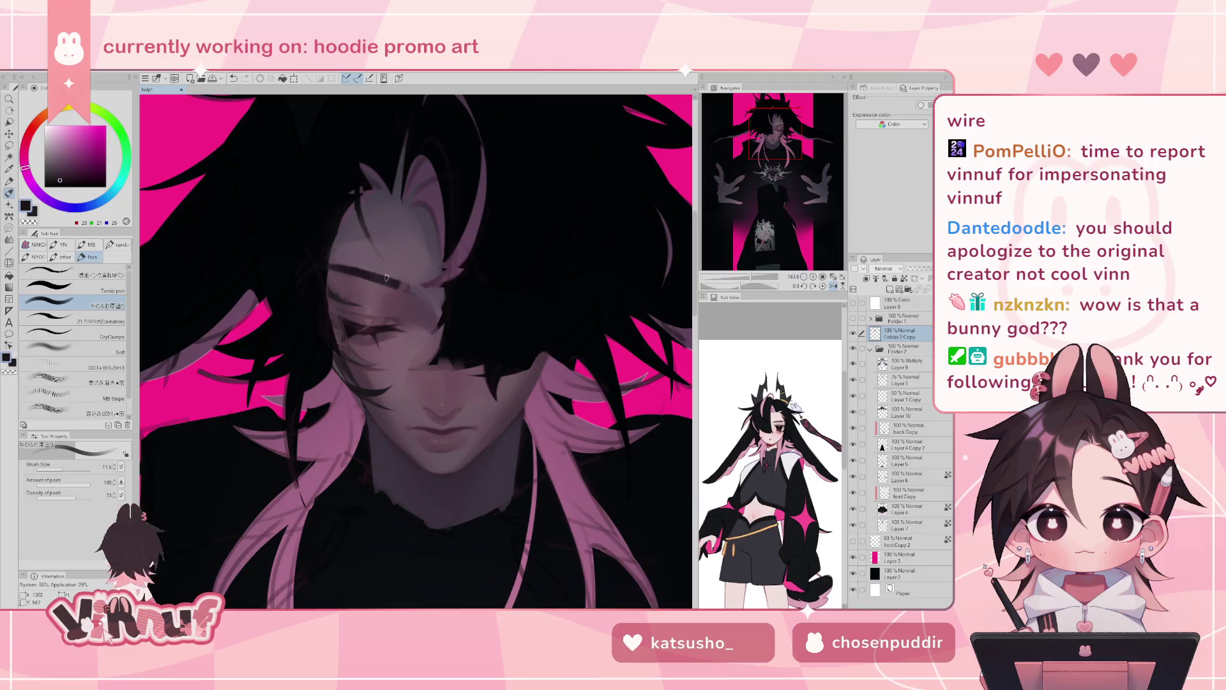
pyautogui.keyDown('alt'); pyautogui.click(379, 277); pyautogui.keyUp('alt')
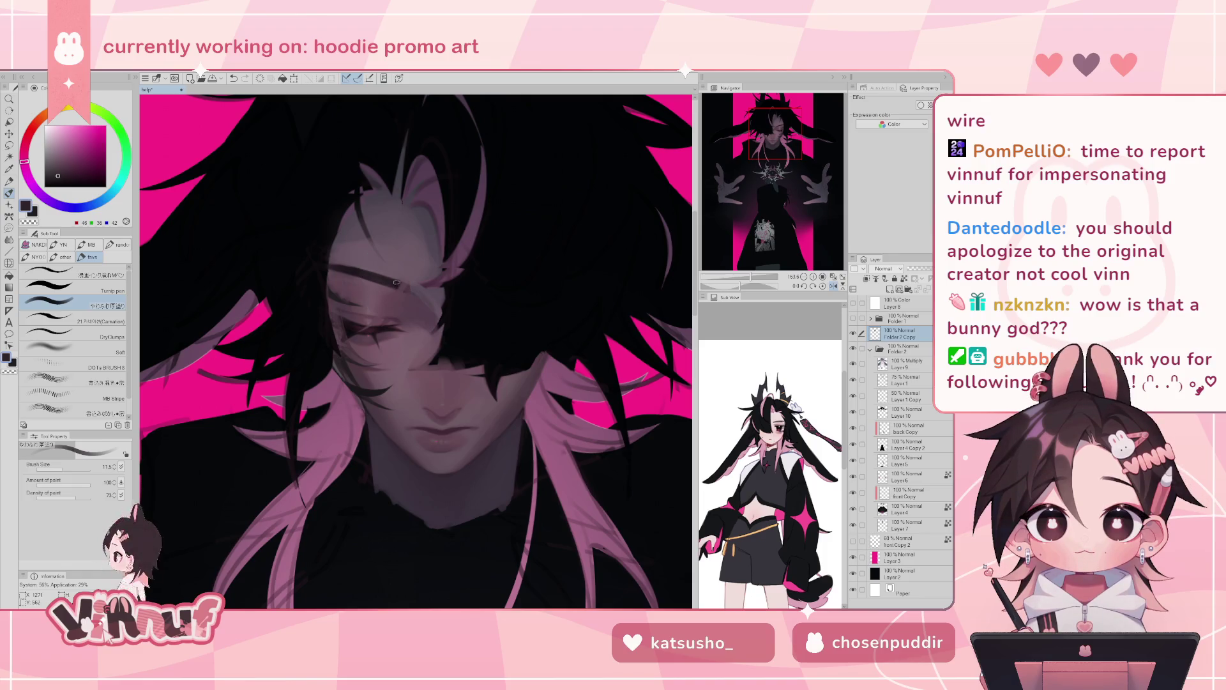
pyautogui.keyDown('alt'); pyautogui.click(402, 281); pyautogui.keyUp('alt')
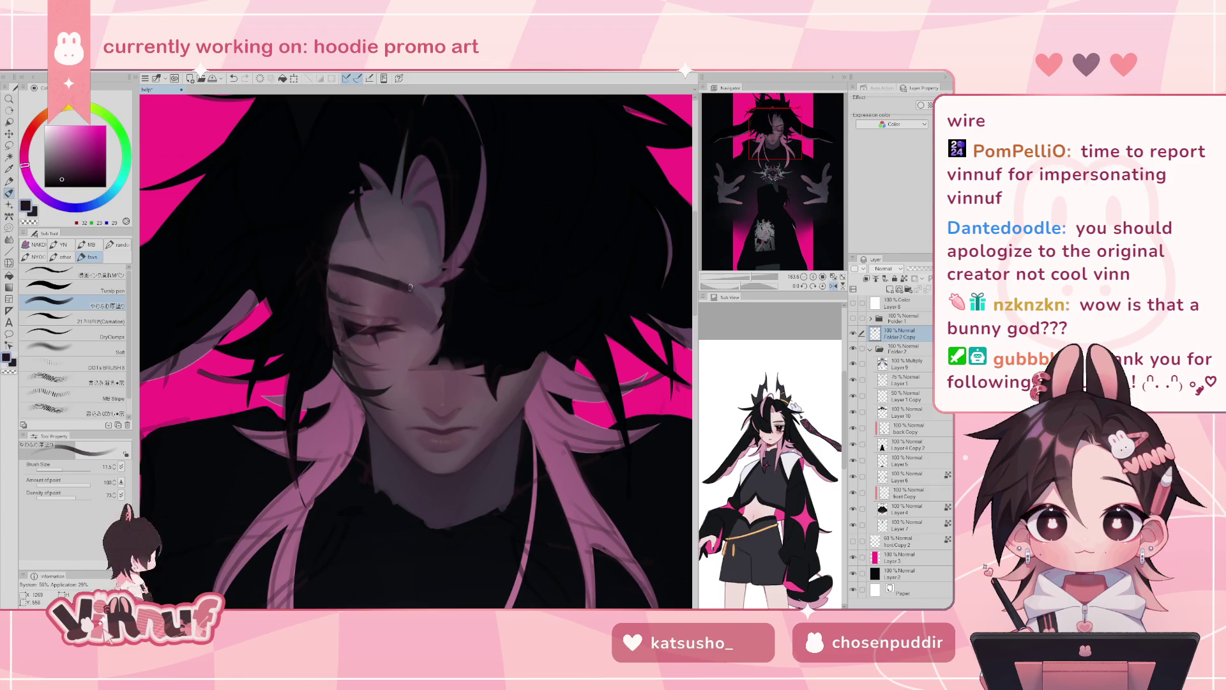
pyautogui.keyDown('alt'); pyautogui.click(396, 282); pyautogui.keyUp('alt')
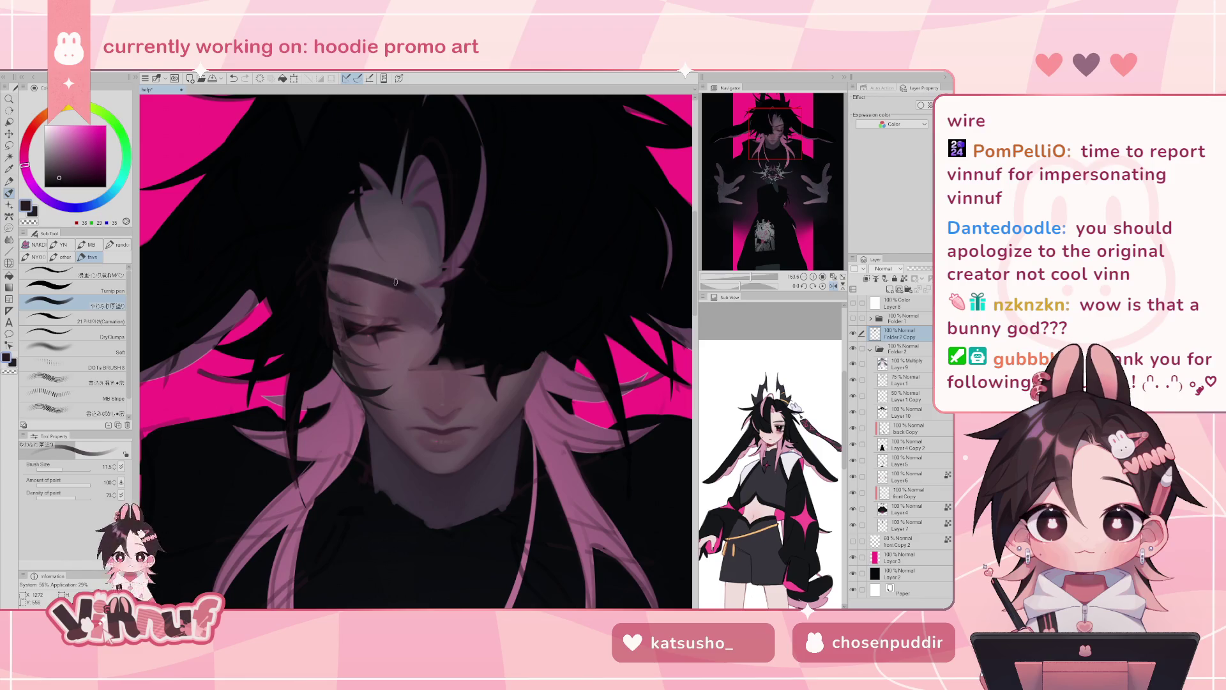
pyautogui.keyDown('alt'); pyautogui.click(412, 287); pyautogui.keyUp('alt')
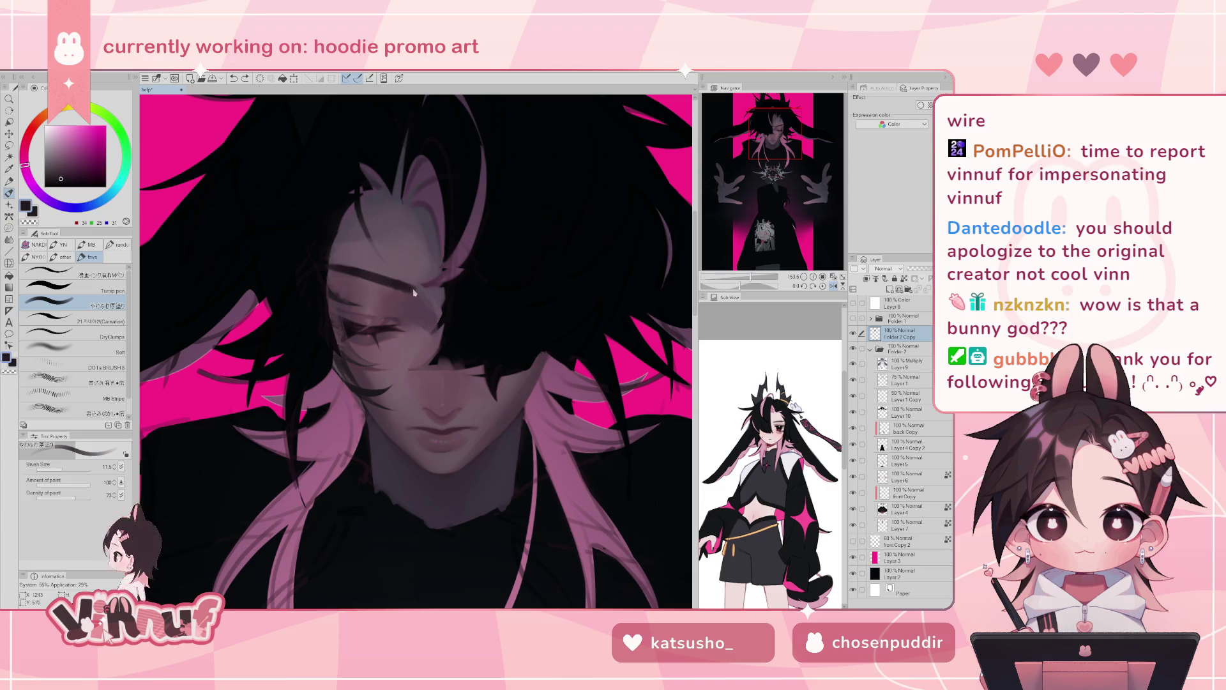
pyautogui.keyDown('alt'); pyautogui.click(416, 281); pyautogui.keyUp('alt')
pyautogui.keyDown('alt'); pyautogui.click(412, 290); pyautogui.keyUp('alt')
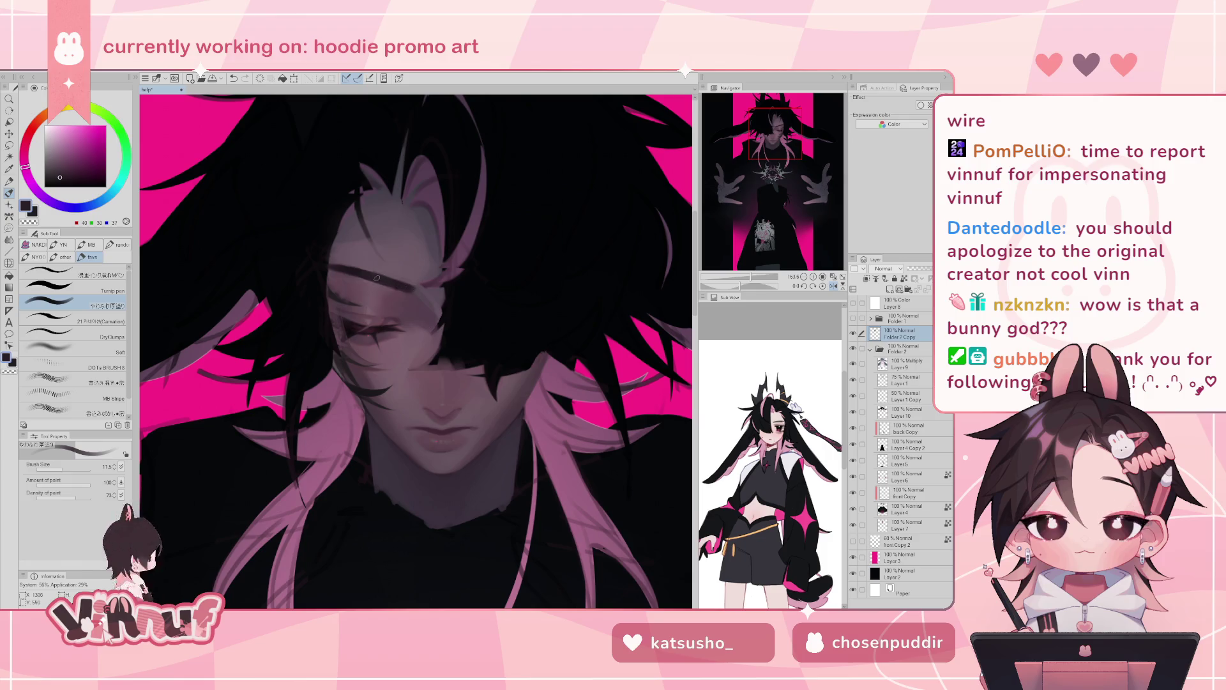
# - Check the face mirrored, choose a dark mauve shade, and fit the canvas with Ctrl+0
pyautogui.press('h')
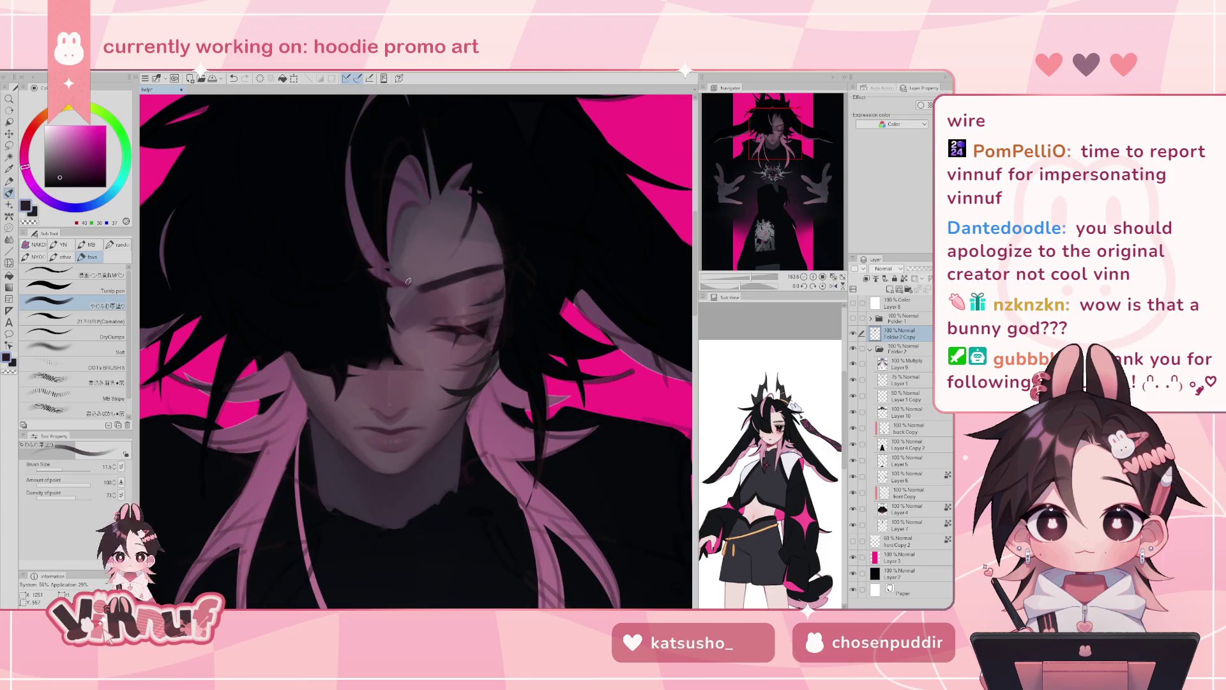
pyautogui.keyDown('alt'); pyautogui.click(471, 272); pyautogui.keyUp('alt')
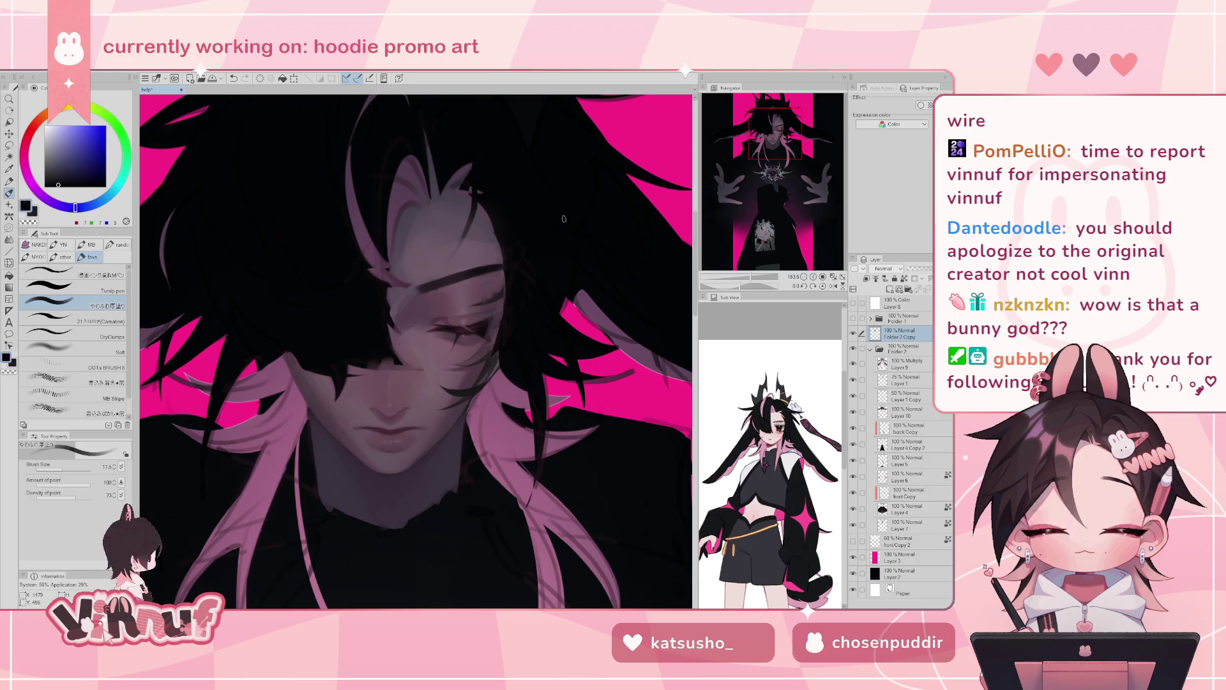
pyautogui.keyDown('alt'); pyautogui.click(416, 301); pyautogui.keyUp('alt')
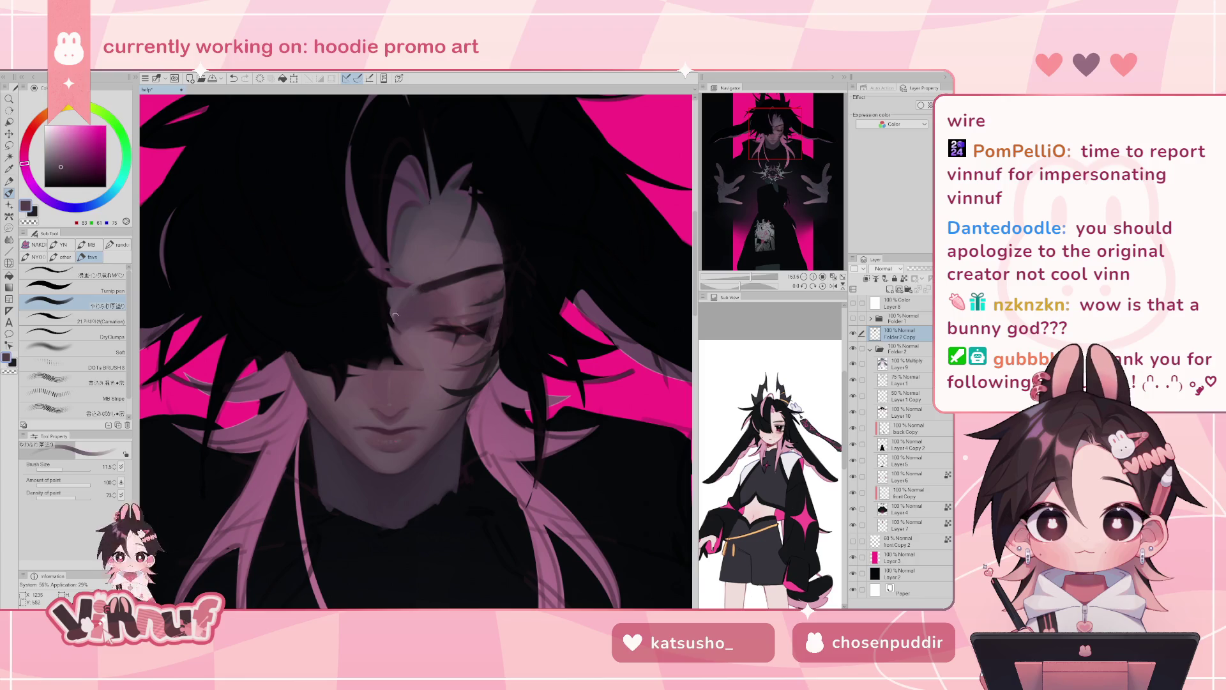
pyautogui.keyDown('alt'); pyautogui.click(403, 291); pyautogui.keyUp('alt')
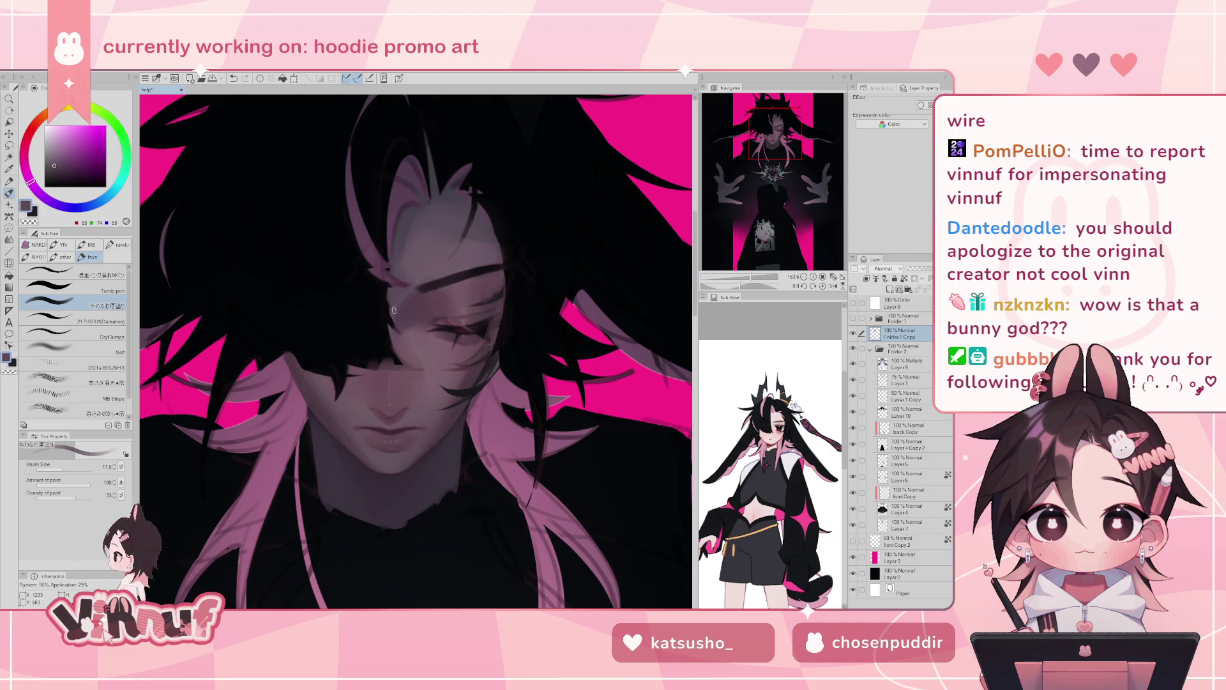
pyautogui.keyDown('alt'); pyautogui.click(397, 320); pyautogui.keyUp('alt')
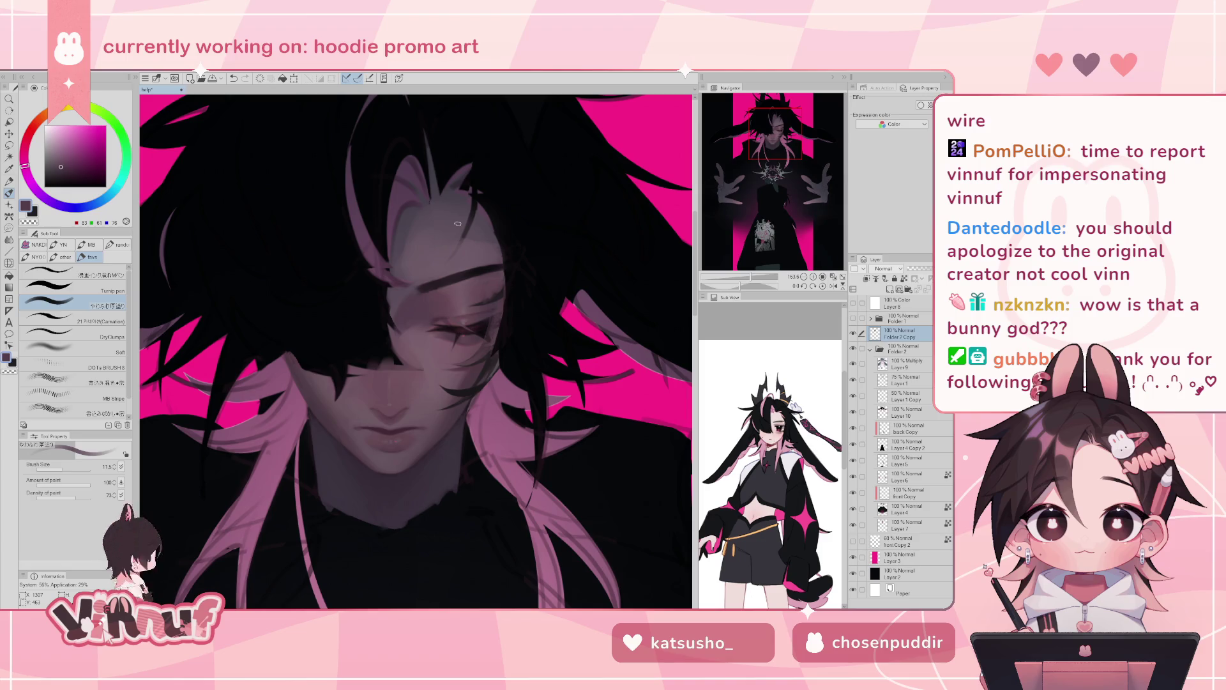
pyautogui.hotkey('ctrl', '0')
pyautogui.scroll(2, 390, 422)
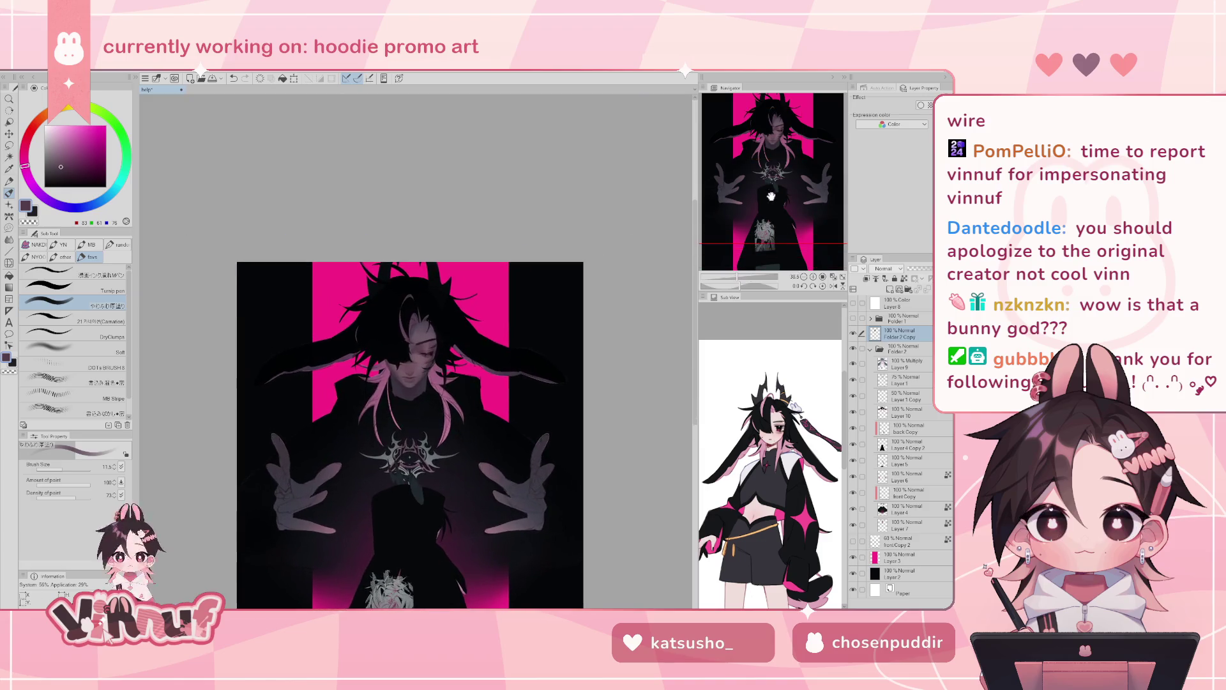
# - Pan to the face, sample a light greyish pink, and set the brush size to 13.2
pyautogui.scroll(8, 390, 440)
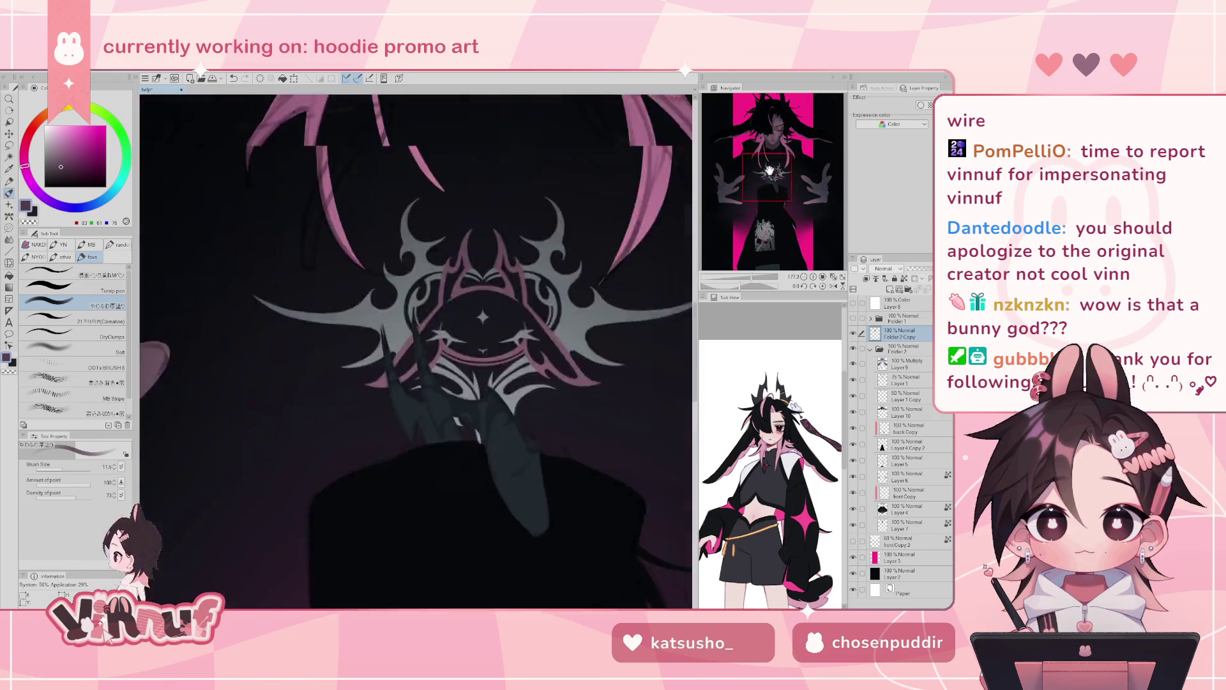
pyautogui.moveTo(770, 171); pyautogui.dragTo(775, 136)
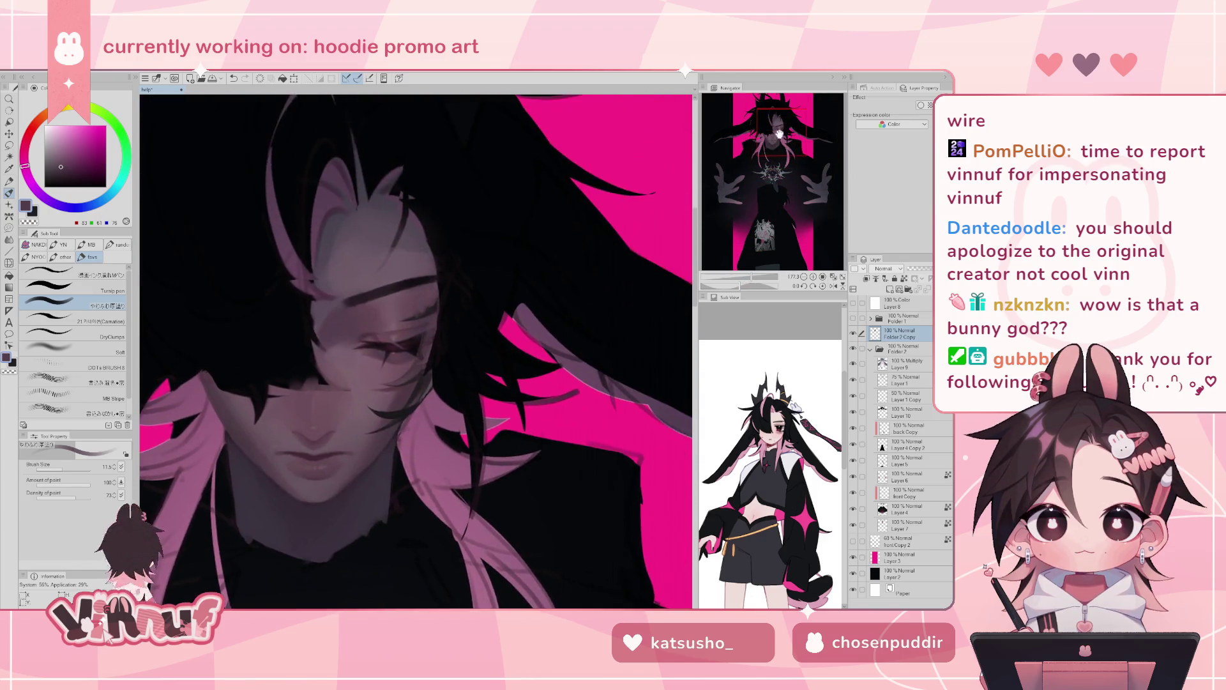
pyautogui.keyDown('alt'); pyautogui.click(413, 324); pyautogui.keyUp('alt')
pyautogui.moveTo(67, 466); pyautogui.dragTo(70, 466)
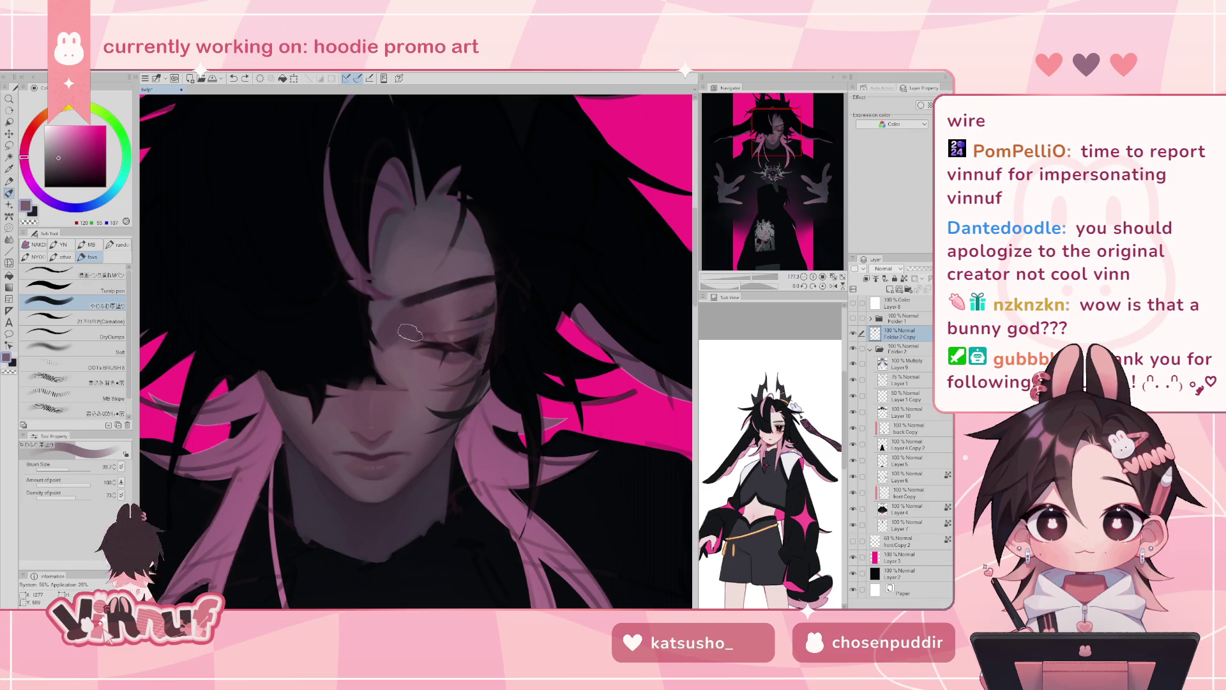
pyautogui.click(64, 467)
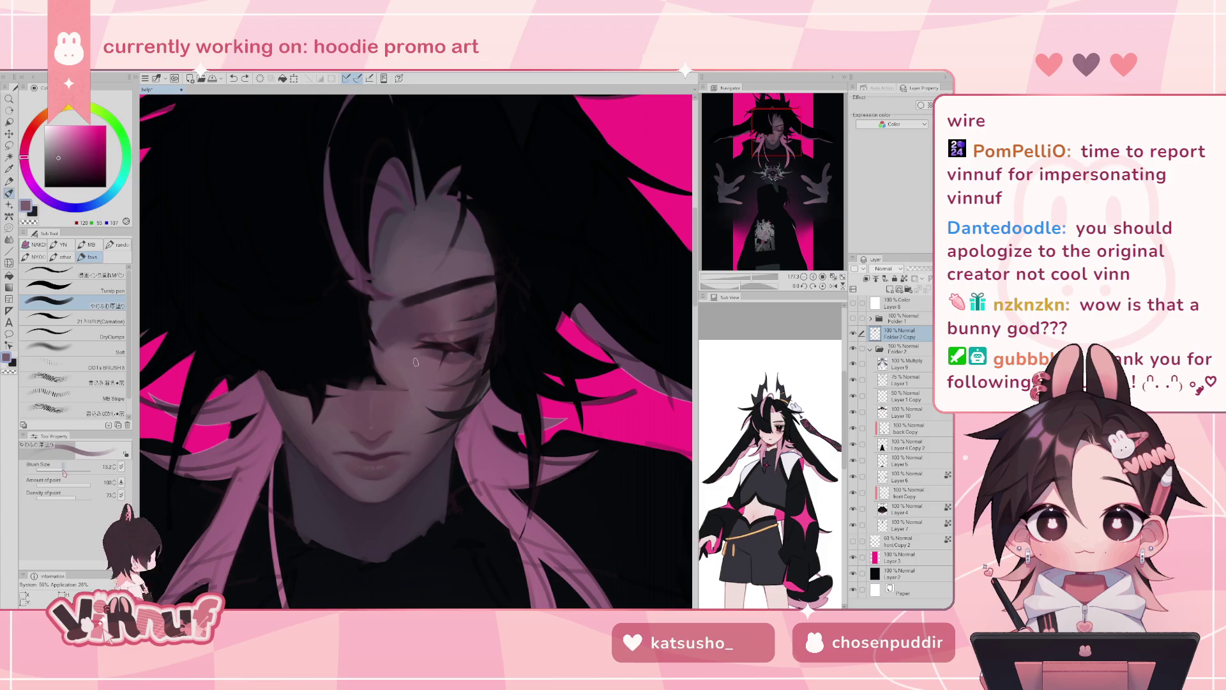
pyautogui.press('h')
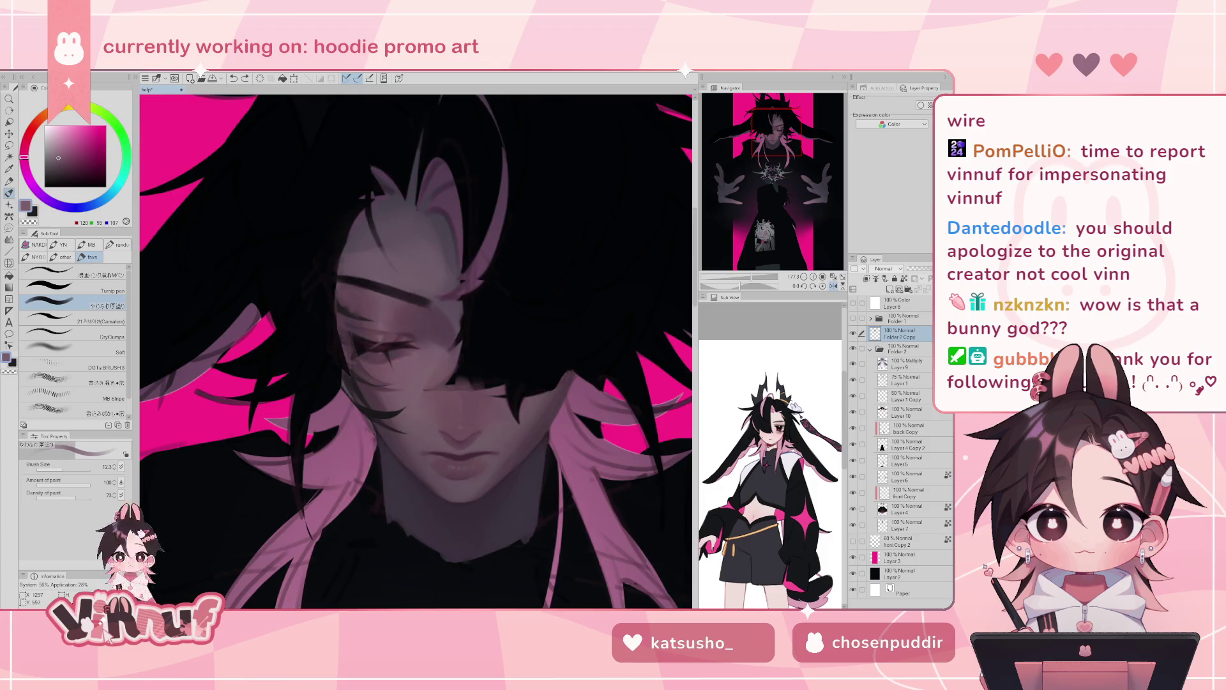
pyautogui.press('h')
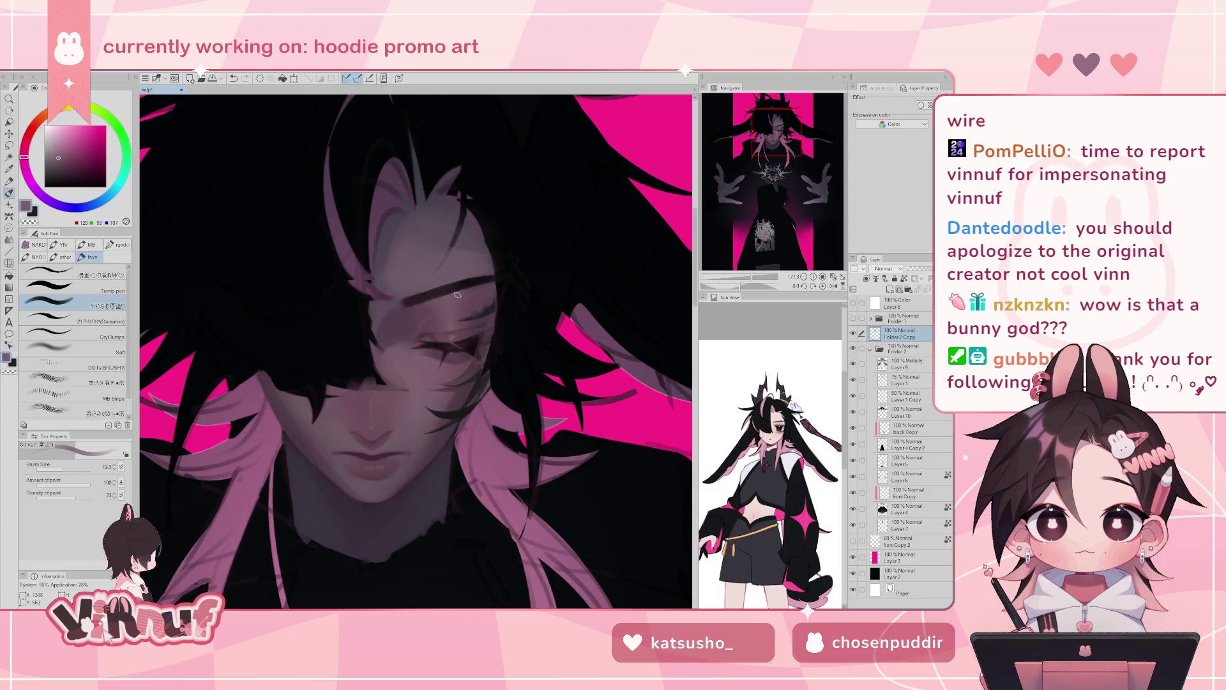
pyautogui.hotkey('ctrl', 'z')
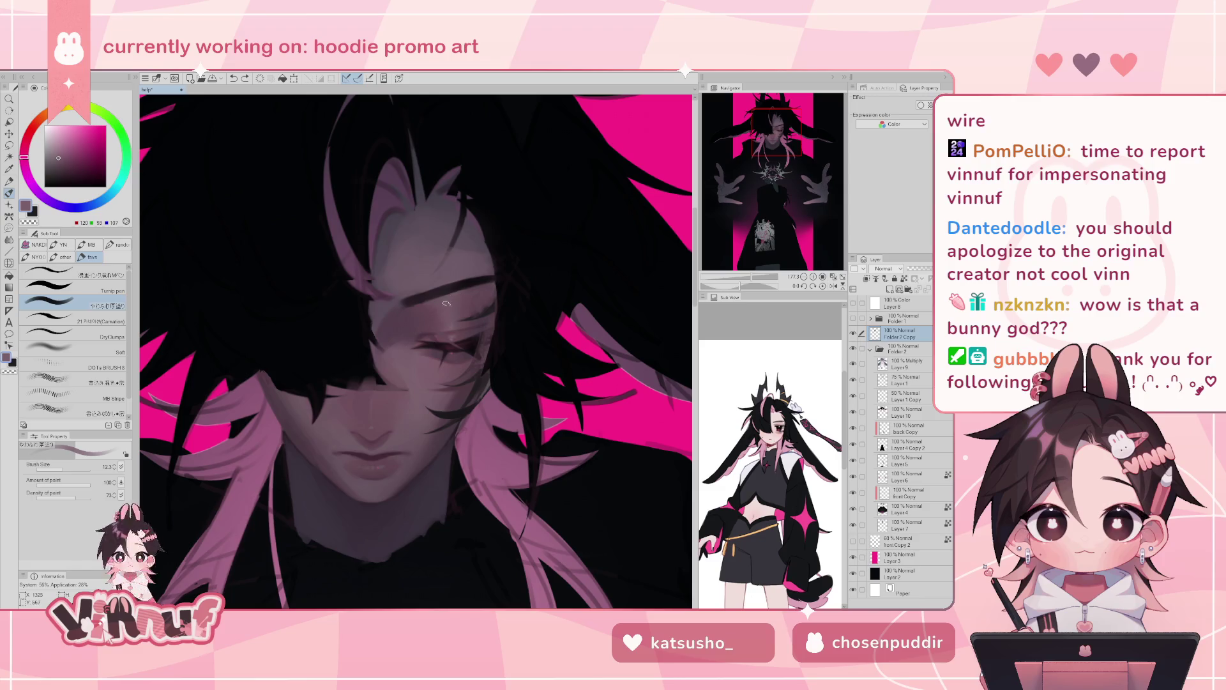
pyautogui.hotkey('ctrl', 'y')
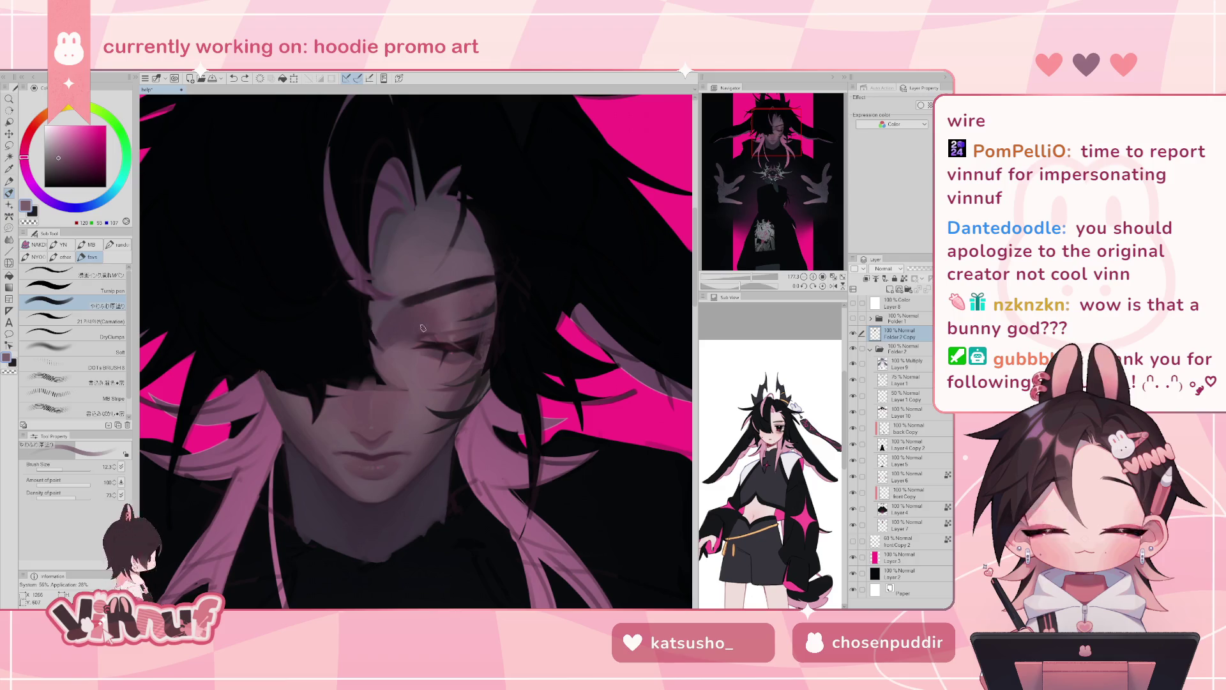
# - Pick a near-black colour, check the eye mirrored, halve the brush, and switch to Carnation
pyautogui.keyDown('alt'); pyautogui.click(489, 311); pyautogui.keyUp('alt')
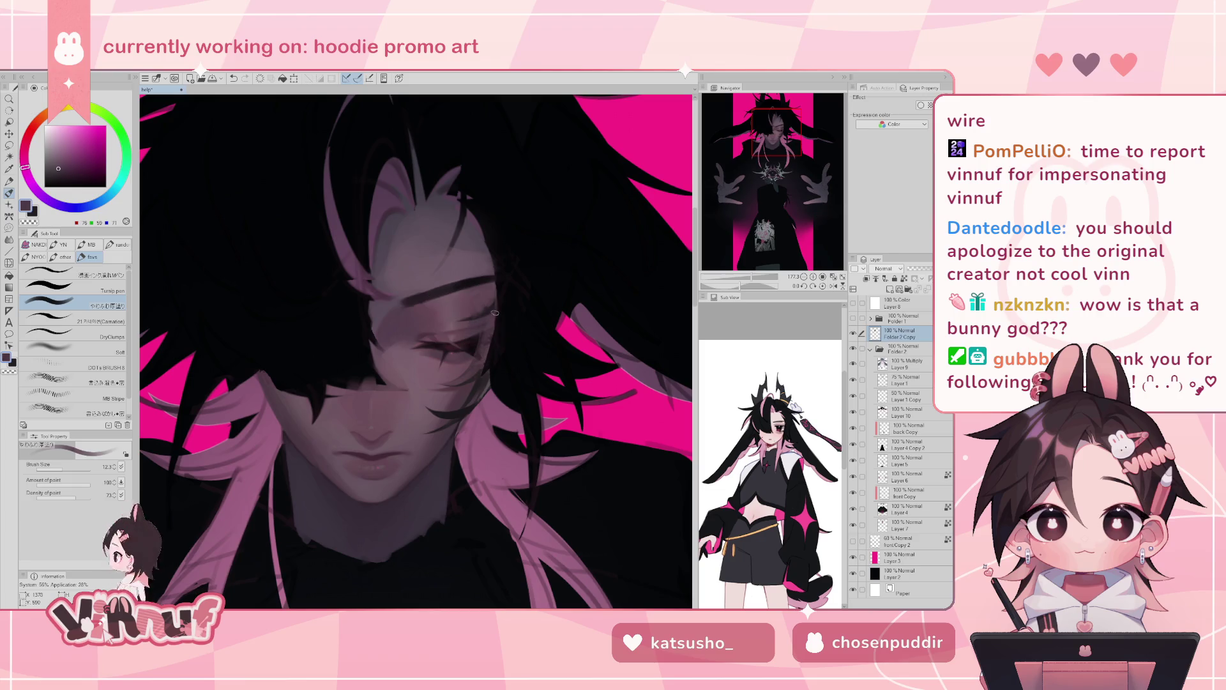
pyautogui.keyDown('alt'); pyautogui.click(476, 330); pyautogui.keyUp('alt')
pyautogui.keyDown('alt'); pyautogui.click(478, 337); pyautogui.keyUp('alt')
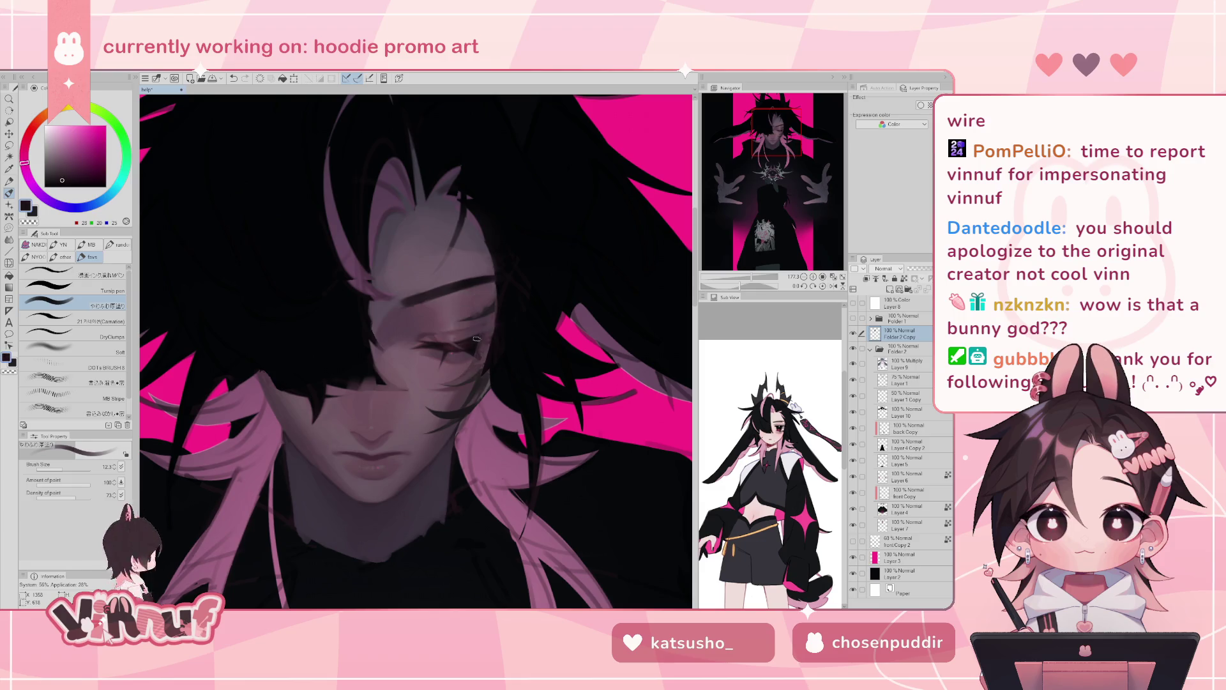
pyautogui.press('h')
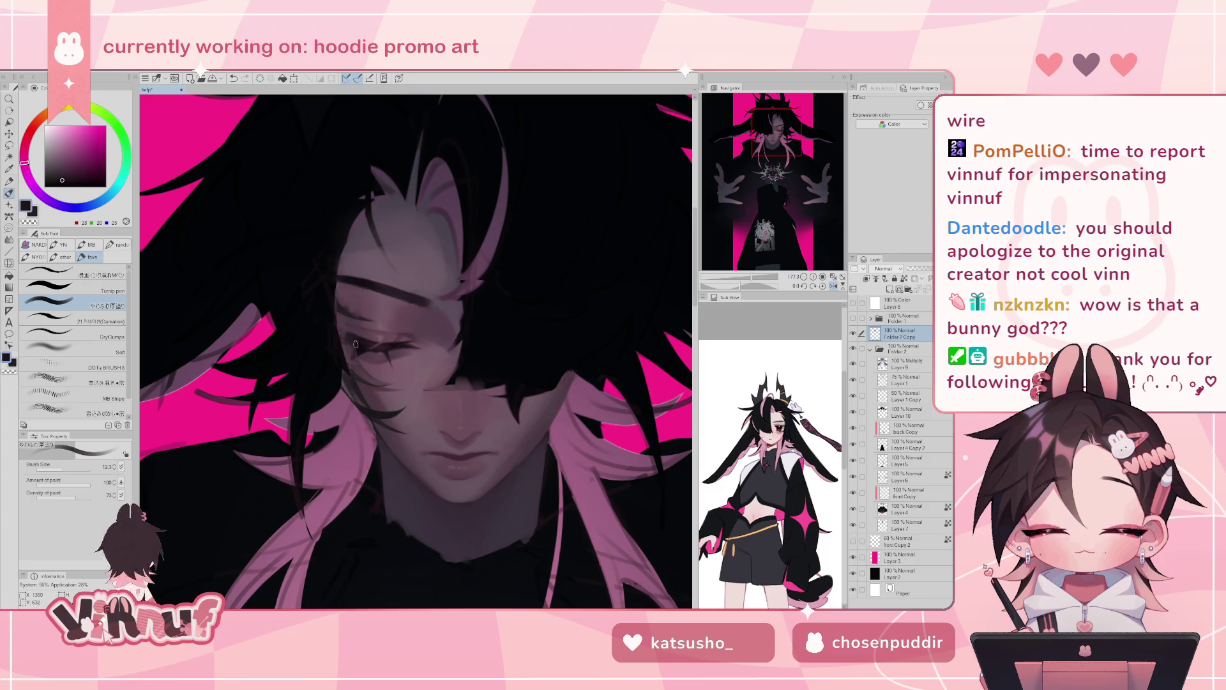
pyautogui.press('h')
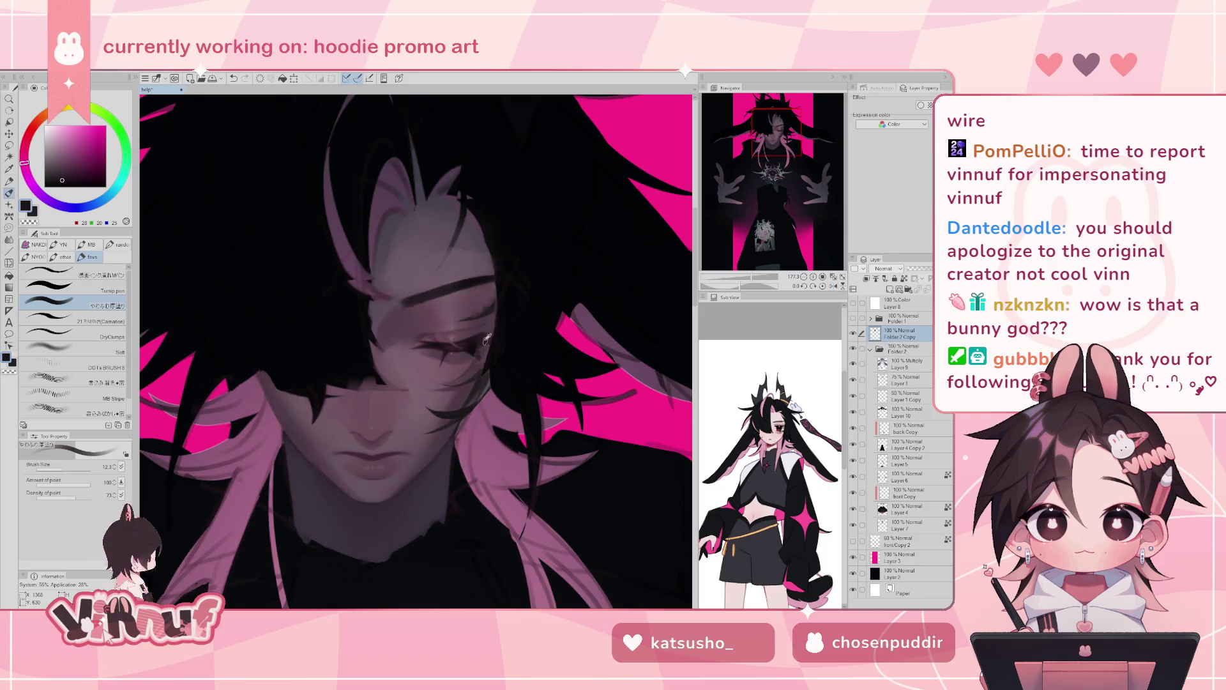
pyautogui.press('[')
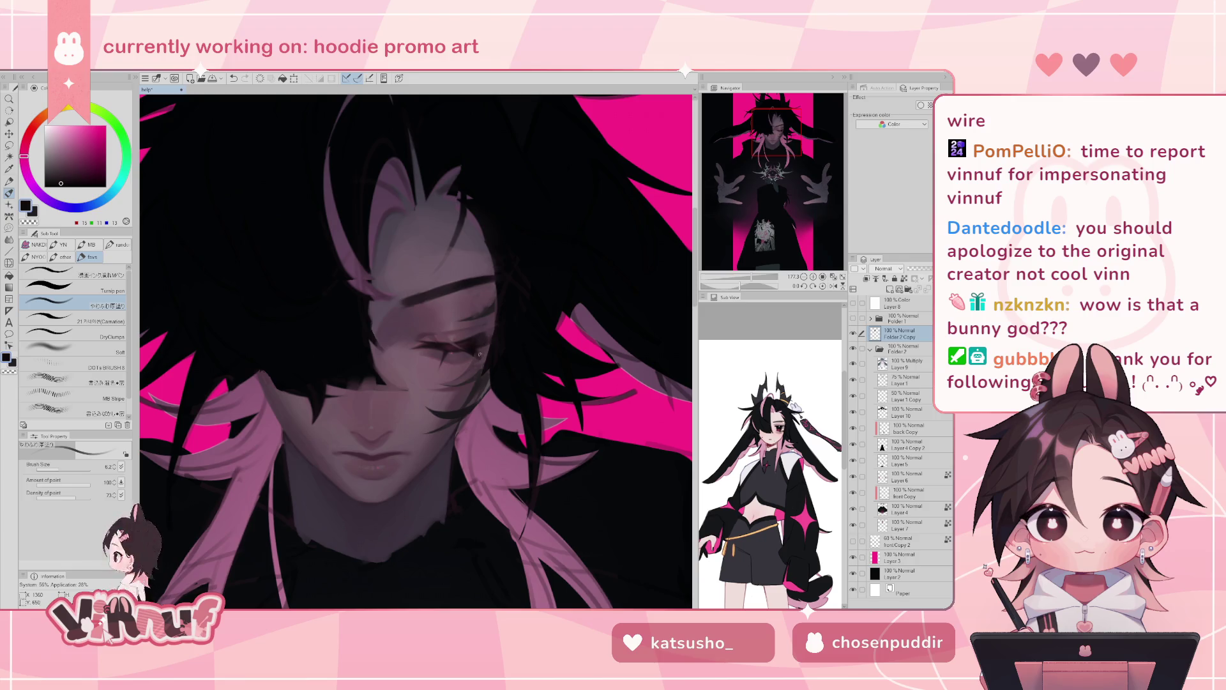
pyautogui.press('b')
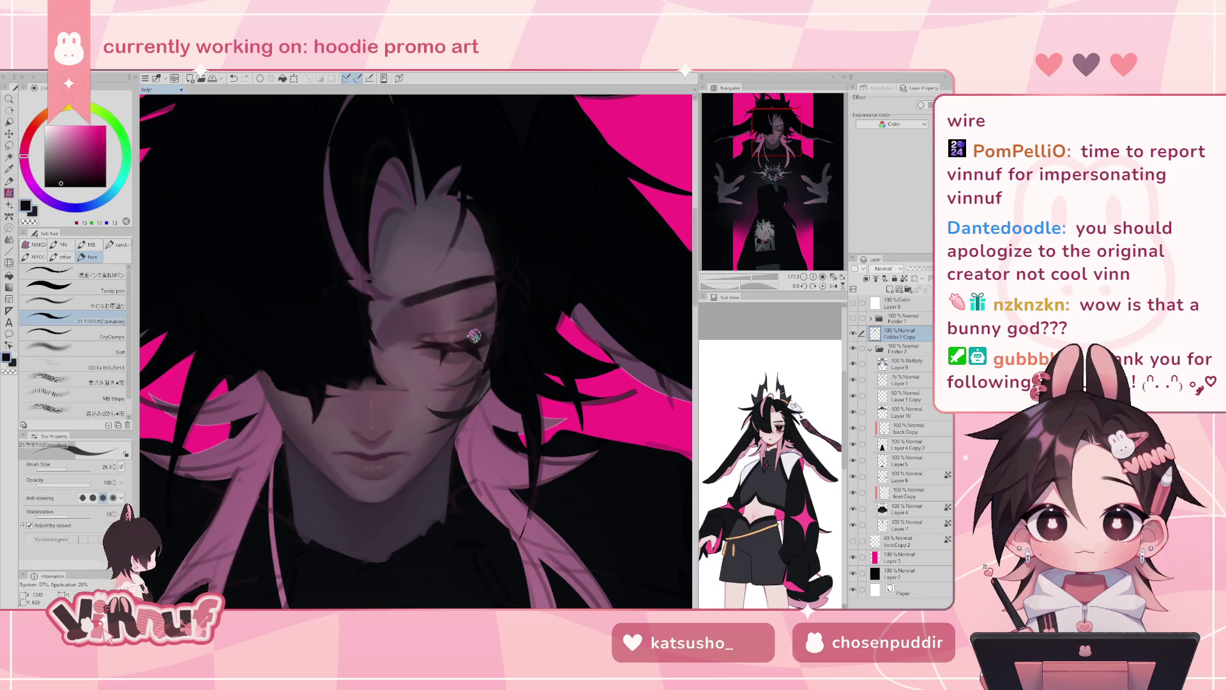
# - Sample a dark mauve from the face and try a small stroke near the eye, then undo it
pyautogui.moveTo(461, 303); pyautogui.dragTo(438, 375)
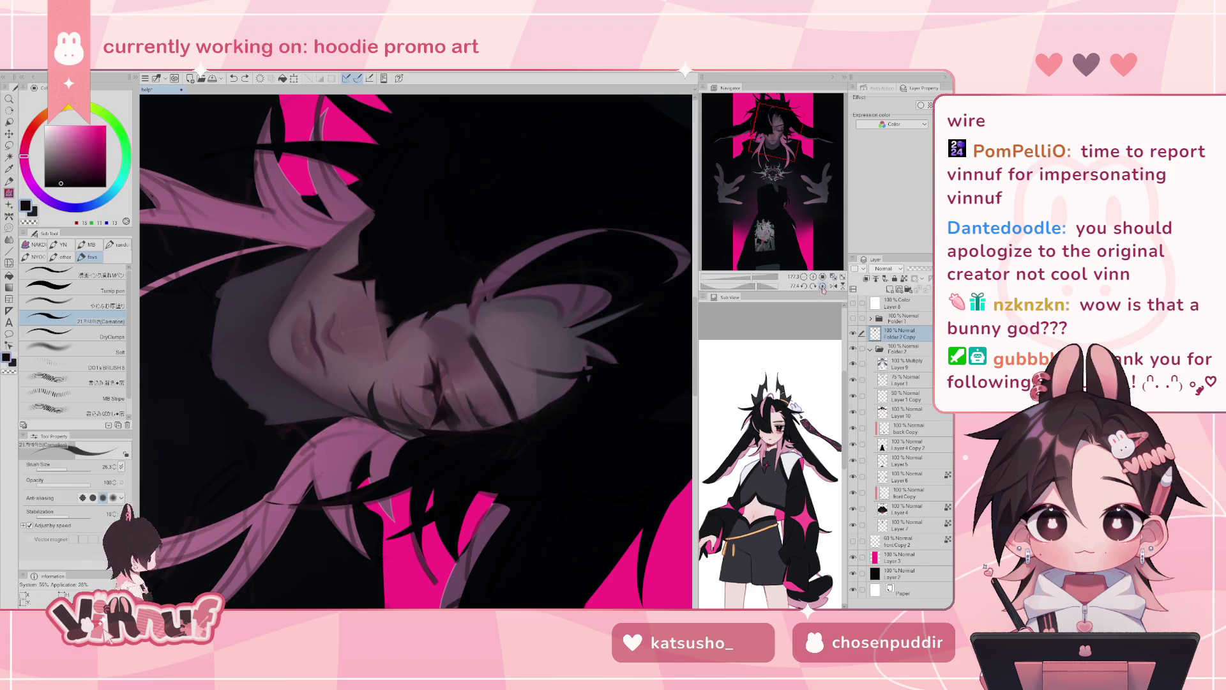
pyautogui.hotkey('ctrl', '@')
pyautogui.keyDown('alt'); pyautogui.click(474, 351); pyautogui.keyUp('alt')
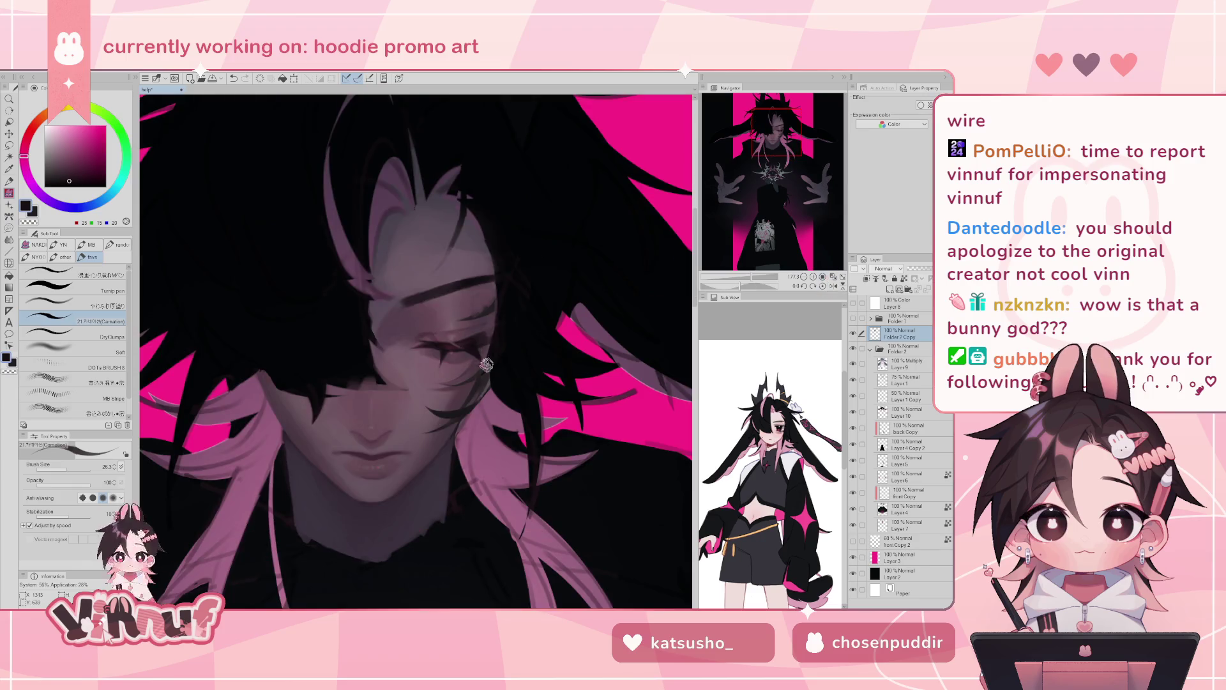
pyautogui.keyDown('alt'); pyautogui.click(444, 362); pyautogui.keyUp('alt')
pyautogui.moveTo(472, 348); pyautogui.dragTo(485, 361)
pyautogui.hotkey('ctrl', 'z')
# - Paint at a rotated angle with darker sampled tones, then return the view upright and sample near-black
pyautogui.moveTo(524, 386); pyautogui.dragTo(730, 268)
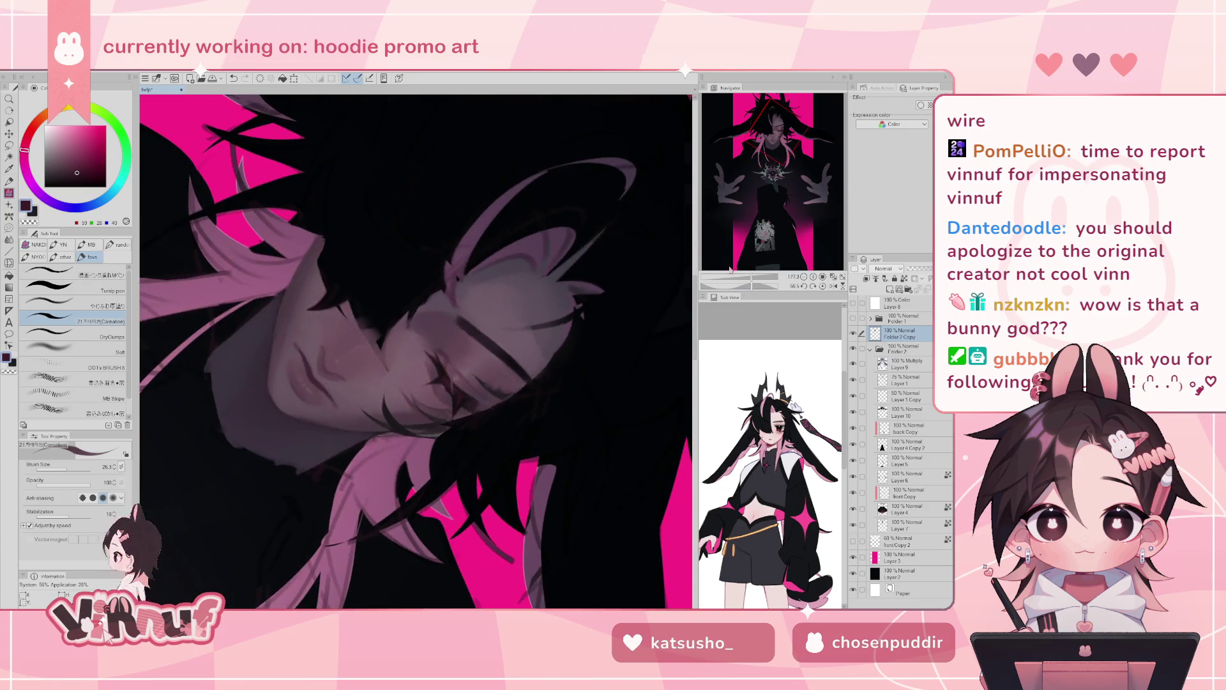
pyautogui.keyDown('alt'); pyautogui.click(470, 401); pyautogui.keyUp('alt')
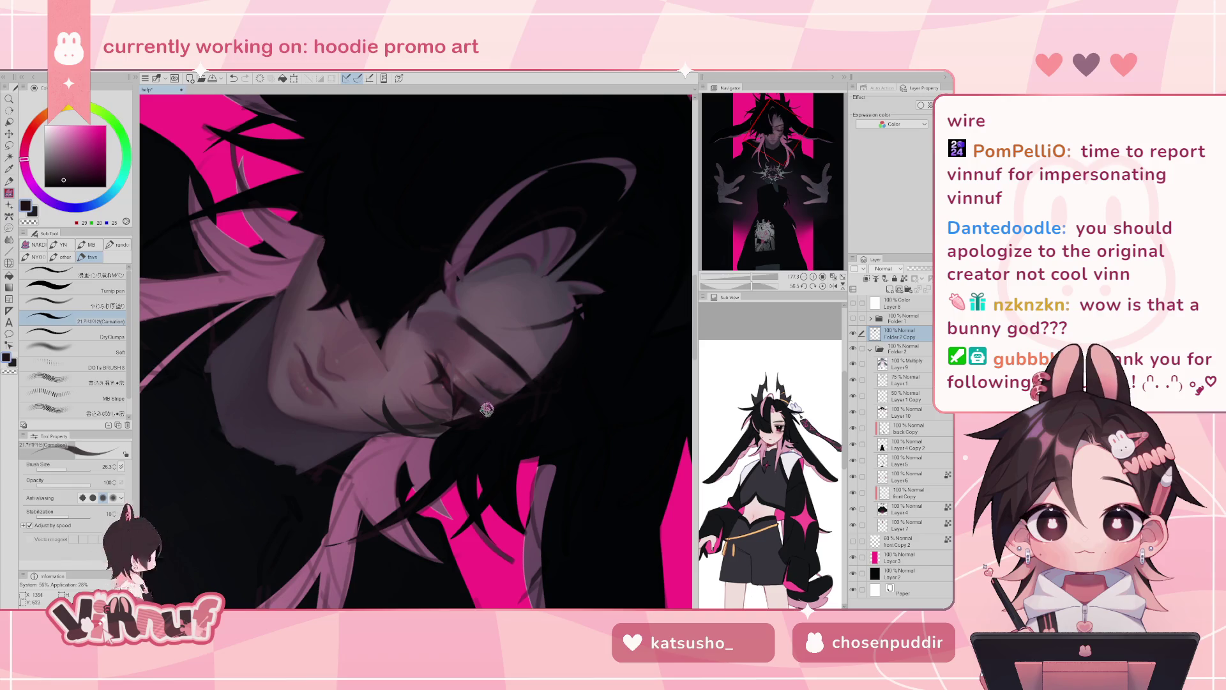
pyautogui.hotkey('ctrl', 'z')
pyautogui.click(823, 285)
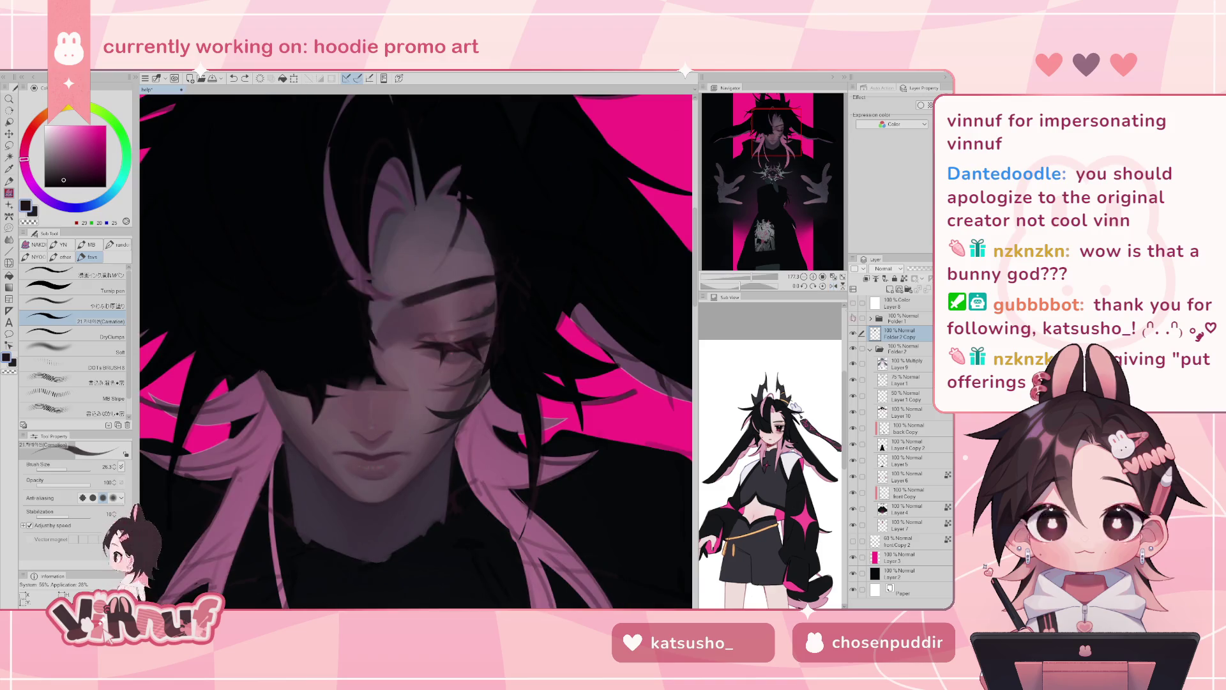
pyautogui.keyDown('alt'); pyautogui.click(490, 335); pyautogui.keyUp('alt')
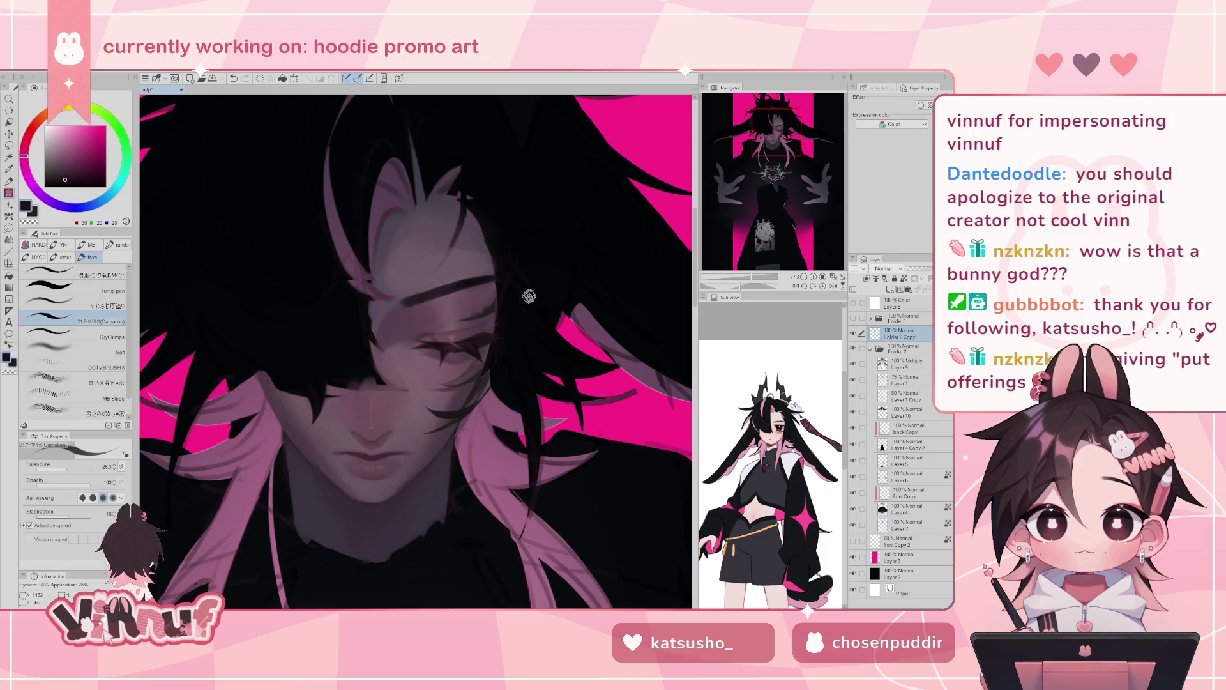
# - Mirror the view and pick a muted mauve skin tone, lightening it step by step
pyautogui.press('h')
pyautogui.keyDown('alt'); pyautogui.click(370, 364); pyautogui.keyUp('alt')
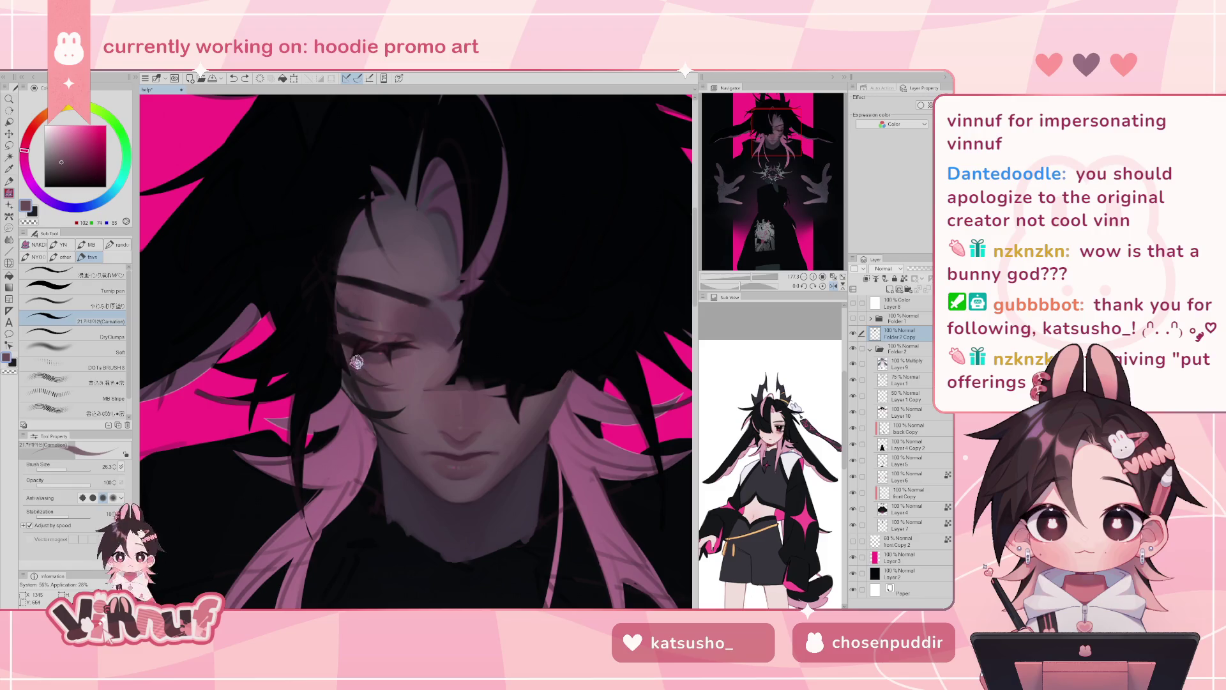
pyautogui.keyDown('alt'); pyautogui.click(362, 369); pyautogui.keyUp('alt')
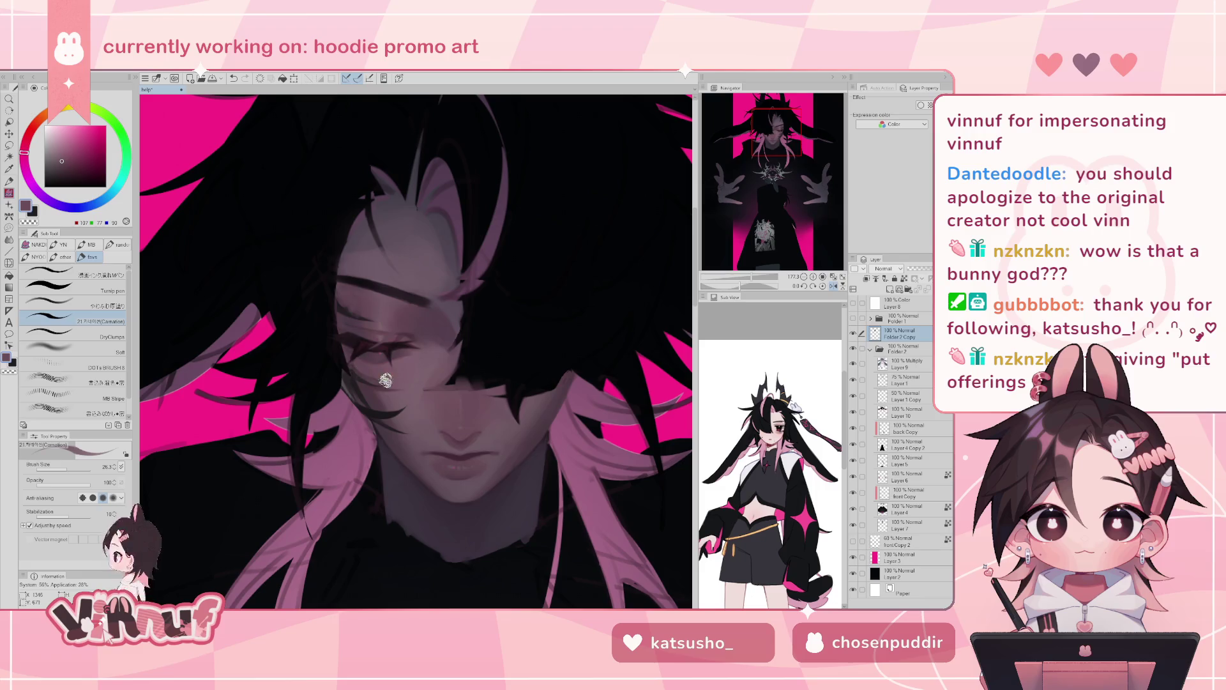
pyautogui.keyDown('alt'); pyautogui.click(395, 372); pyautogui.keyUp('alt')
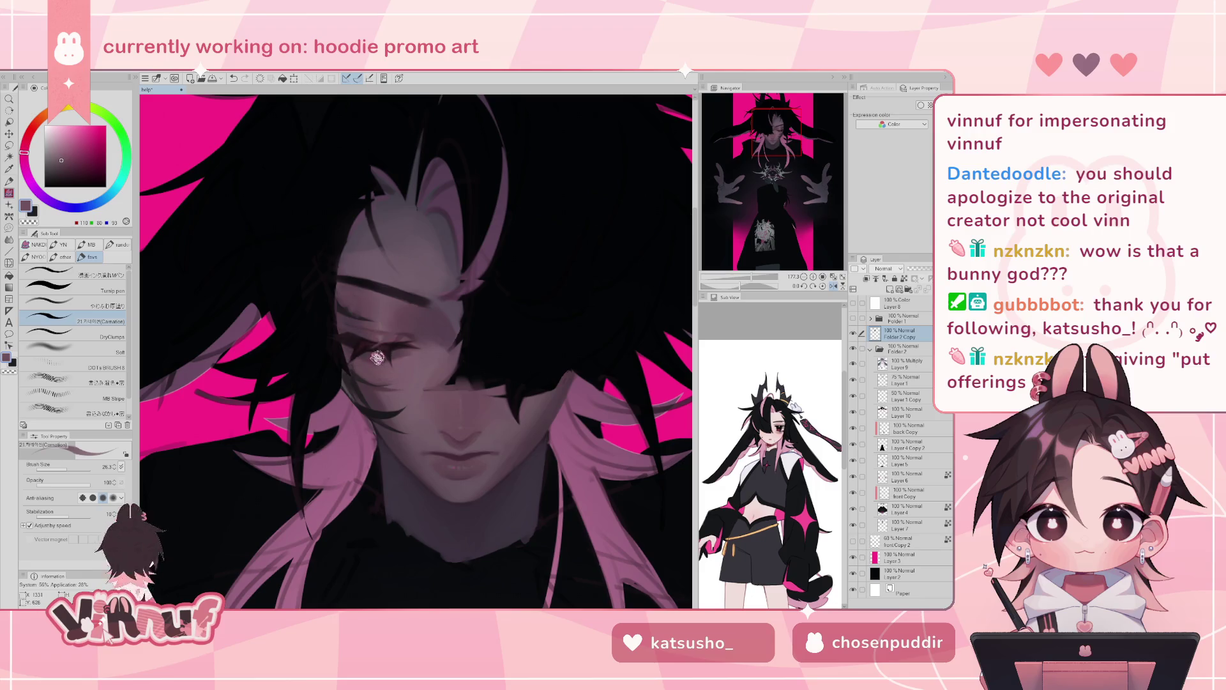
pyautogui.keyDown('alt'); pyautogui.click(389, 367); pyautogui.keyUp('alt')
pyautogui.keyDown('alt'); pyautogui.click(364, 375); pyautogui.keyUp('alt')
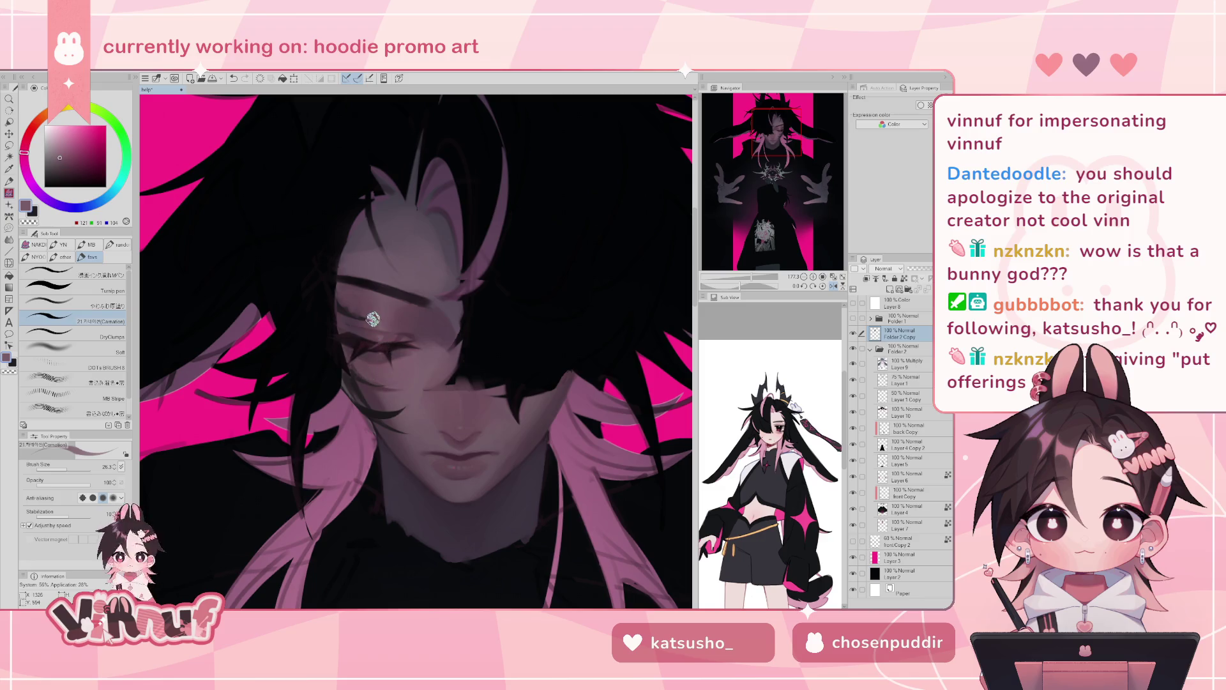
# - Return to the やわらか厚塗り brush at size about 15 and choose darker and mid mauve shades
pyautogui.click(70, 305)
pyautogui.click(67, 467)
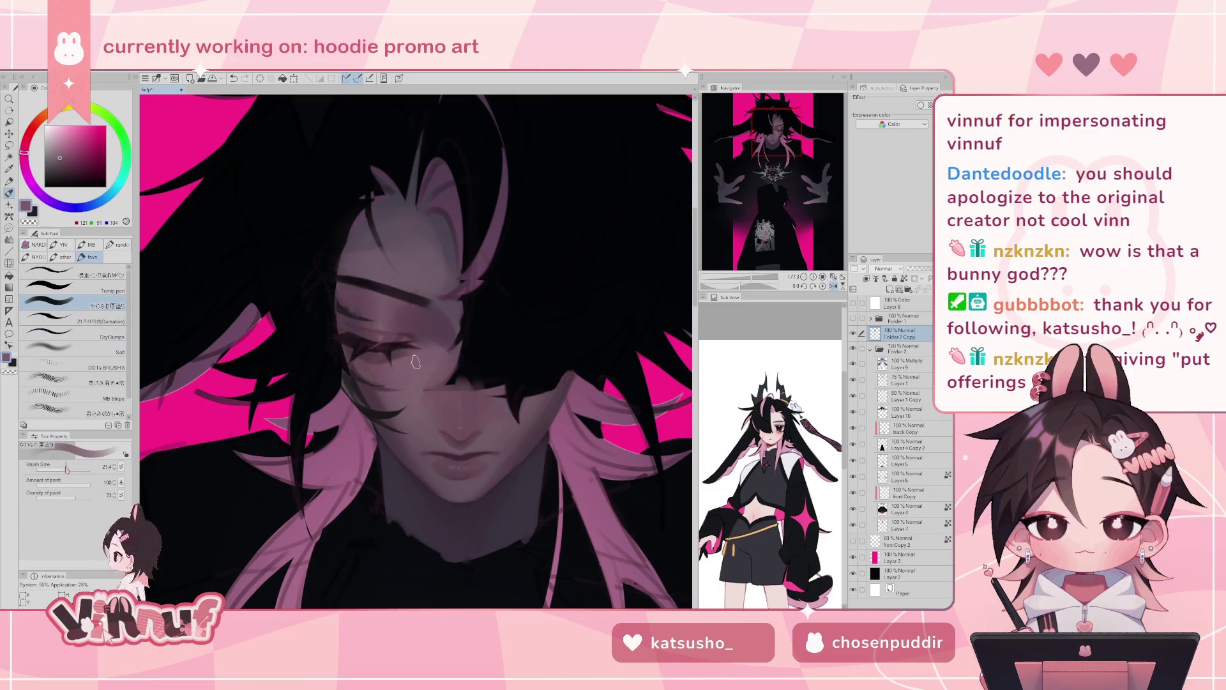
pyautogui.keyDown('alt'); pyautogui.click(394, 375); pyautogui.keyUp('alt')
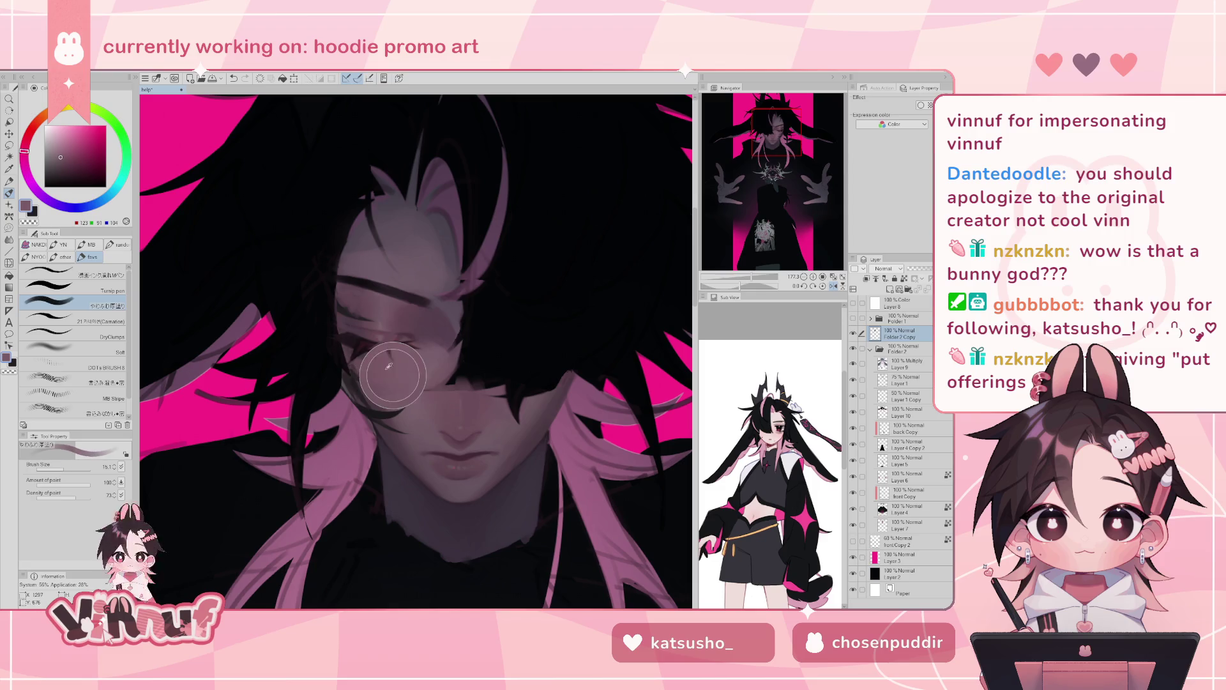
pyautogui.keyDown('alt'); pyautogui.click(347, 349); pyautogui.keyUp('alt')
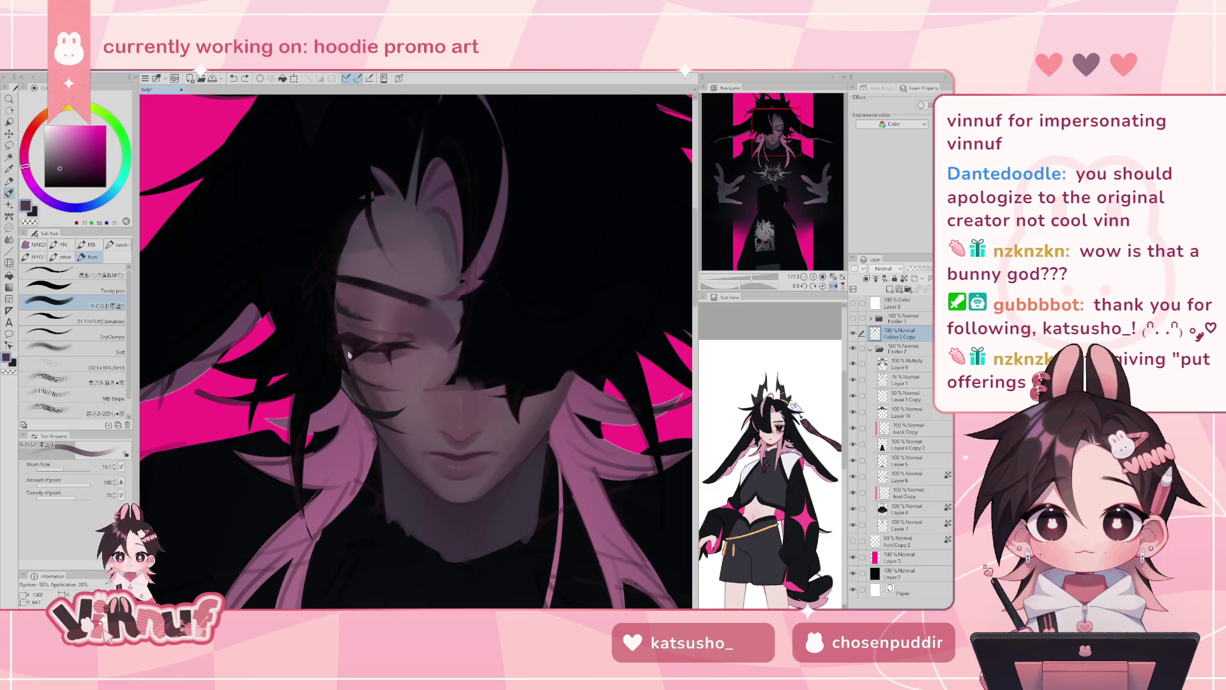
pyautogui.keyDown('alt'); pyautogui.click(371, 375); pyautogui.keyUp('alt')
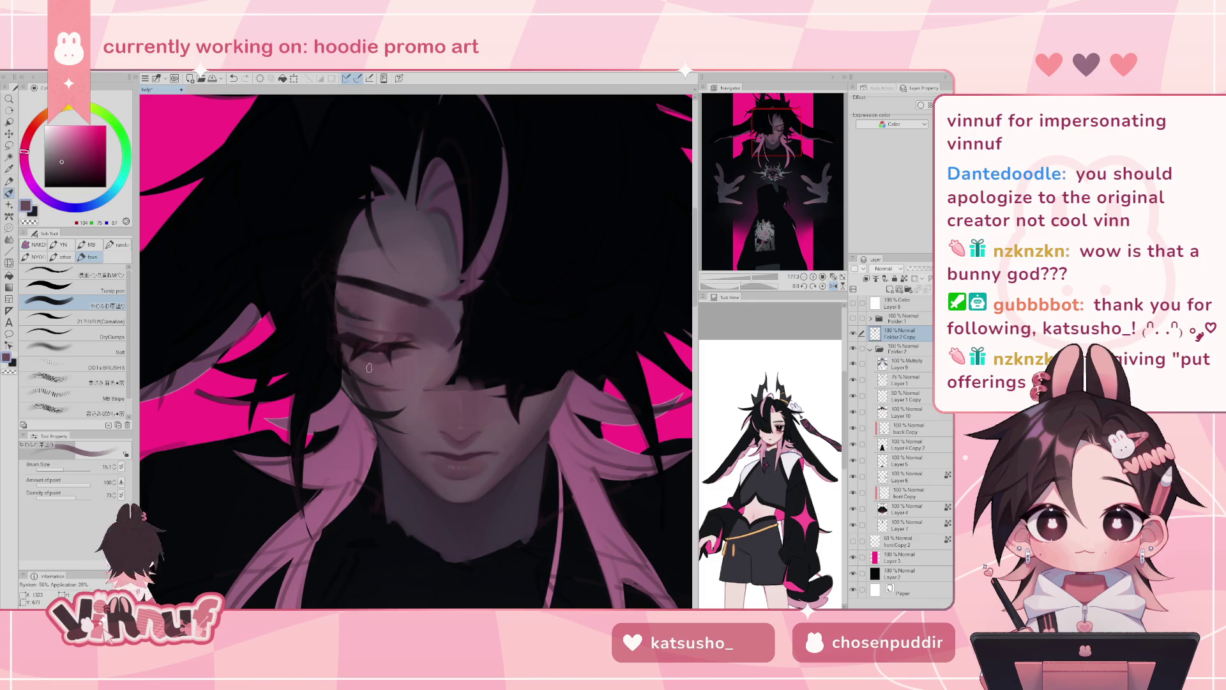
# - Restore the unmirrored view, glance at the chest emblem, and return to the brush after briefly toggling Eraser
pyautogui.press('h')
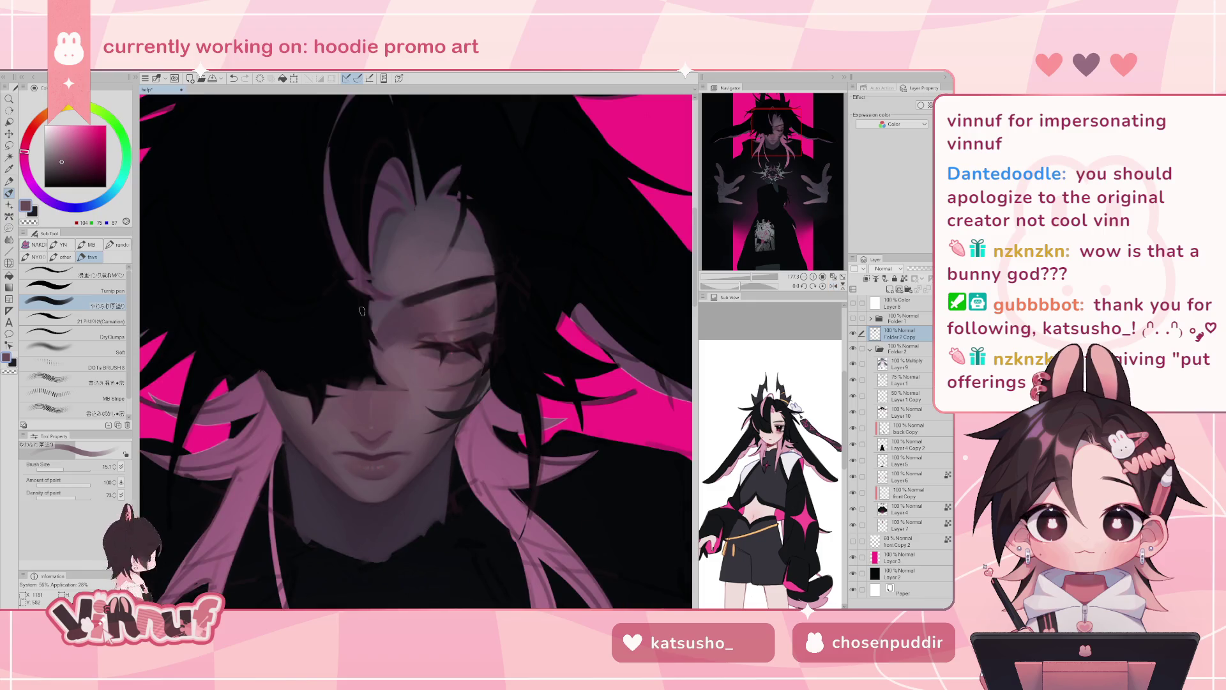
pyautogui.scroll(-4, 361, 311)
pyautogui.scroll(2, 361, 312)
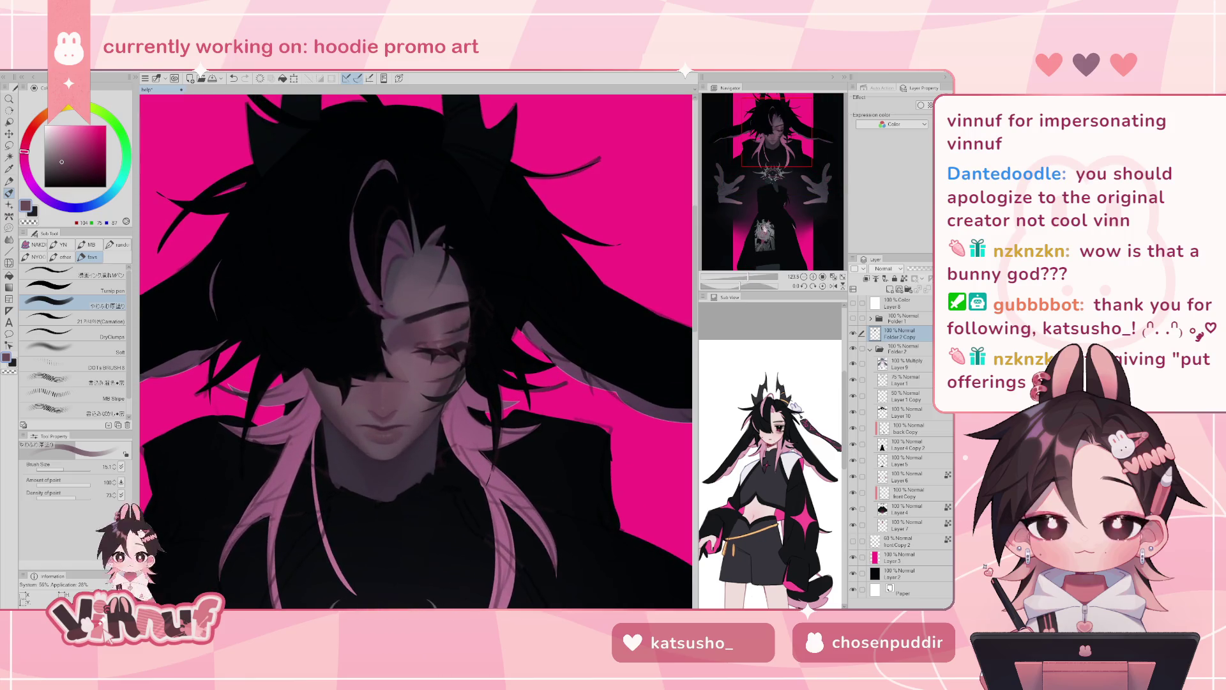
pyautogui.moveTo(773, 242); pyautogui.dragTo(760, 262)
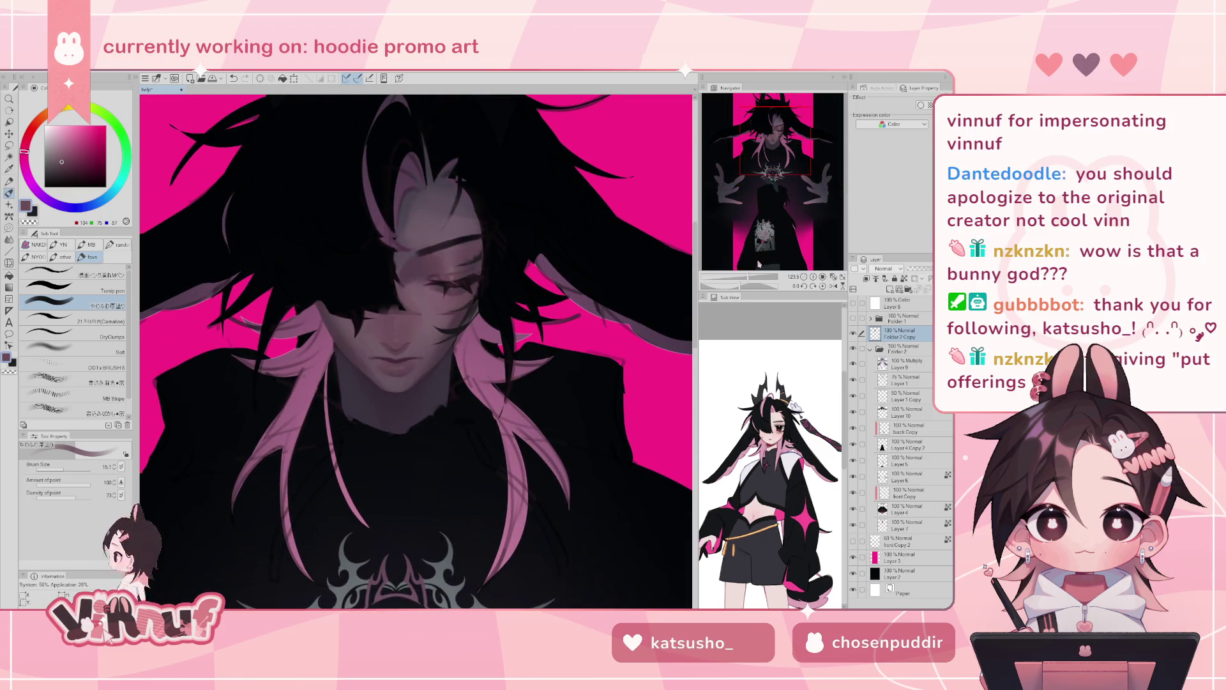
pyautogui.scroll(3, 274, 335)
pyautogui.press('e')
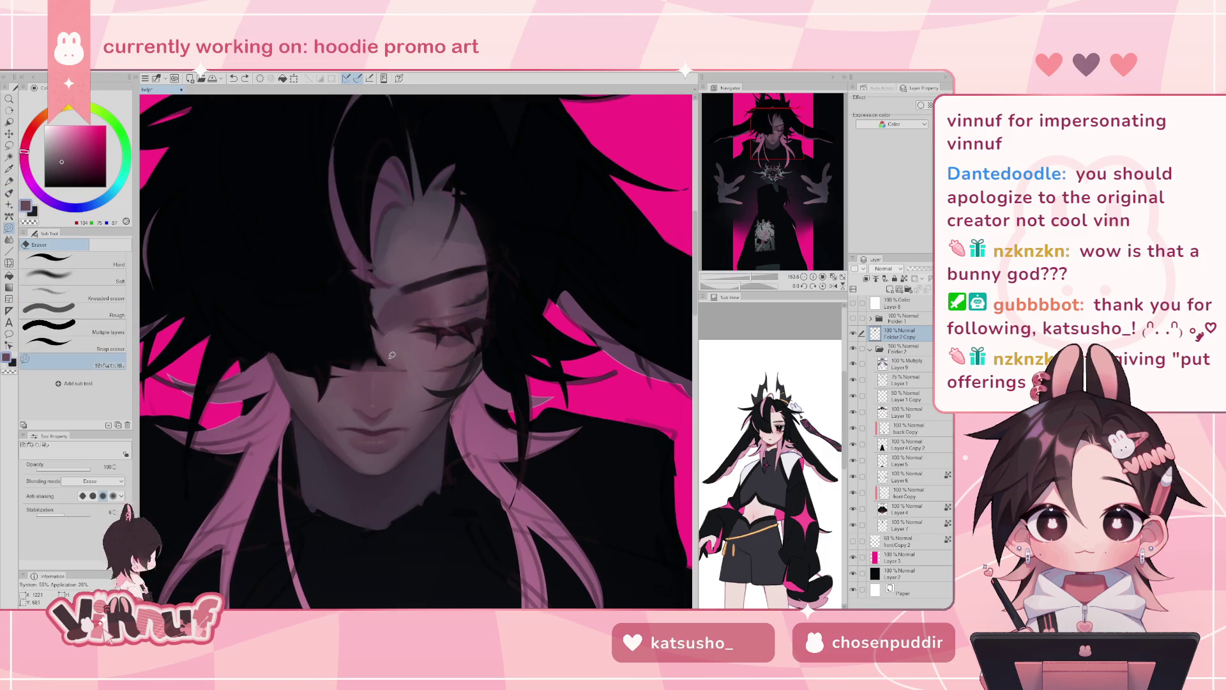
pyautogui.press('b')
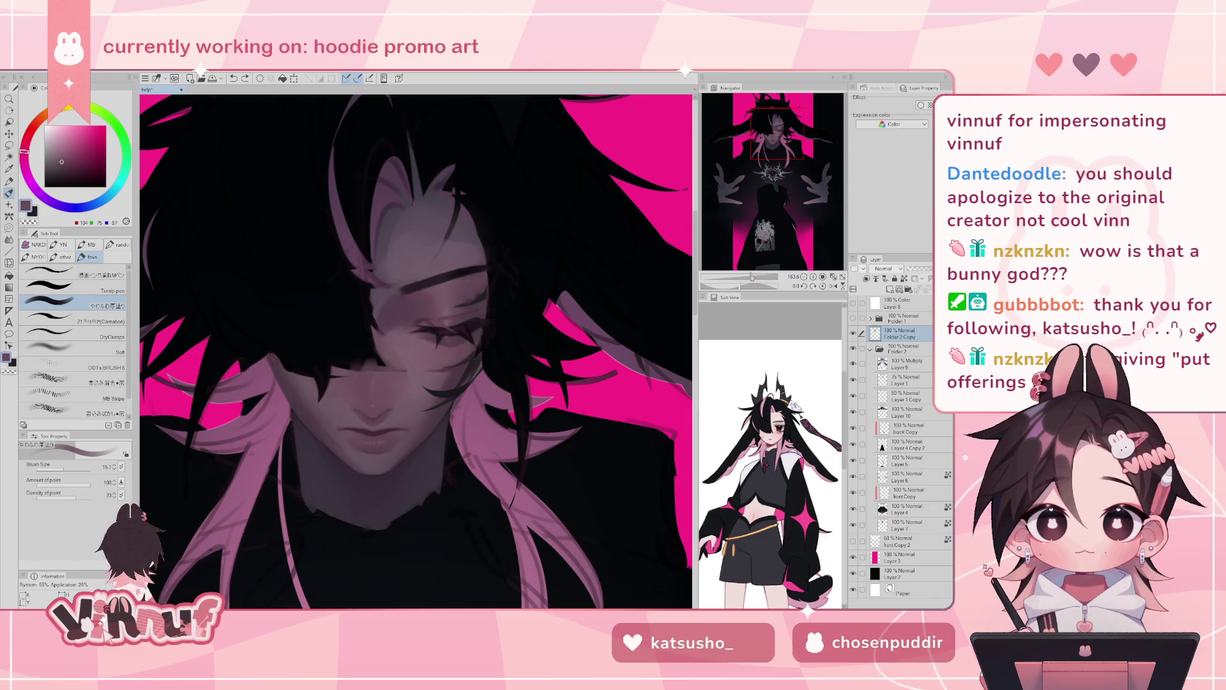
# - Choose lighter mauve and purple-grey shades from the colour wheel for the forehead shading
pyautogui.scroll(-3, 388, 359)
pyautogui.scroll(3, 388, 359)
pyautogui.scroll(2, 749, 228)
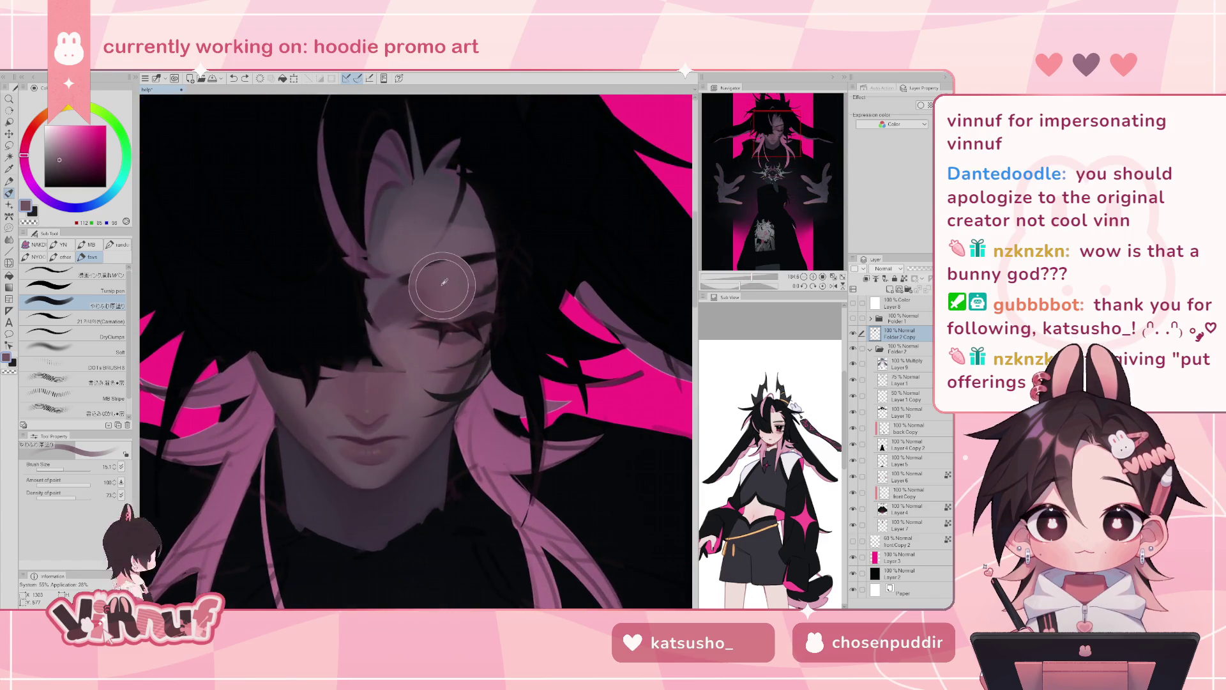
pyautogui.keyDown('alt'); pyautogui.click(403, 293); pyautogui.keyUp('alt')
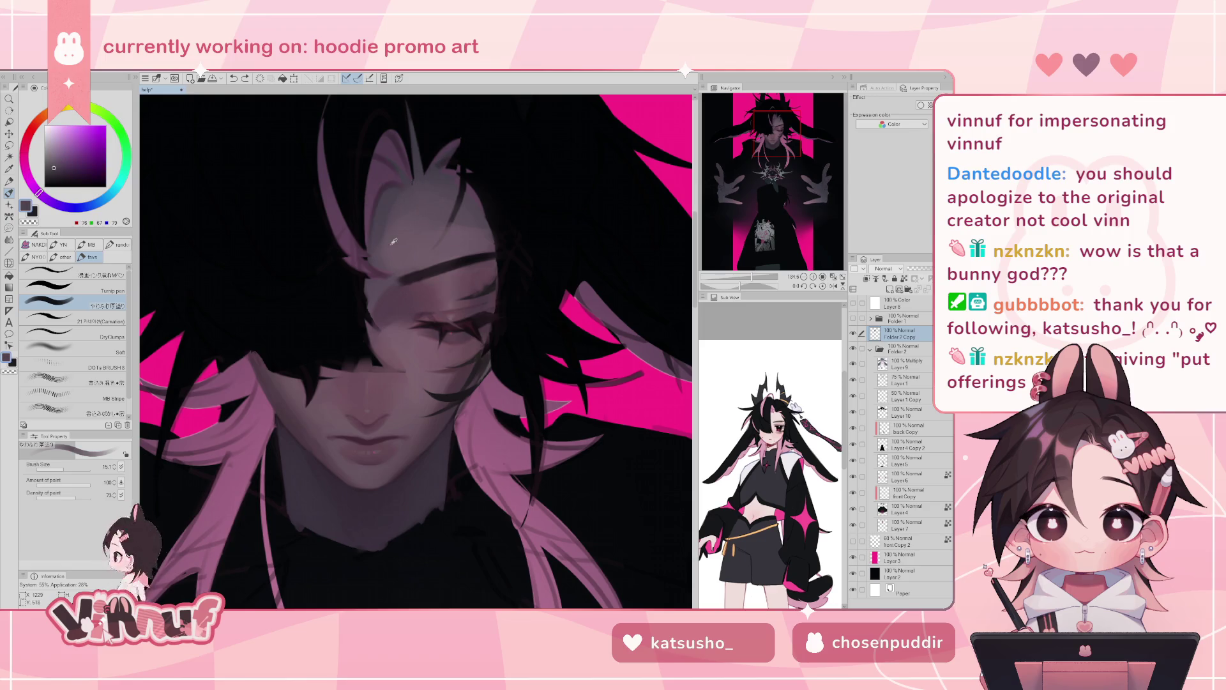
pyautogui.keyDown('alt'); pyautogui.click(296, 458); pyautogui.keyUp('alt')
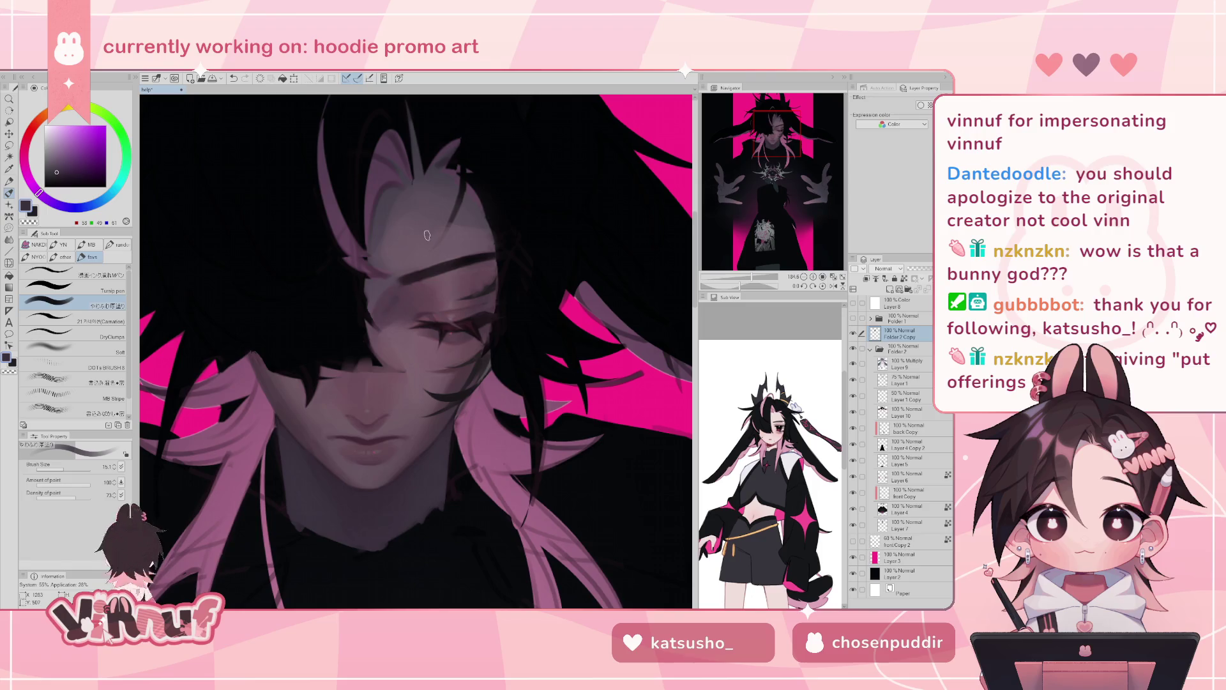
pyautogui.keyDown('alt'); pyautogui.click(393, 303); pyautogui.keyUp('alt')
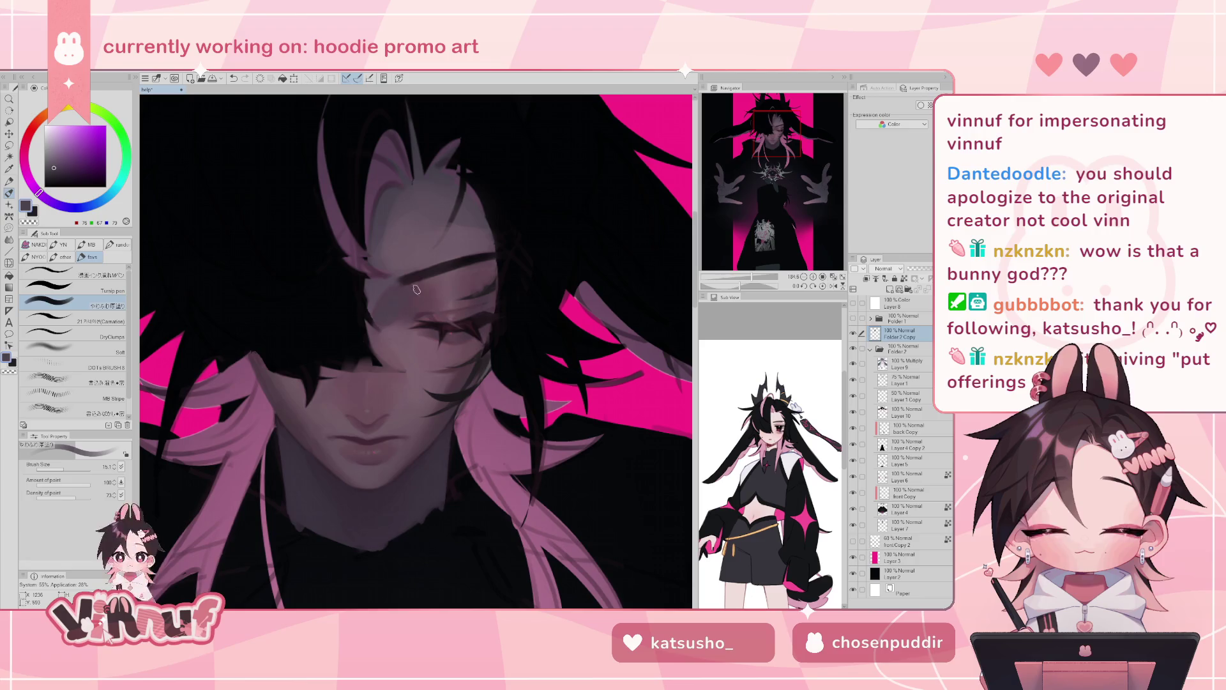
pyautogui.moveTo(752, 267); pyautogui.dragTo(745, 264)
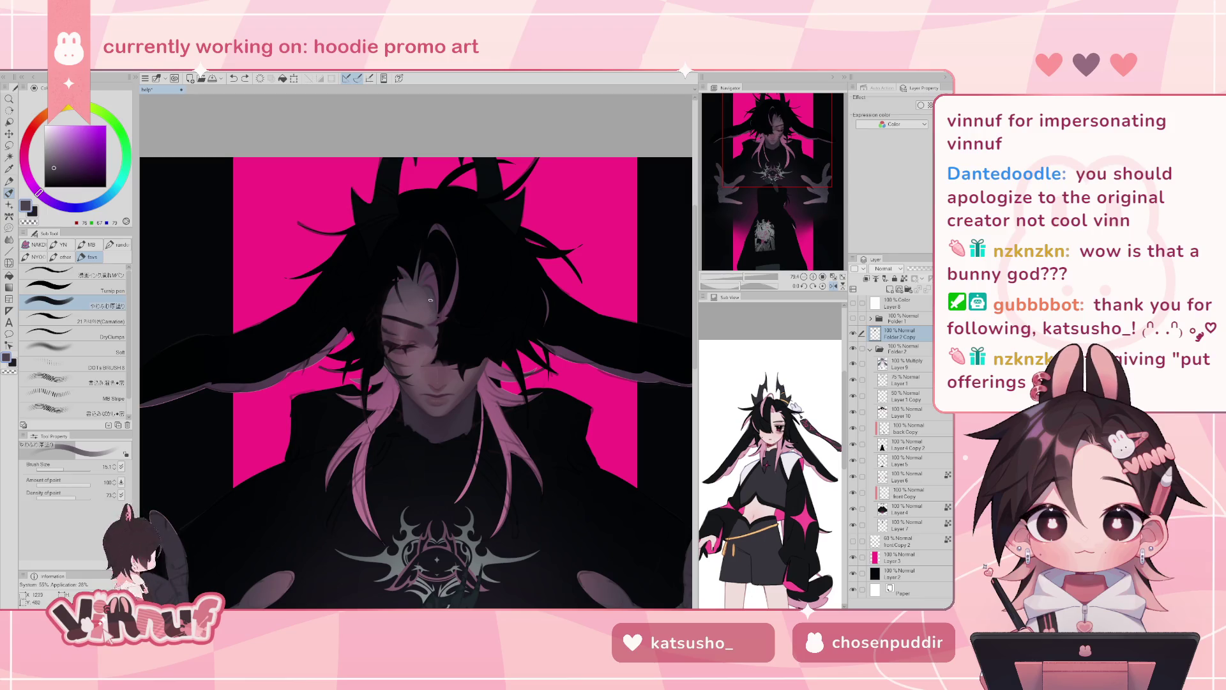
# - Mirror the view and paint a shading stroke with a darker tone sampled from the face
pyautogui.keyDown('alt'); pyautogui.click(428, 327); pyautogui.keyUp('alt')
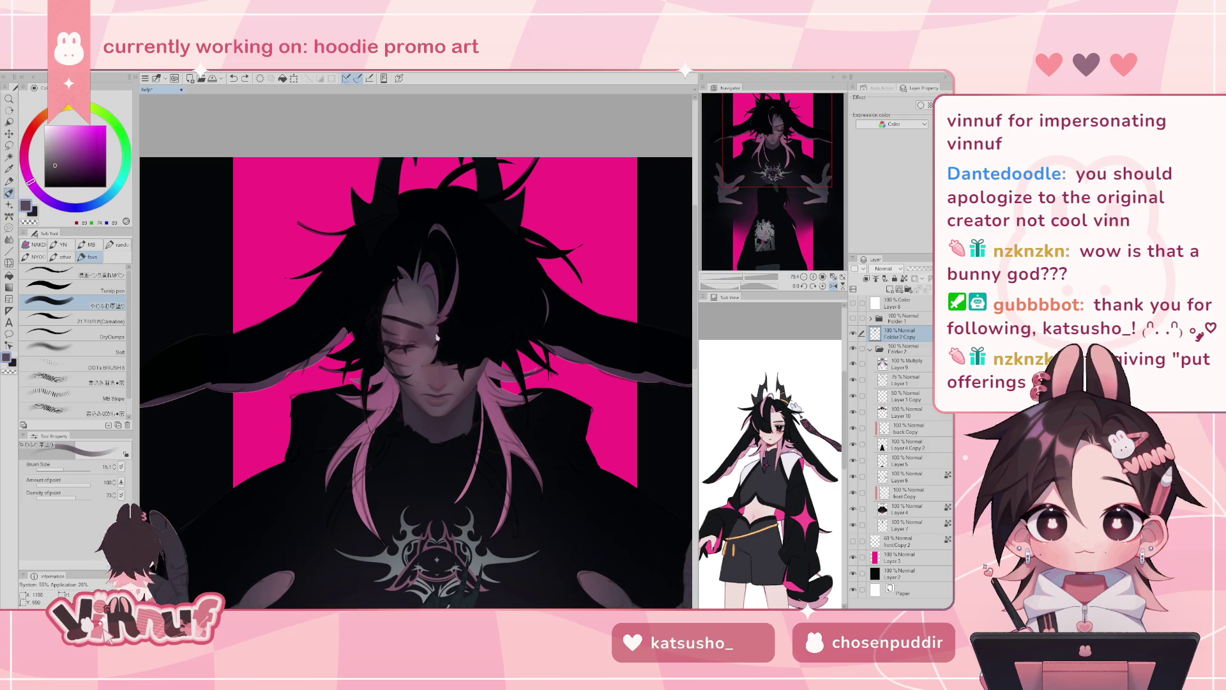
pyautogui.press('h')
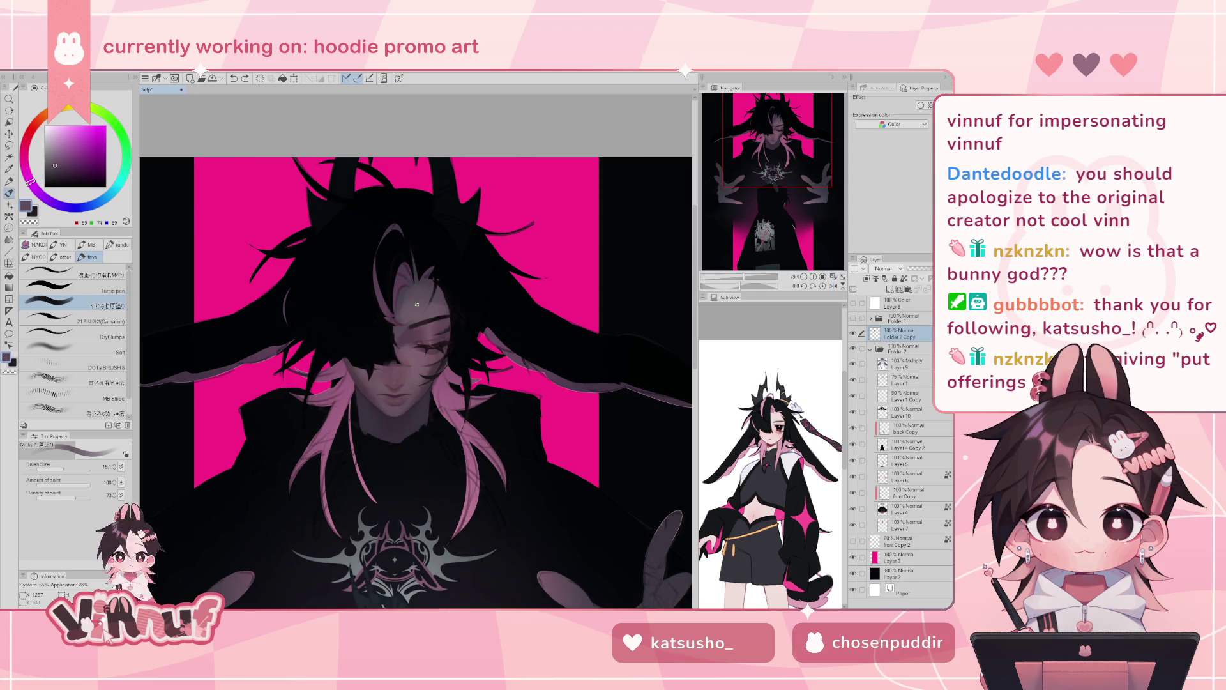
pyautogui.keyDown('alt'); pyautogui.click(418, 318); pyautogui.keyUp('alt')
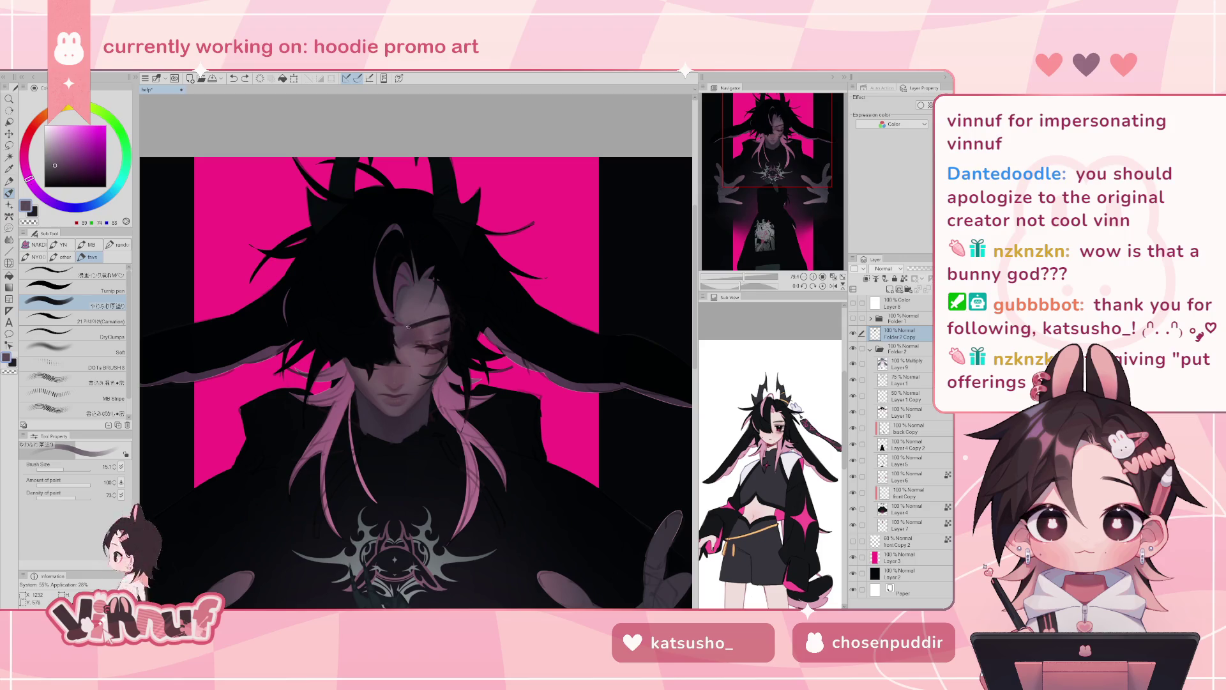
pyautogui.keyDown('alt'); pyautogui.click(409, 329); pyautogui.keyUp('alt')
pyautogui.moveTo(422, 321); pyautogui.dragTo(432, 311)
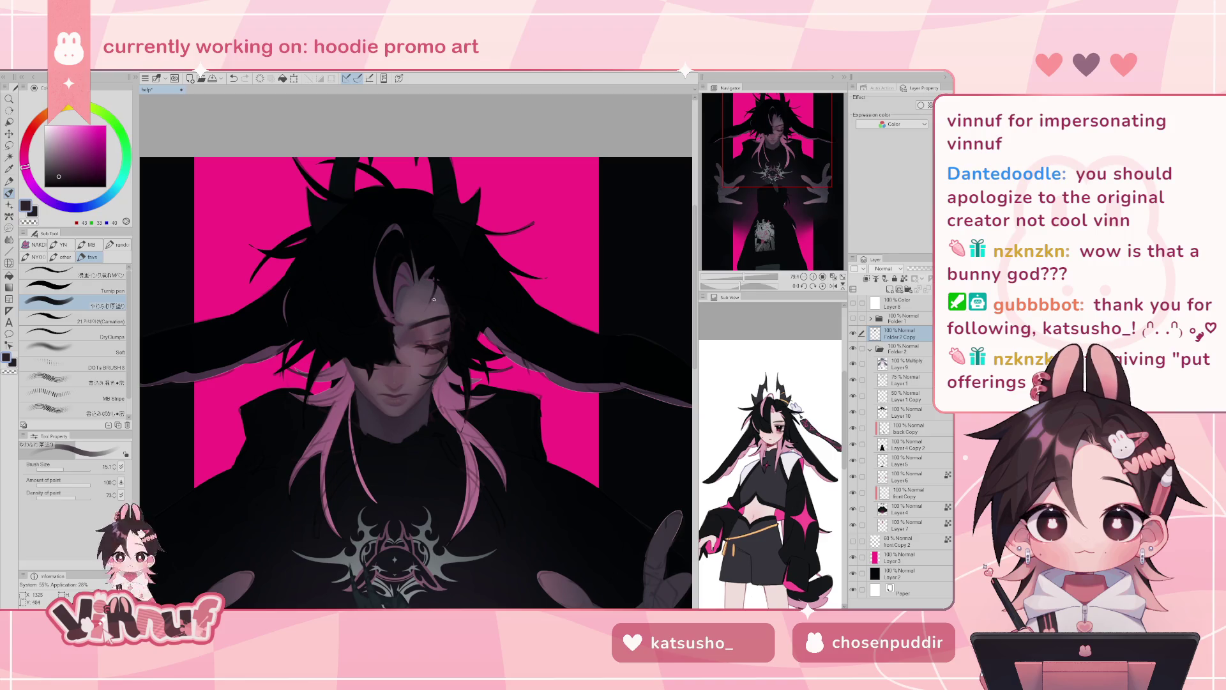
# - Refine the face with several lighter and darker mauve tones sampled from it, undoing one stroke
pyautogui.keyDown('alt'); pyautogui.click(412, 327); pyautogui.keyUp('alt')
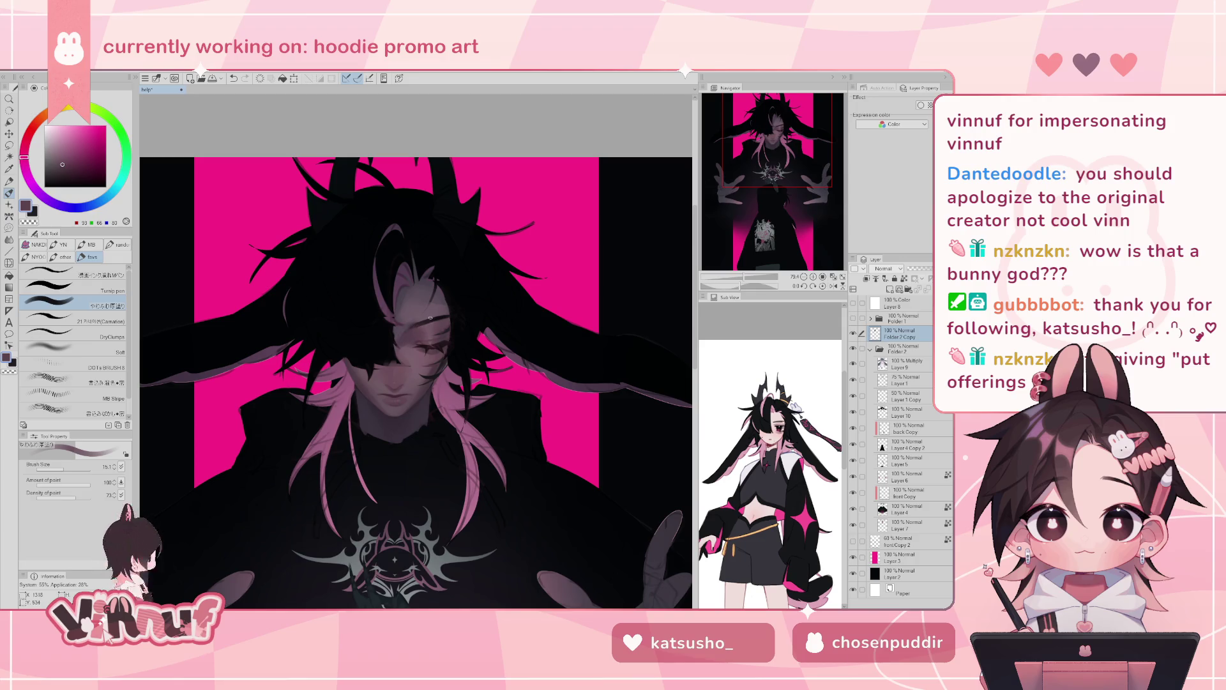
pyautogui.keyDown('alt'); pyautogui.click(427, 315); pyautogui.keyUp('alt')
pyautogui.keyDown('alt'); pyautogui.click(416, 318); pyautogui.keyUp('alt')
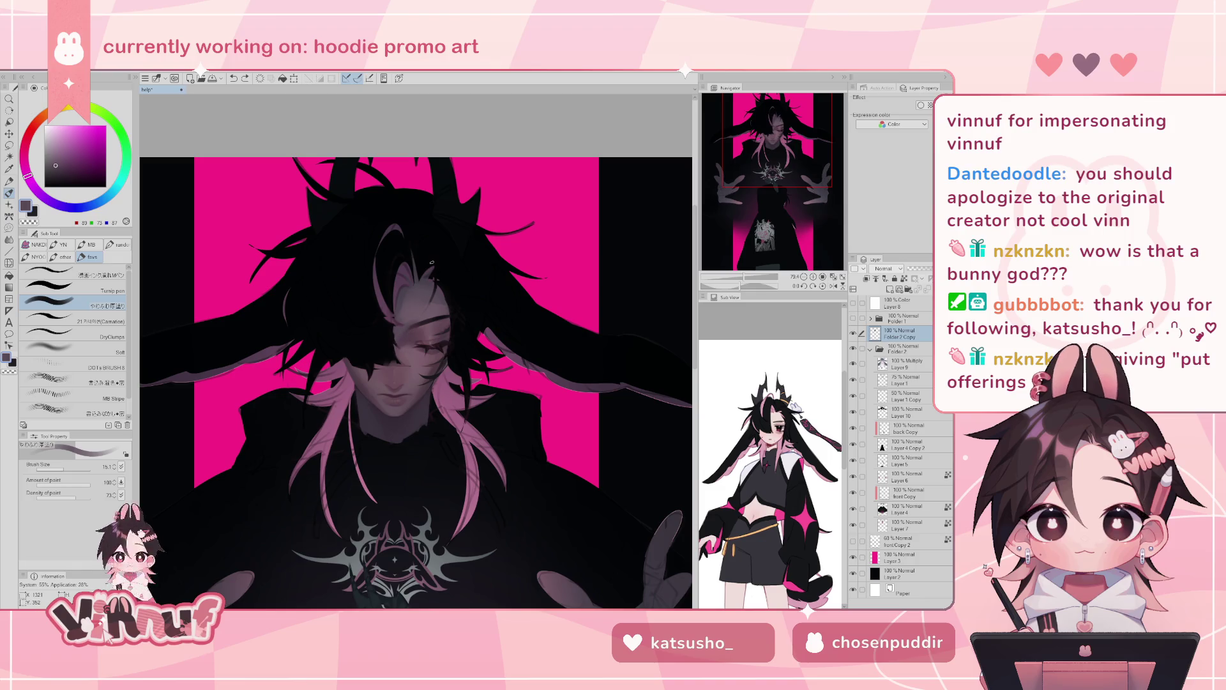
pyautogui.keyDown('alt'); pyautogui.click(391, 339); pyautogui.keyUp('alt')
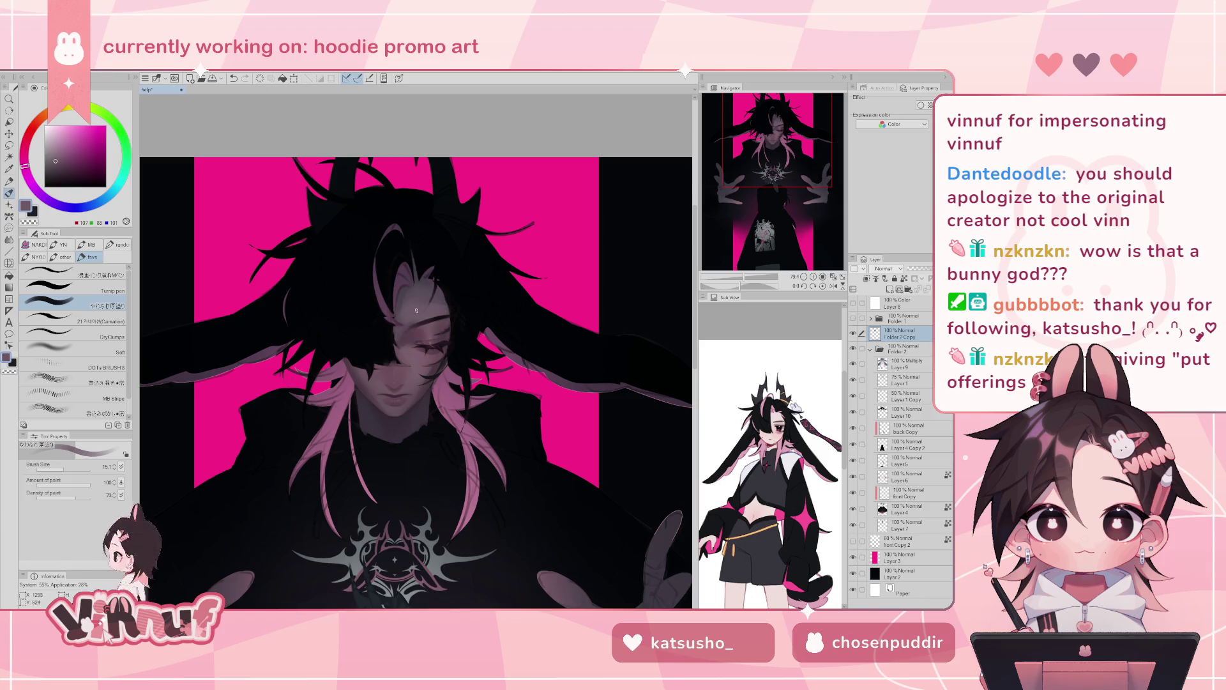
pyautogui.hotkey('ctrl', 'z')
pyautogui.keyDown('alt'); pyautogui.click(405, 362); pyautogui.keyUp('alt')
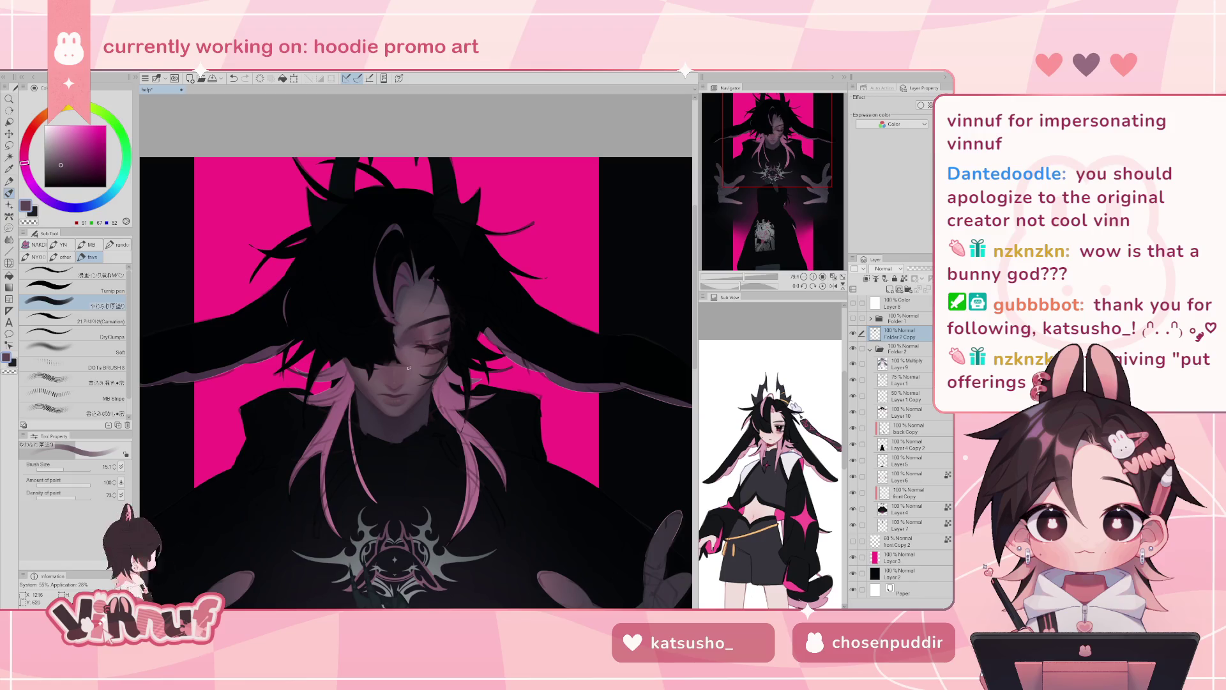
# - Enlarge the brush slightly and shade around the eye with mauve tones sampled there
pyautogui.moveTo(71, 461); pyautogui.dragTo(90, 465)
pyautogui.scroll(-2, 416, 362)
pyautogui.scroll(4, 416, 362)
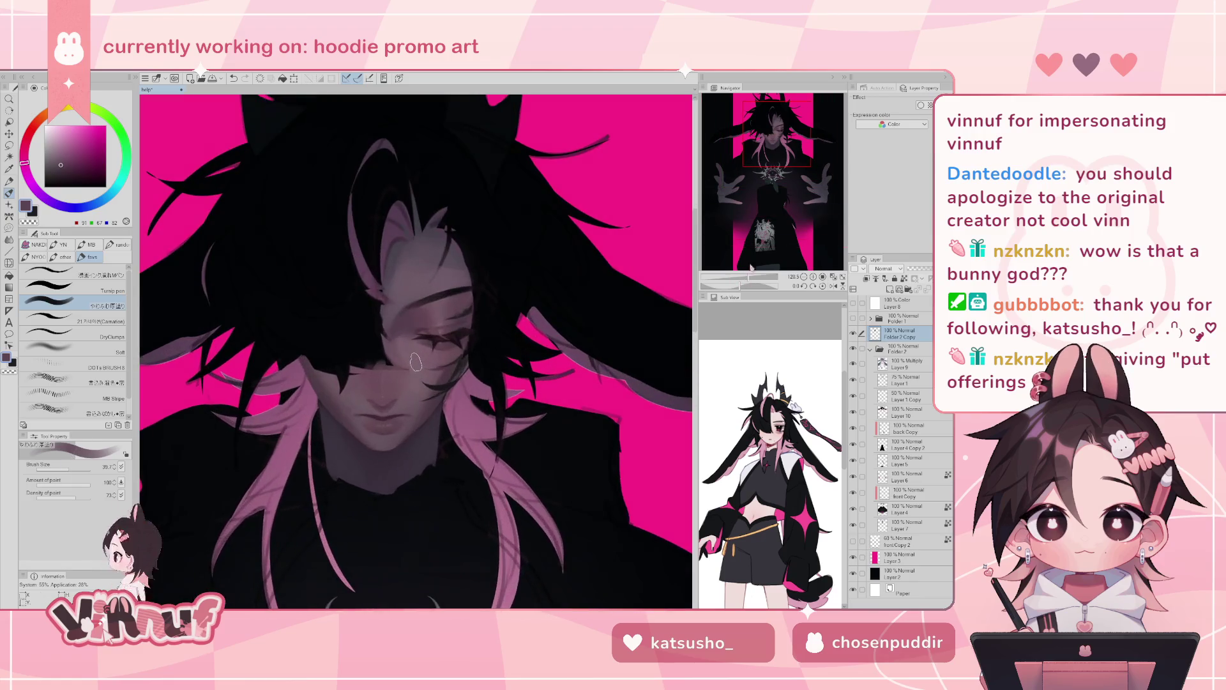
pyautogui.press('[')
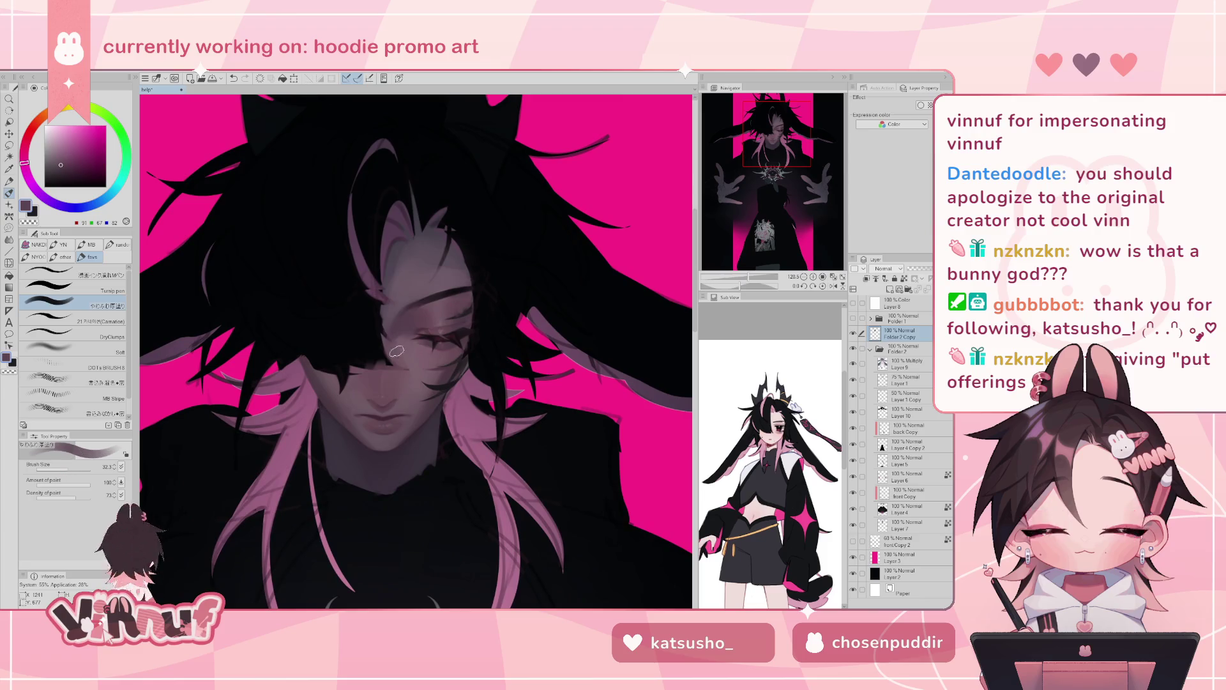
pyautogui.keyDown('alt'); pyautogui.click(401, 361); pyautogui.keyUp('alt')
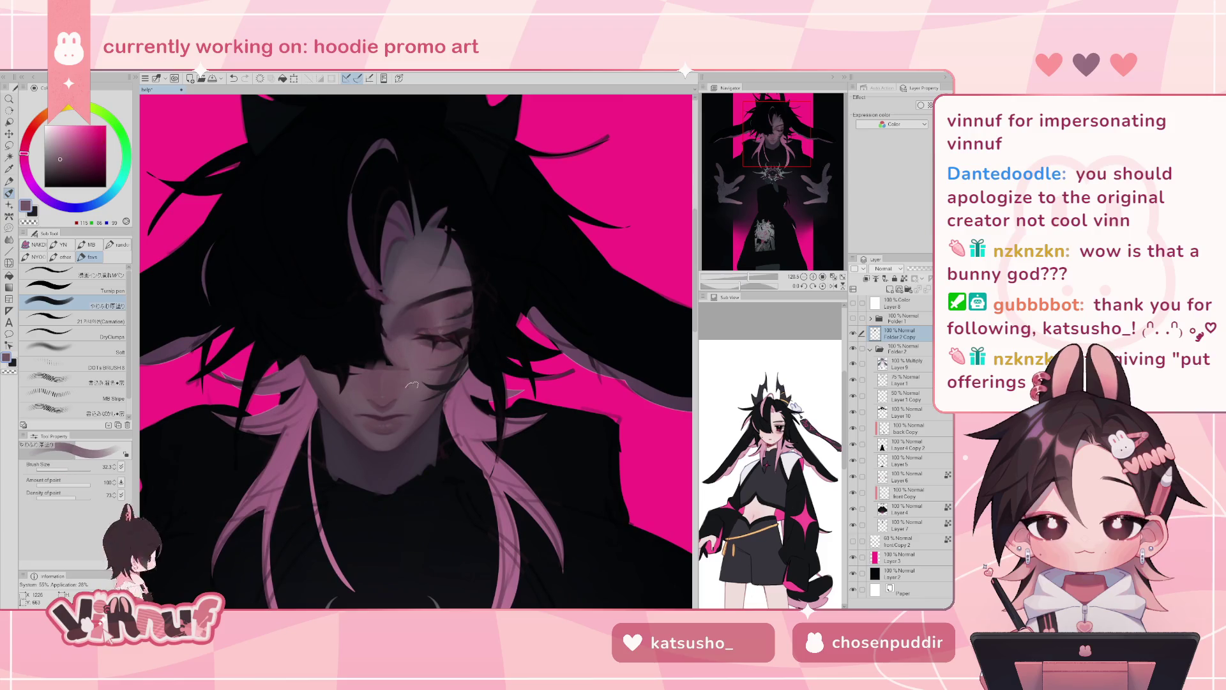
pyautogui.keyDown('alt'); pyautogui.click(405, 330); pyautogui.keyUp('alt')
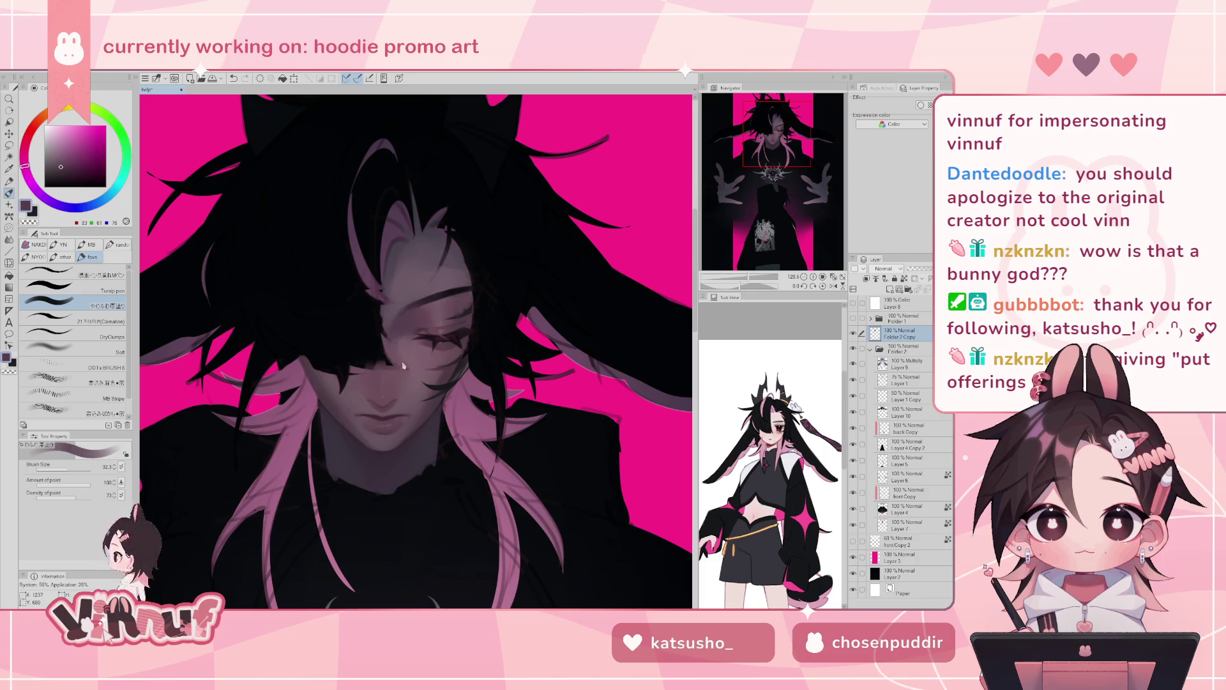
pyautogui.keyDown('alt'); pyautogui.click(411, 332); pyautogui.keyUp('alt')
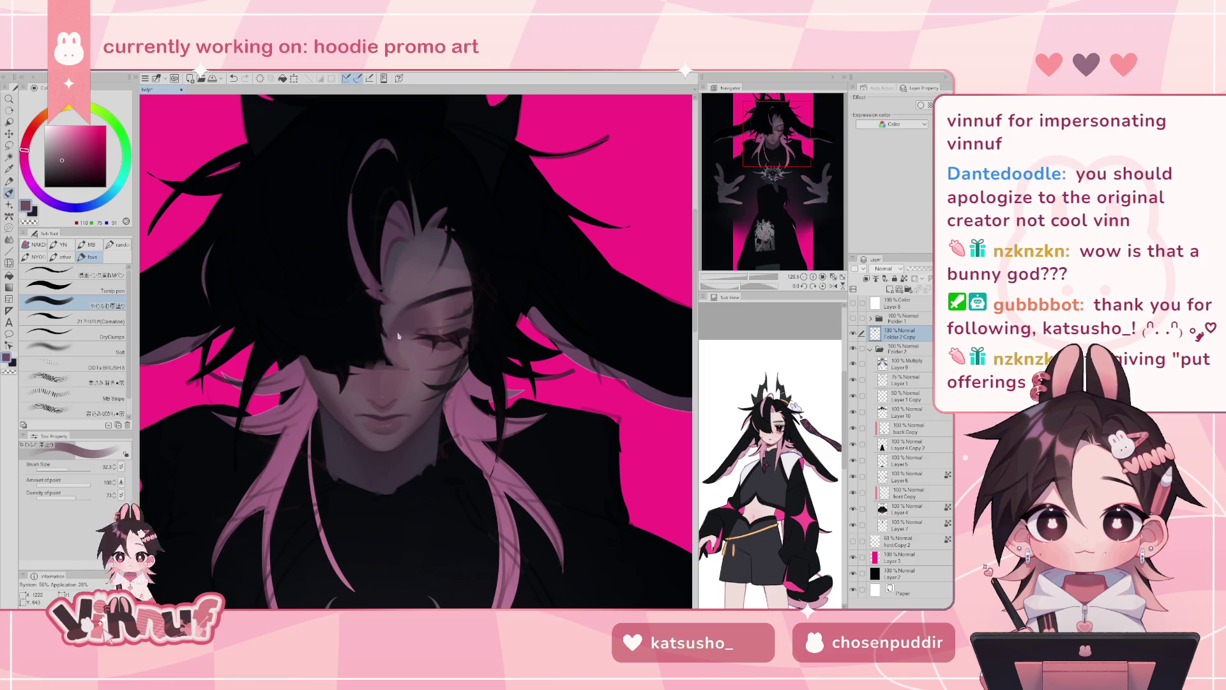
pyautogui.keyDown('alt'); pyautogui.click(392, 320); pyautogui.keyUp('alt')
# - Check the whole figure and add lighter mauve and skin tones sampled from the face
pyautogui.moveTo(748, 280)
pyautogui.mouseDown()
pyautogui.moveTo(735, 281)
pyautogui.moveTo(751, 276)
pyautogui.mouseUp()
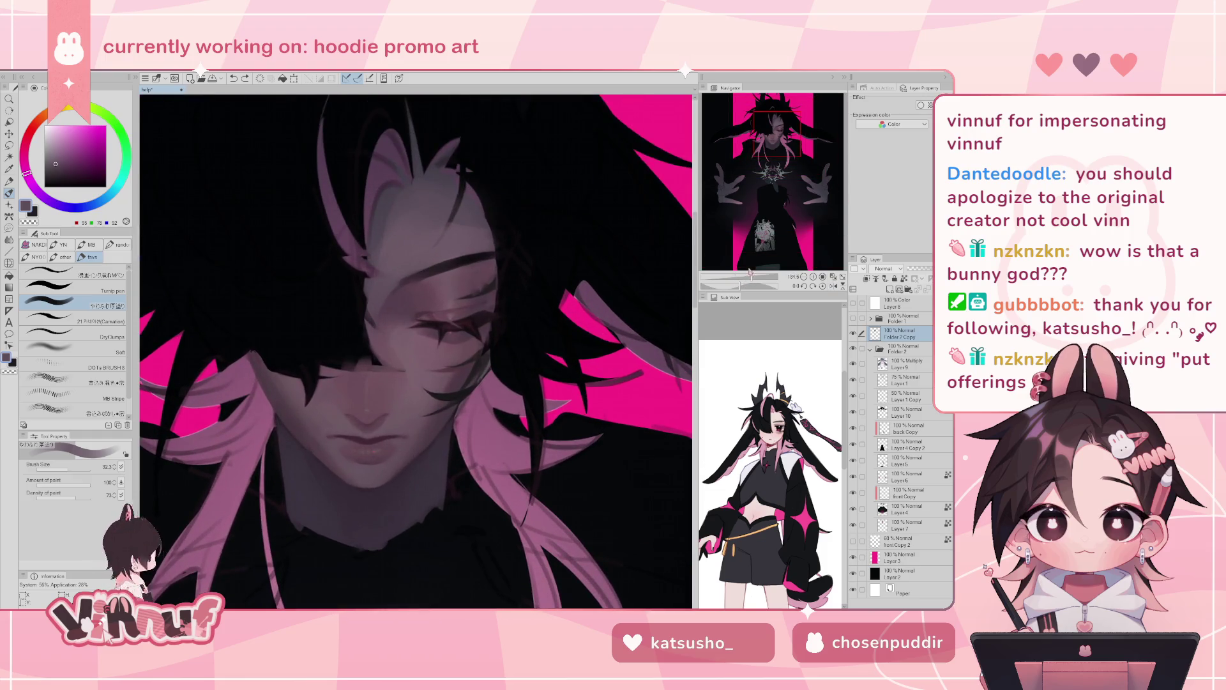
pyautogui.keyDown('alt'); pyautogui.click(418, 323); pyautogui.keyUp('alt')
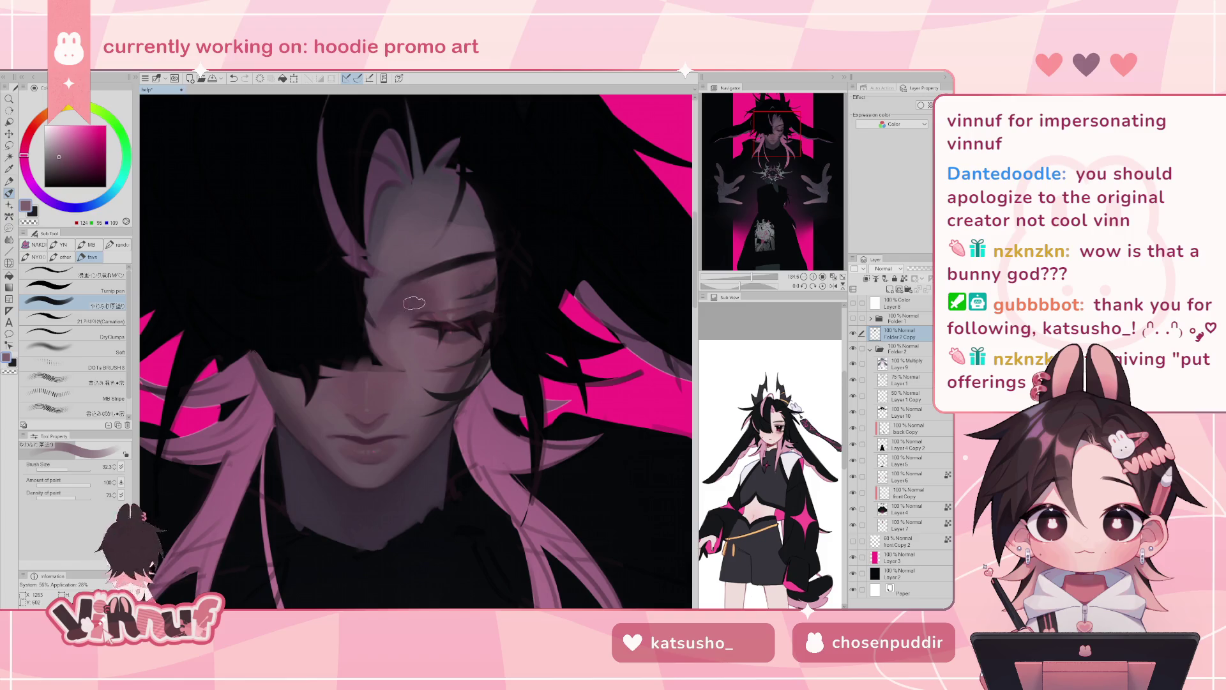
pyautogui.moveTo(753, 277)
pyautogui.mouseDown()
pyautogui.moveTo(738, 277)
pyautogui.moveTo(751, 278)
pyautogui.mouseUp()
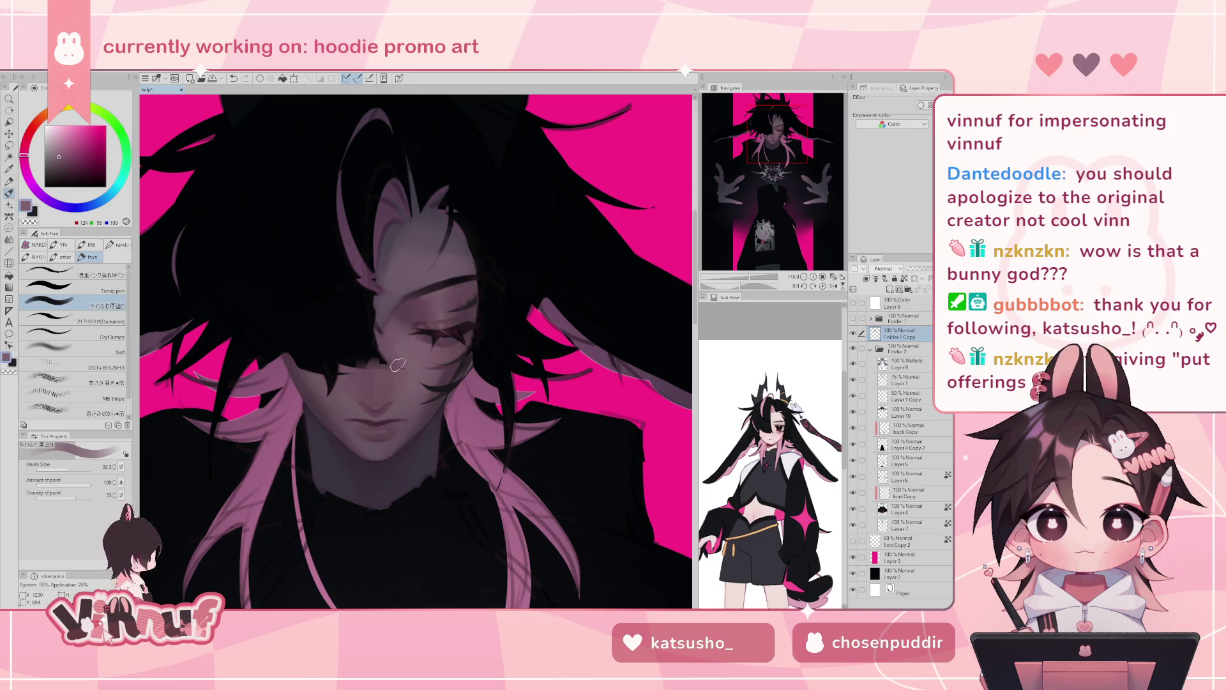
pyautogui.keyDown('alt'); pyautogui.click(407, 344); pyautogui.keyUp('alt')
# - Zoom in and add darker and lighter shades sampled from the face around the nose
pyautogui.scroll(-5, 415, 352)
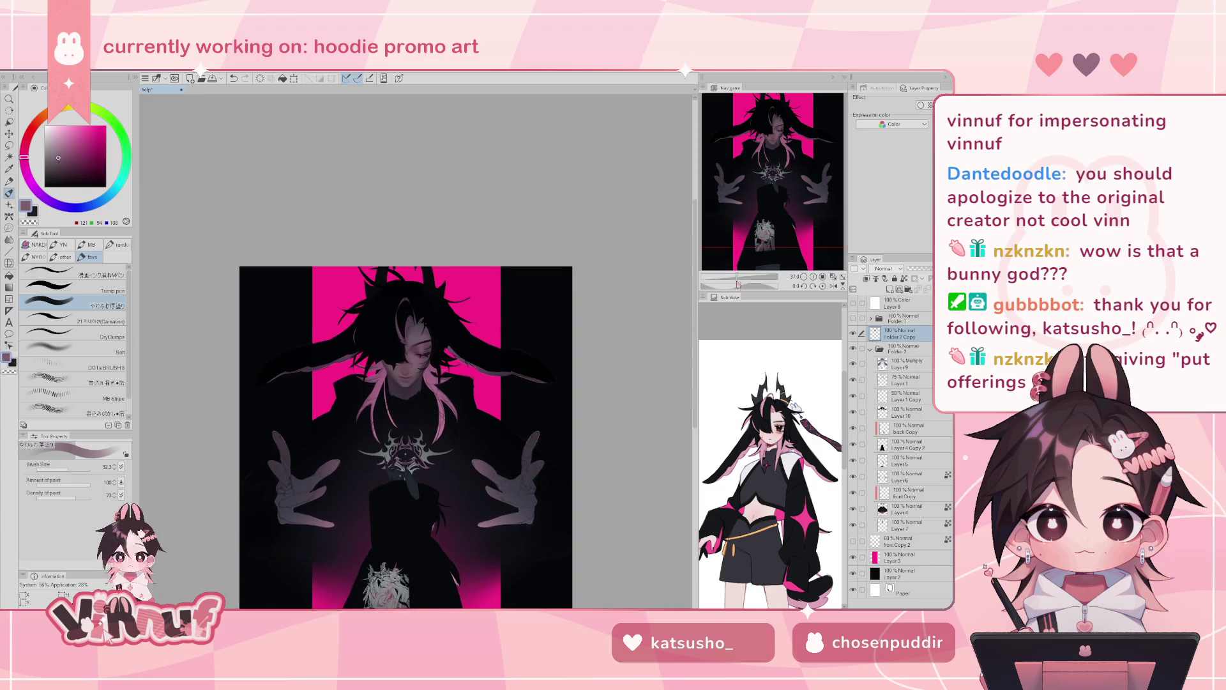
pyautogui.scroll(1, 398, 313)
pyautogui.scroll(2, 398, 313)
pyautogui.scroll(2, 398, 313)
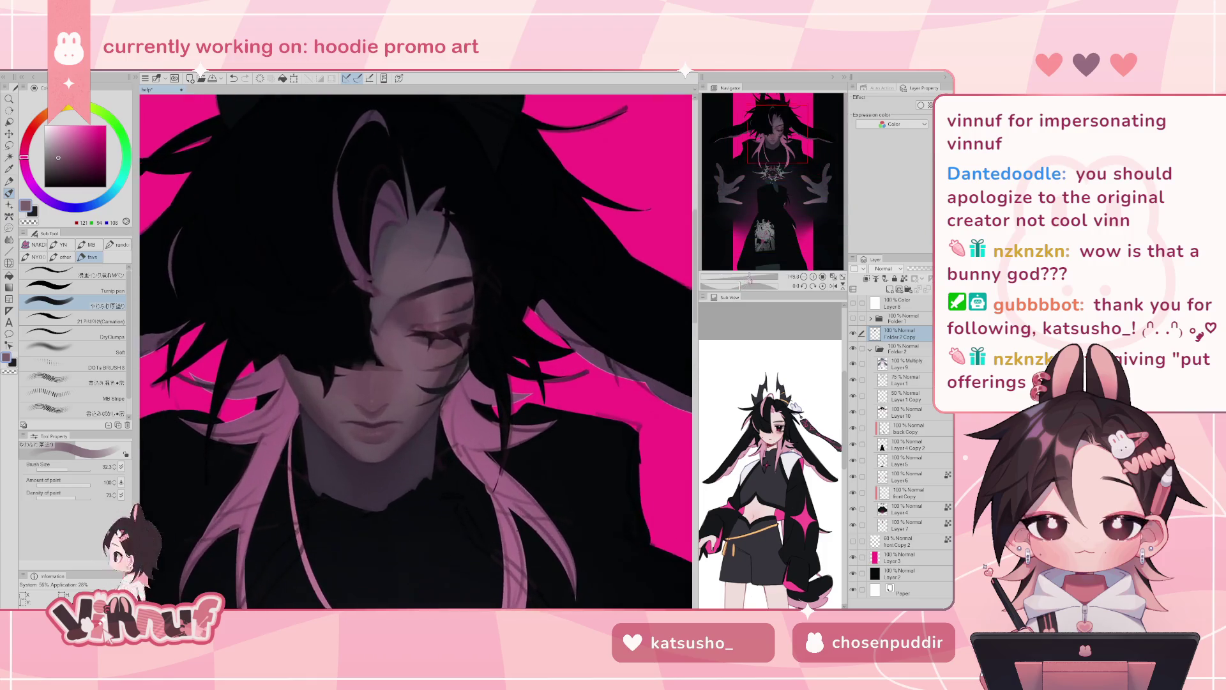
pyautogui.scroll(1, 398, 313)
pyautogui.keyDown('alt'); pyautogui.click(386, 335); pyautogui.keyUp('alt')
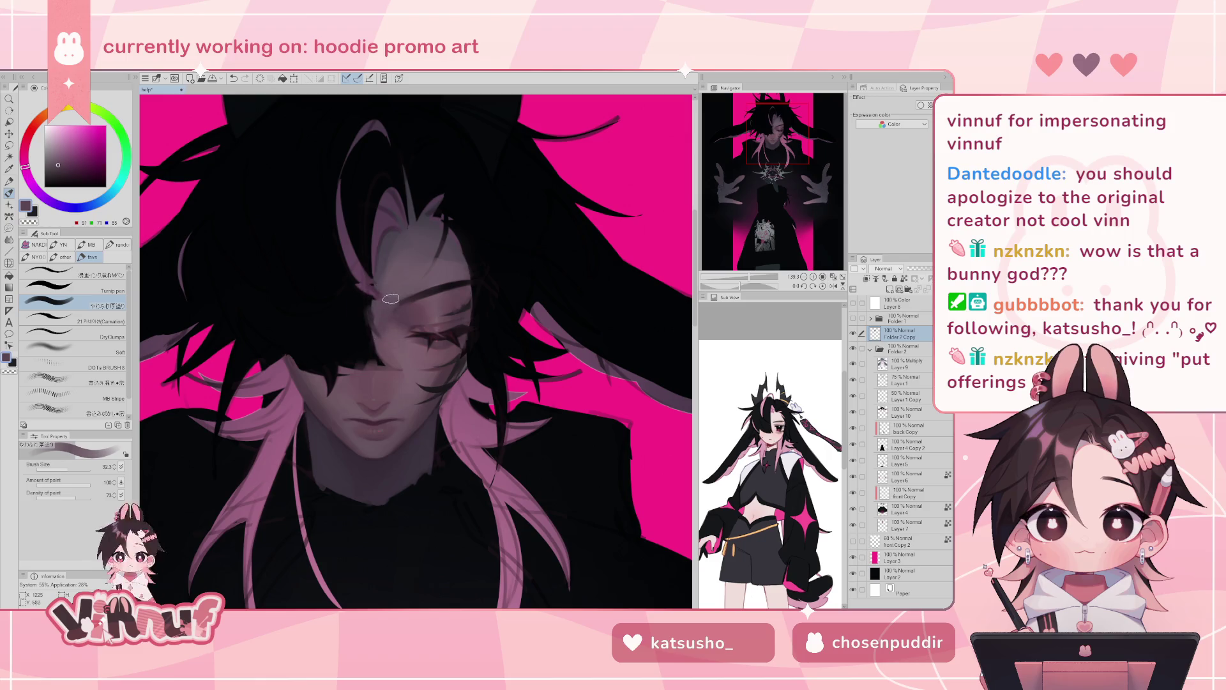
pyautogui.keyDown('alt'); pyautogui.click(381, 354); pyautogui.keyUp('alt')
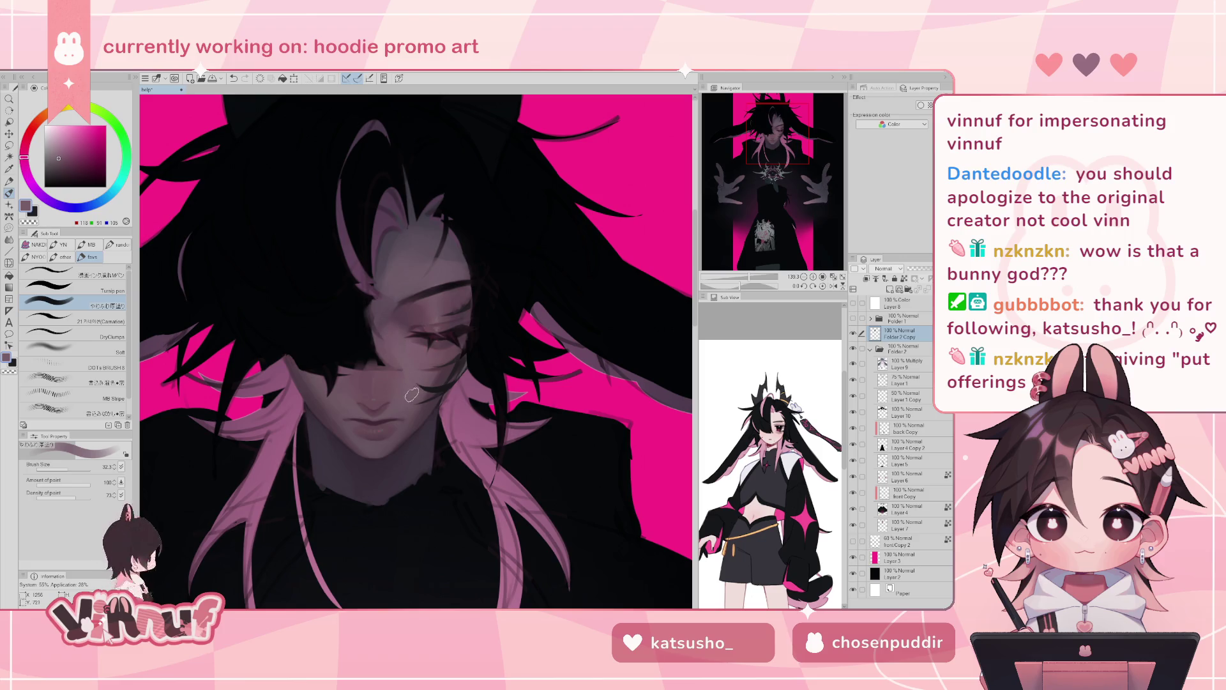
pyautogui.keyDown('alt'); pyautogui.click(395, 298); pyautogui.keyUp('alt')
pyautogui.press('j')
pyautogui.scroll(-3, 405, 323)
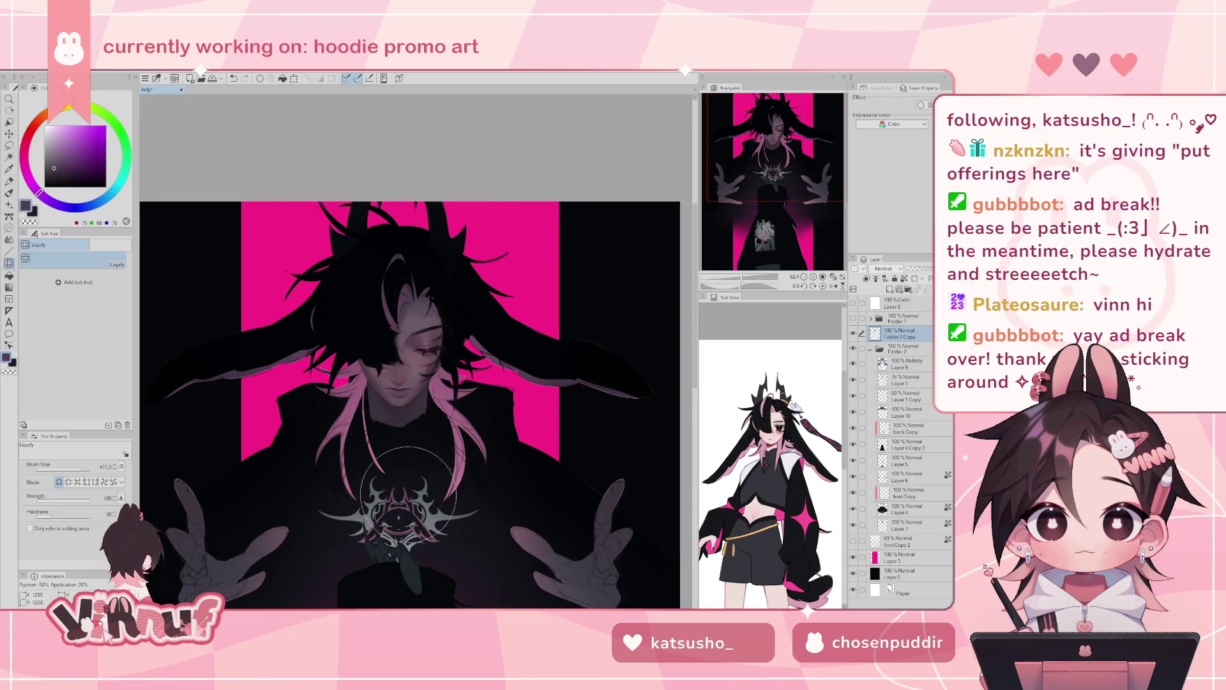
# - Liquify the face and hair toward the chin and across the chest with a size-58 brush, undoing stray warps
pyautogui.moveTo(419, 353)
pyautogui.mouseDown()
pyautogui.moveTo(364, 422)
pyautogui.moveTo(446, 474)
pyautogui.mouseUp()
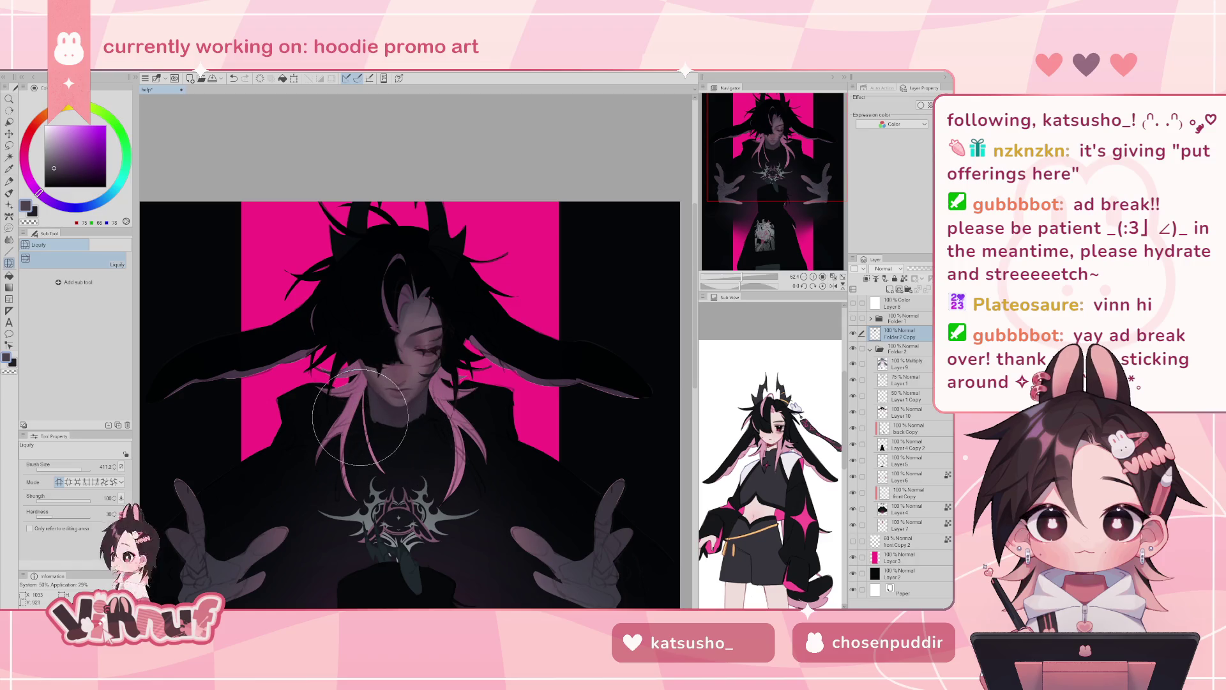
pyautogui.moveTo(446, 474); pyautogui.dragTo(485, 472)
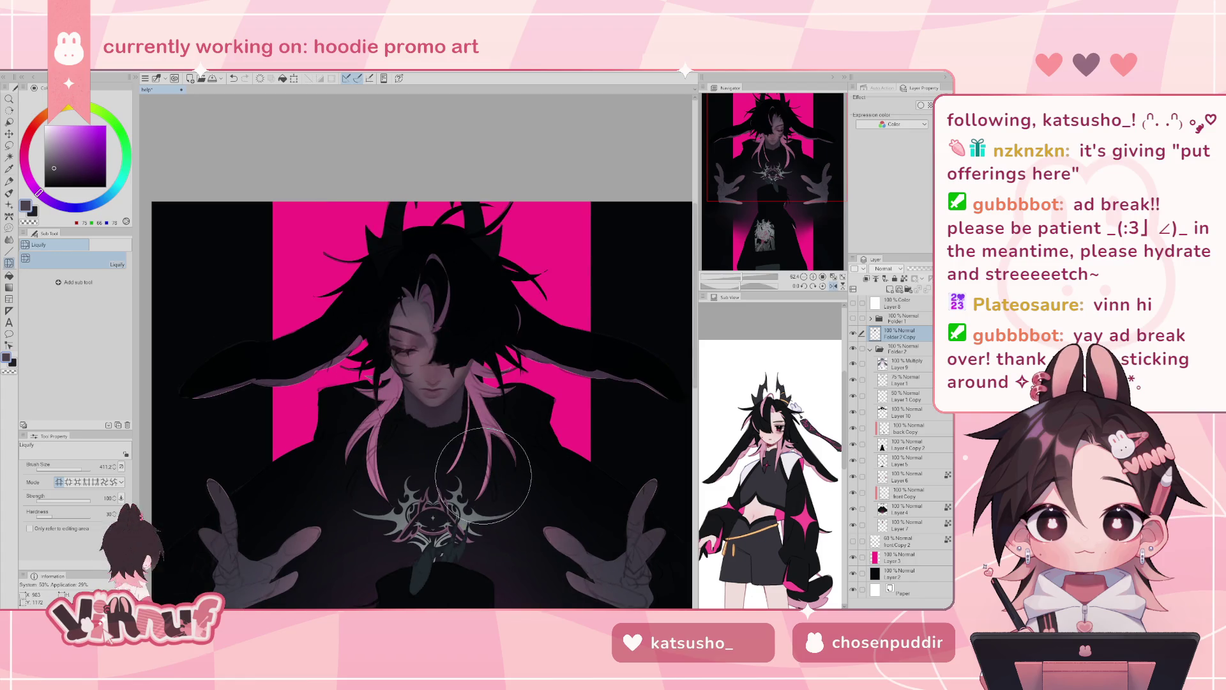
pyautogui.hscroll(2, 696, 233)
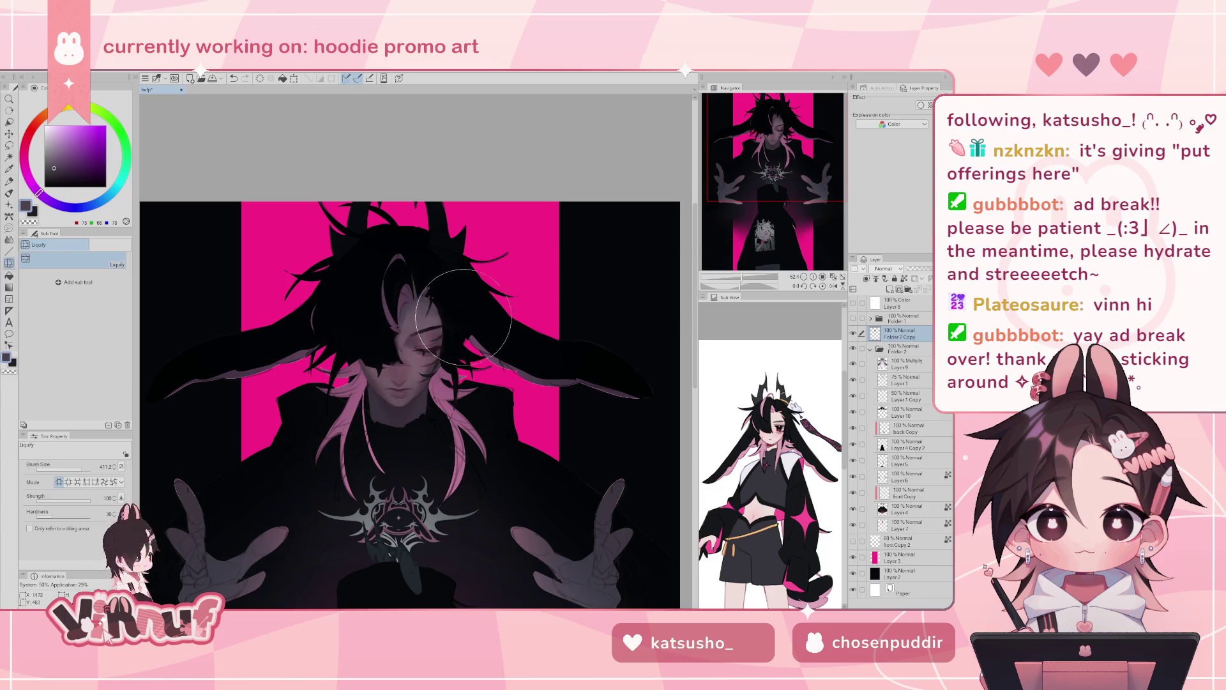
pyautogui.moveTo(467, 340); pyautogui.dragTo(450, 361)
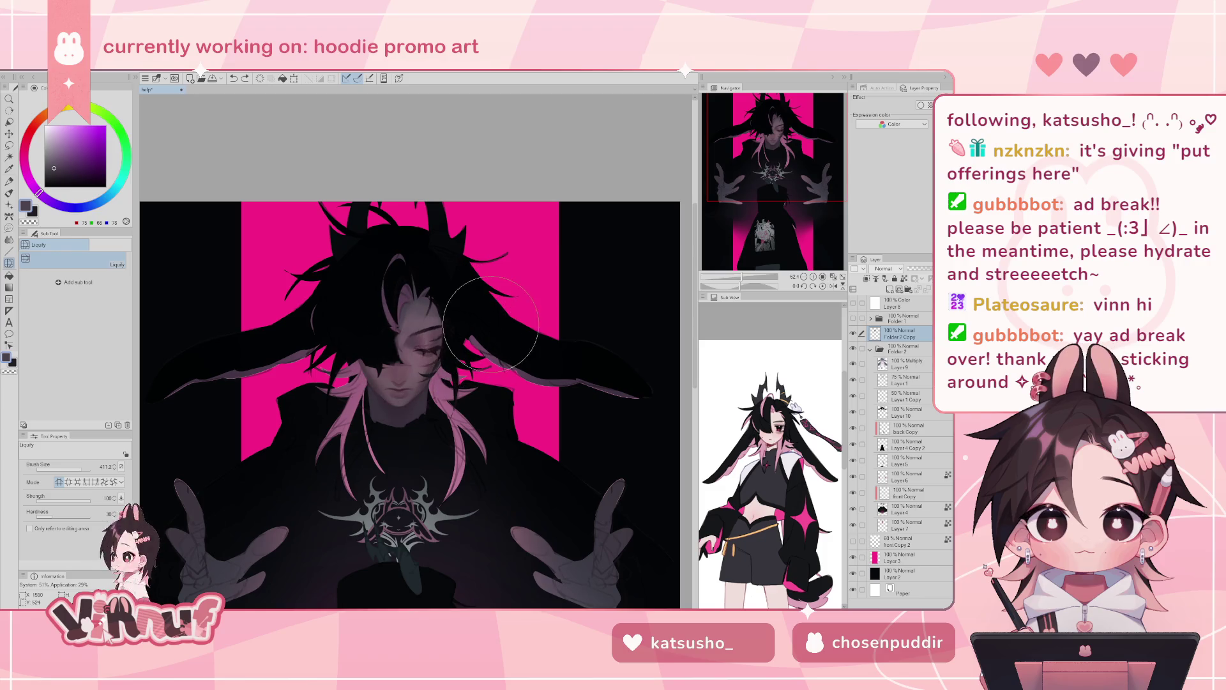
pyautogui.hotkey('ctrl', 'z')
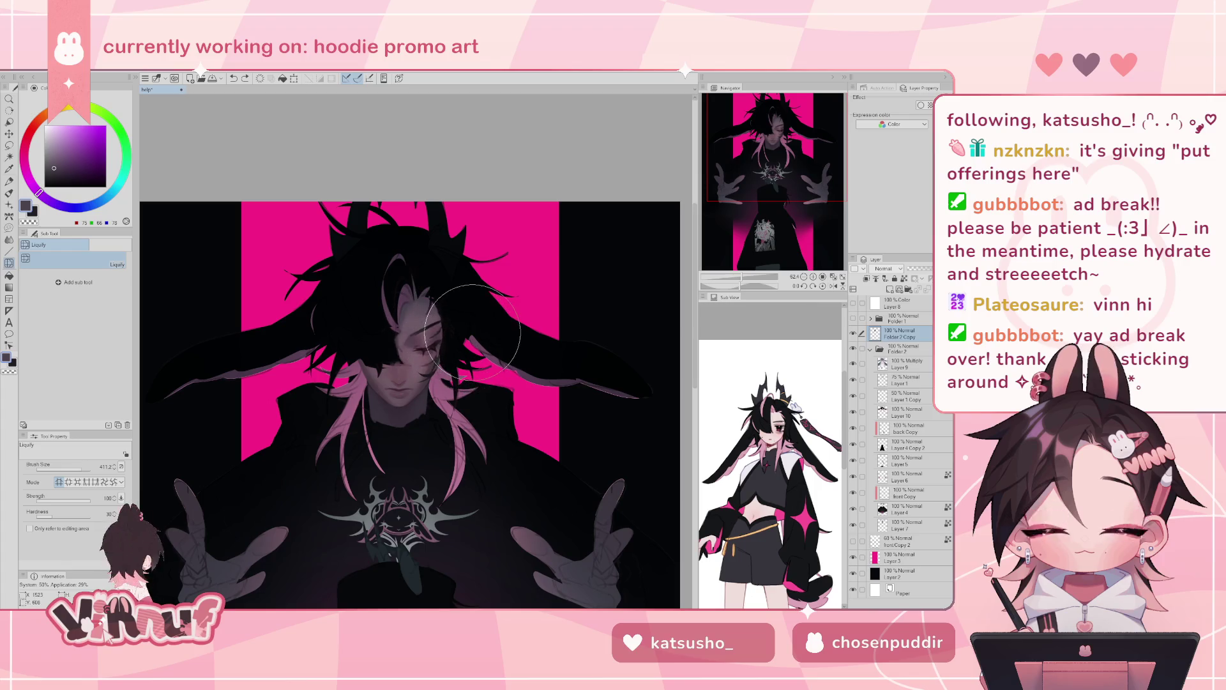
pyautogui.moveTo(474, 345); pyautogui.dragTo(476, 350)
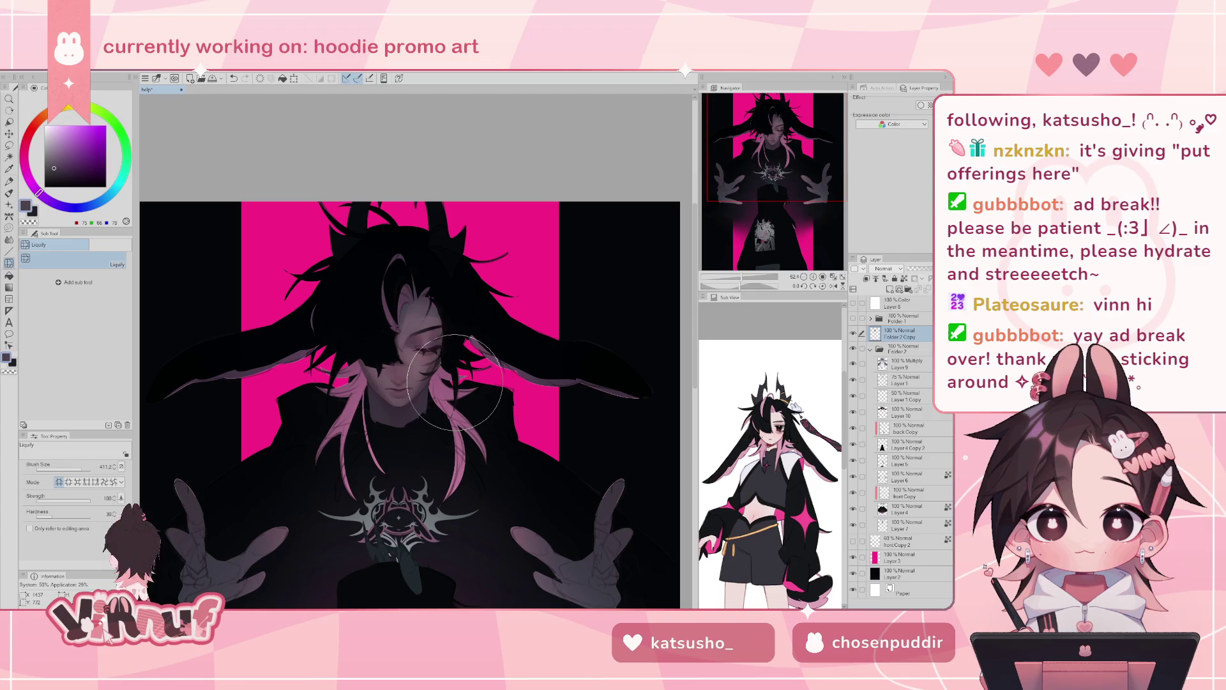
pyautogui.click(71, 468)
pyautogui.moveTo(415, 362); pyautogui.dragTo(432, 357)
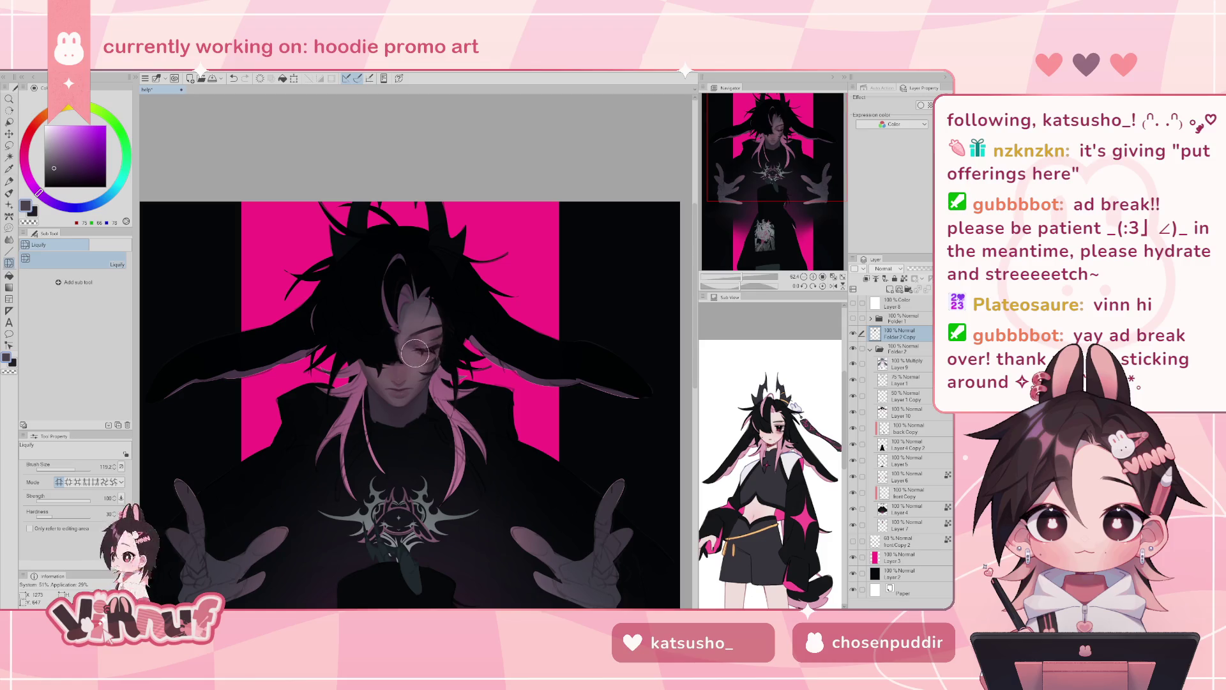
pyautogui.hotkey('ctrl', 'z')
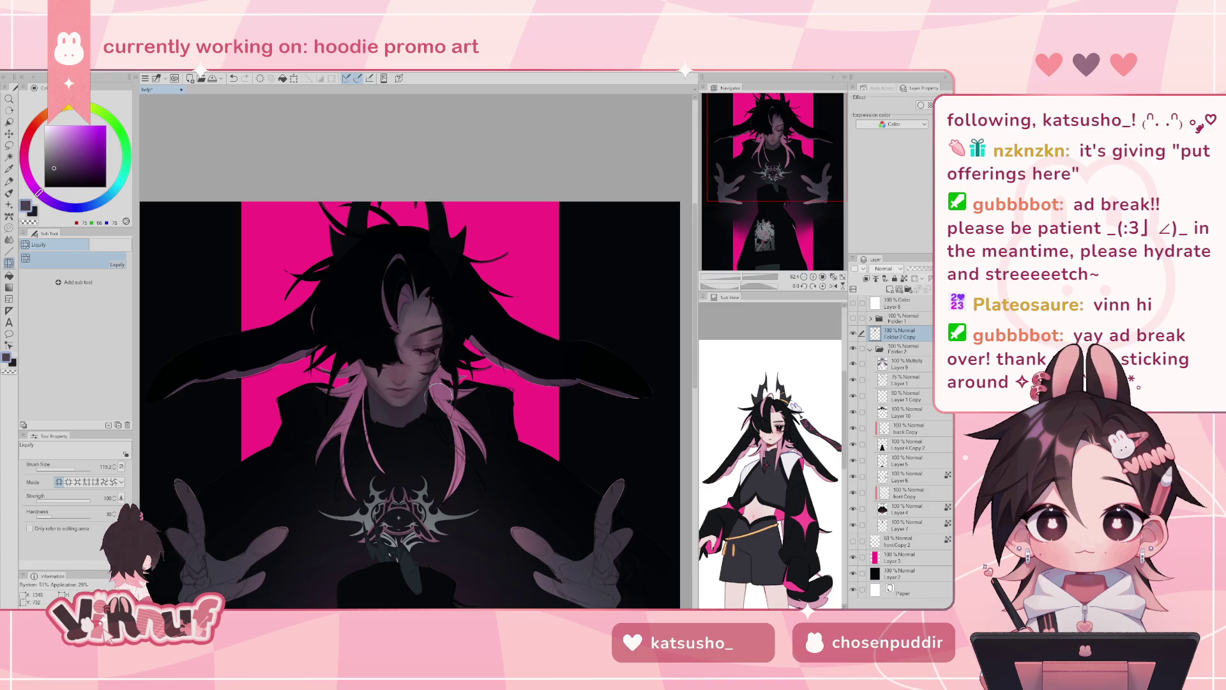
# - Compare by toggling Folder 2 Copy visibility, then select Layer 10 together with Layer 1
pyautogui.click(853, 333)
pyautogui.click(854, 333)
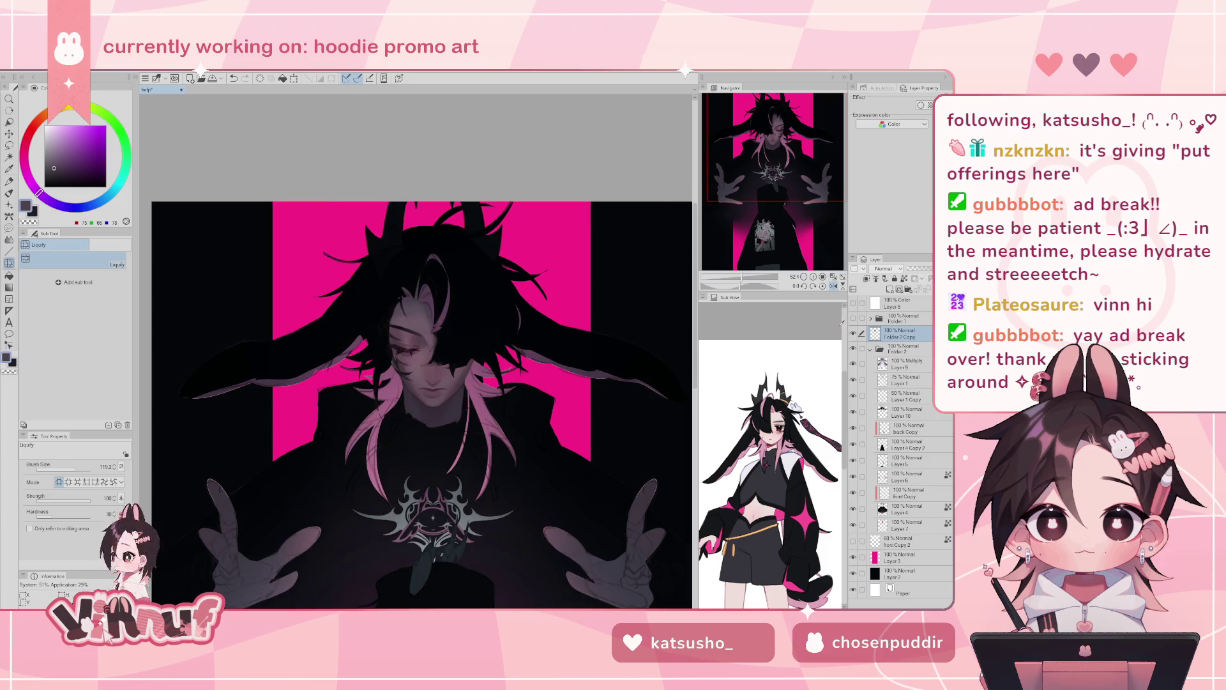
pyautogui.moveTo(748, 284); pyautogui.dragTo(743, 284)
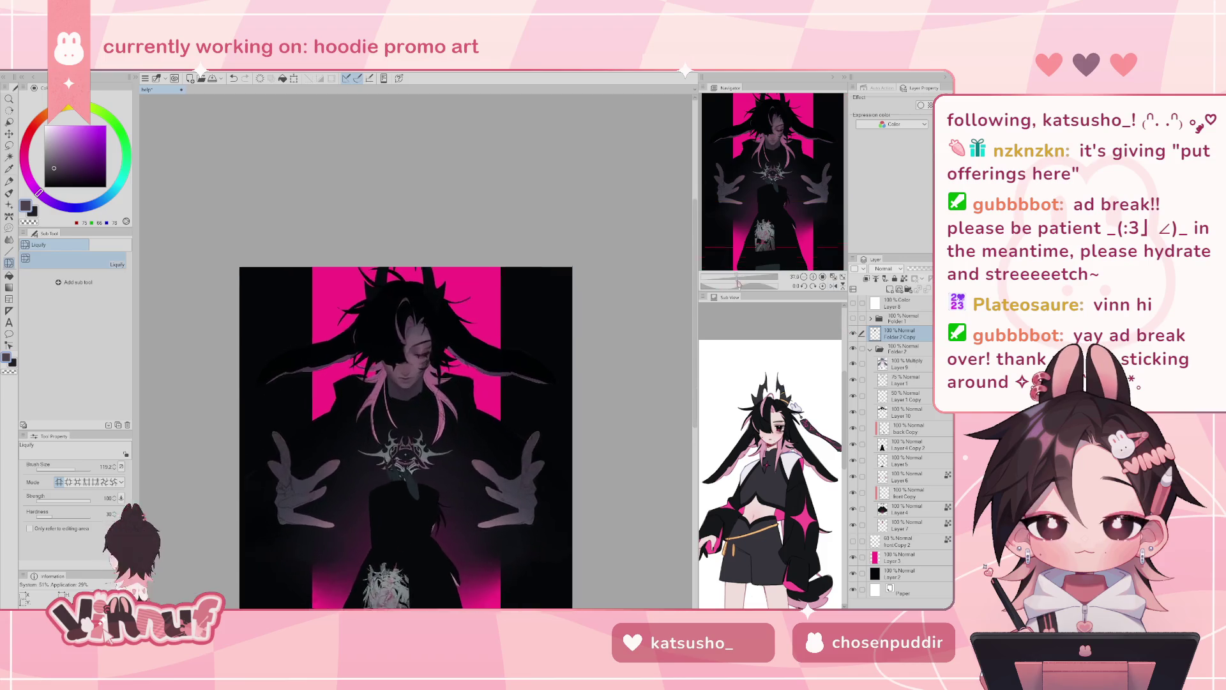
pyautogui.click(743, 284)
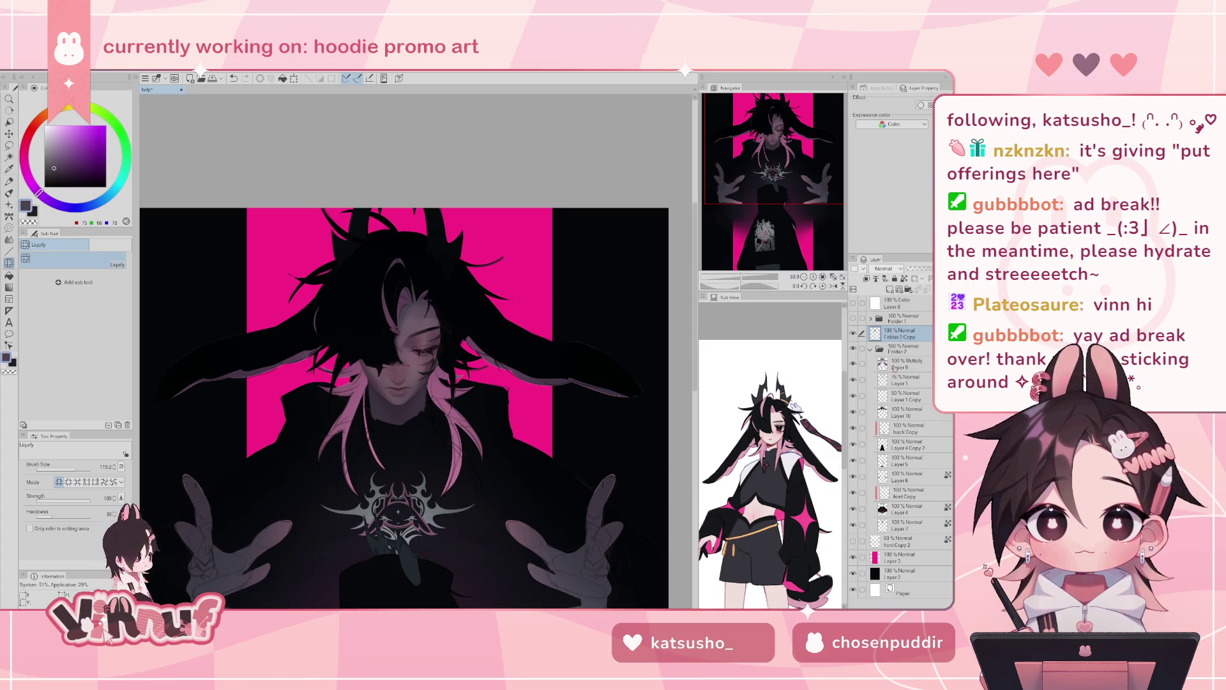
pyautogui.click(901, 412)
pyautogui.click(863, 382)
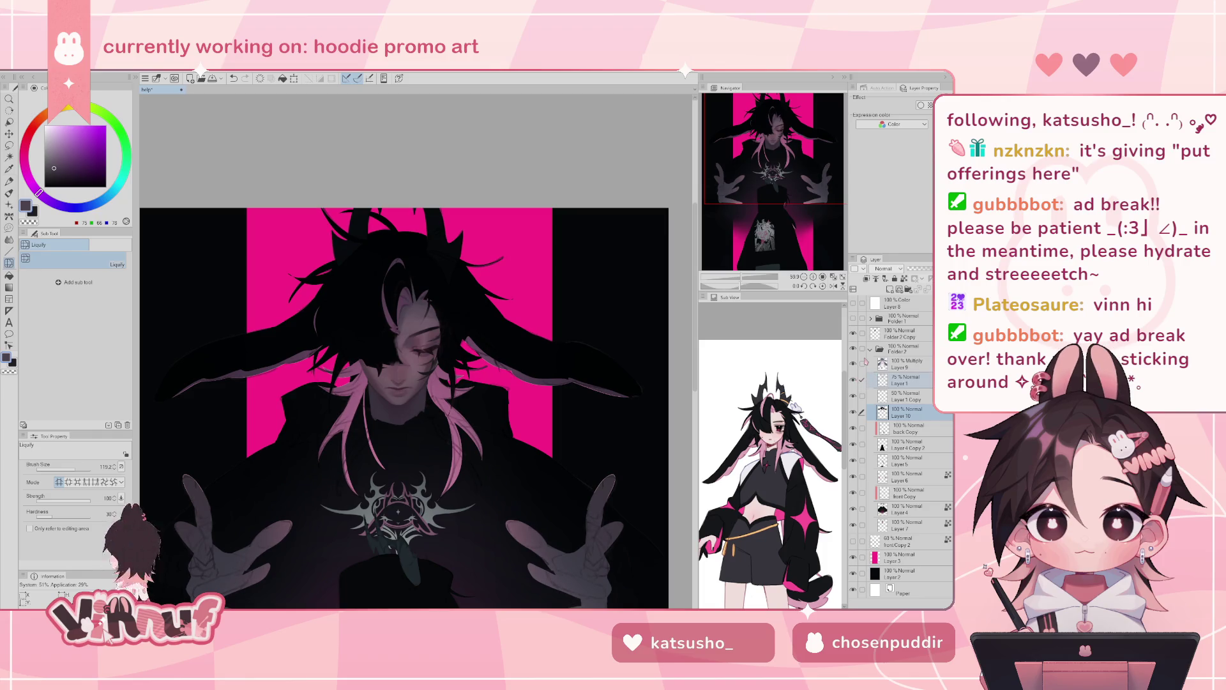
# - Lasso the hair over the face, liquify it aside within the selection, then deselect
pyautogui.press('m')
pyautogui.moveTo(413, 369); pyautogui.dragTo(417, 318)
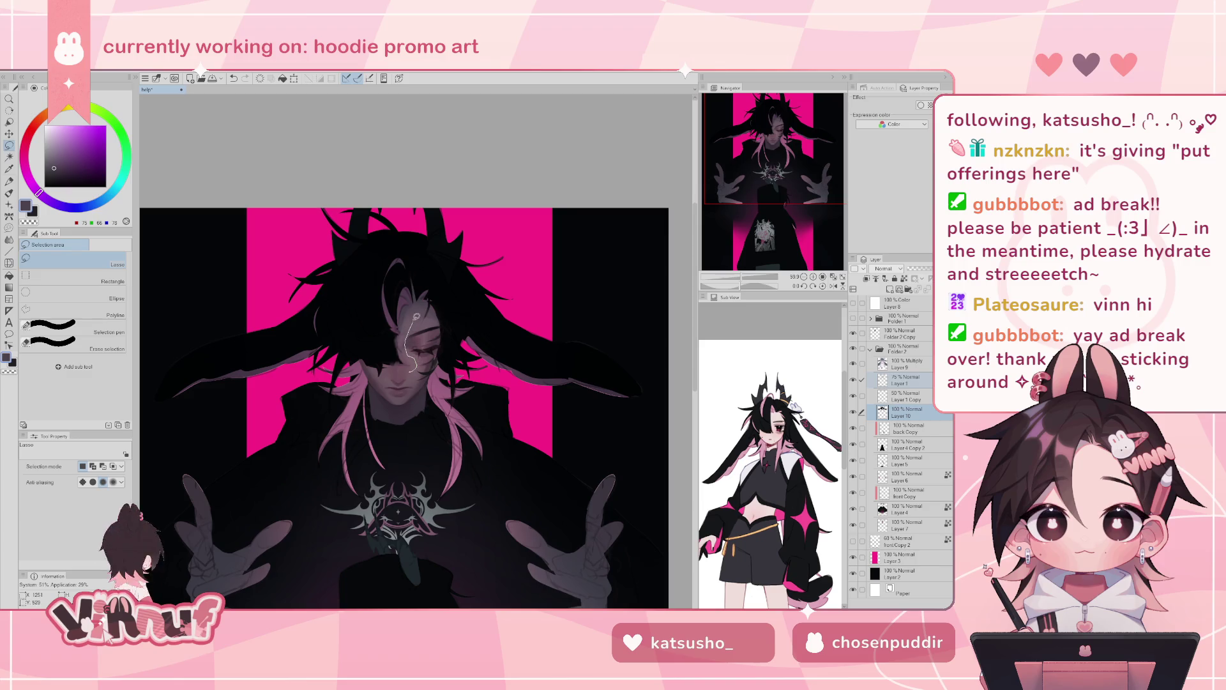
pyautogui.moveTo(421, 241); pyautogui.dragTo(422, 355)
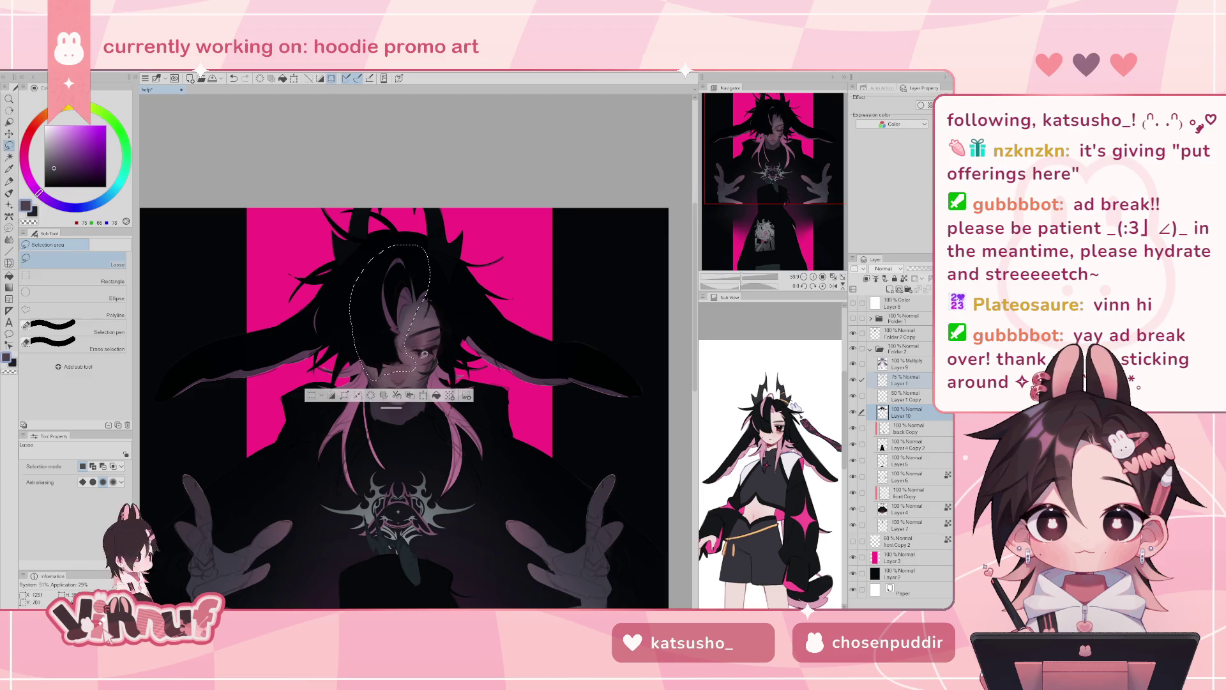
pyautogui.press('j')
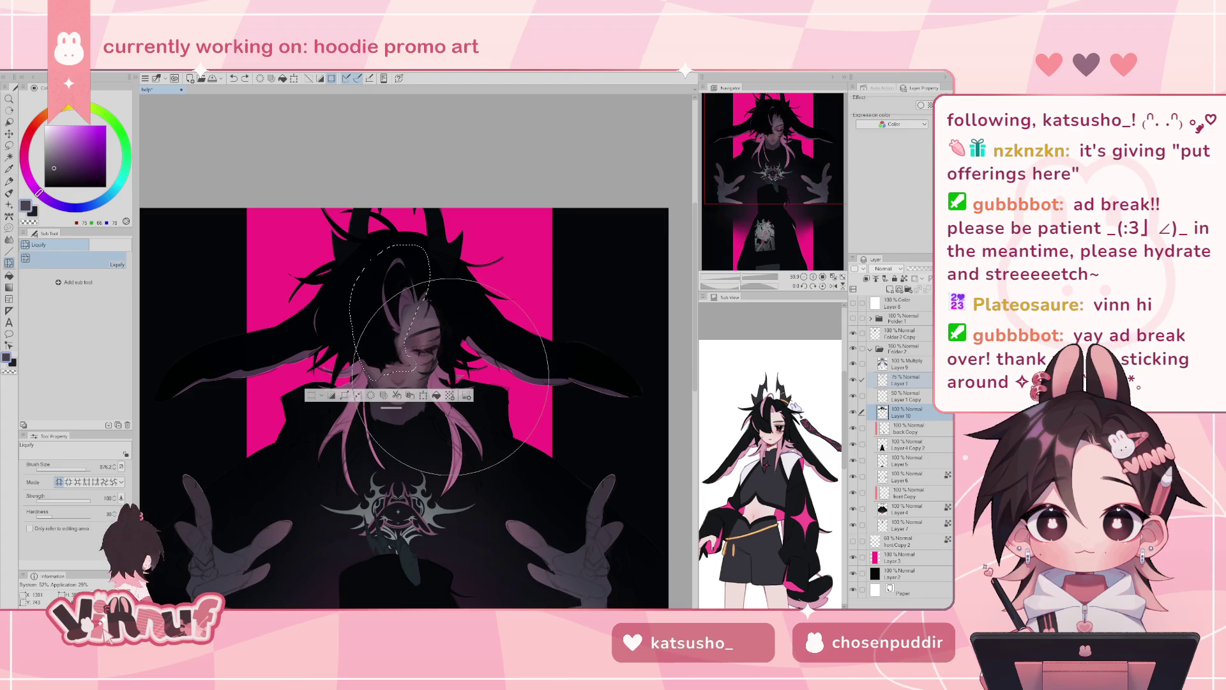
pyautogui.moveTo(449, 382)
pyautogui.mouseDown()
pyautogui.moveTo(431, 401)
pyautogui.moveTo(444, 394)
pyautogui.mouseUp()
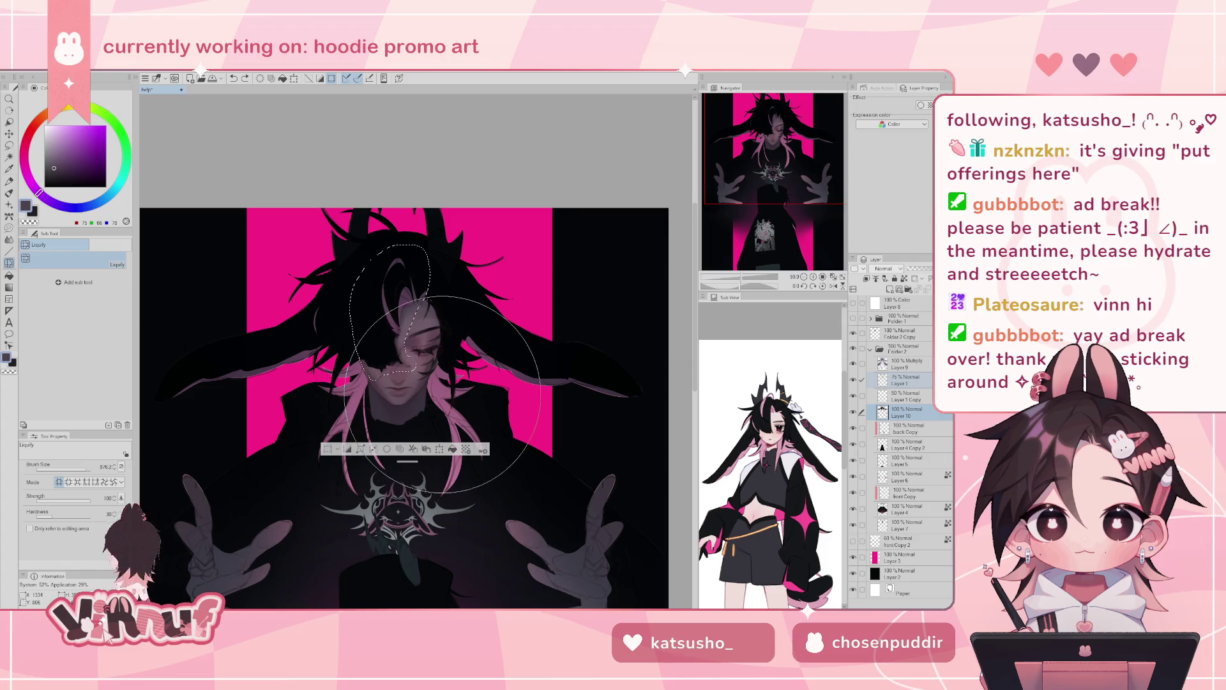
pyautogui.hotkey('ctrl', 'd')
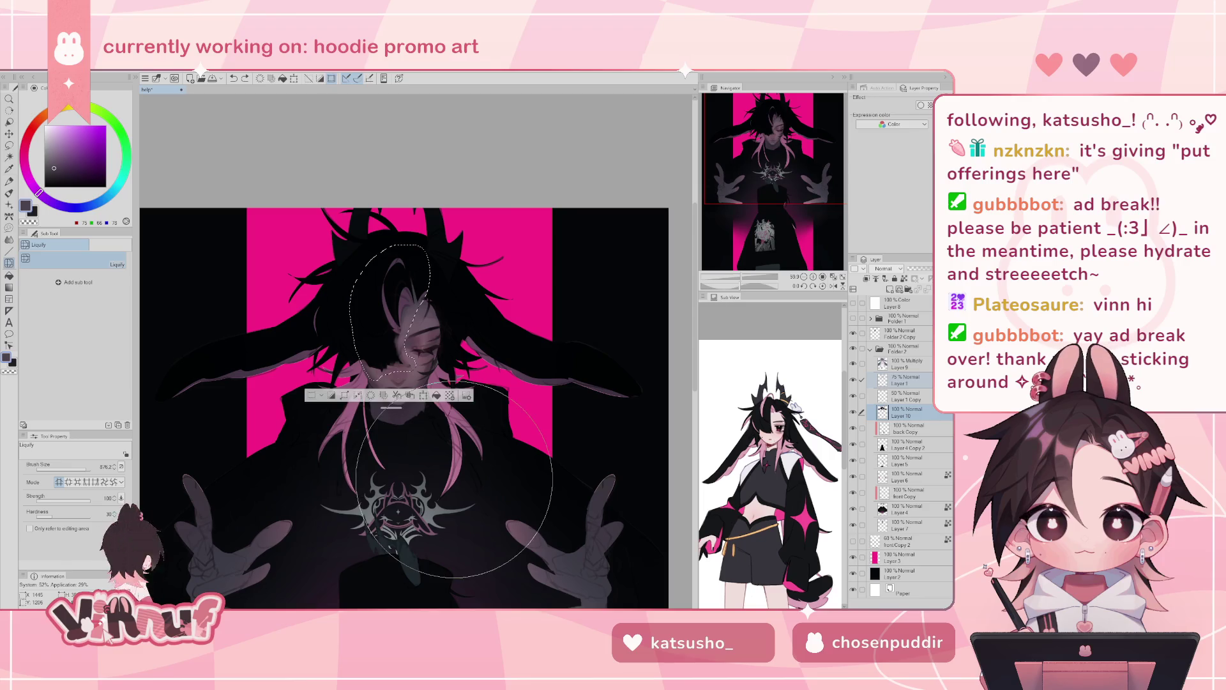
# - Make Folder 2 Copy the active layer and zoom in, undoing the last change
pyautogui.click(905, 364)
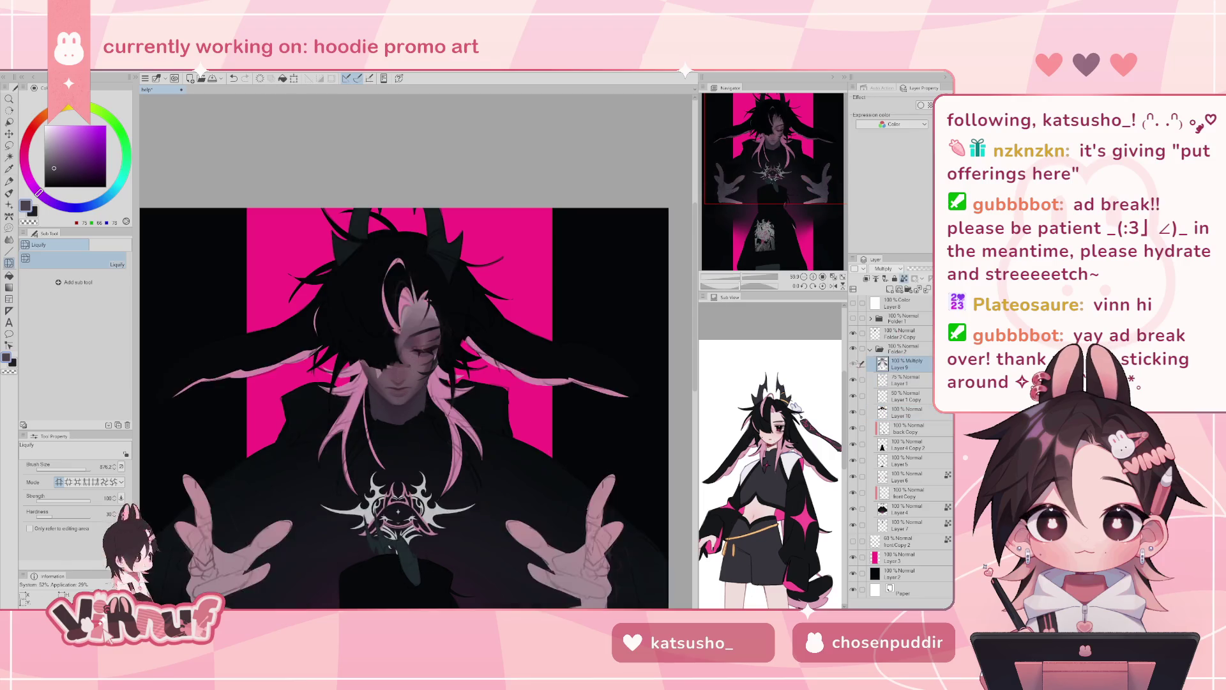
pyautogui.click(900, 333)
pyautogui.scroll(3, 742, 267)
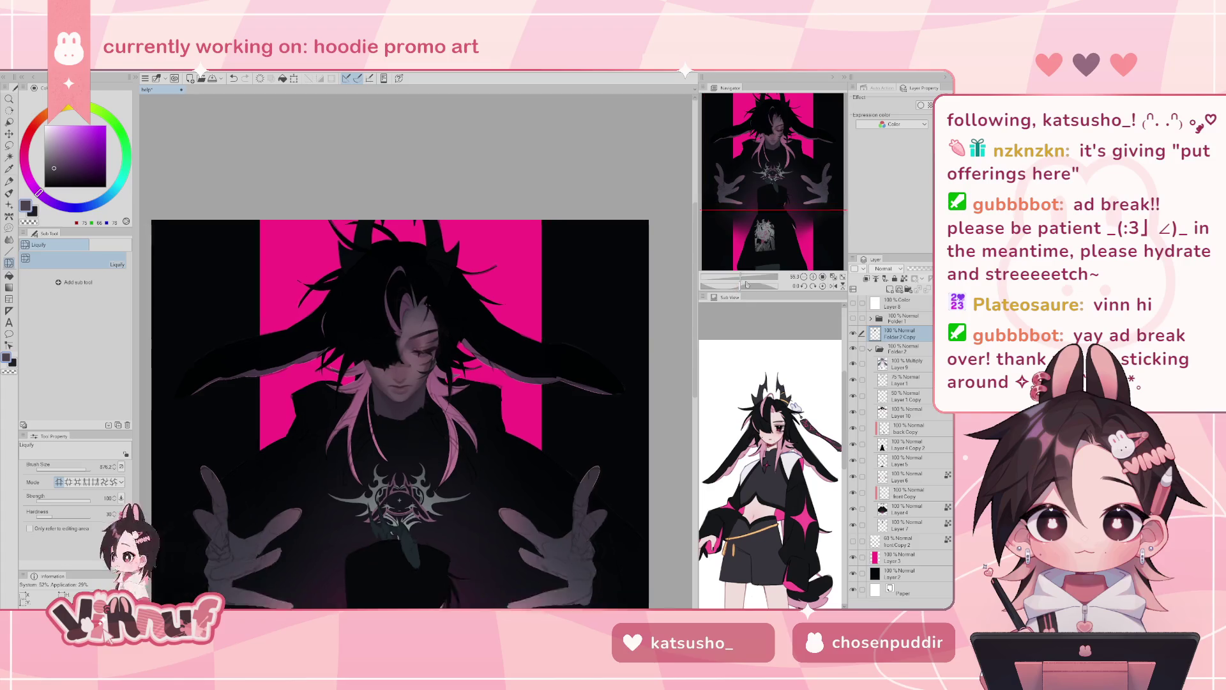
pyautogui.press('e')
pyautogui.hotkey('ctrl', 'z')
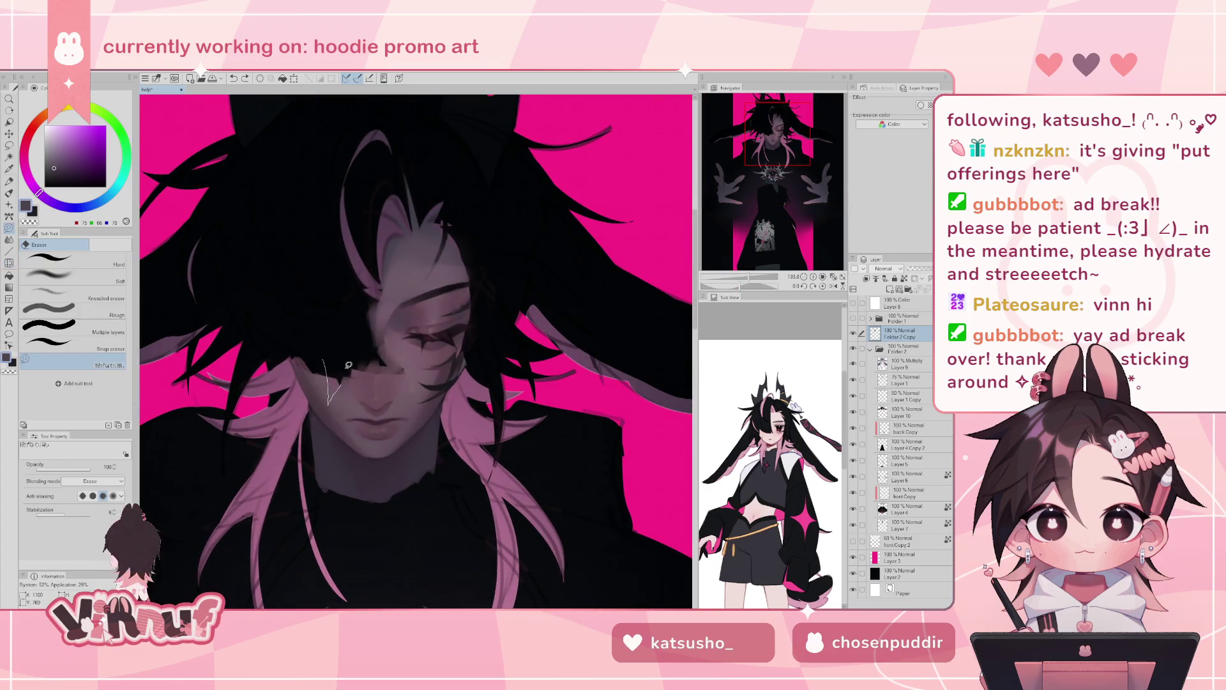
# - Blend the face's skin shading with a blending brush, sampling darker and lighter mauve tones from it
pyautogui.press('b')
pyautogui.keyDown('alt'); pyautogui.click(329, 379); pyautogui.keyUp('alt')
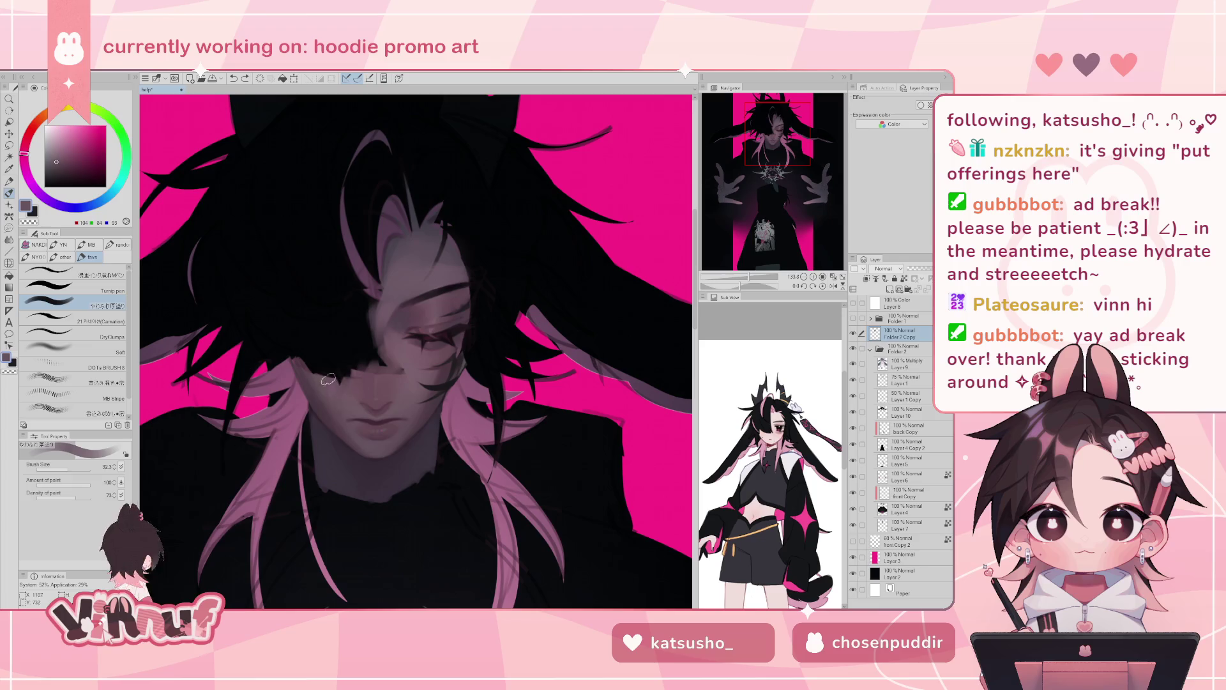
pyautogui.keyDown('alt'); pyautogui.click(320, 399); pyautogui.keyUp('alt')
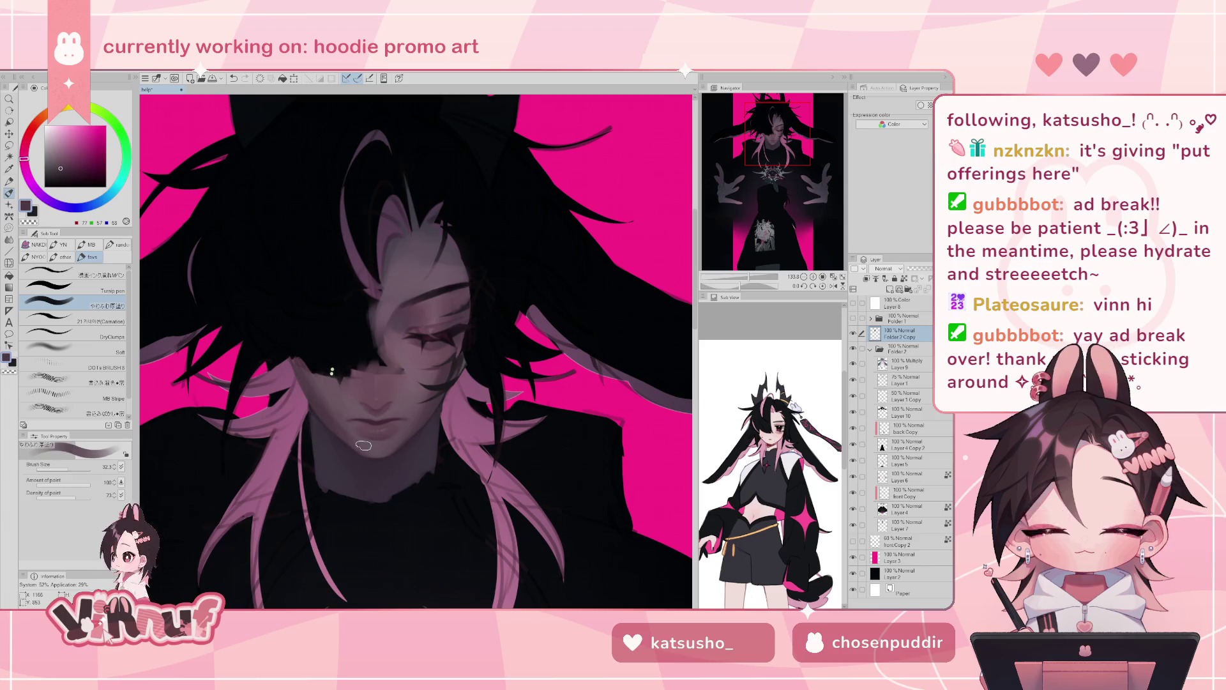
pyautogui.keyDown('alt'); pyautogui.click(352, 431); pyautogui.keyUp('alt')
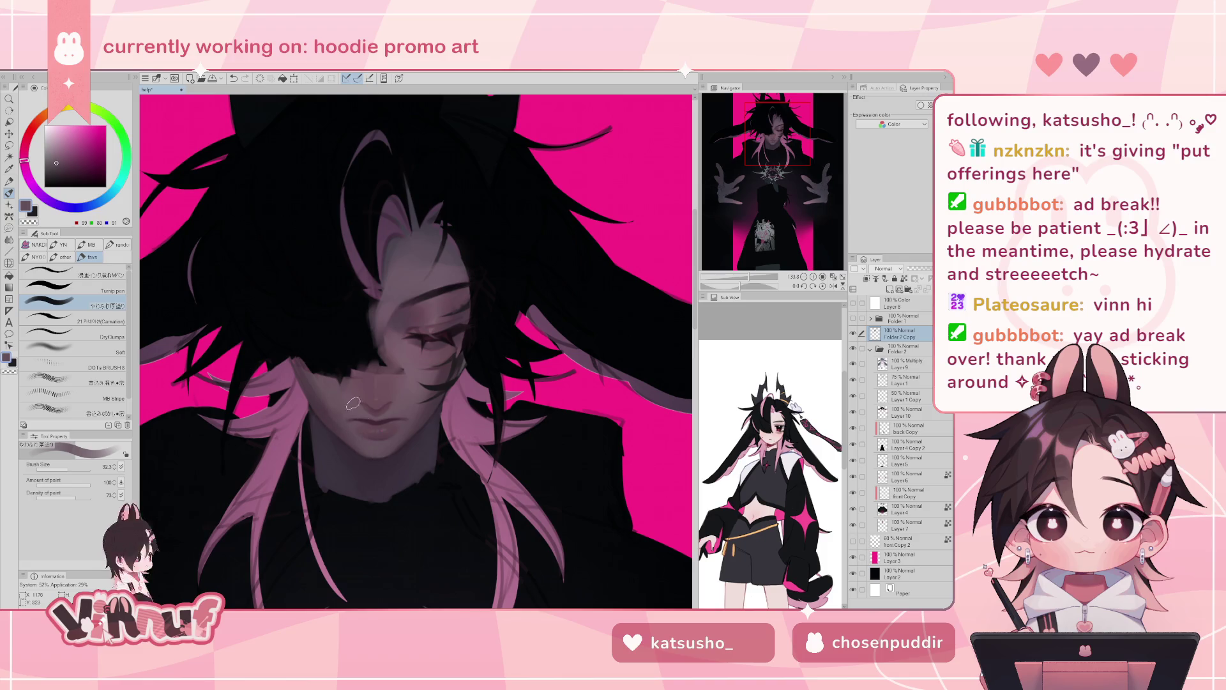
pyautogui.keyDown('alt'); pyautogui.click(369, 440); pyautogui.keyUp('alt')
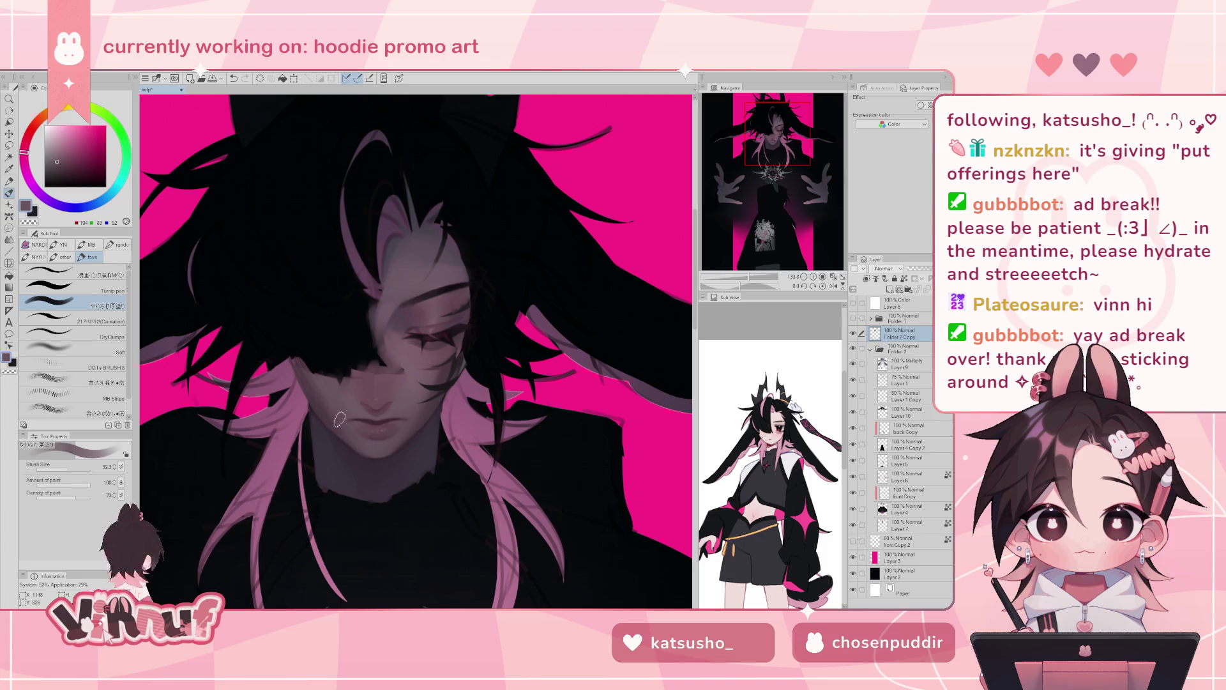
pyautogui.keyDown('alt'); pyautogui.click(334, 398); pyautogui.keyUp('alt')
pyautogui.keyDown('alt'); pyautogui.click(308, 393); pyautogui.keyUp('alt')
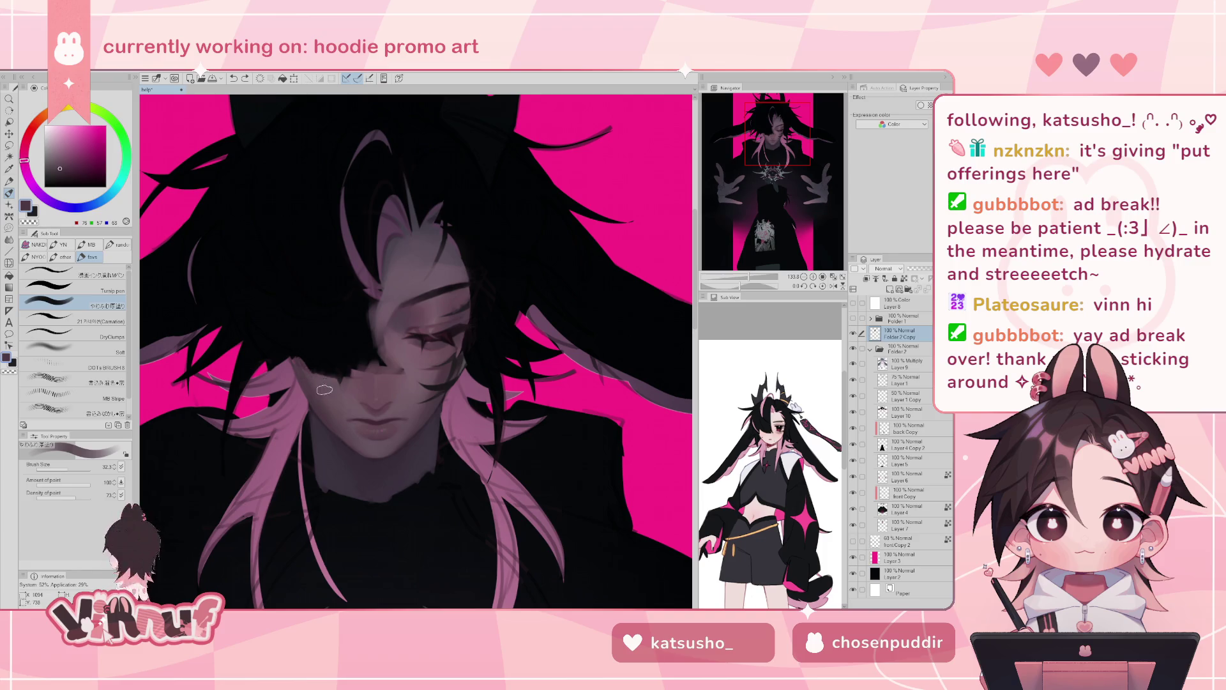
pyautogui.keyDown('alt'); pyautogui.click(323, 392); pyautogui.keyUp('alt')
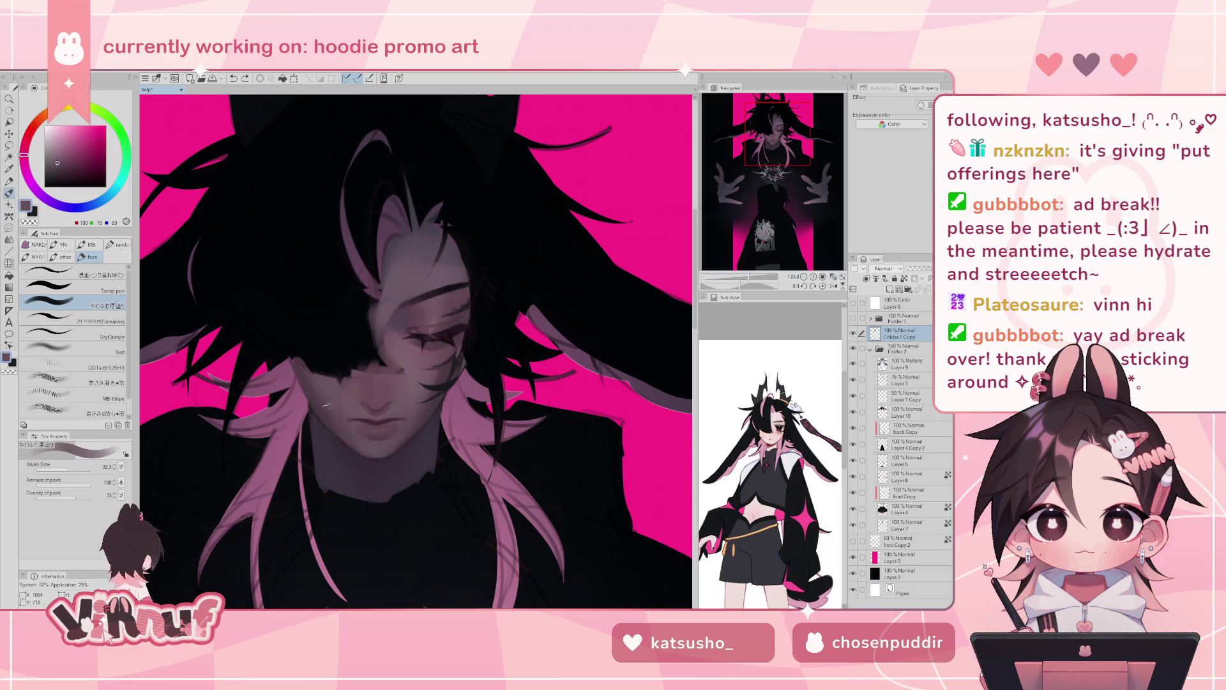
pyautogui.click(70, 349)
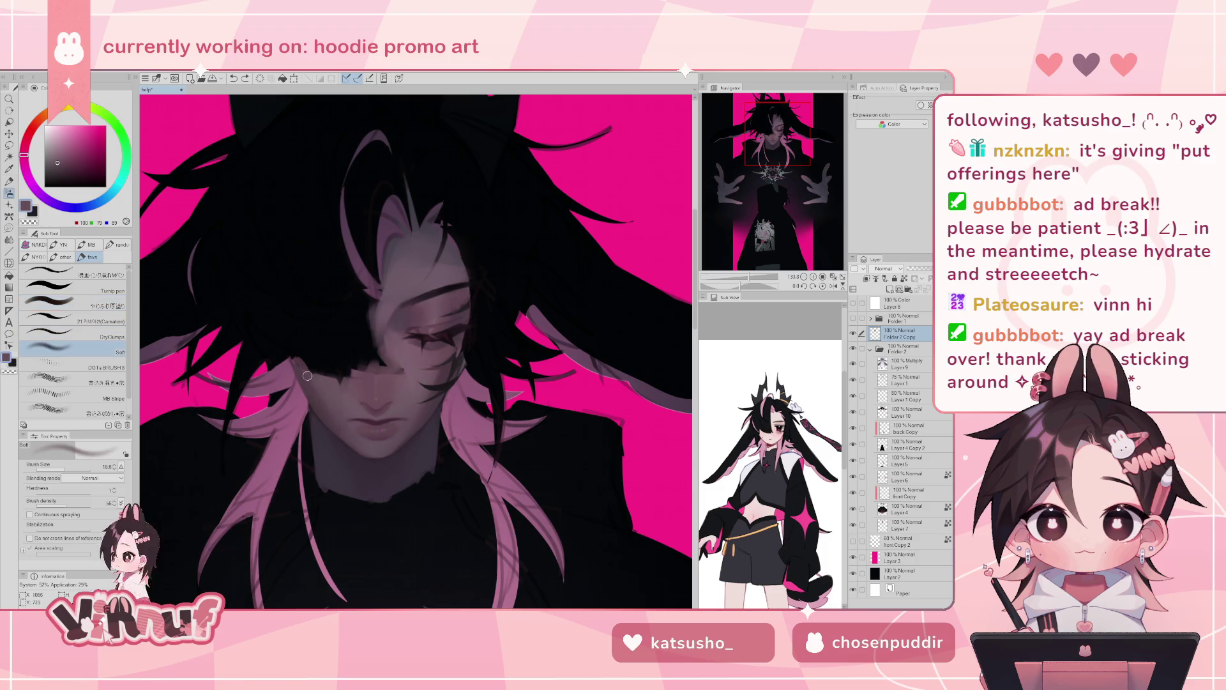
# - Smooth the cheek and mouth shading with the Soft brush using dark, mid and light sampled skin tones
pyautogui.keyDown('alt'); pyautogui.click(357, 404); pyautogui.keyUp('alt')
pyautogui.keyDown('alt'); pyautogui.click(329, 409); pyautogui.keyUp('alt')
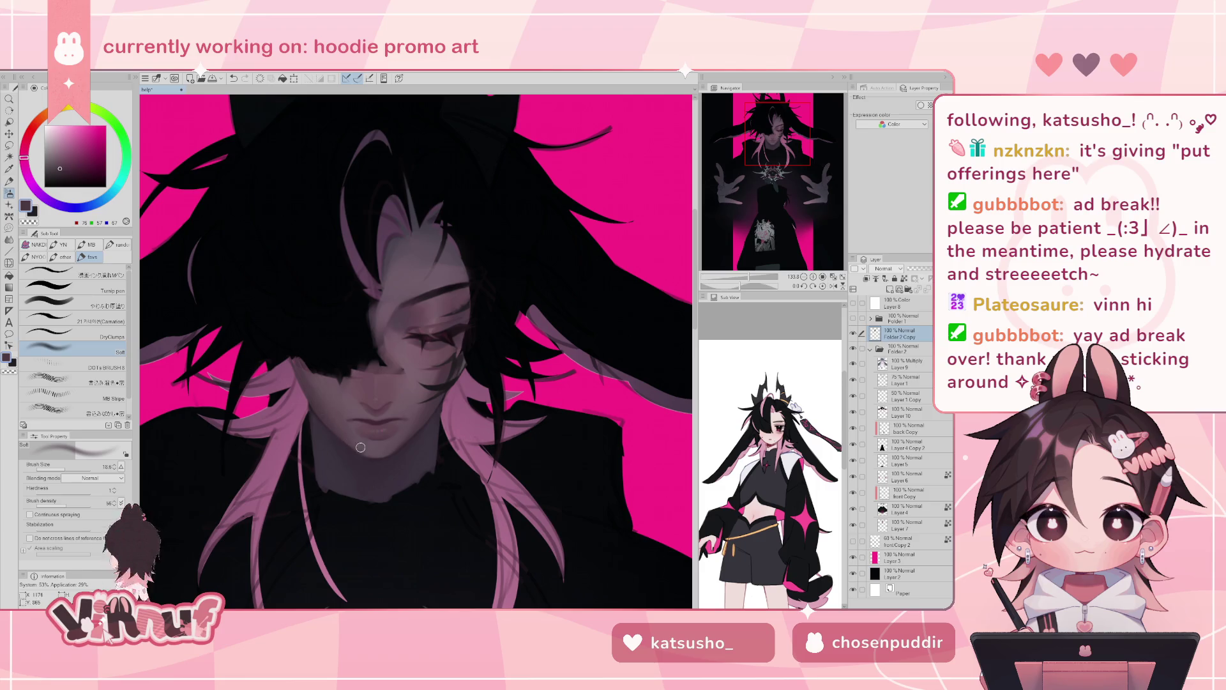
pyautogui.keyDown('alt'); pyautogui.click(334, 407); pyautogui.keyUp('alt')
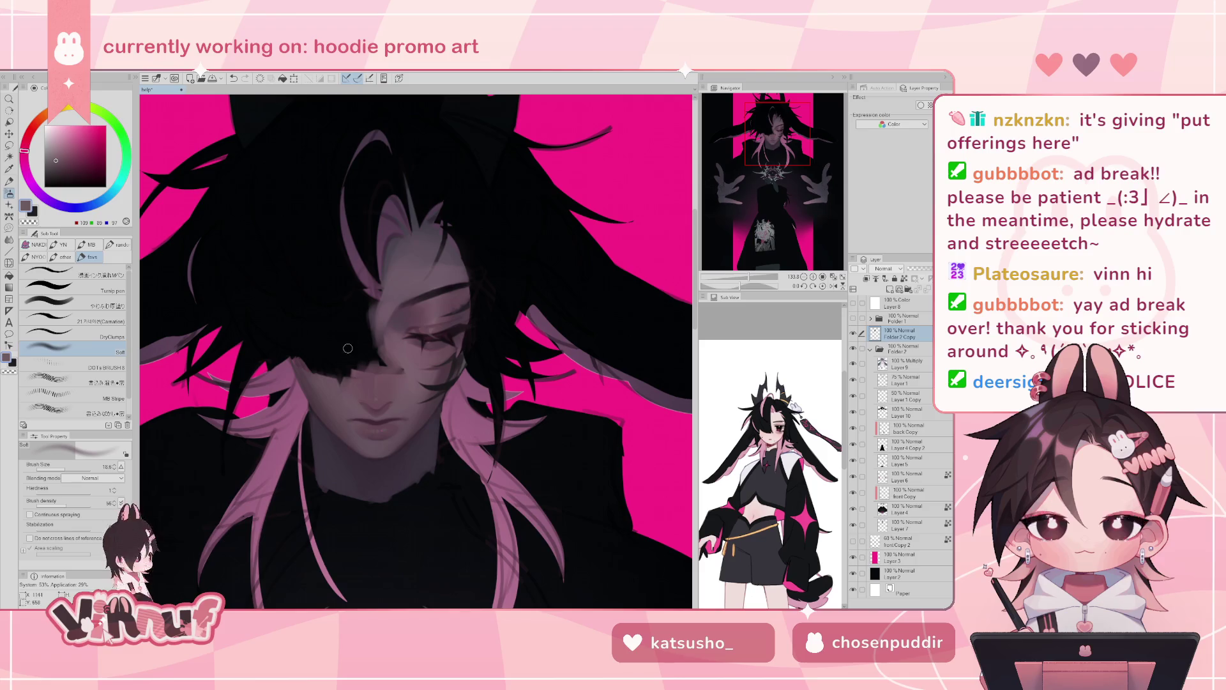
pyautogui.keyDown('alt'); pyautogui.click(341, 412); pyautogui.keyUp('alt')
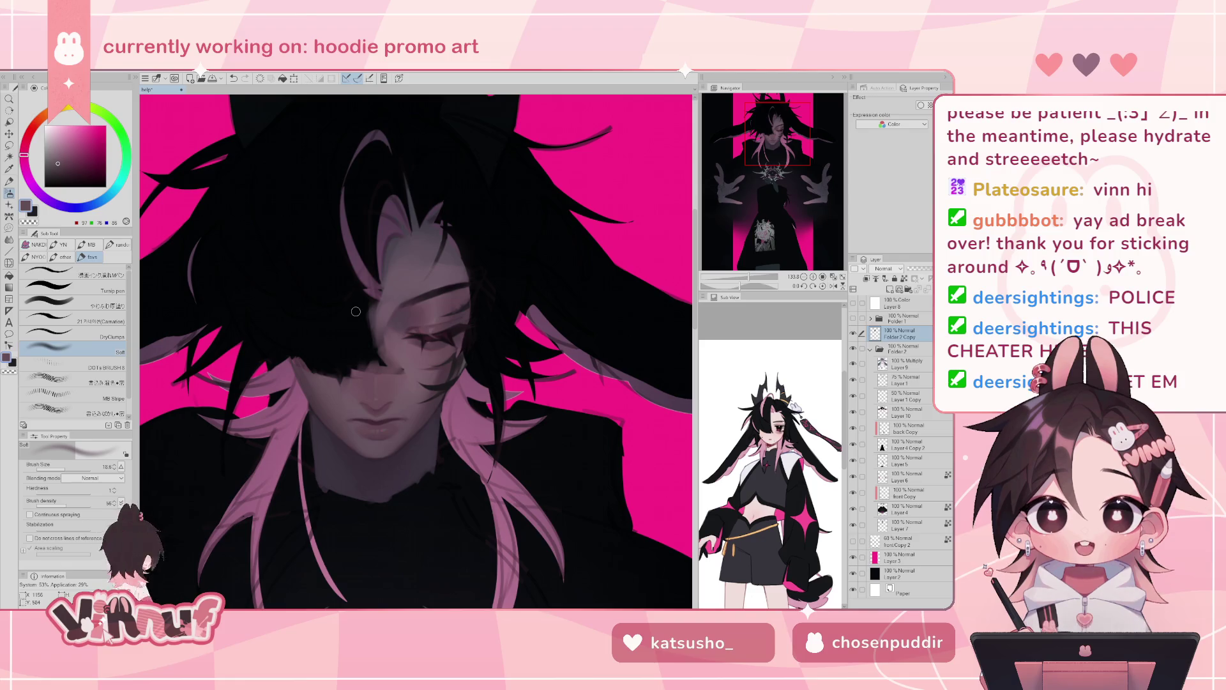
pyautogui.keyDown('alt'); pyautogui.click(311, 383); pyautogui.keyUp('alt')
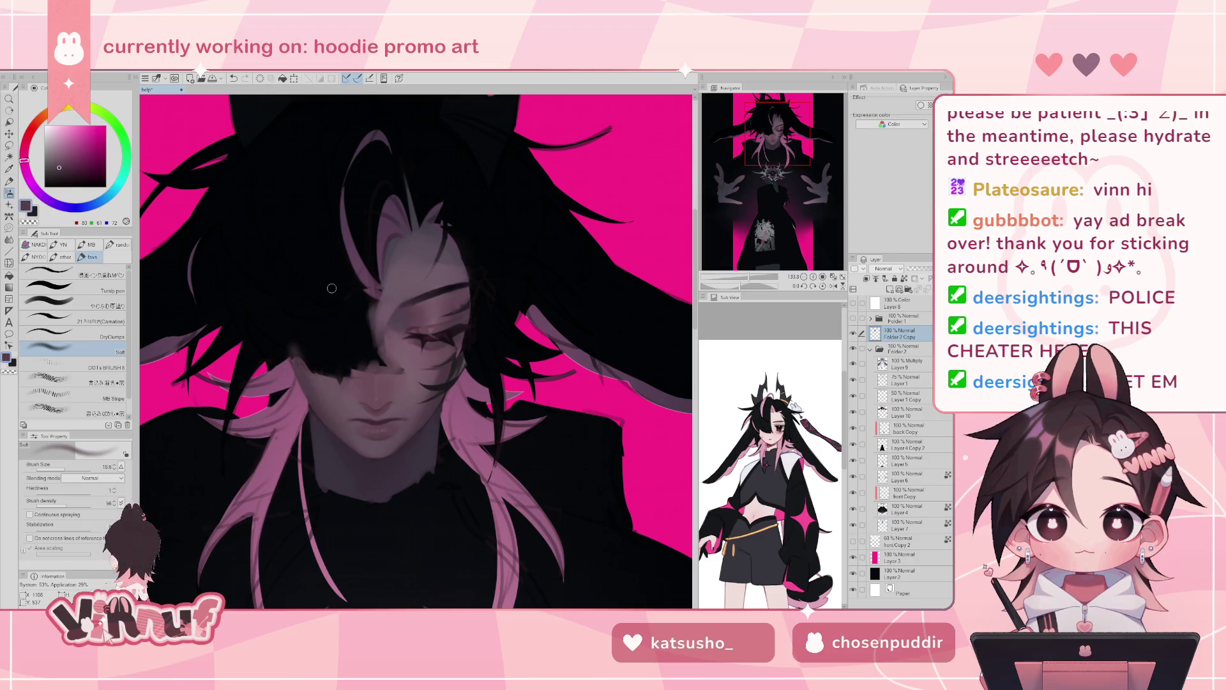
pyautogui.hotkey('ctrl', 'y')
pyautogui.click(70, 306)
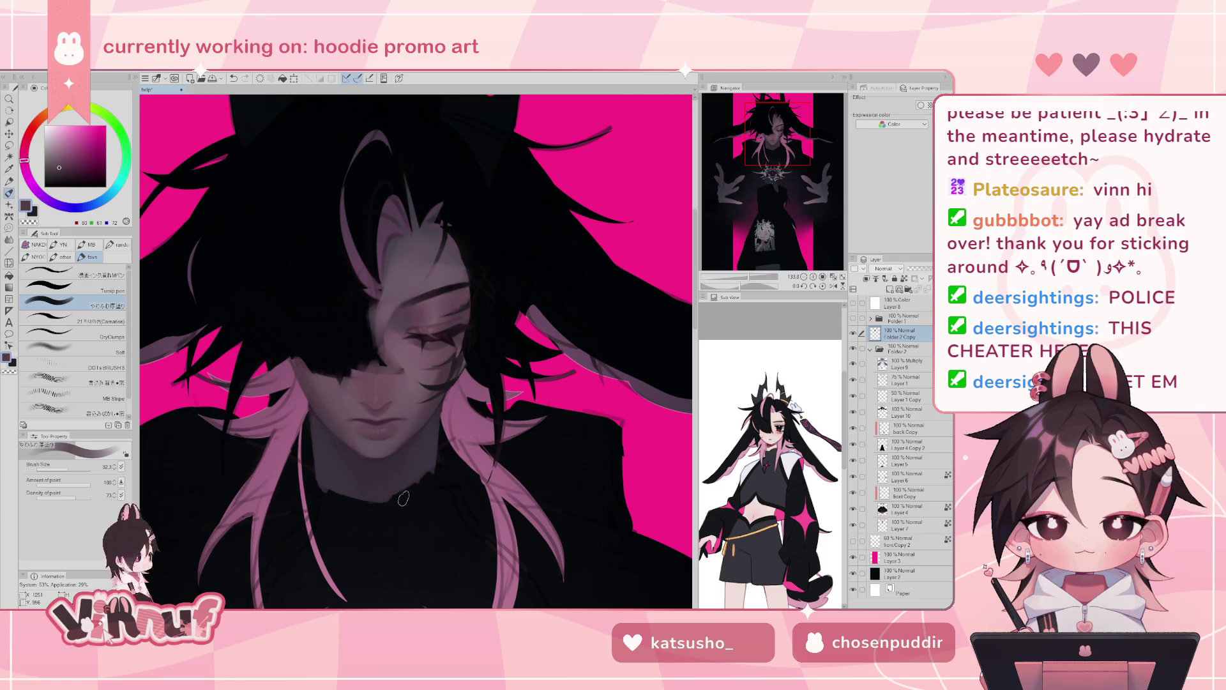
# - Check the face mirrored, then paint lower-face shading with a skin tone sampled from the face
pyautogui.press('h')
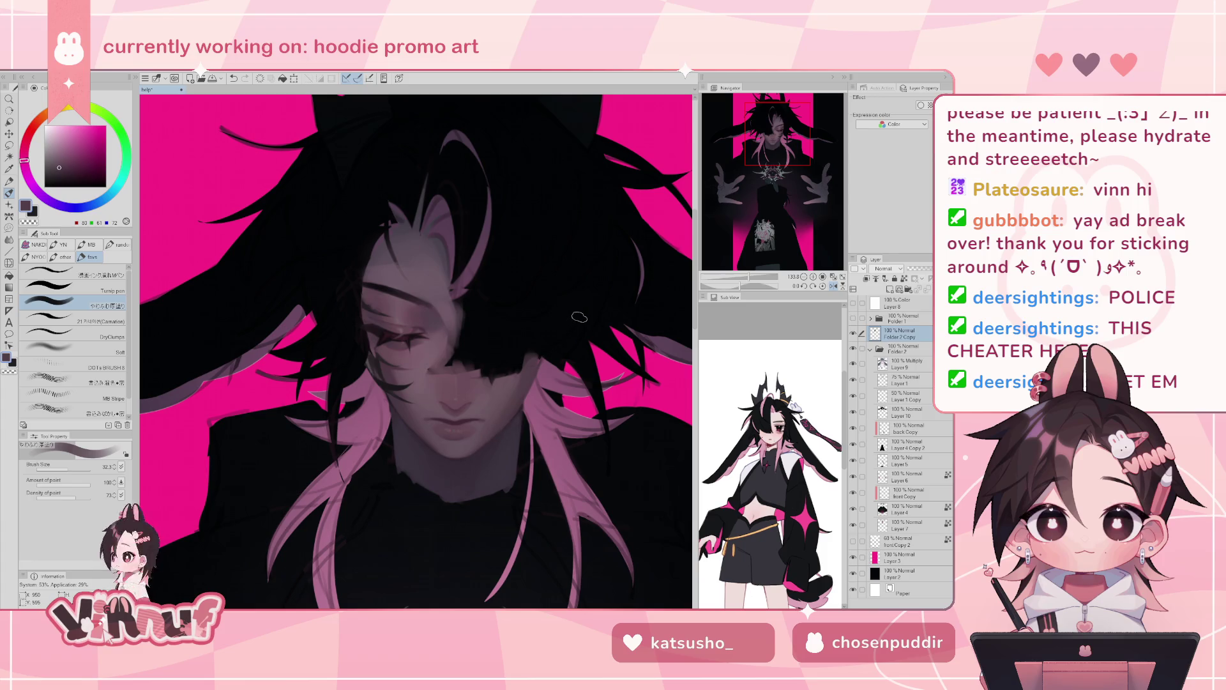
pyautogui.press('h')
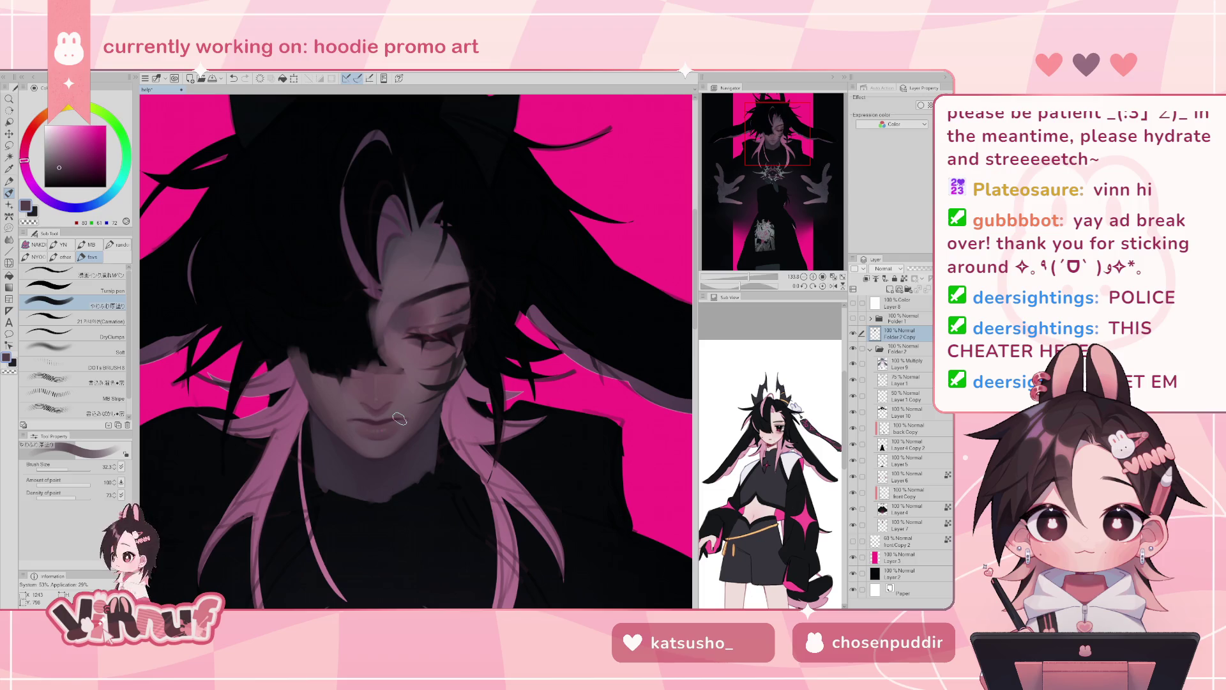
pyautogui.keyDown('alt'); pyautogui.click(441, 356); pyautogui.keyUp('alt')
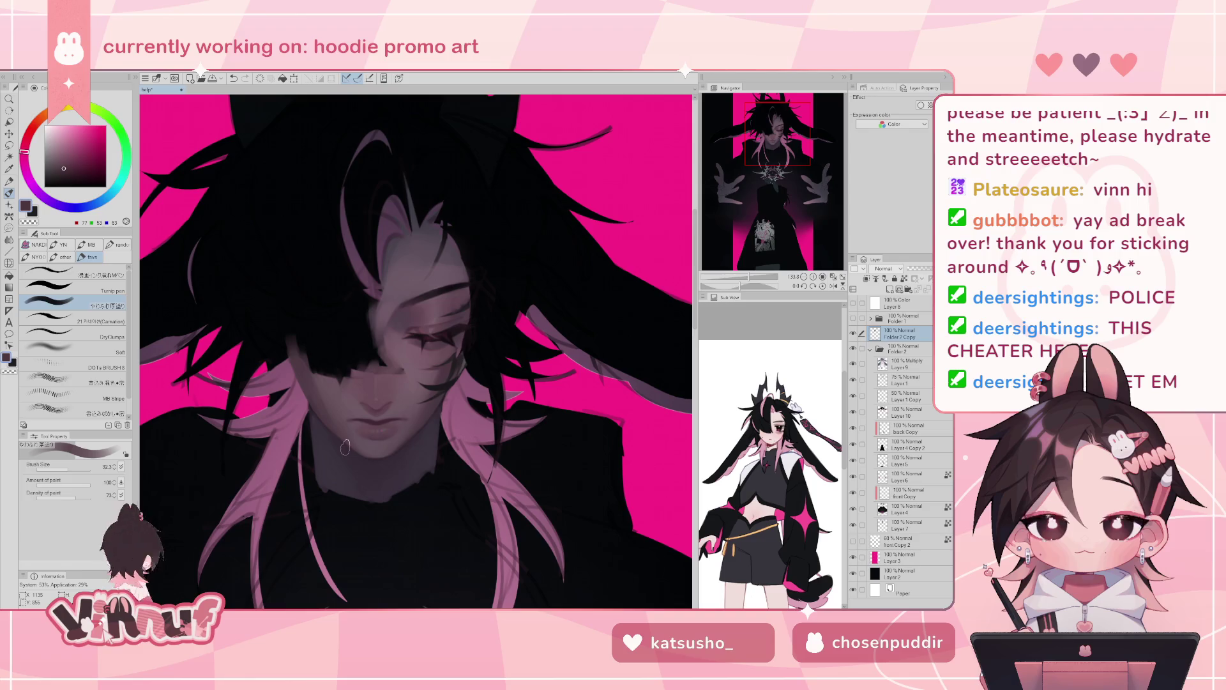
pyautogui.moveTo(315, 365); pyautogui.dragTo(324, 366)
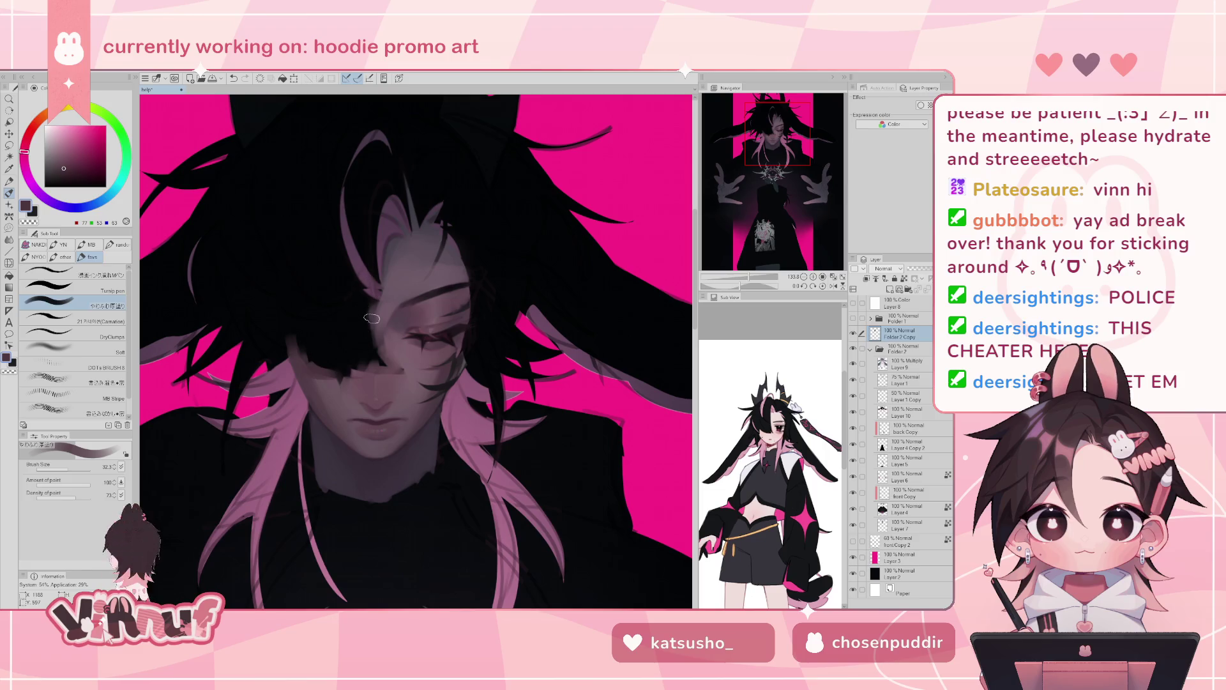
pyautogui.press('e')
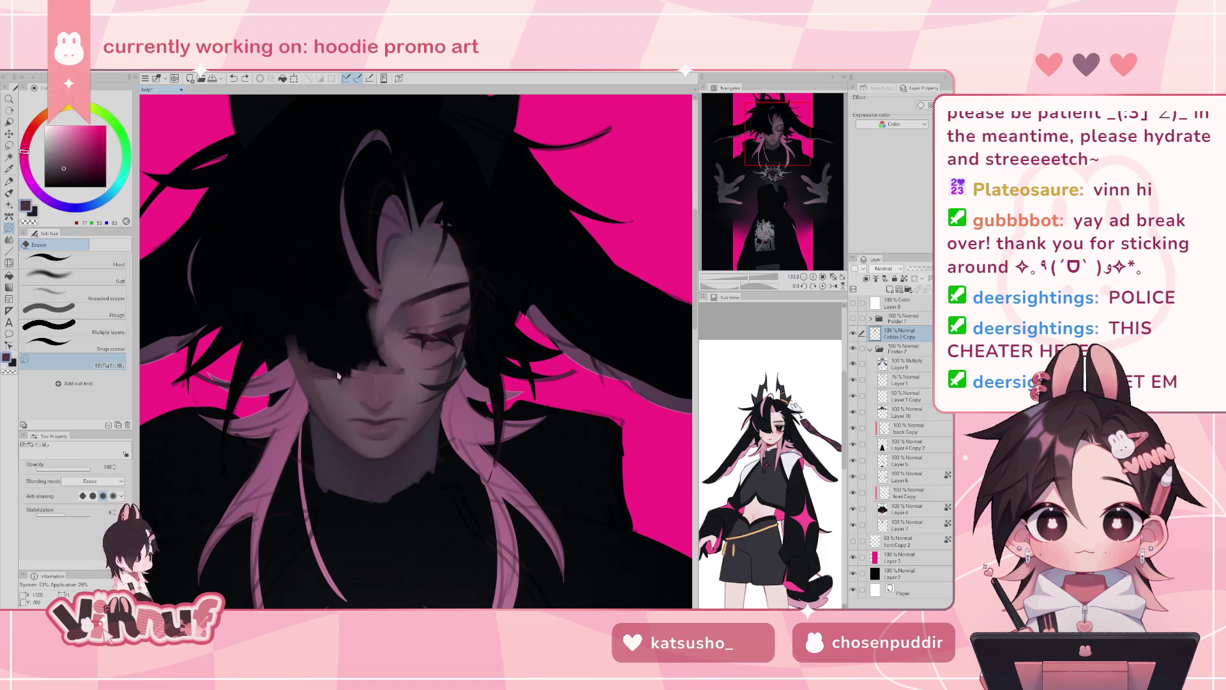
# - Erase a stray mark on the face and clean the hair edge along the forehead and eye
pyautogui.moveTo(340, 378); pyautogui.dragTo(355, 366)
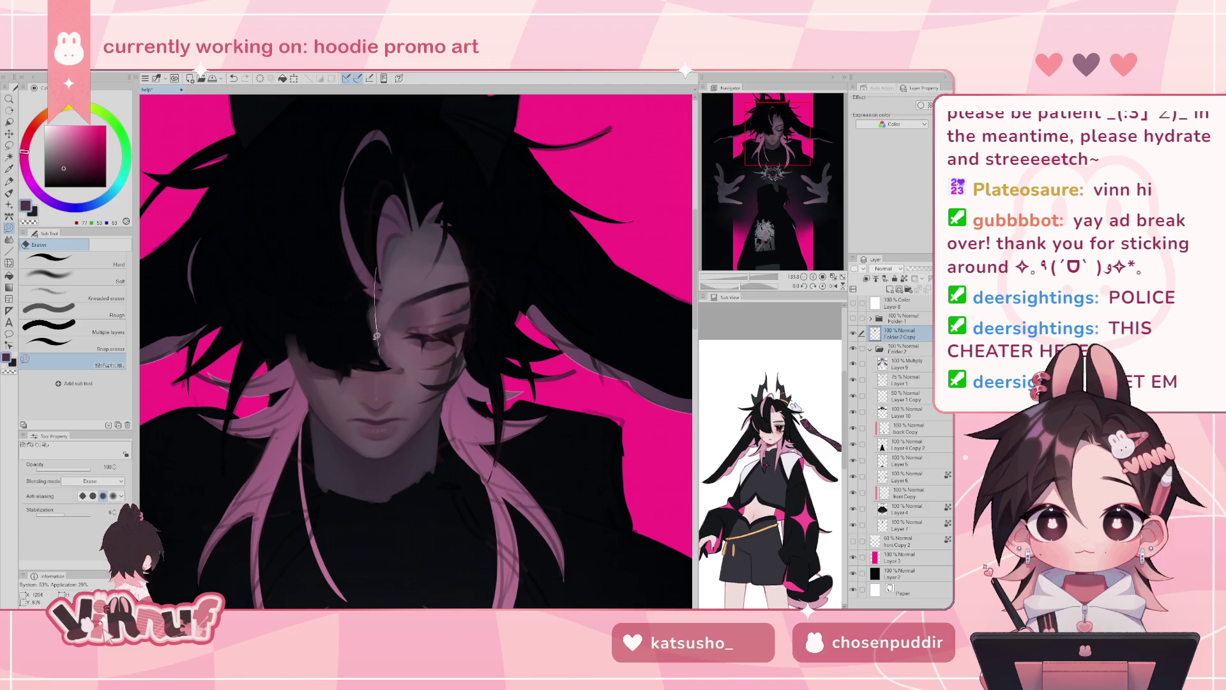
pyautogui.moveTo(383, 265); pyautogui.dragTo(380, 364)
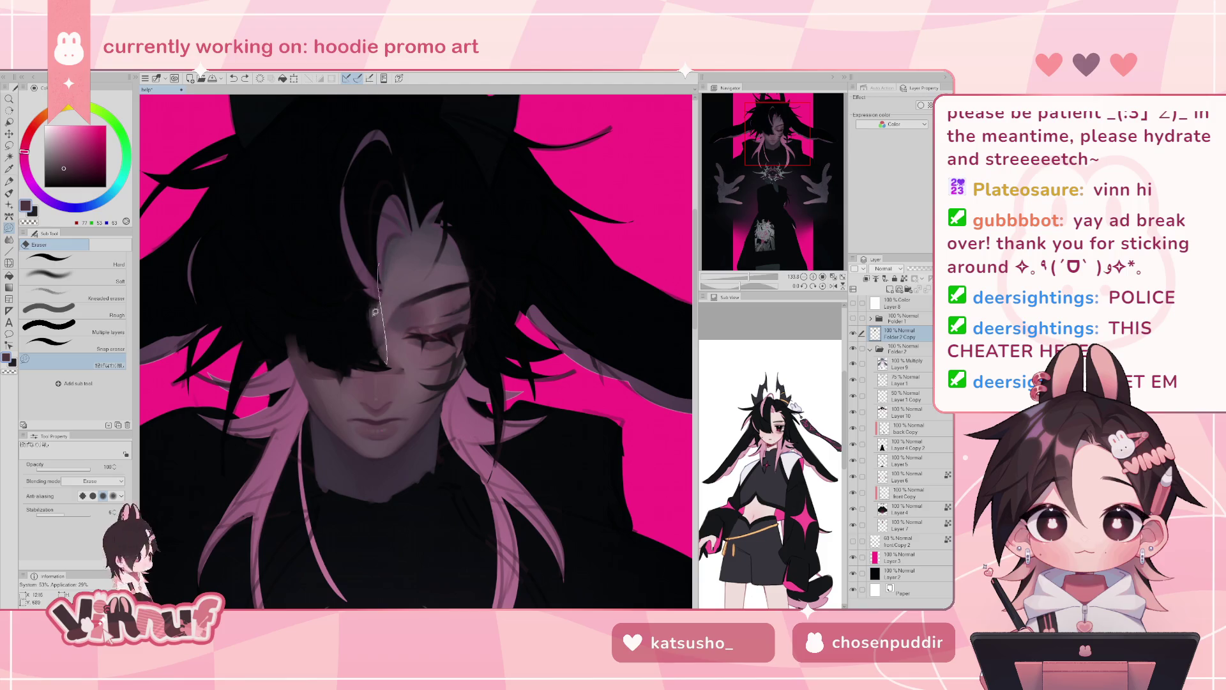
pyautogui.moveTo(377, 285)
pyautogui.mouseDown()
pyautogui.moveTo(374, 362)
pyautogui.moveTo(379, 293)
pyautogui.moveTo(387, 325)
pyautogui.mouseUp()
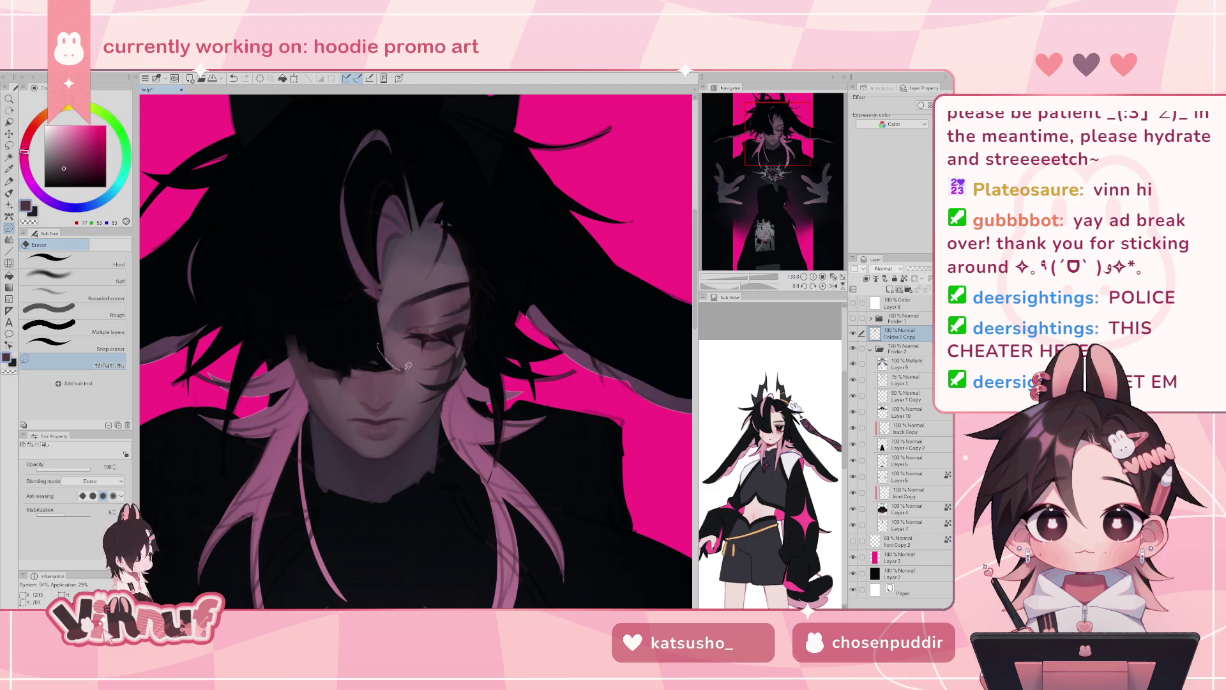
pyautogui.moveTo(377, 345)
pyautogui.mouseDown()
pyautogui.moveTo(405, 371)
pyautogui.moveTo(399, 364)
pyautogui.mouseUp()
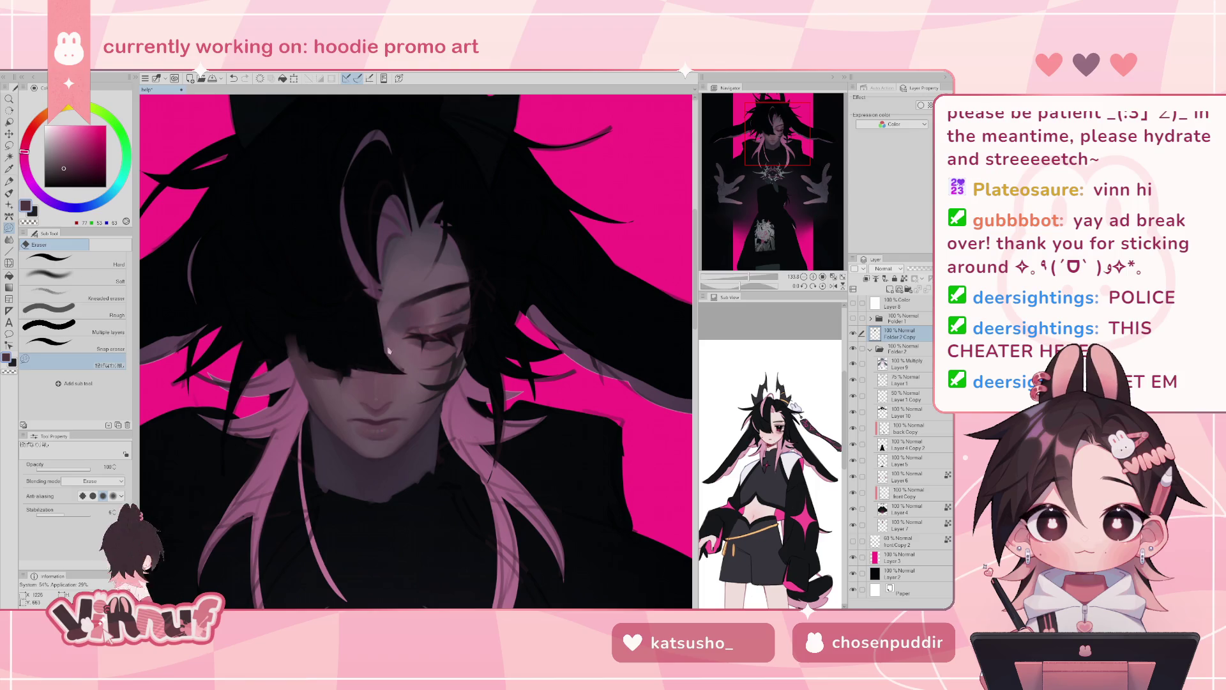
pyautogui.press('h')
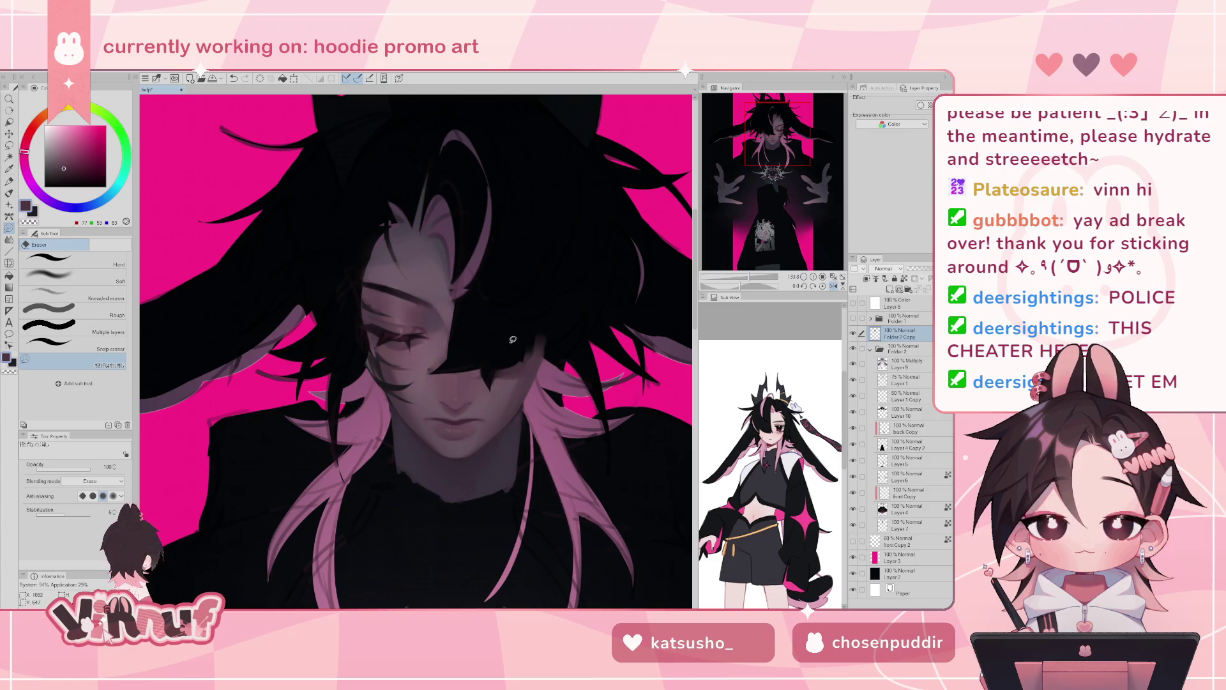
pyautogui.press('h')
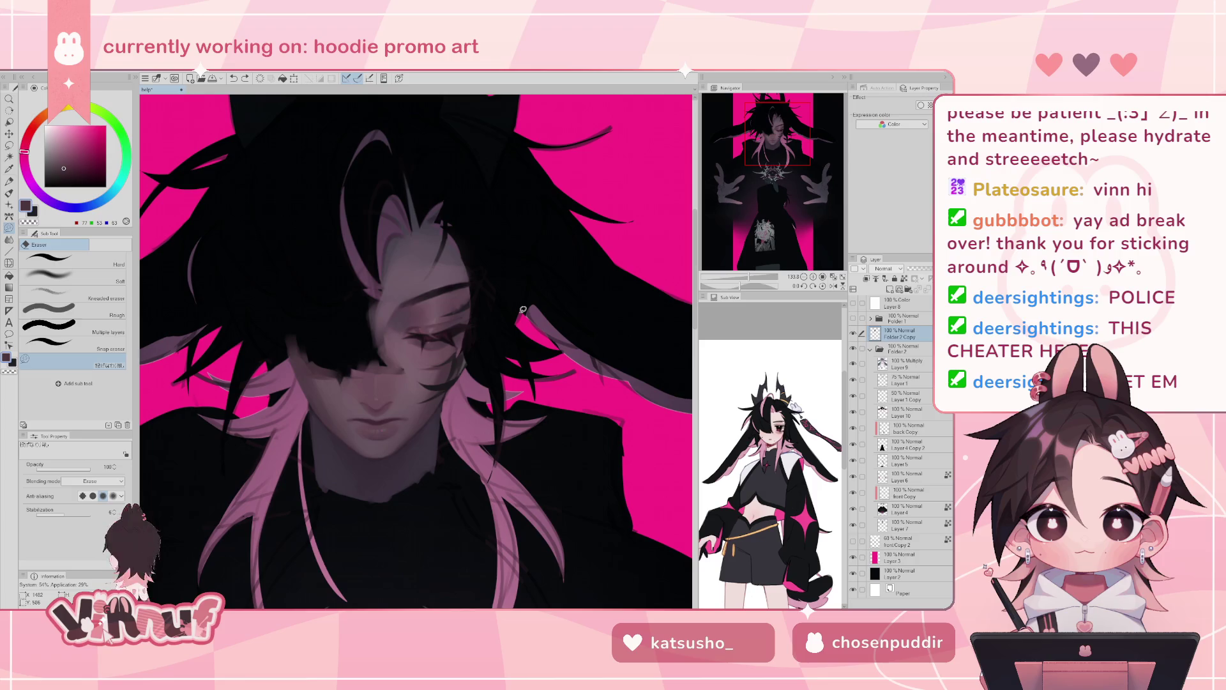
# - Compare by toggling Folder 2 Copy visibility, then return to the brush with a dark shadow tone
pyautogui.click(854, 332)
pyautogui.click(853, 333)
pyautogui.press('b')
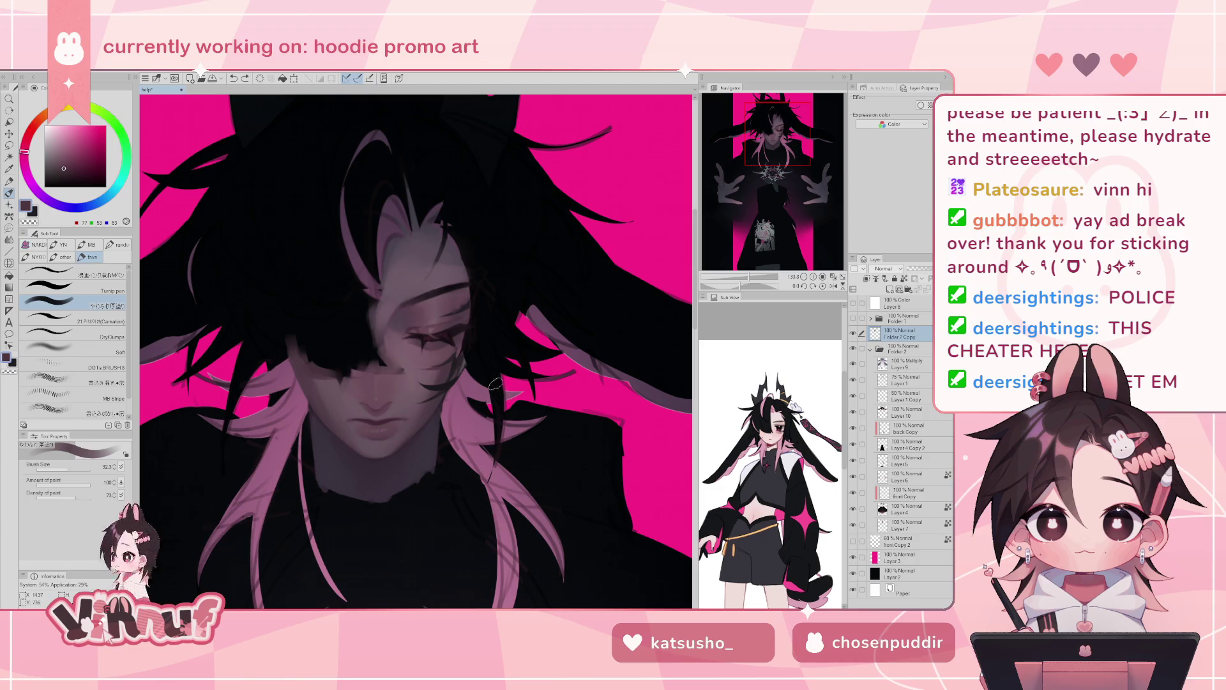
pyautogui.keyDown('alt'); pyautogui.click(372, 423); pyautogui.keyUp('alt')
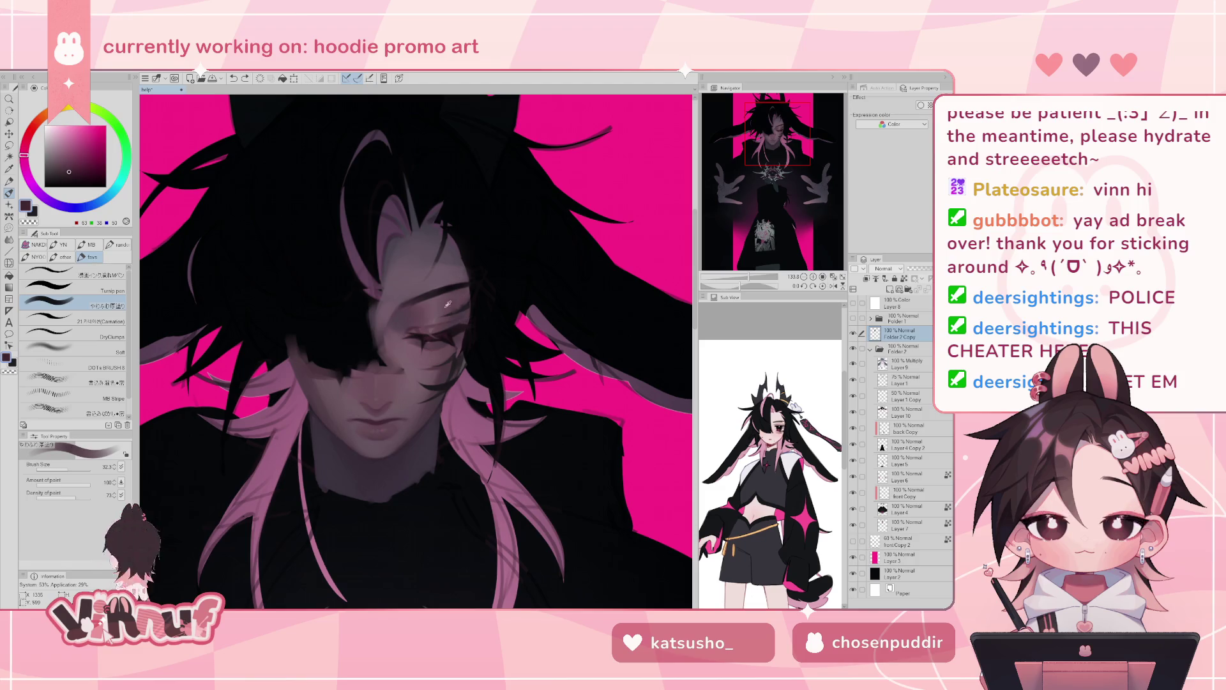
# - Sample the face and lip colours and pick a darker shade of that pink
pyautogui.keyDown('alt'); pyautogui.click(397, 327); pyautogui.keyUp('alt')
pyautogui.keyDown('alt'); pyautogui.click(376, 424); pyautogui.keyUp('alt')
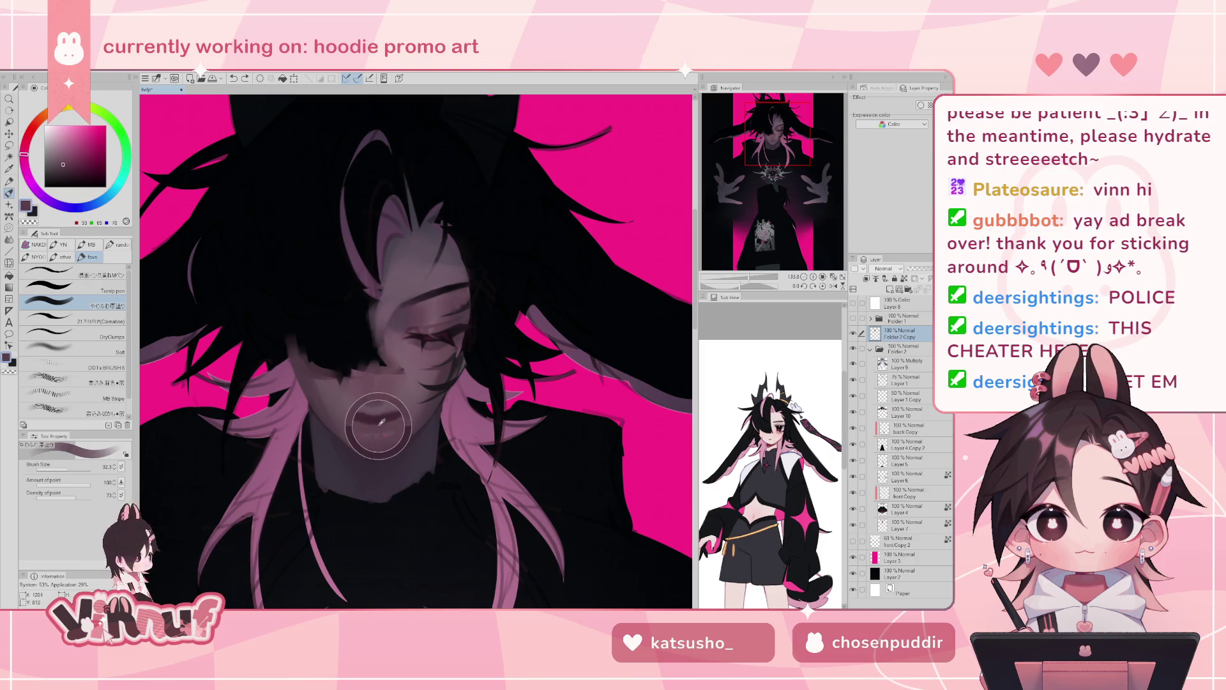
pyautogui.click(70, 172)
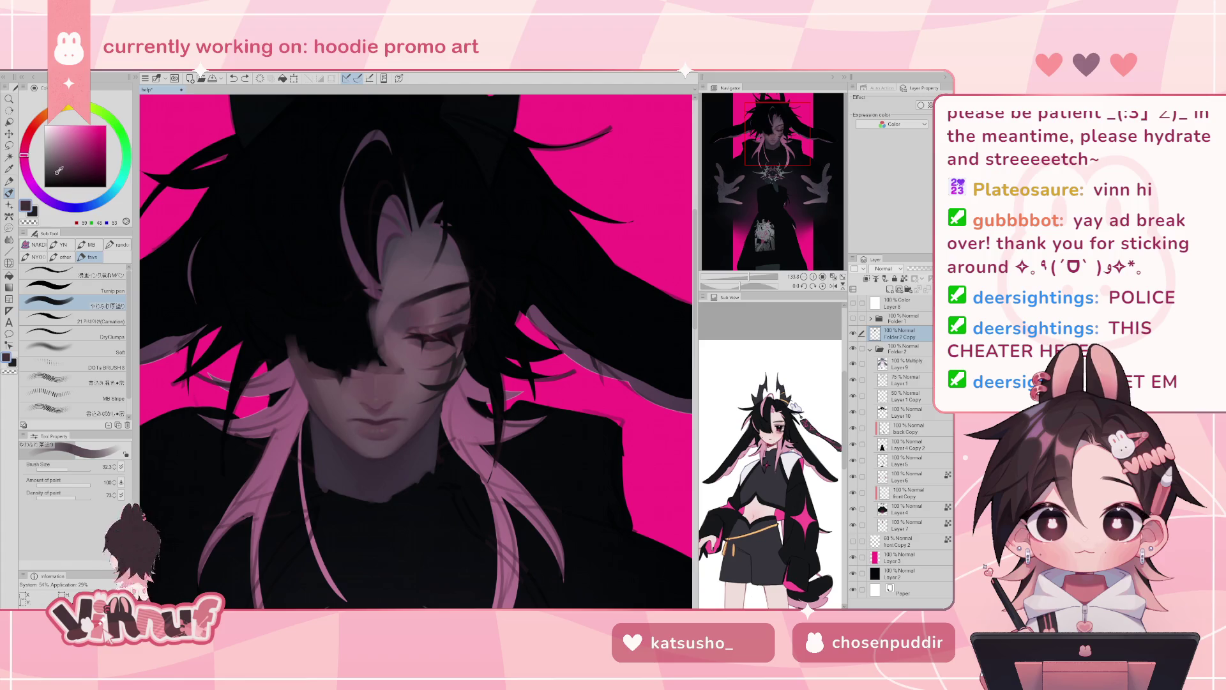
# - Paint a small dark stroke beside the lips at brush size 4.4, then select the Soft airbrush
pyautogui.click(62, 469)
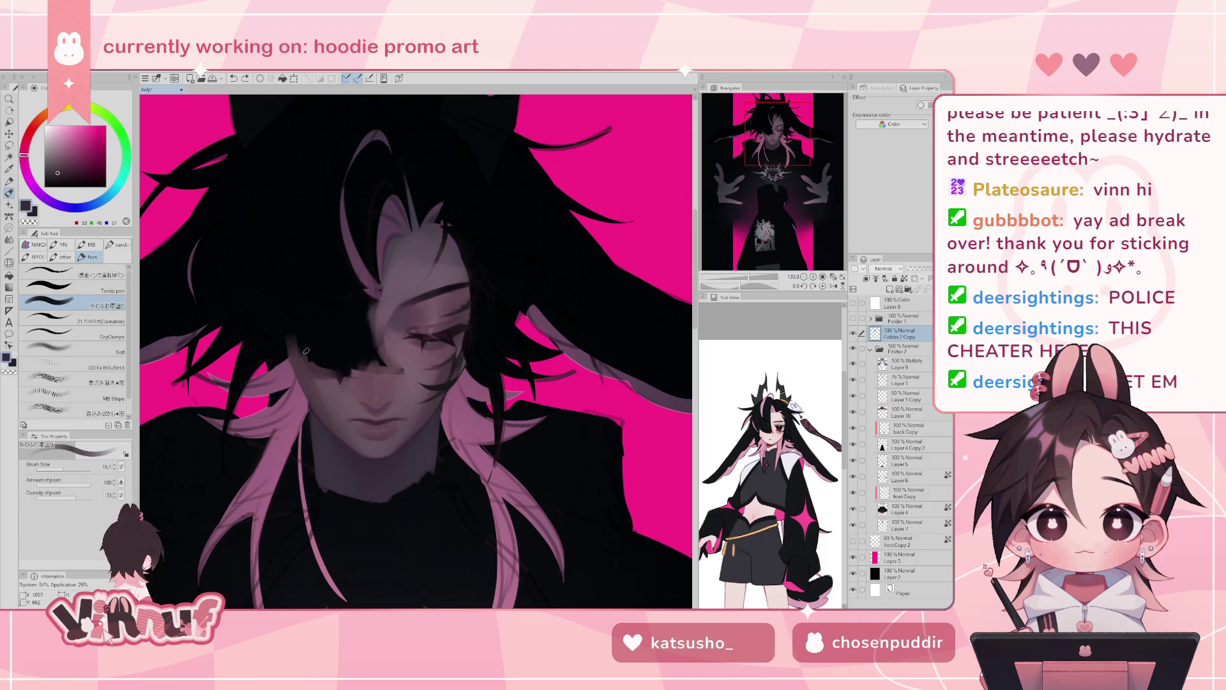
pyautogui.click(57, 470)
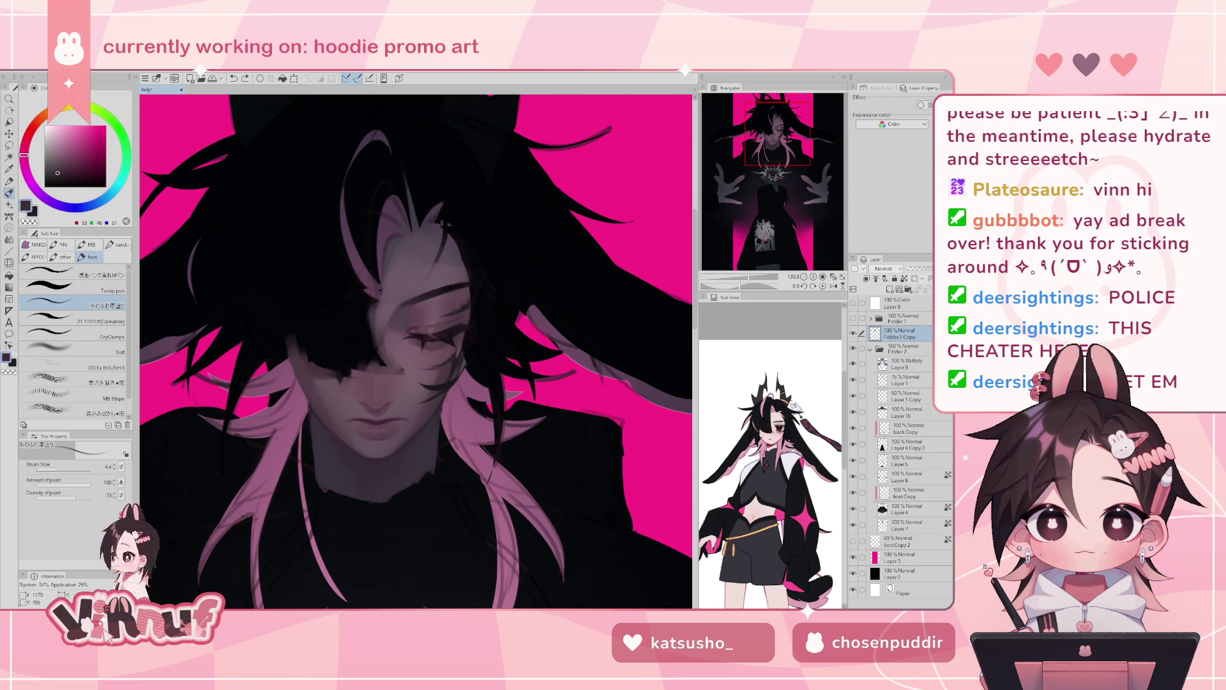
pyautogui.moveTo(368, 421); pyautogui.dragTo(376, 423)
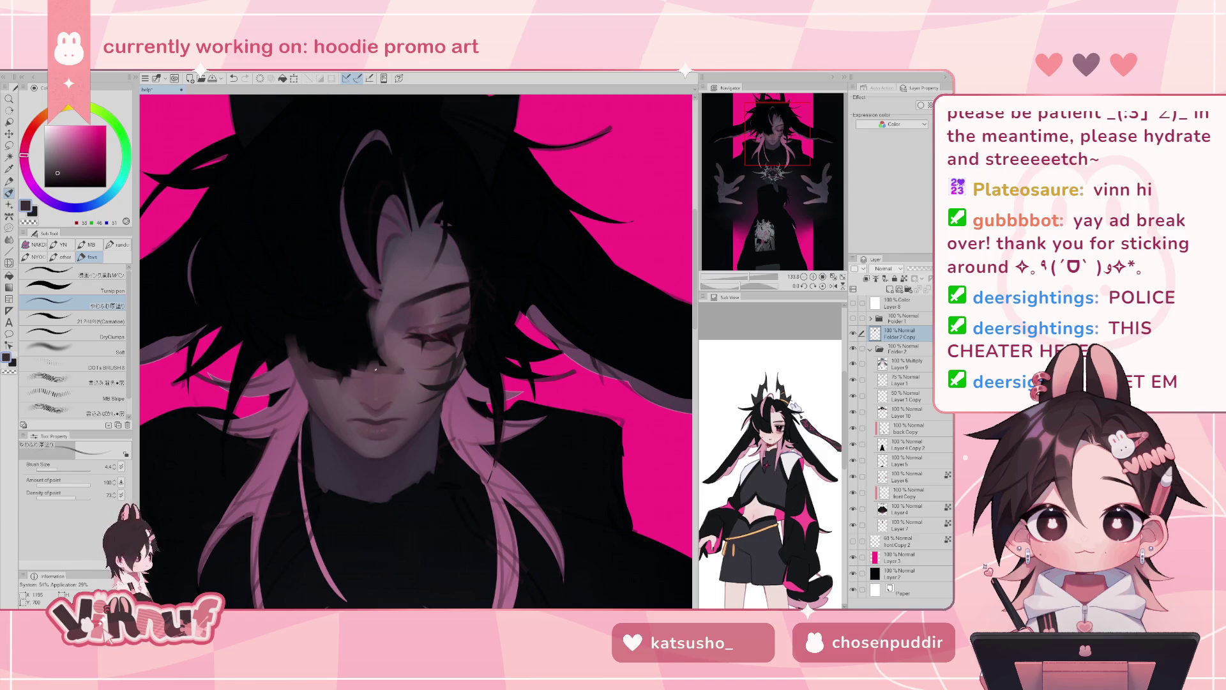
pyautogui.click(71, 348)
pyautogui.keyDown('alt'); pyautogui.click(447, 370); pyautogui.keyUp('alt')
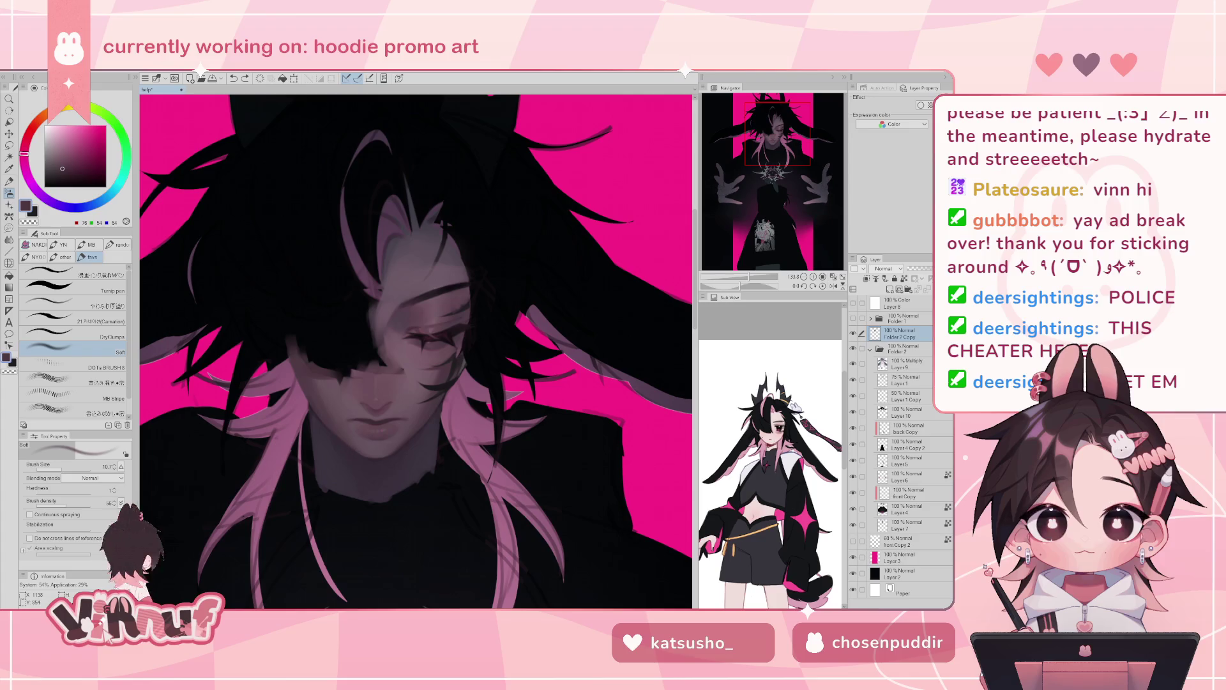
# - Raise the brush size to 14.1 and sample mid, shadow, light and highlight skin tones from the face
pyautogui.click(63, 473)
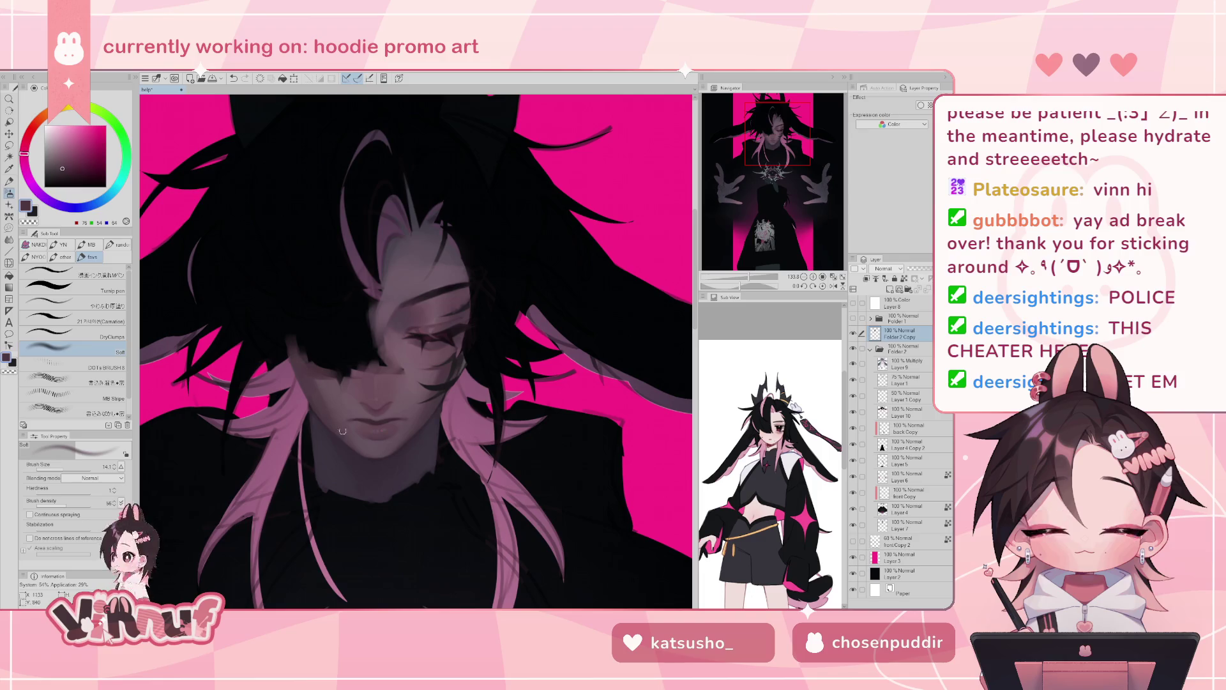
pyautogui.keyDown('alt'); pyautogui.click(312, 392); pyautogui.keyUp('alt')
pyautogui.keyDown('alt'); pyautogui.click(322, 370); pyautogui.keyUp('alt')
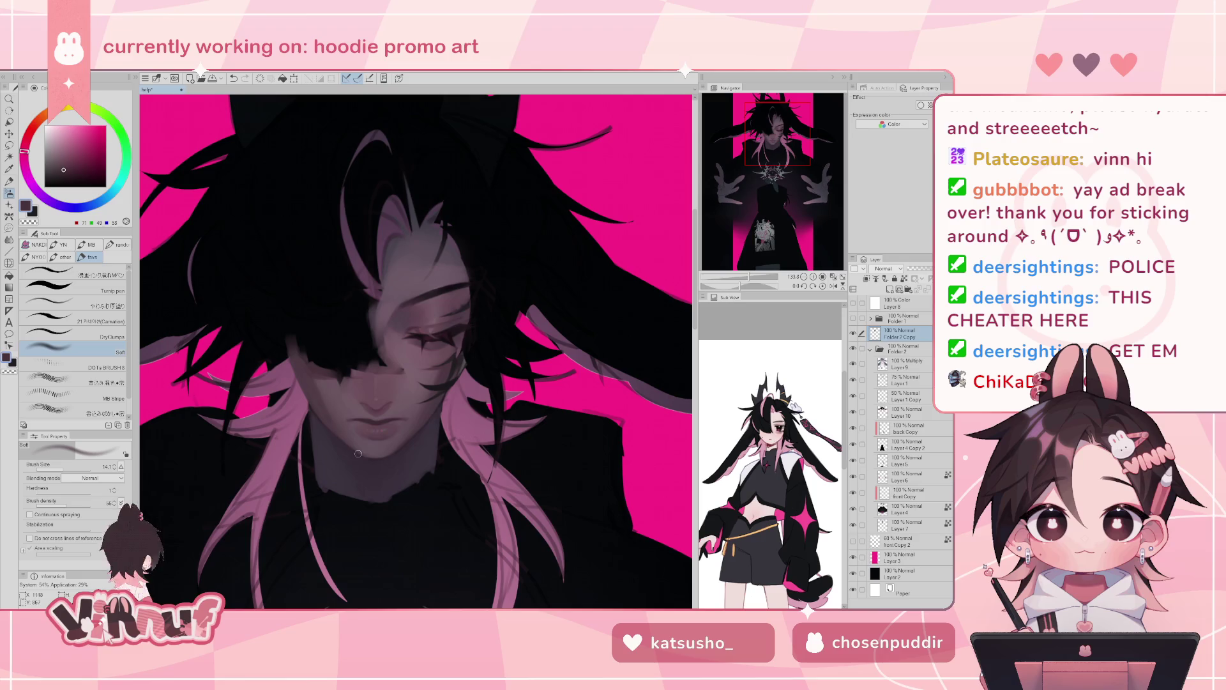
pyautogui.keyDown('alt'); pyautogui.click(334, 408); pyautogui.keyUp('alt')
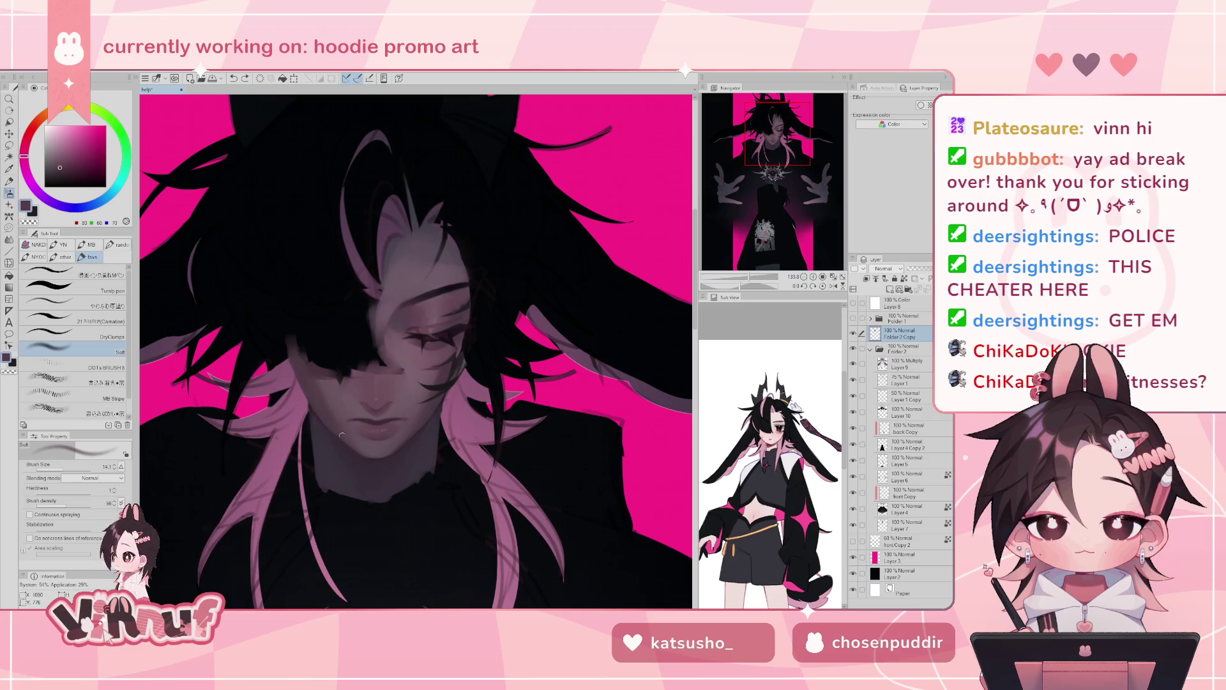
pyautogui.keyDown('alt'); pyautogui.click(321, 381); pyautogui.keyUp('alt')
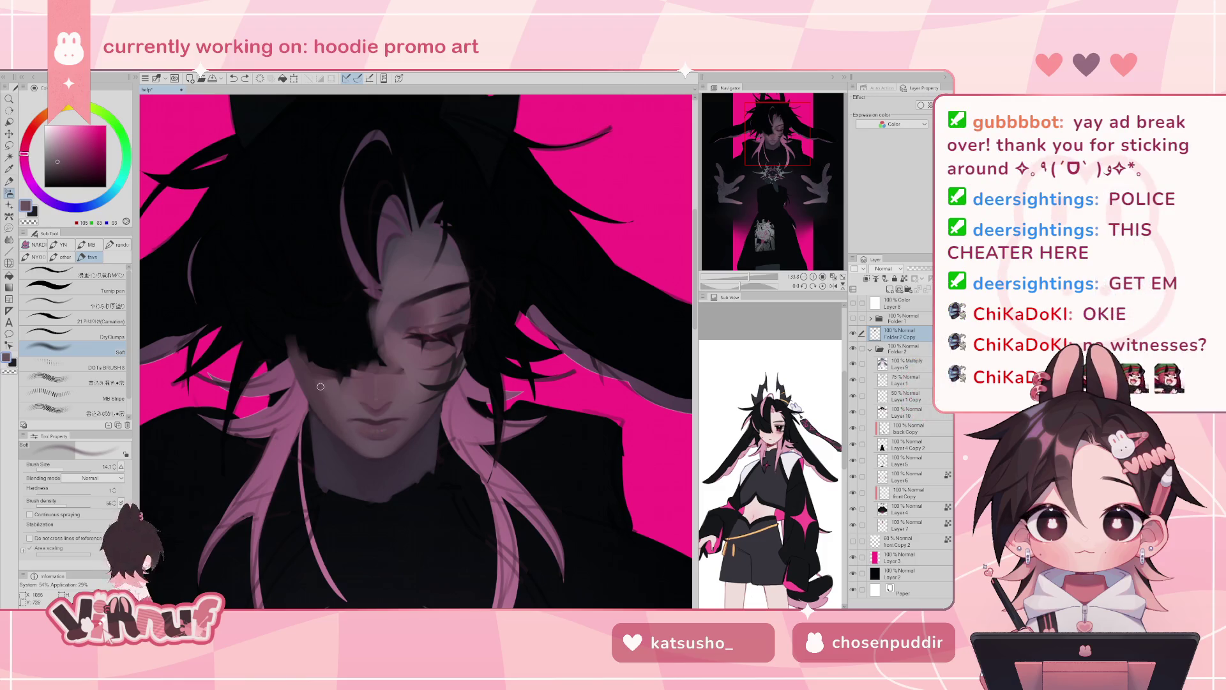
# - Zoom out to review the whole composition, zoom back in on the face, and select the やわらか塗り brush
pyautogui.scroll(-5, 355, 379)
pyautogui.scroll(1, 355, 379)
pyautogui.scroll(2, 355, 379)
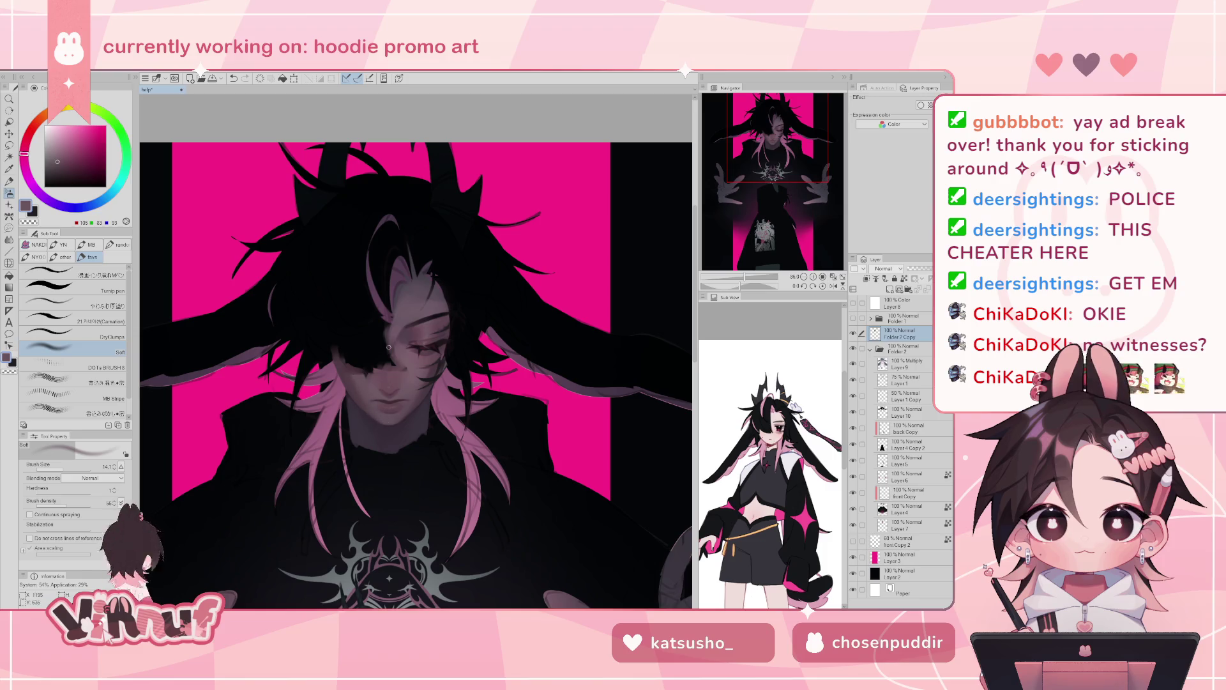
pyautogui.scroll(2, 389, 346)
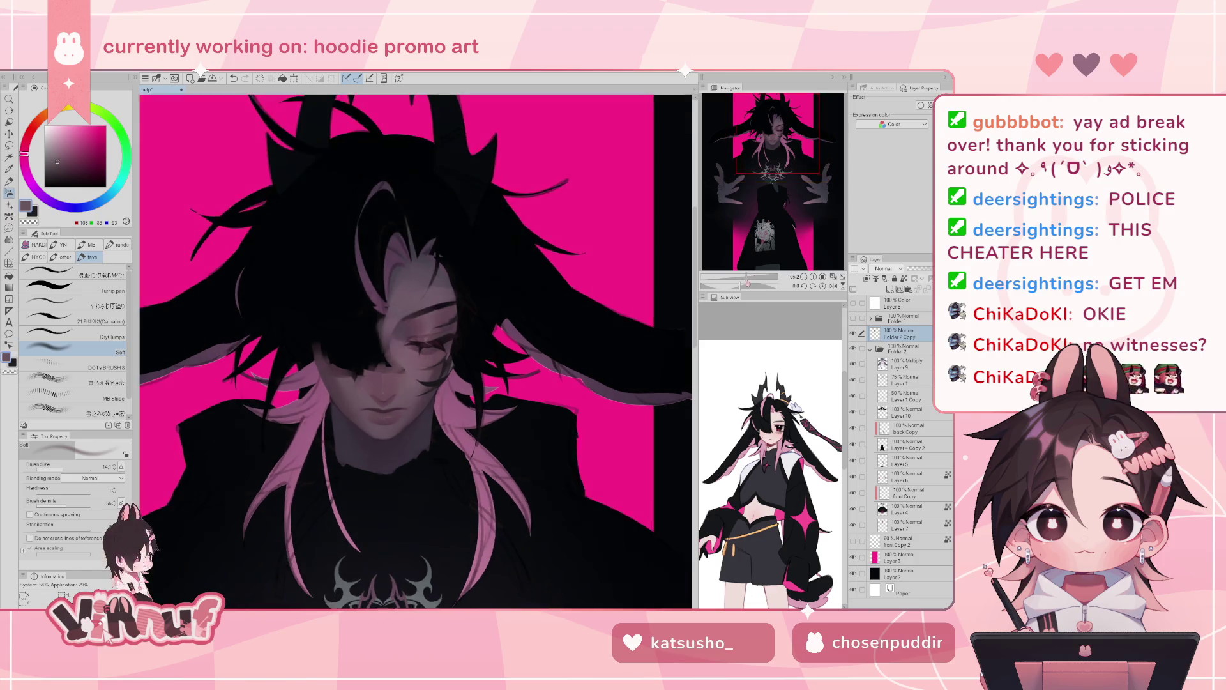
pyautogui.scroll(1, 389, 347)
pyautogui.click(70, 305)
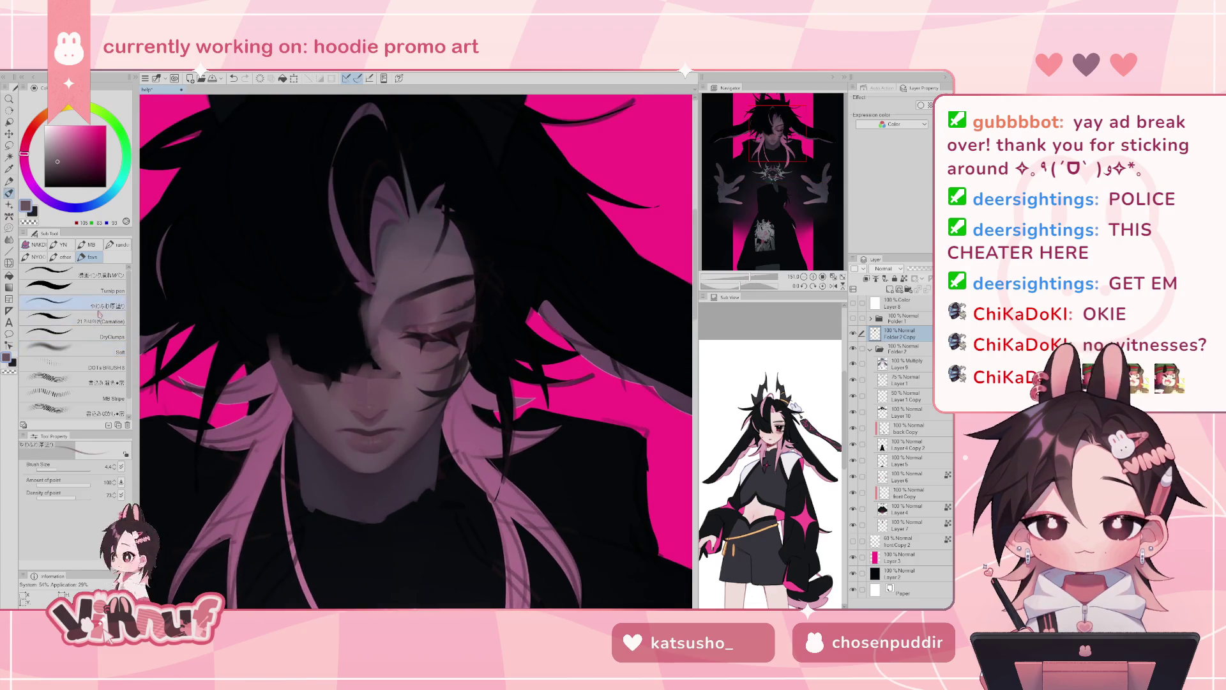
# - Sample darker pink and purple-grey shades, undo the last face stroke, and zoom out to the whole artwork
pyautogui.keyDown('alt'); pyautogui.click(311, 375); pyautogui.keyUp('alt')
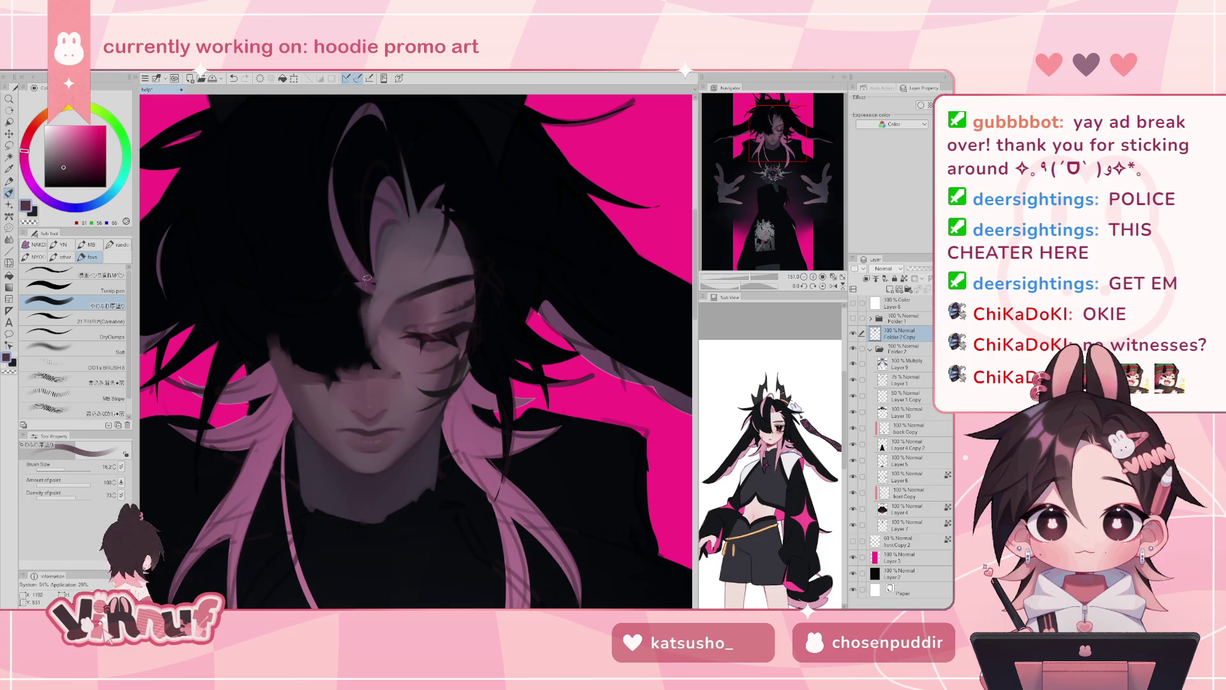
pyautogui.keyDown('alt'); pyautogui.click(386, 234); pyautogui.keyUp('alt')
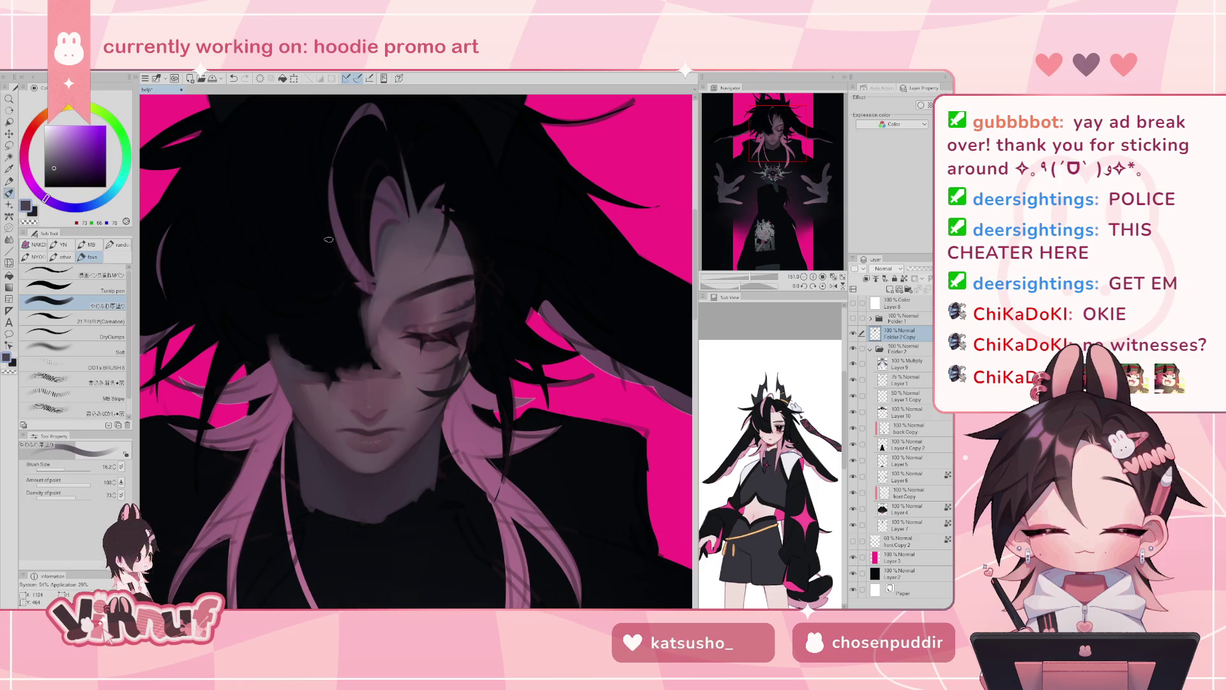
pyautogui.hotkey('ctrl', 'z')
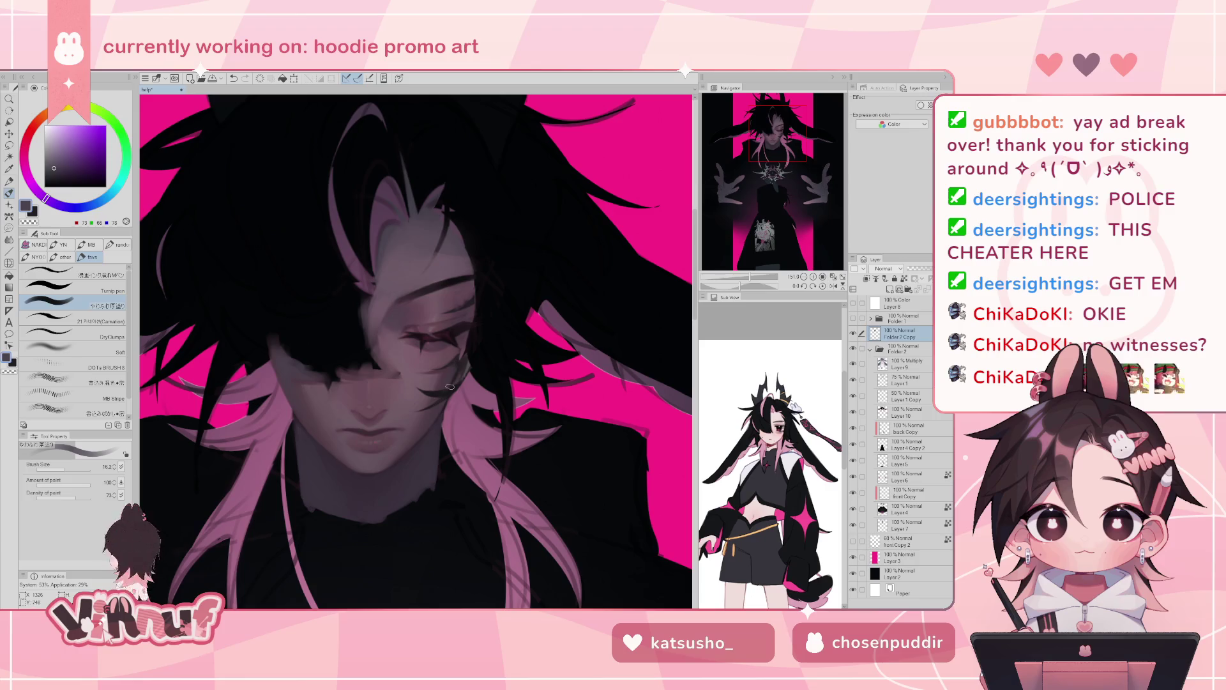
pyautogui.moveTo(744, 275); pyautogui.dragTo(757, 263)
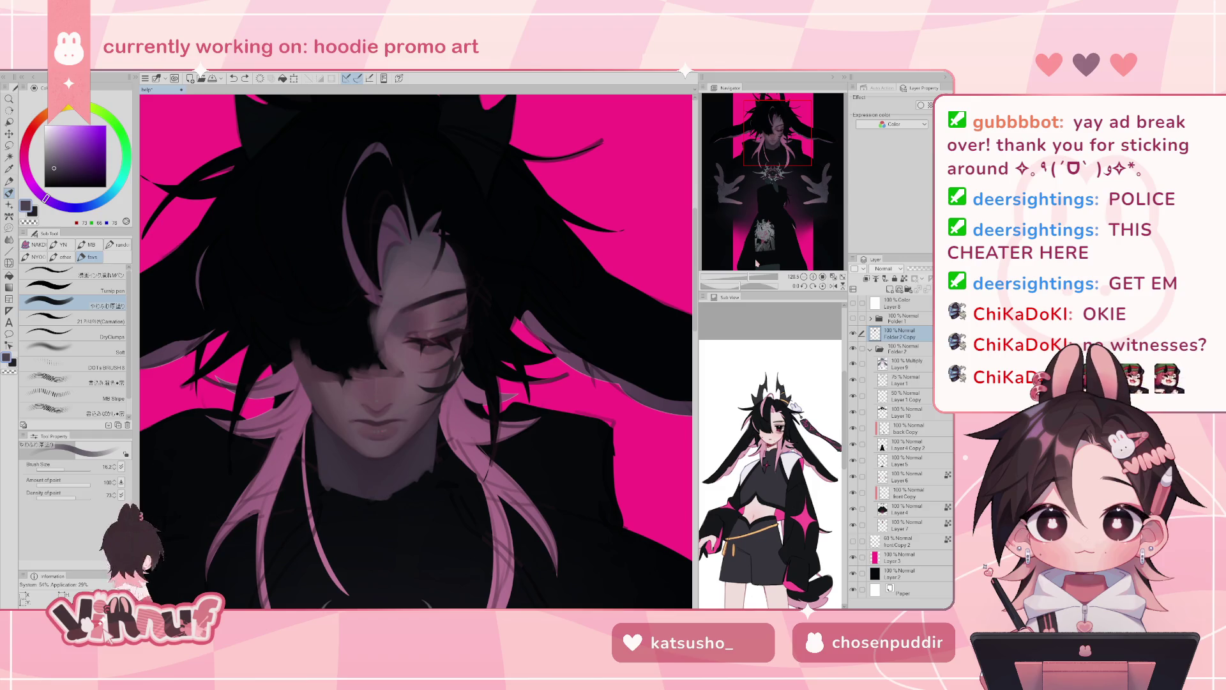
# - Sample the pale forehead skin tone, set the brush size to 37, and select the Soft airbrush
pyautogui.keyDown('alt'); pyautogui.click(443, 284); pyautogui.keyUp('alt')
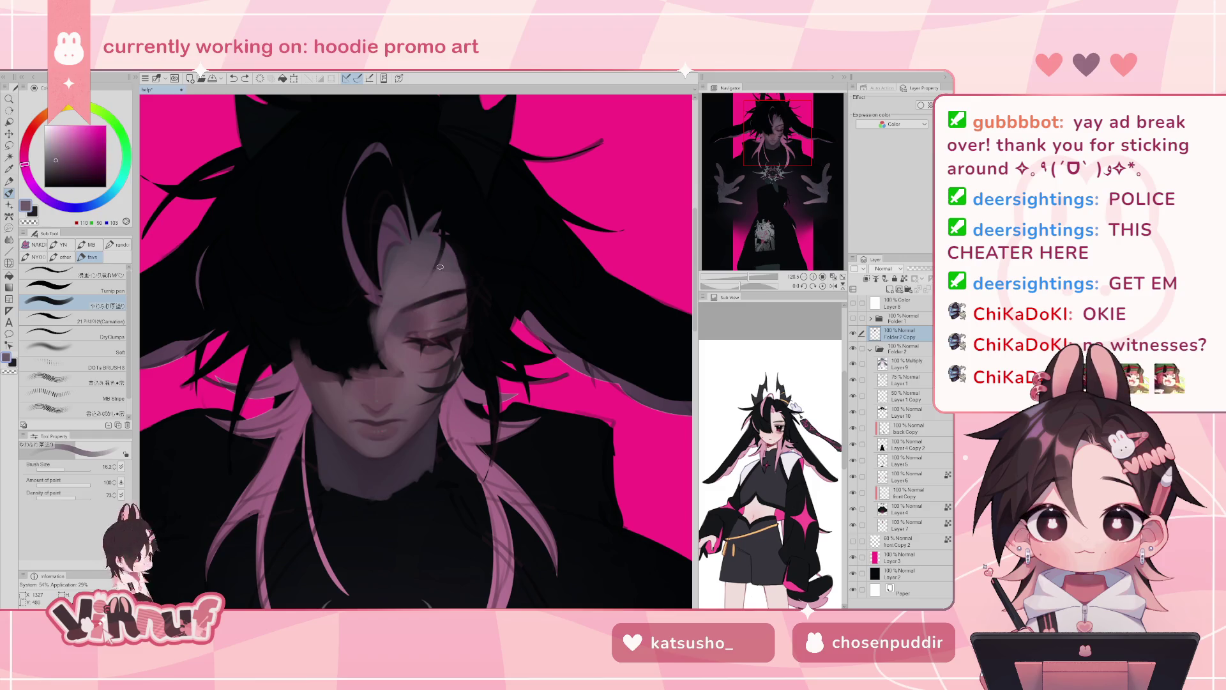
pyautogui.moveTo(51, 468); pyautogui.dragTo(67, 472)
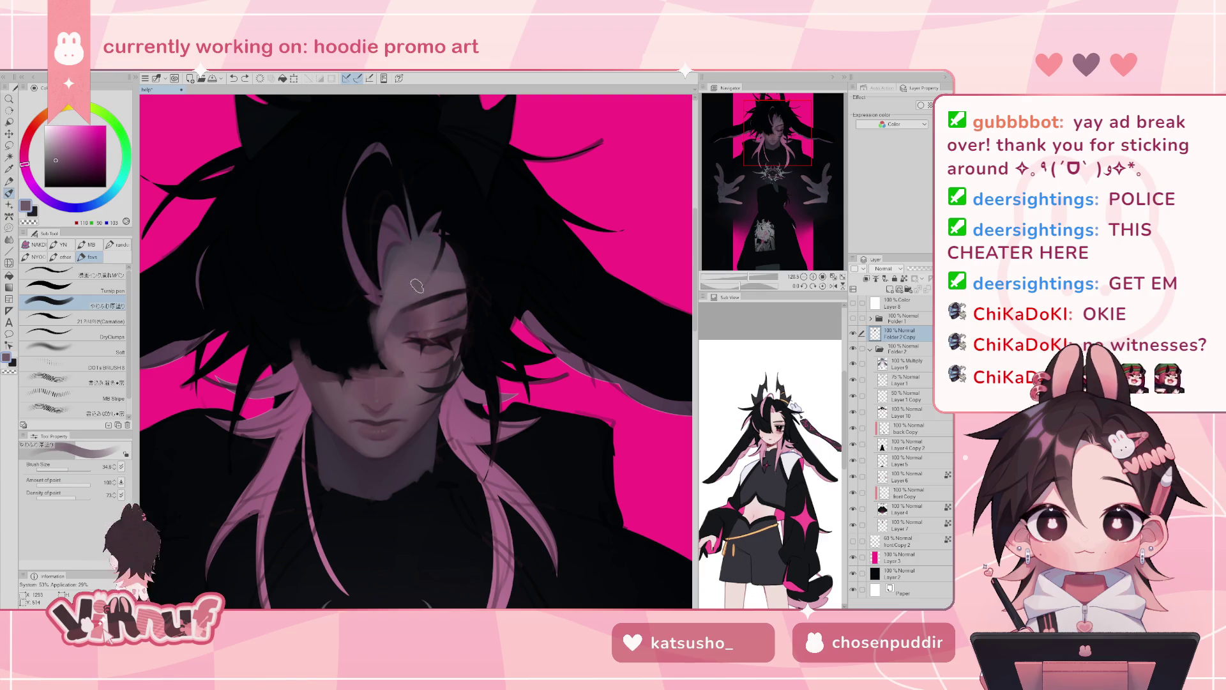
pyautogui.keyDown('alt'); pyautogui.click(416, 322); pyautogui.keyUp('alt')
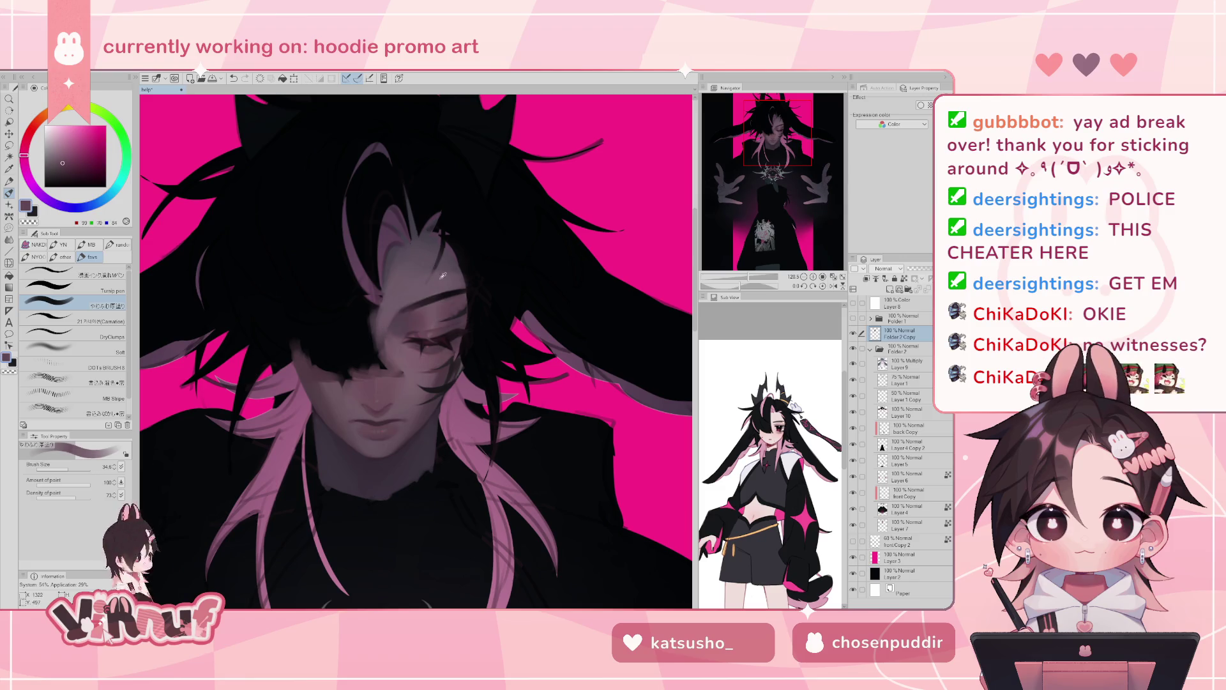
pyautogui.keyDown('alt'); pyautogui.click(425, 285); pyautogui.keyUp('alt')
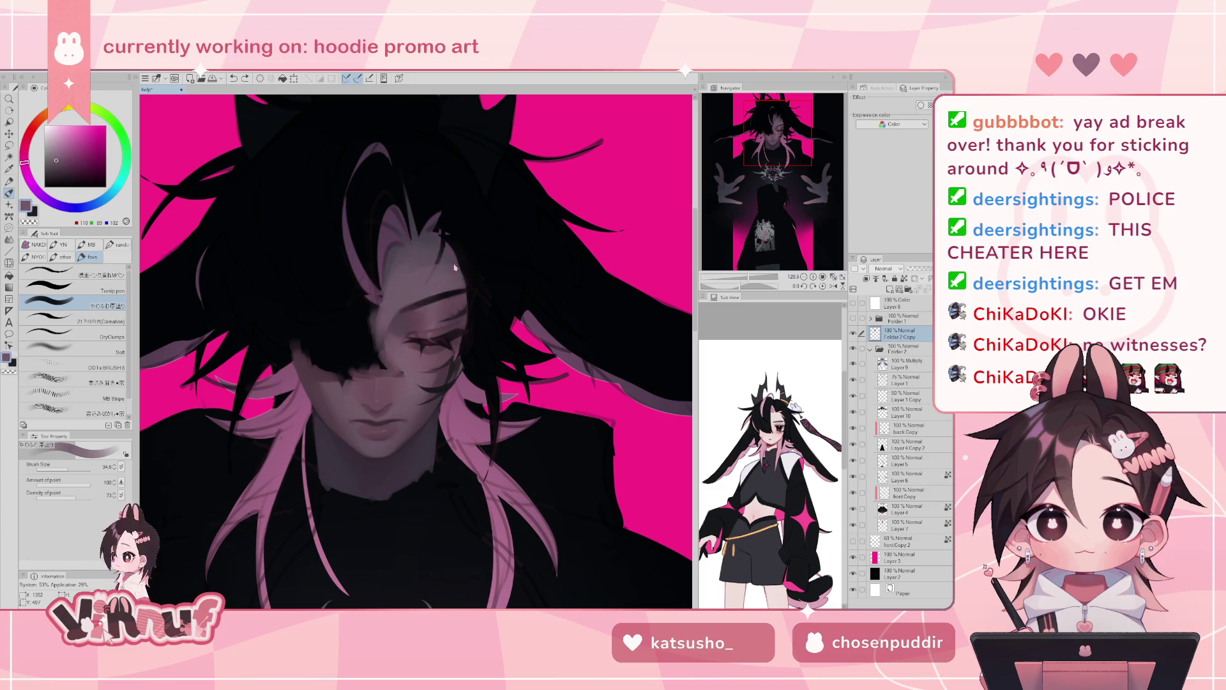
pyautogui.click(99, 353)
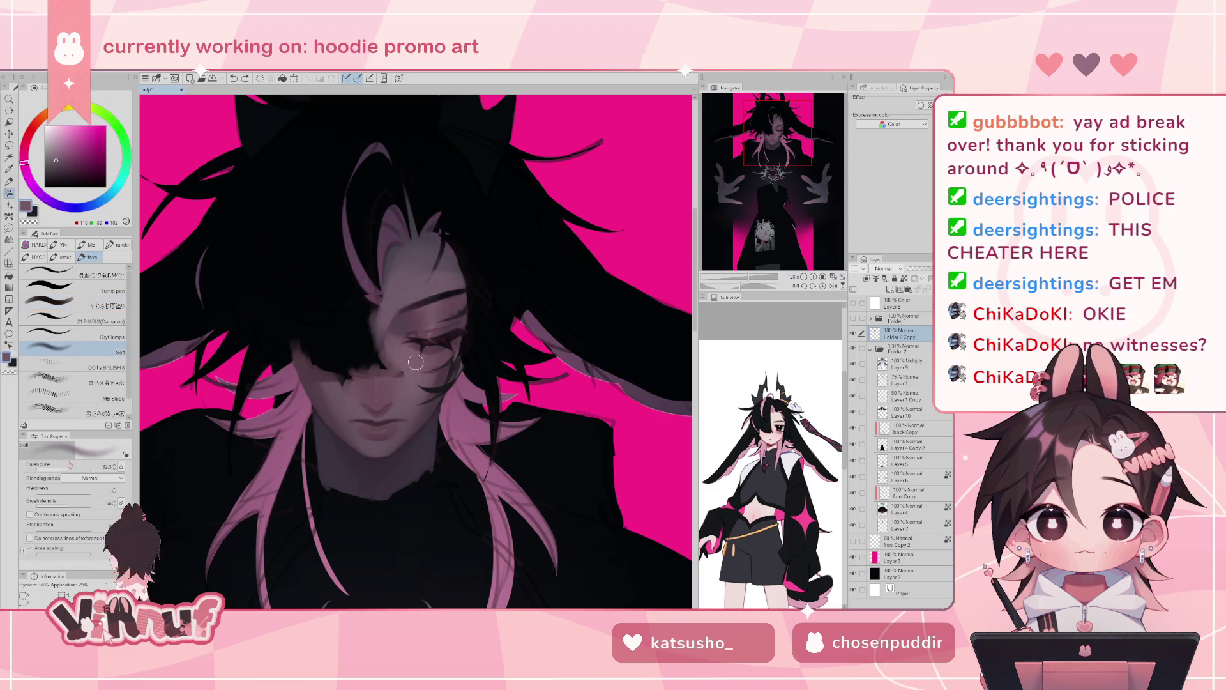
# - Try soft strokes on the face and hair, undoing both
pyautogui.moveTo(451, 272)
pyautogui.mouseDown()
pyautogui.moveTo(465, 285)
pyautogui.moveTo(416, 362)
pyautogui.mouseUp()
pyautogui.hotkey('ctrl', 'z')
pyautogui.hotkey('ctrl', 'z')
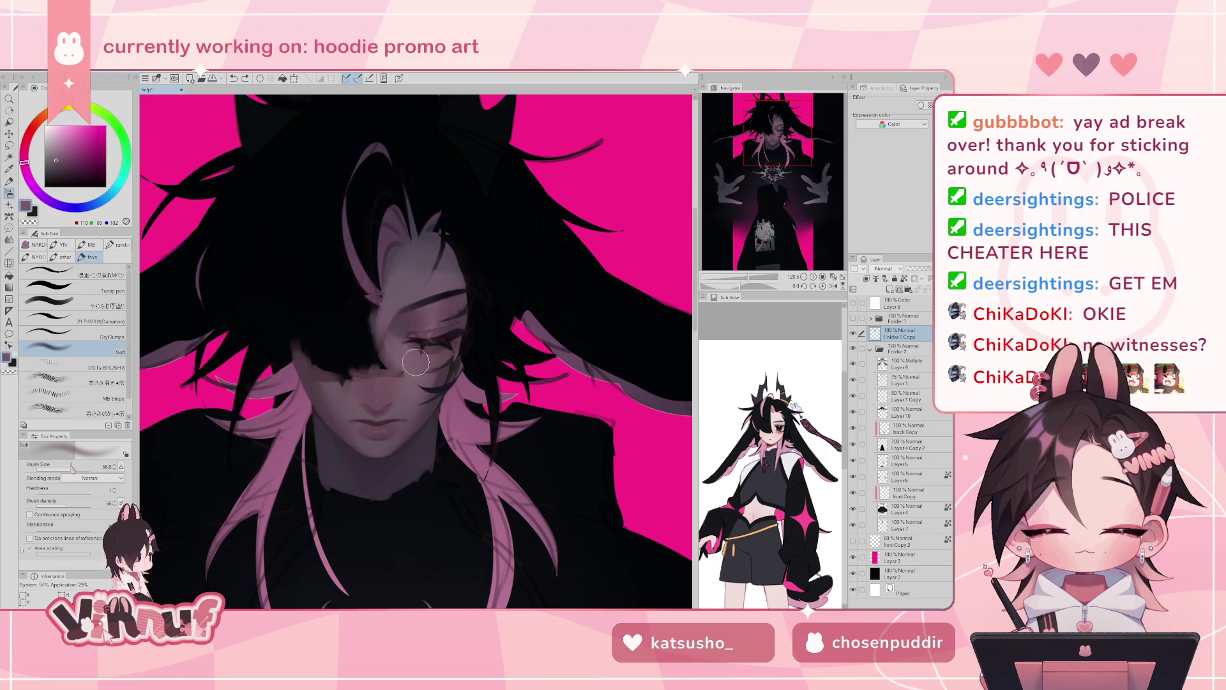
pyautogui.moveTo(418, 273); pyautogui.dragTo(443, 265)
pyautogui.hotkey('ctrl', 'z')
# - Pick a darker shade and darken the eye and hair area of the face
pyautogui.keyDown('alt'); pyautogui.click(401, 322); pyautogui.keyUp('alt')
pyautogui.moveTo(402, 321); pyautogui.dragTo(393, 355)
pyautogui.moveTo(428, 274); pyautogui.dragTo(396, 343)
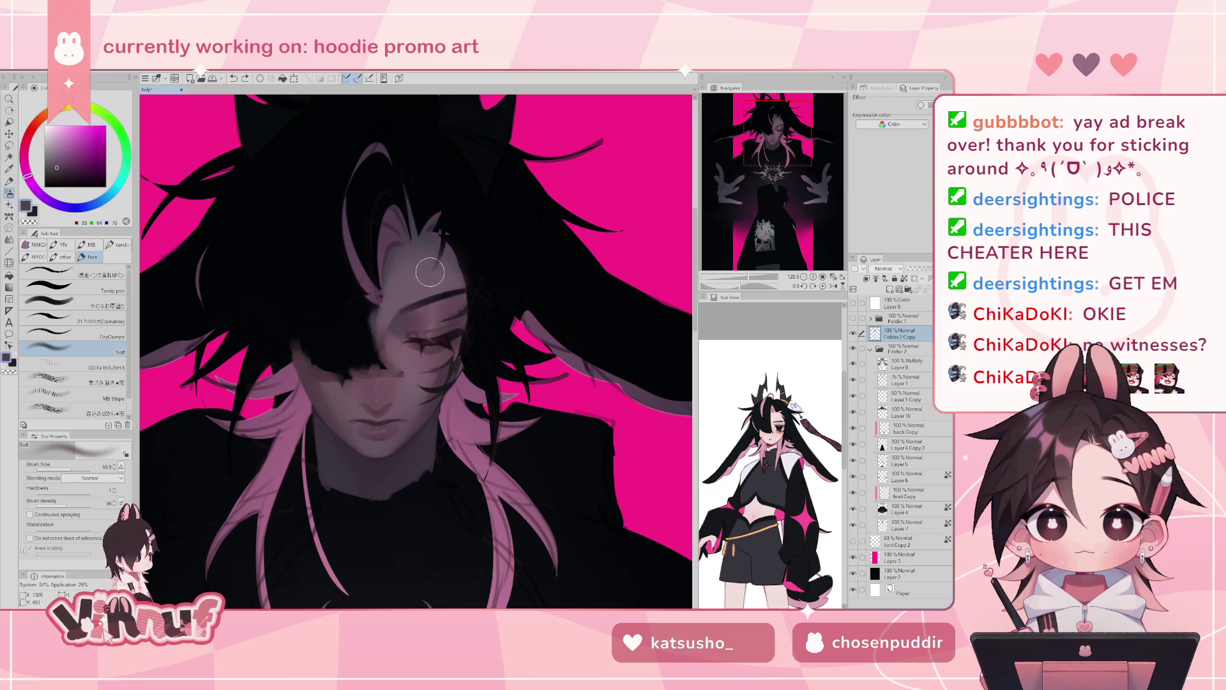
# - Toggle the Folder 2 Copy folder's visibility repeatedly to compare, switching to the eraser in between
pyautogui.click(854, 333)
pyautogui.click(854, 333)
pyautogui.click(853, 333)
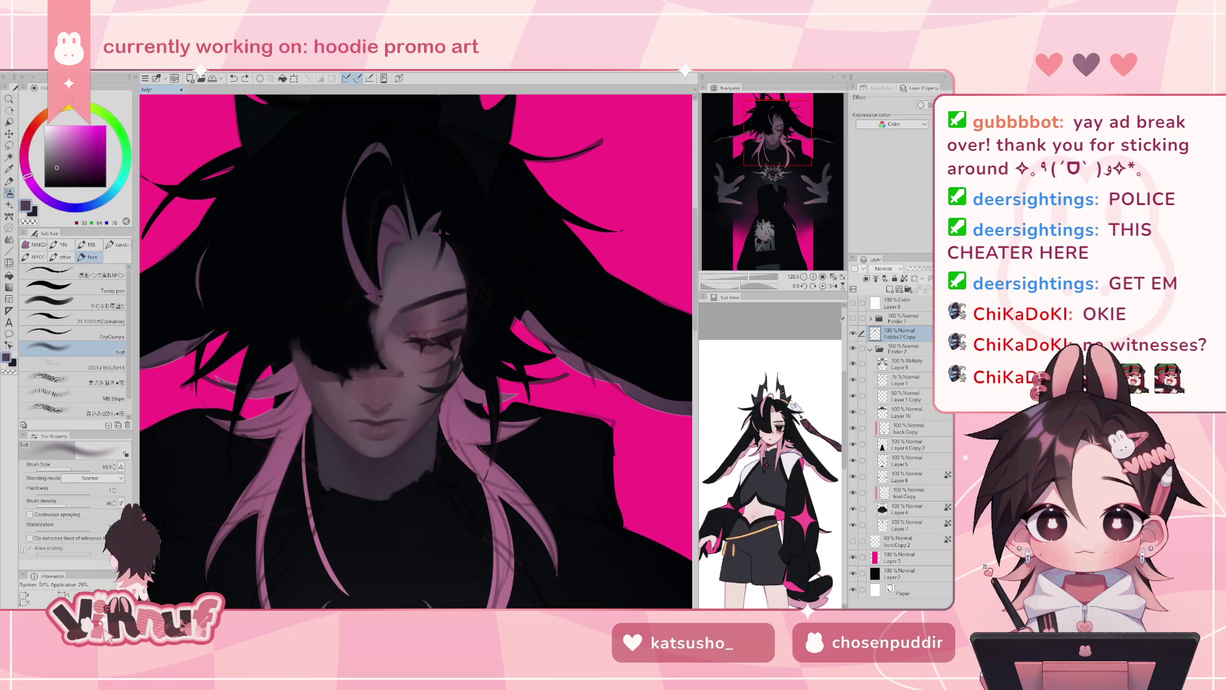
pyautogui.press('e')
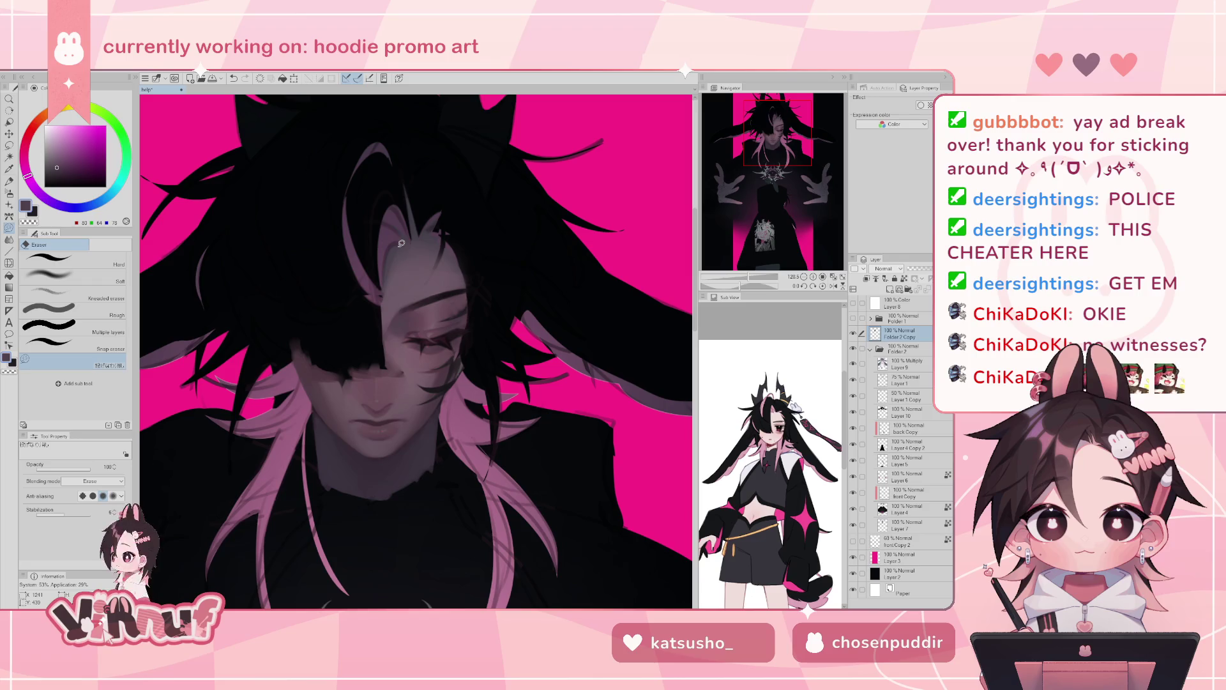
pyautogui.click(854, 333)
pyautogui.click(853, 333)
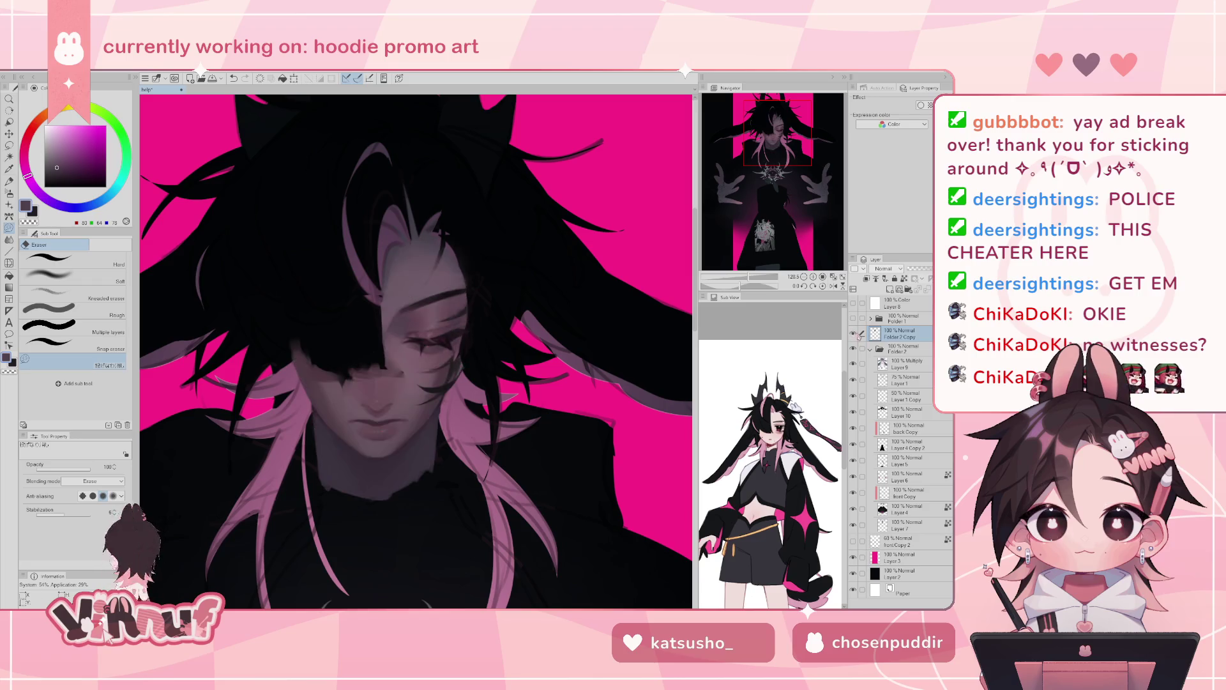
pyautogui.click(853, 333)
pyautogui.click(854, 332)
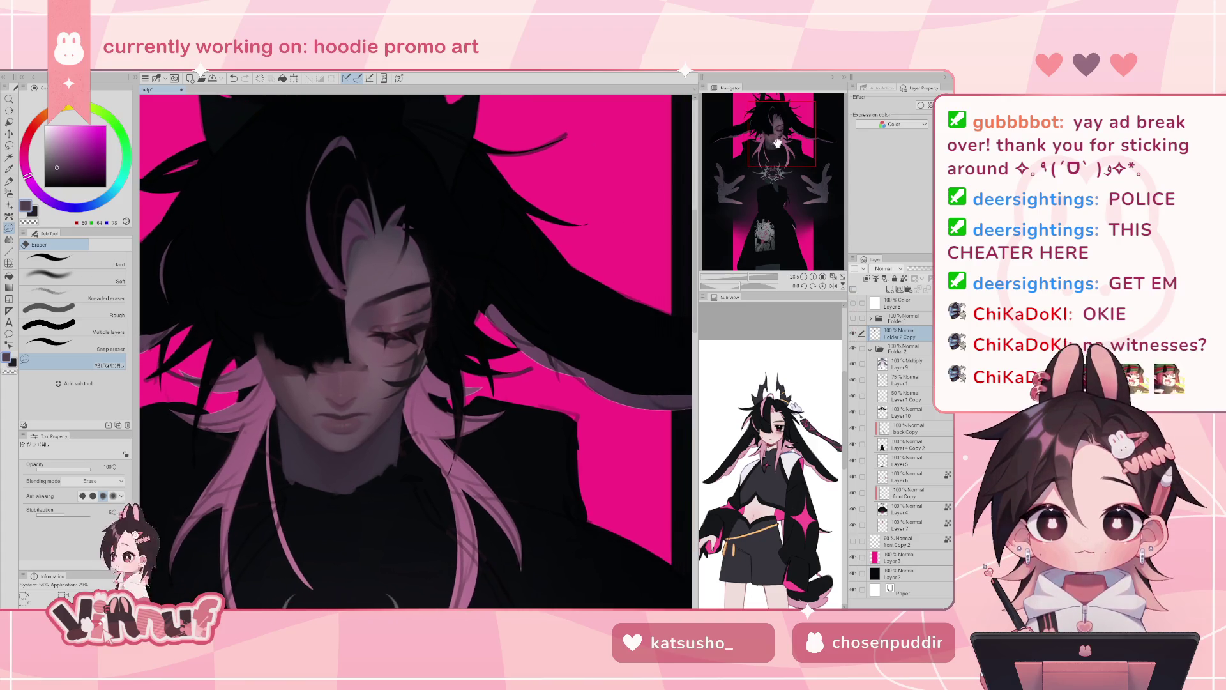
# - Paint a faint soft stroke over the face at size about 30, recheck Folder 2 Copy, and pick a lighter mauve
pyautogui.press('b')
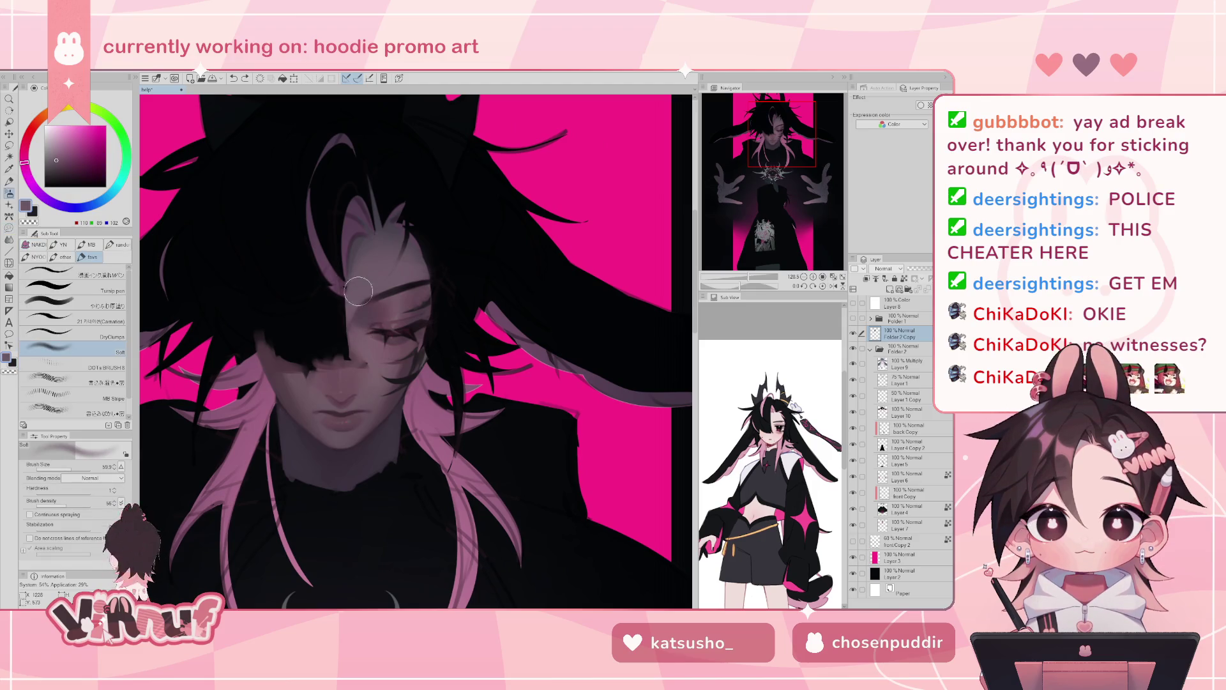
pyautogui.moveTo(78, 469); pyautogui.dragTo(69, 473)
pyautogui.moveTo(359, 295); pyautogui.dragTo(352, 332)
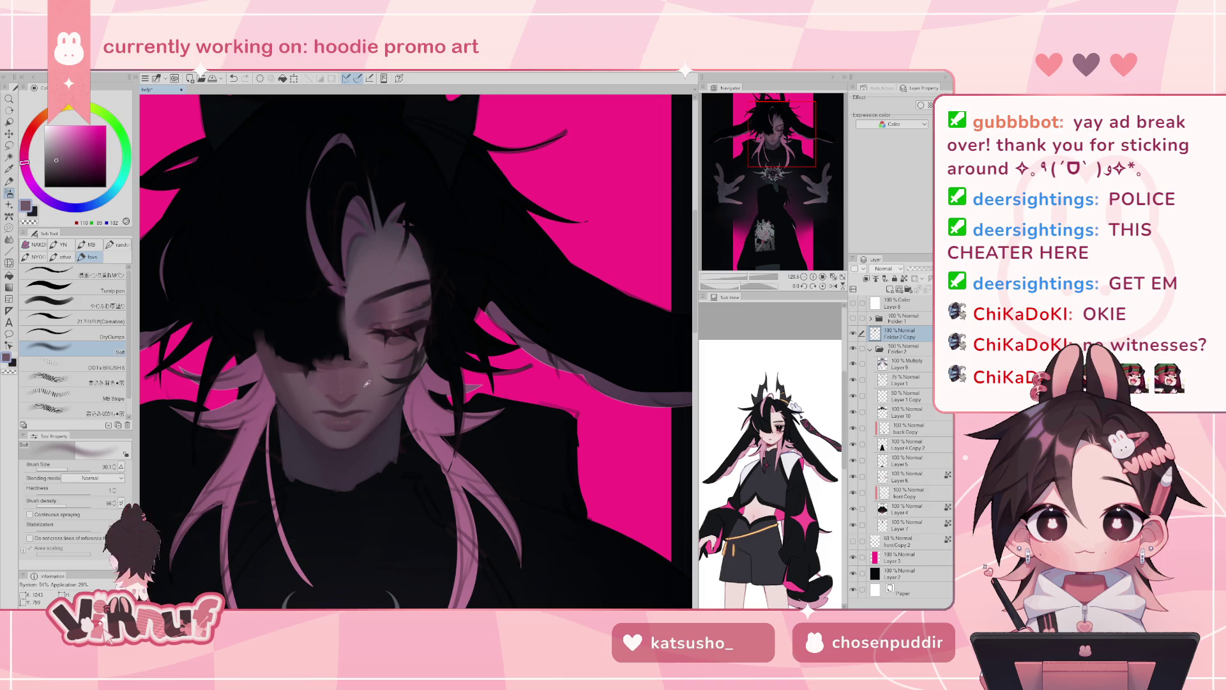
pyautogui.keyDown('alt'); pyautogui.click(356, 348); pyautogui.keyUp('alt')
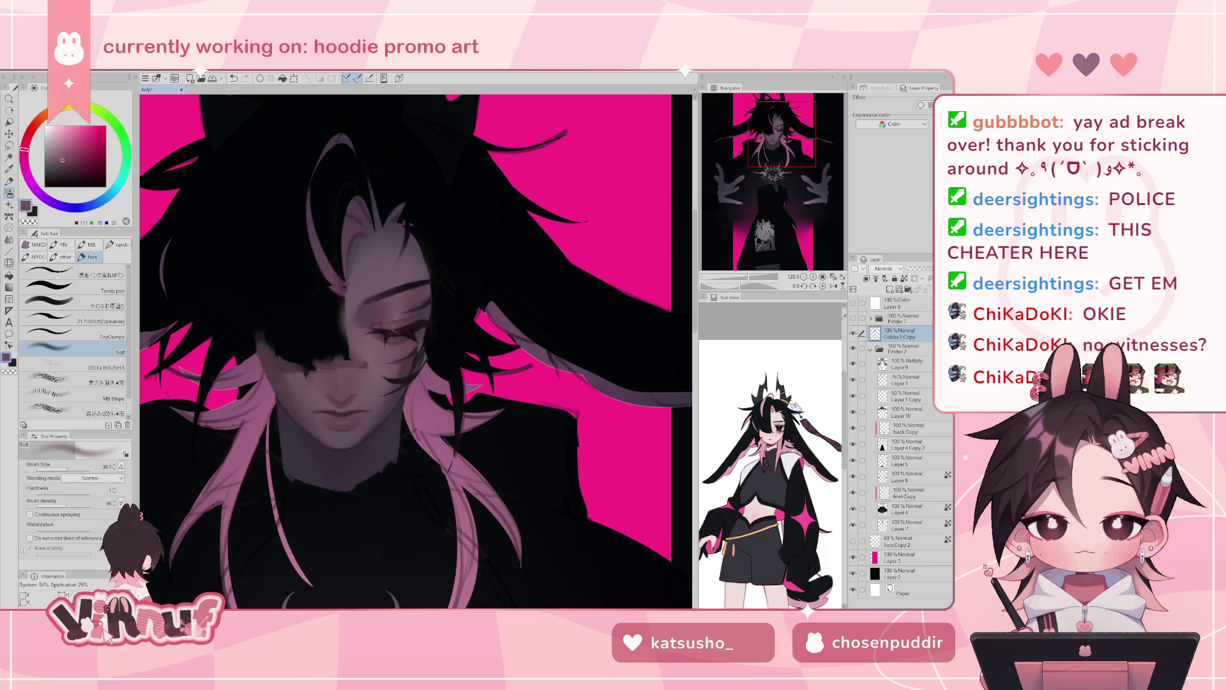
pyautogui.click(853, 333)
pyautogui.click(853, 333)
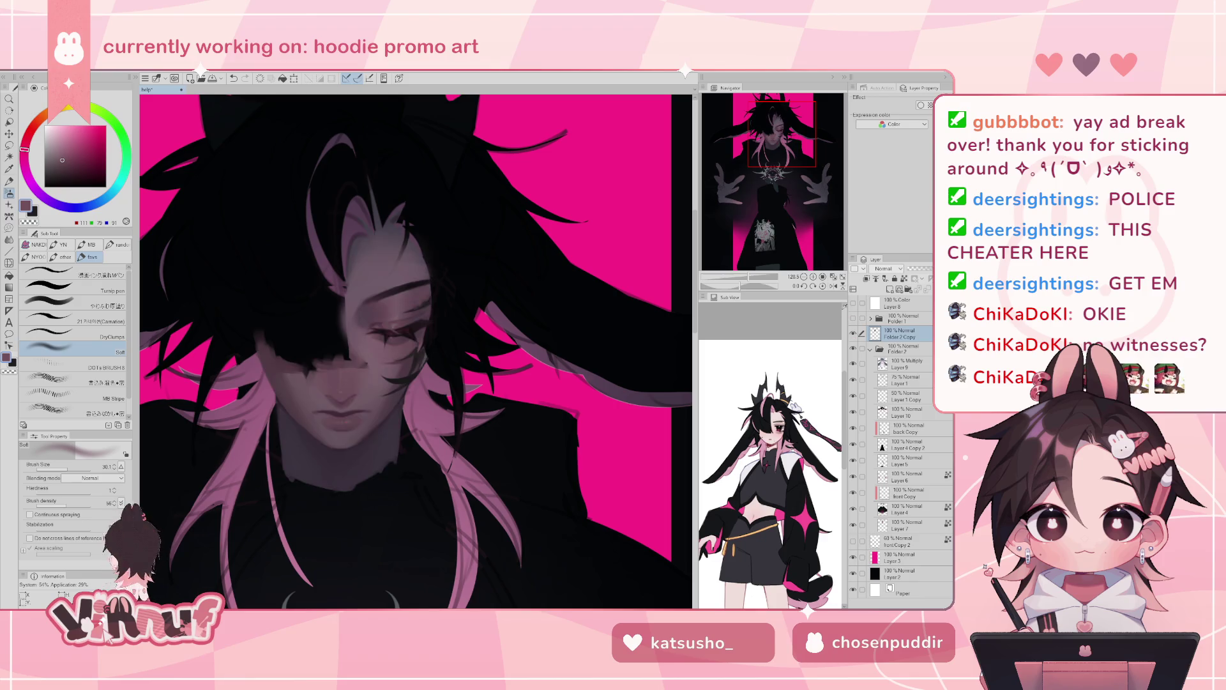
pyautogui.keyDown('alt'); pyautogui.click(369, 353); pyautogui.keyUp('alt')
pyautogui.scroll(-2, 415, 351)
pyautogui.scroll(-2, 415, 351)
# - Zoom back in and pan the view to centre the character's face
pyautogui.scroll(-1, 415, 351)
pyautogui.scroll(-1, 415, 351)
pyautogui.moveTo(738, 279); pyautogui.dragTo(747, 276)
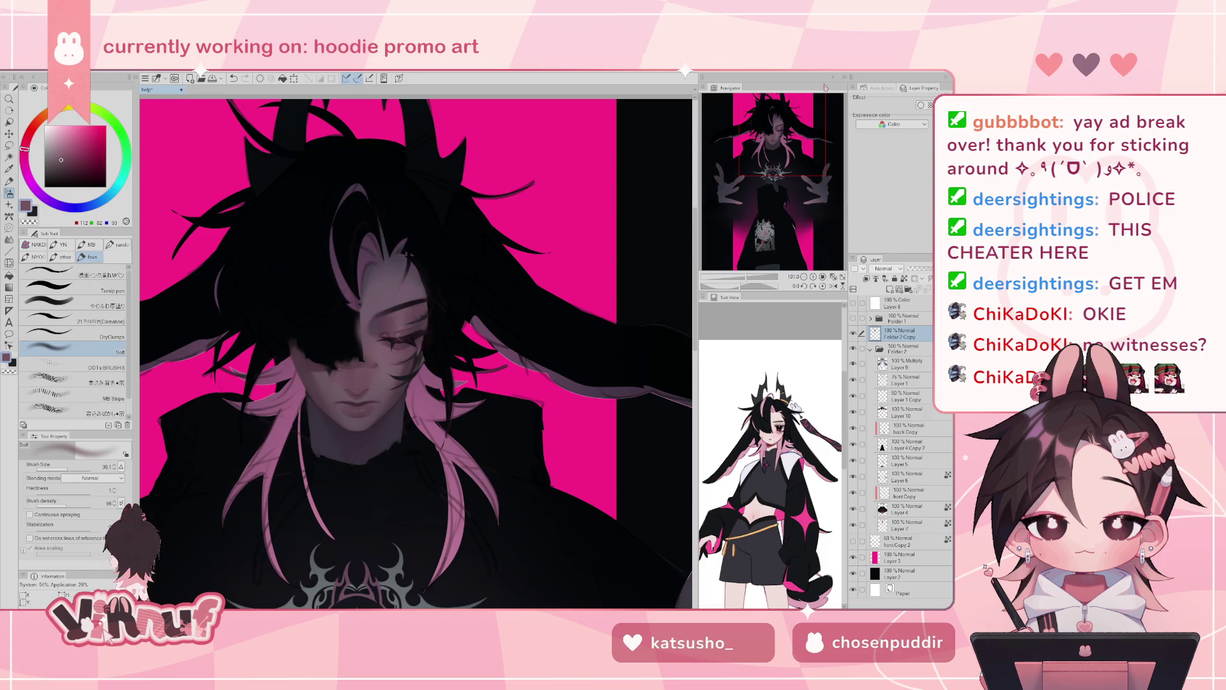
pyautogui.moveTo(778, 153); pyautogui.dragTo(792, 146)
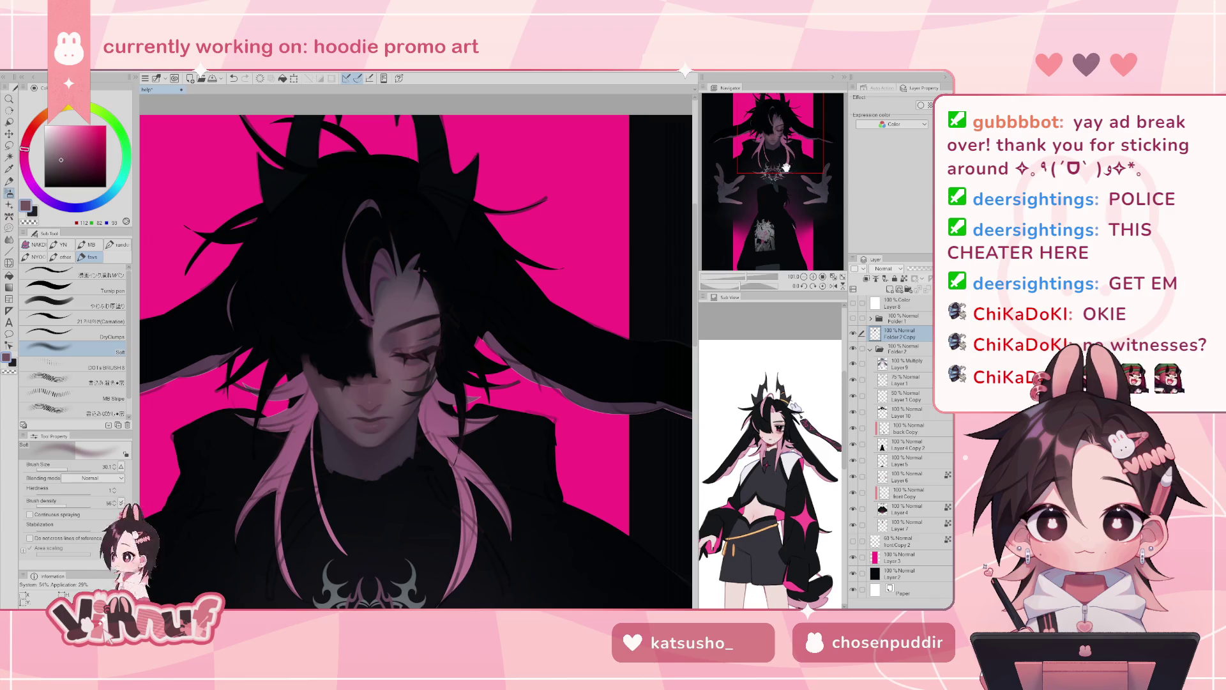
pyautogui.scroll(5, 389, 345)
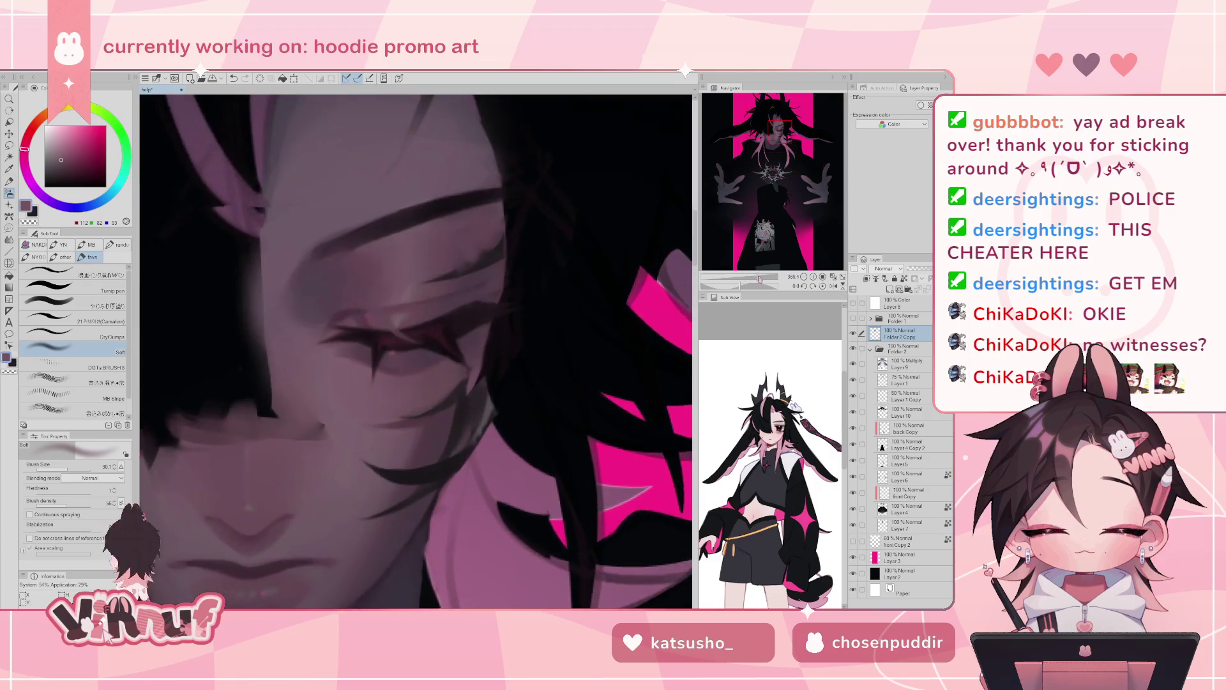
# - Select the Carnation pen, rotate the canvas, set brush size 7.1, and choose mauve and plum shades
pyautogui.click(102, 322)
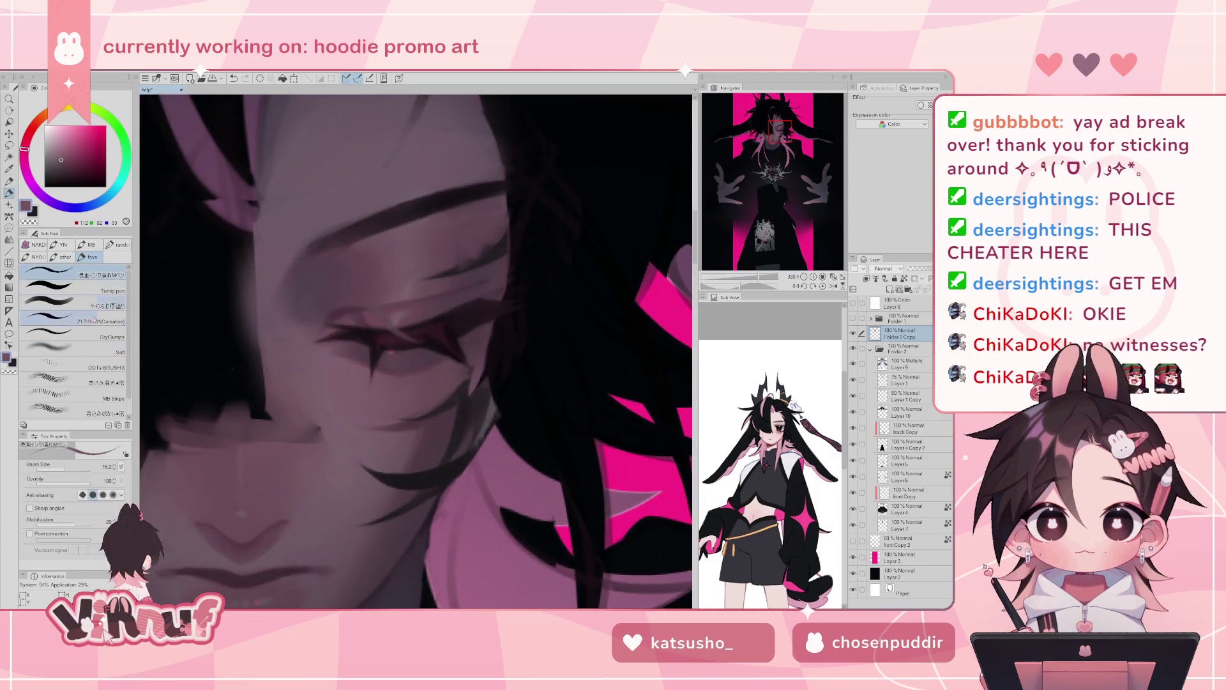
pyautogui.keyDown('alt'); pyautogui.click(391, 303); pyautogui.keyUp('alt')
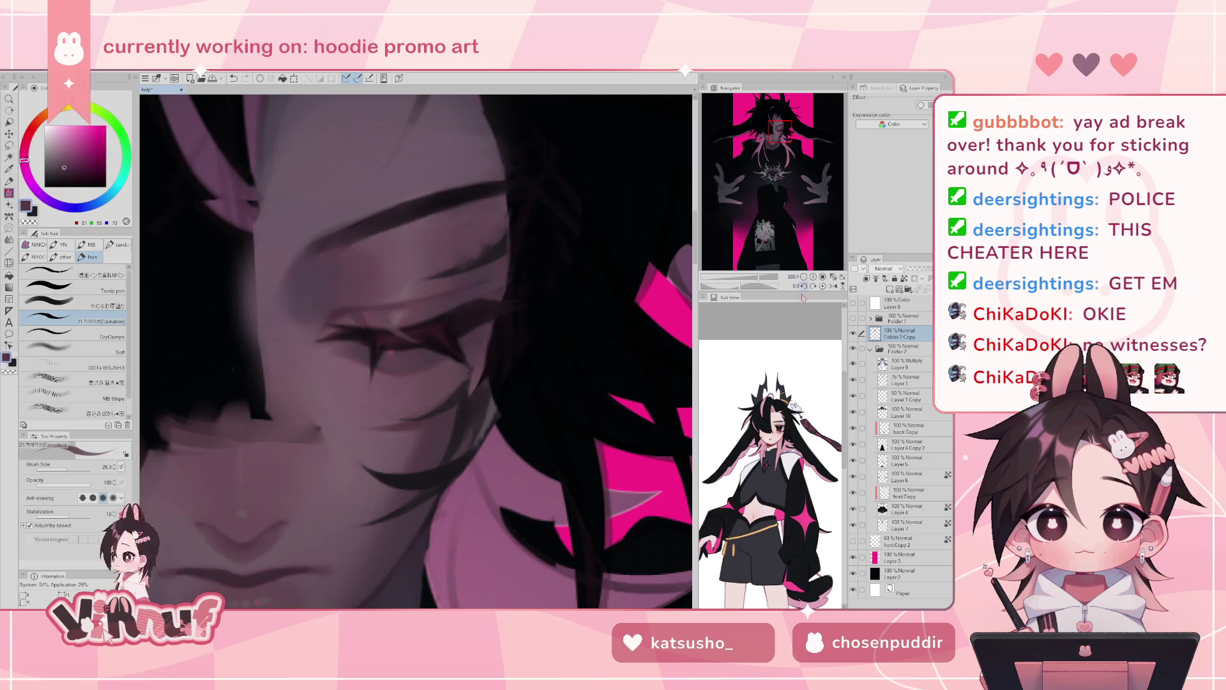
pyautogui.moveTo(415, 332); pyautogui.dragTo(364, 288)
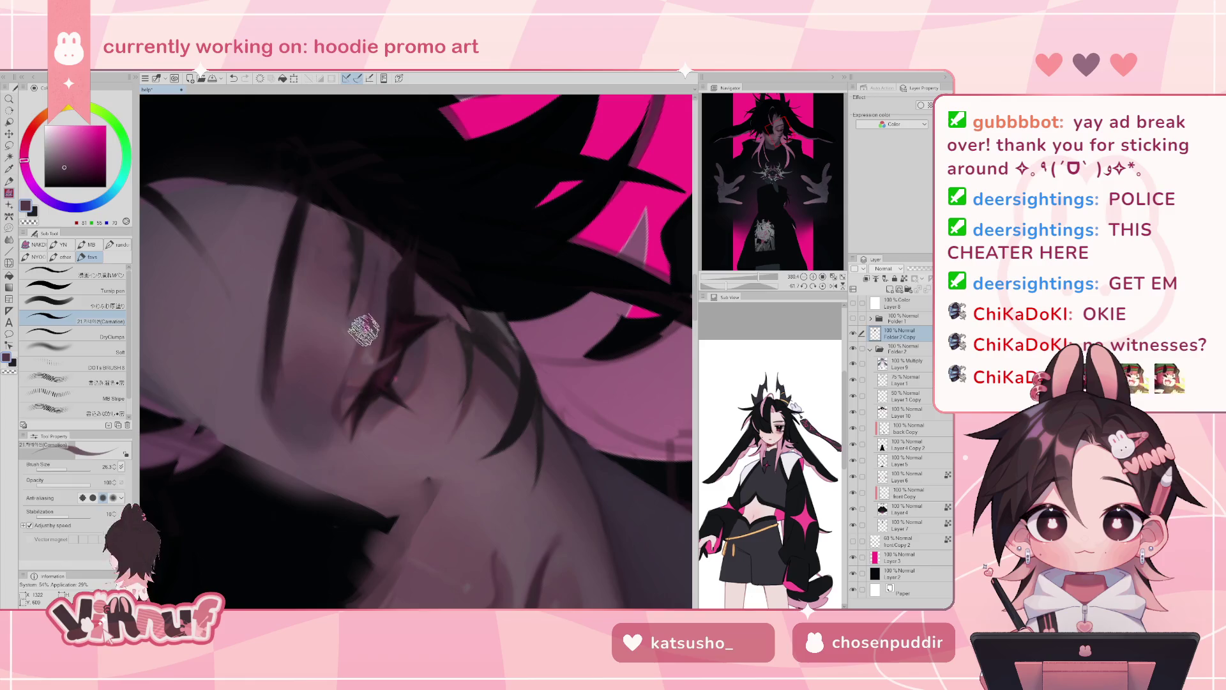
pyautogui.click(60, 468)
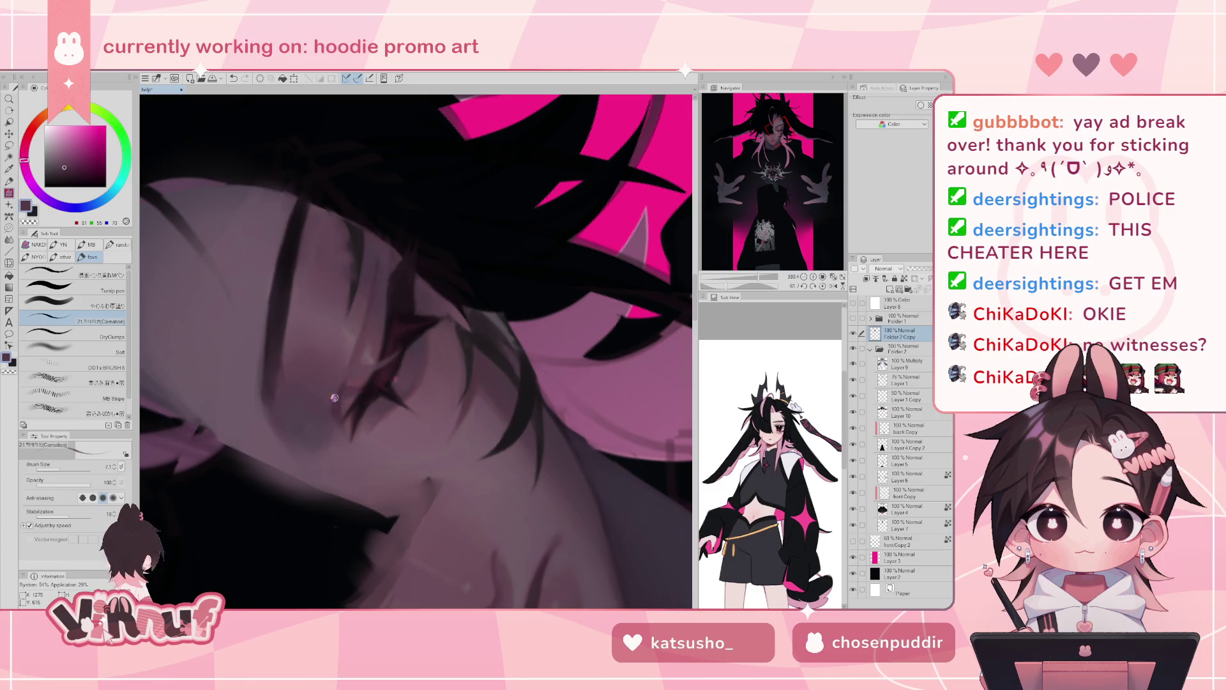
pyautogui.keyDown('alt'); pyautogui.click(366, 352); pyautogui.keyUp('alt')
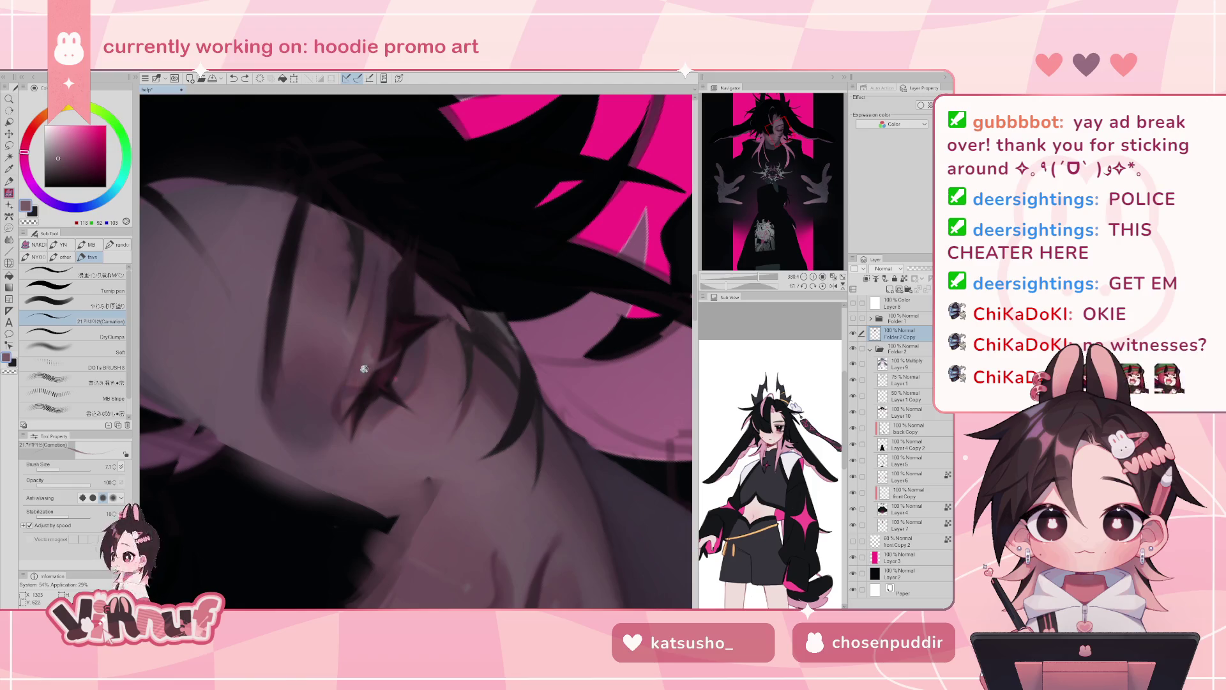
pyautogui.keyDown('alt'); pyautogui.click(385, 348); pyautogui.keyUp('alt')
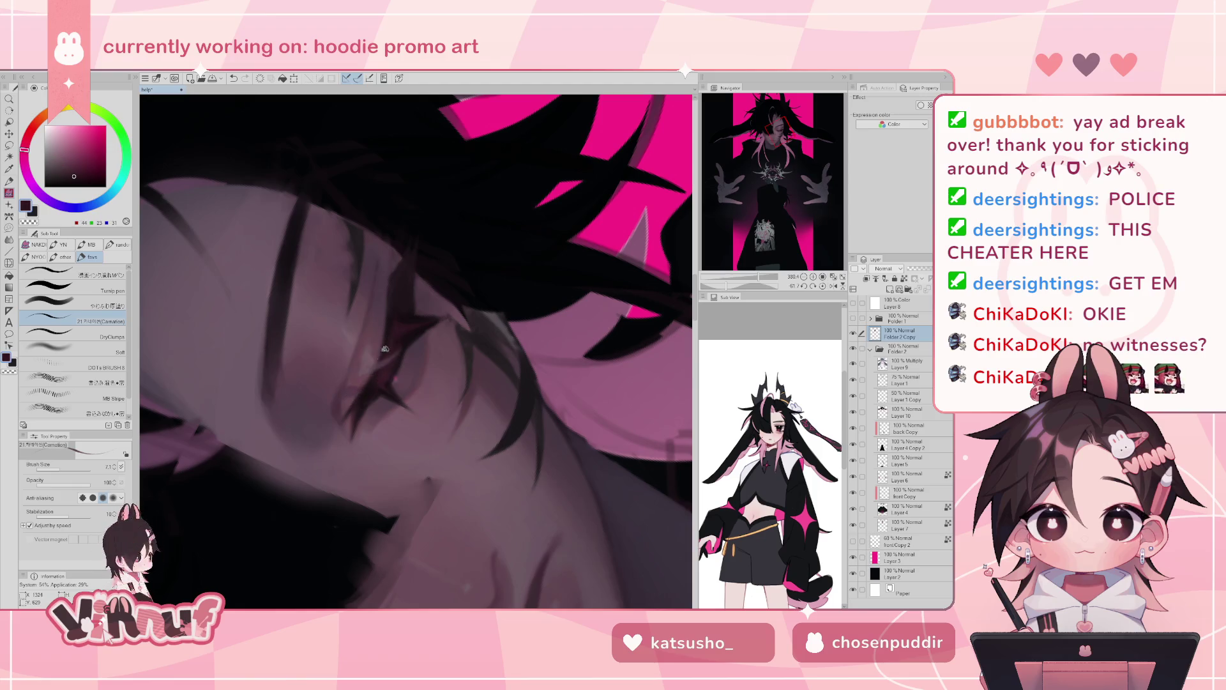
pyautogui.keyDown('alt'); pyautogui.click(384, 381); pyautogui.keyUp('alt')
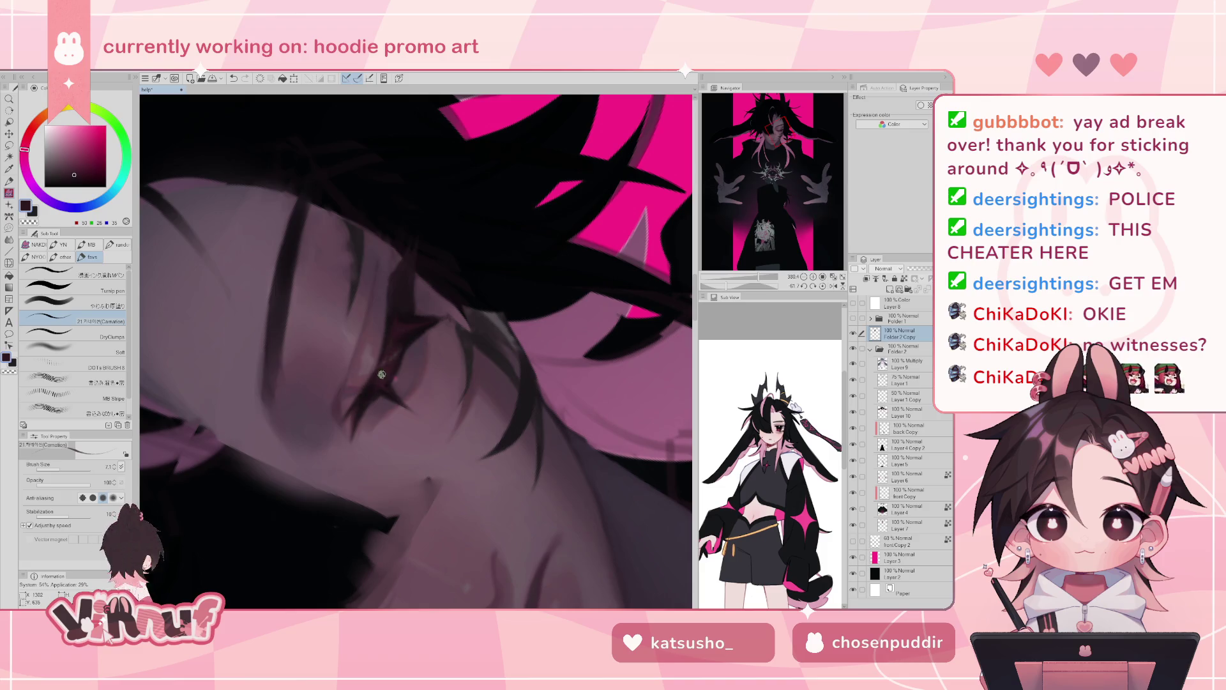
# - Sample near-black, plum and mauve skin tones from the face, then reset the canvas rotation
pyautogui.keyDown('alt'); pyautogui.click(401, 339); pyautogui.keyUp('alt')
pyautogui.keyDown('alt'); pyautogui.click(369, 390); pyautogui.keyUp('alt')
pyautogui.keyDown('alt'); pyautogui.click(345, 405); pyautogui.keyUp('alt')
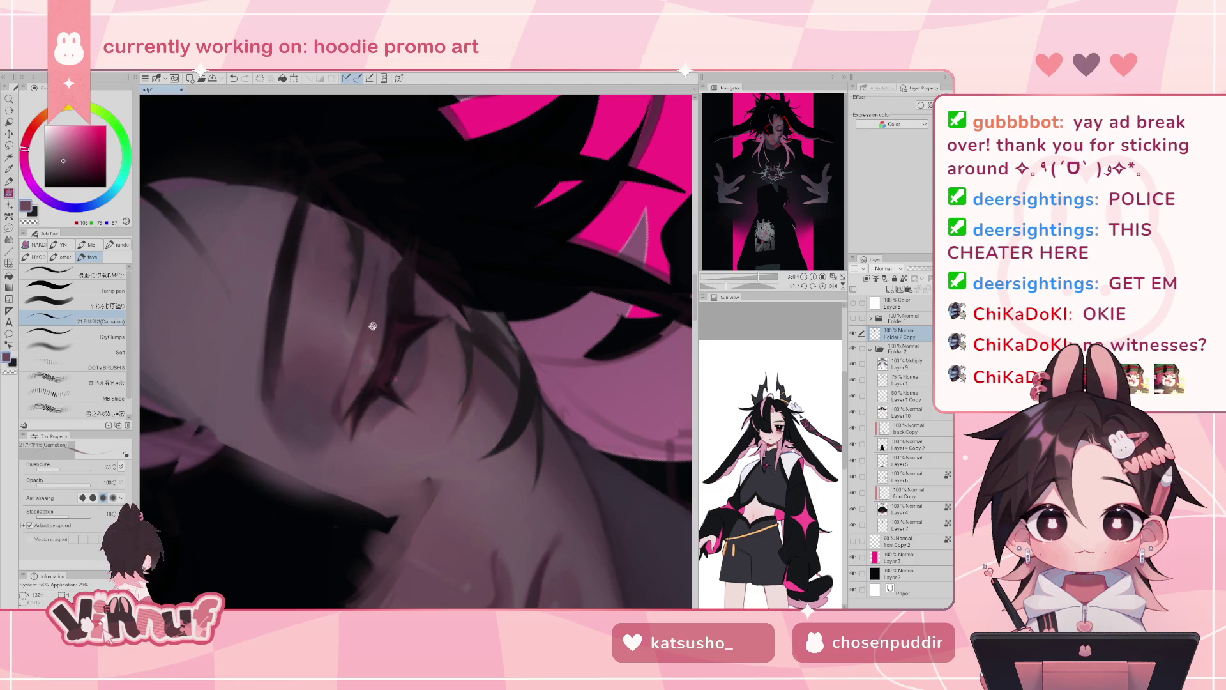
pyautogui.keyDown('alt'); pyautogui.click(371, 356); pyautogui.keyUp('alt')
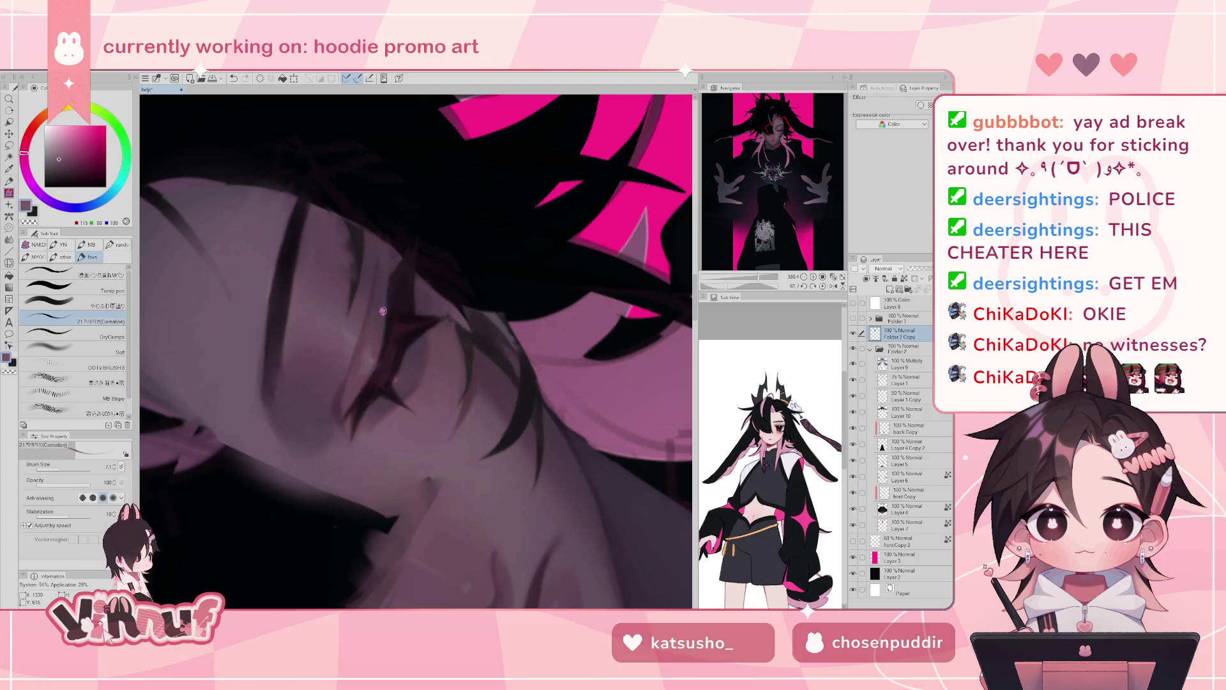
pyautogui.click(823, 285)
pyautogui.click(823, 285)
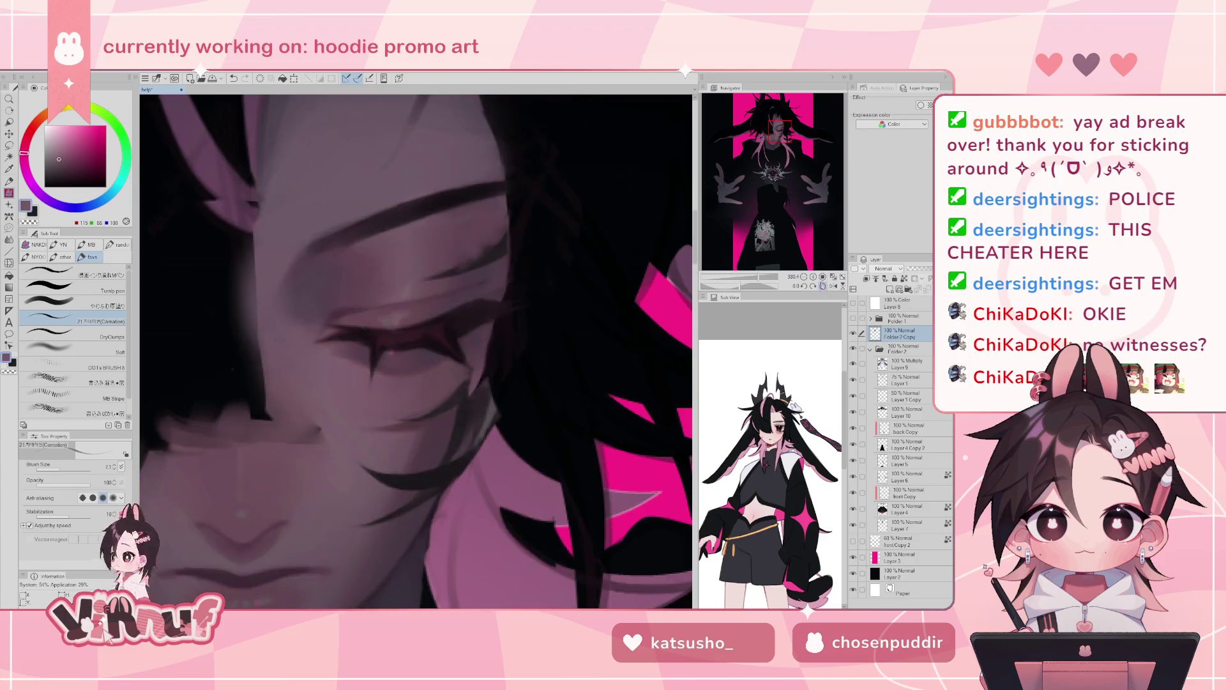
pyautogui.keyDown('alt'); pyautogui.click(409, 281); pyautogui.keyUp('alt')
# - Sample skin, rose and light tones around the eye, then view the whole illustration
pyautogui.keyDown('alt'); pyautogui.click(407, 271); pyautogui.keyUp('alt')
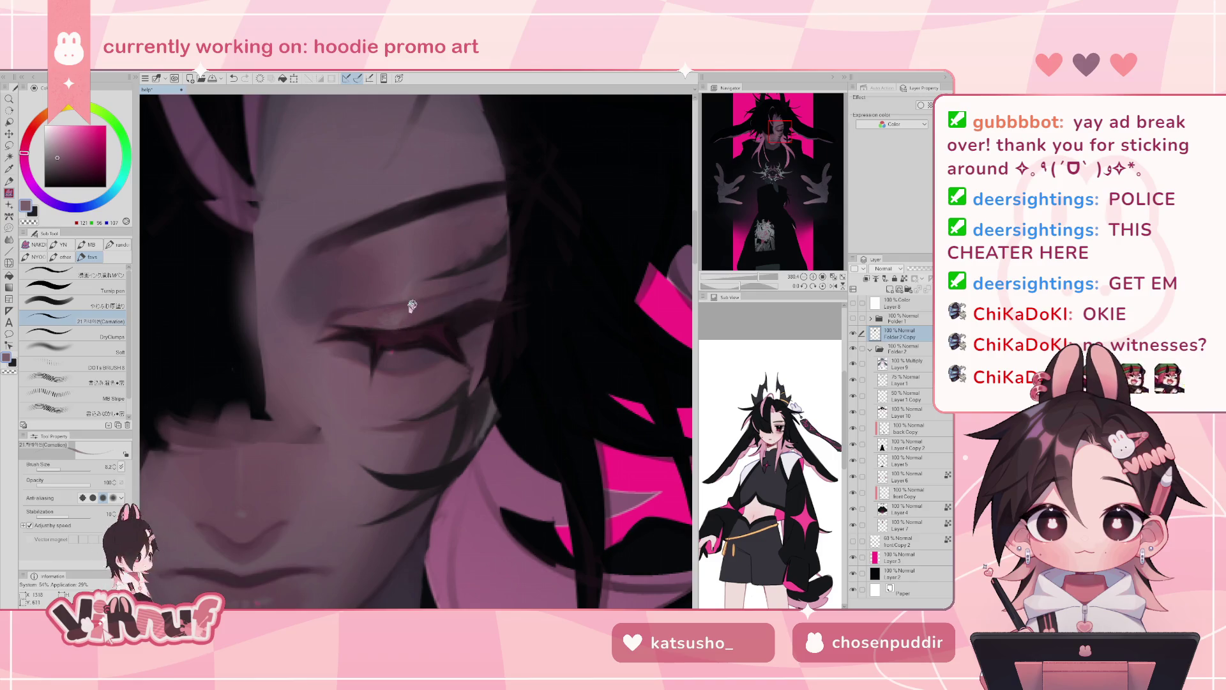
pyautogui.keyDown('alt'); pyautogui.click(369, 321); pyautogui.keyUp('alt')
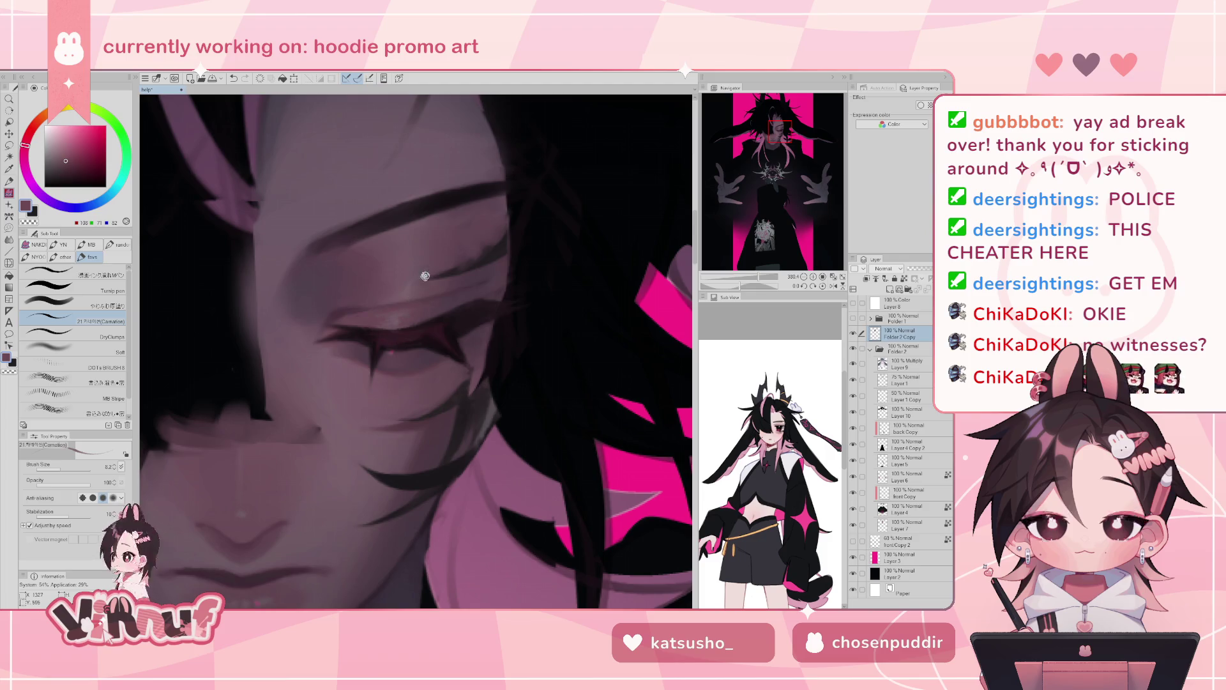
pyautogui.keyDown('alt'); pyautogui.click(397, 291); pyautogui.keyUp('alt')
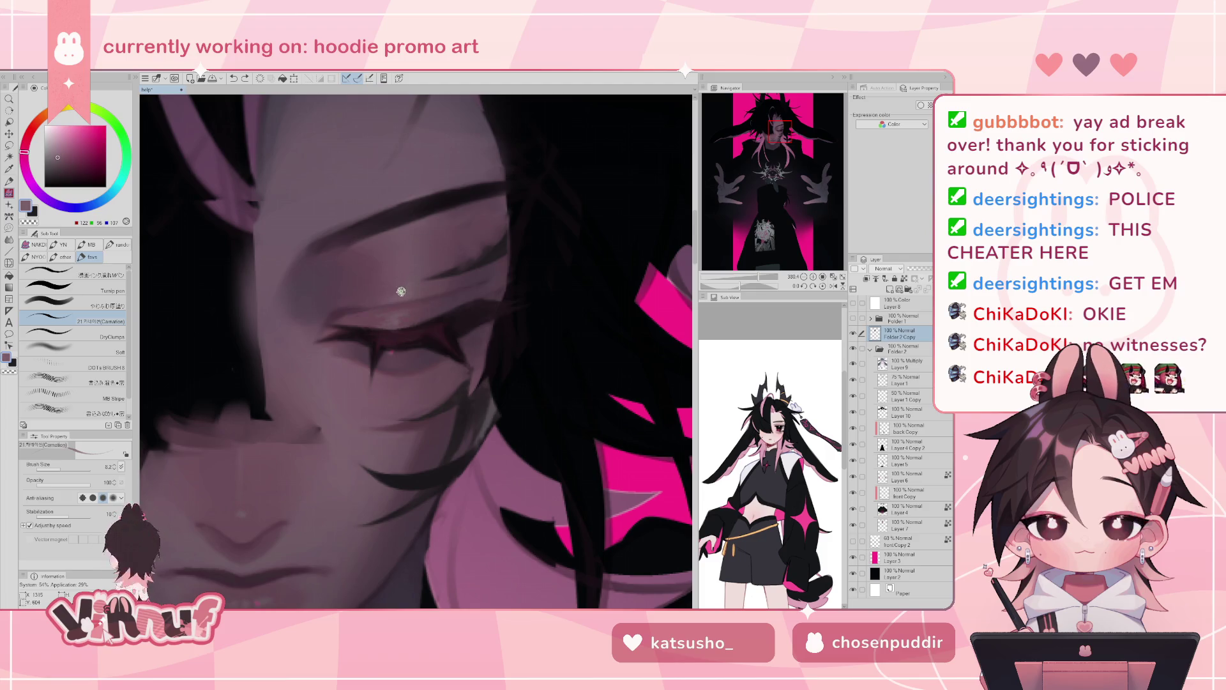
pyautogui.click(833, 277)
pyautogui.click(833, 276)
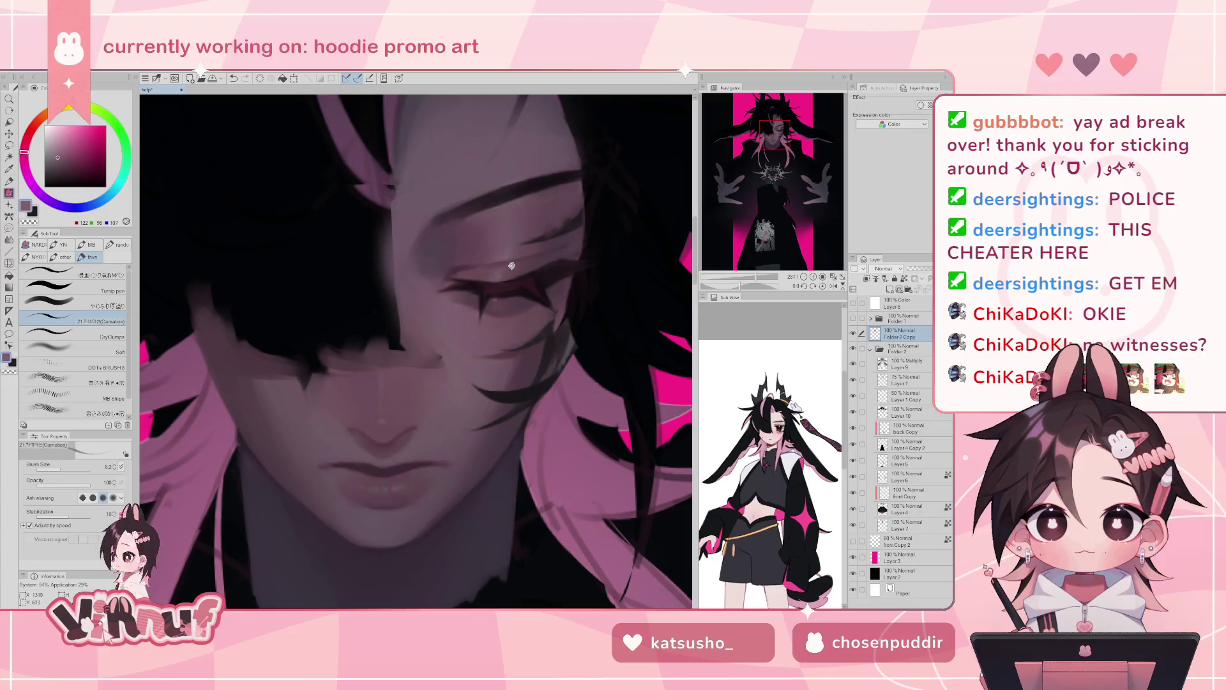
pyautogui.click(803, 276)
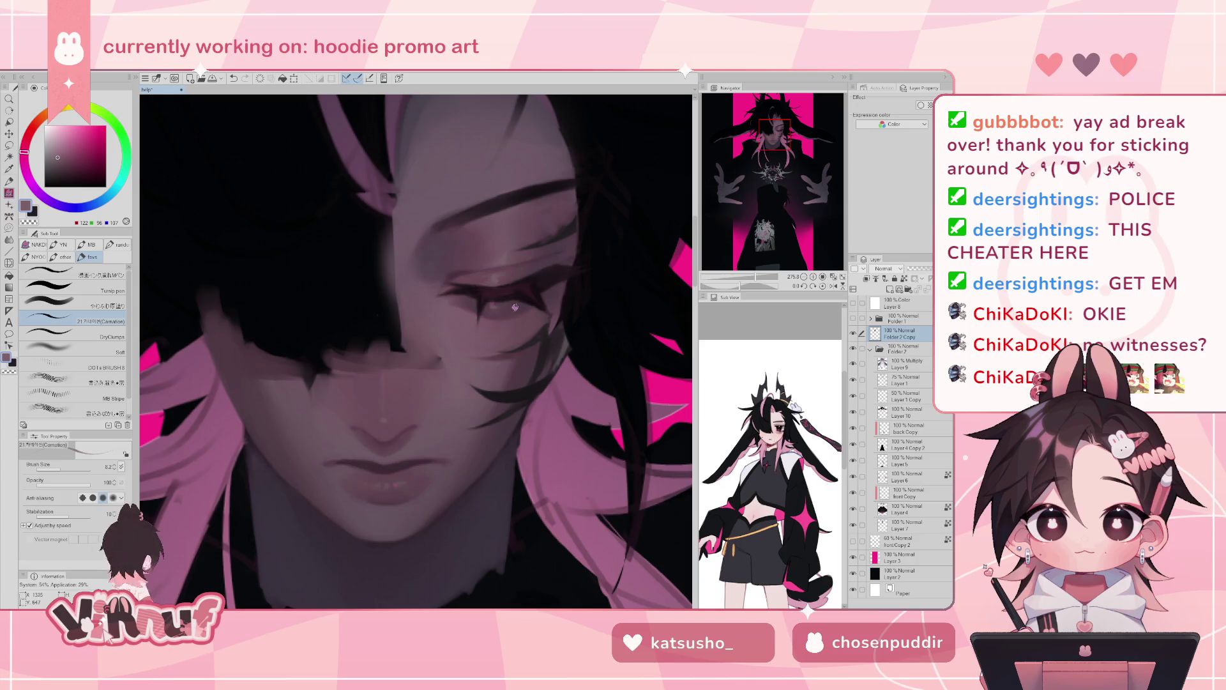
pyautogui.click(833, 276)
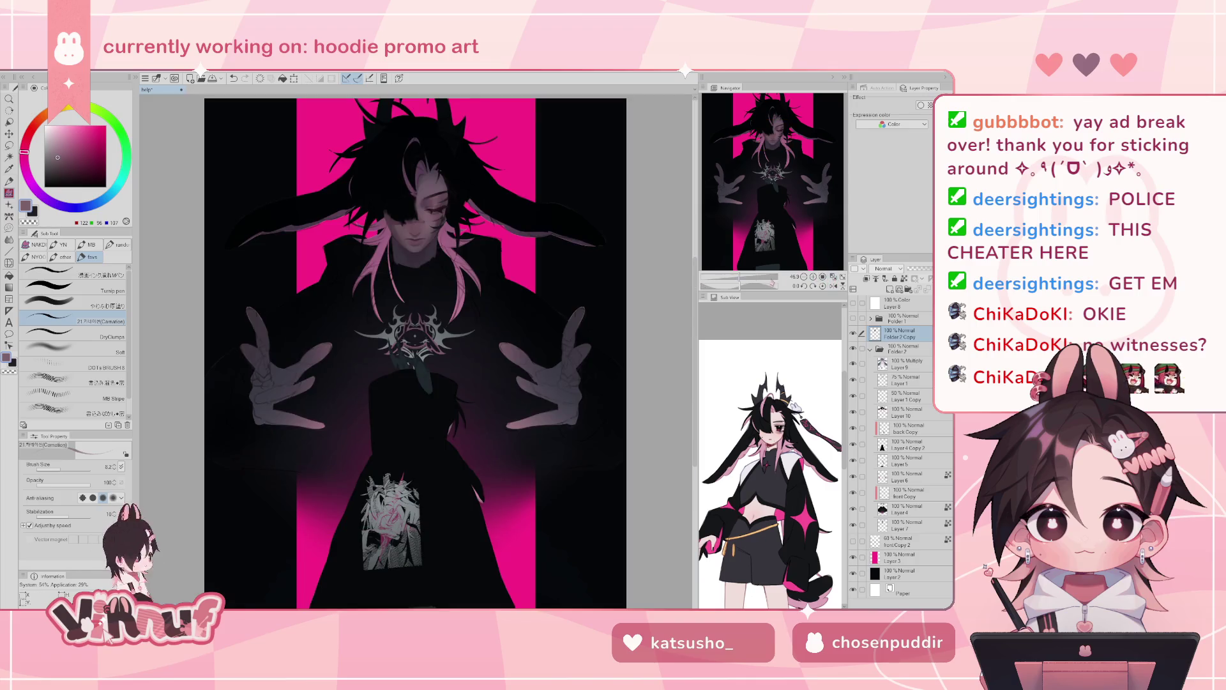
# - Zoom in to frame the face and sample a dark grey and a muted skin tone near the eye
pyautogui.moveTo(741, 277); pyautogui.dragTo(747, 276)
pyautogui.moveTo(766, 211); pyautogui.dragTo(755, 183)
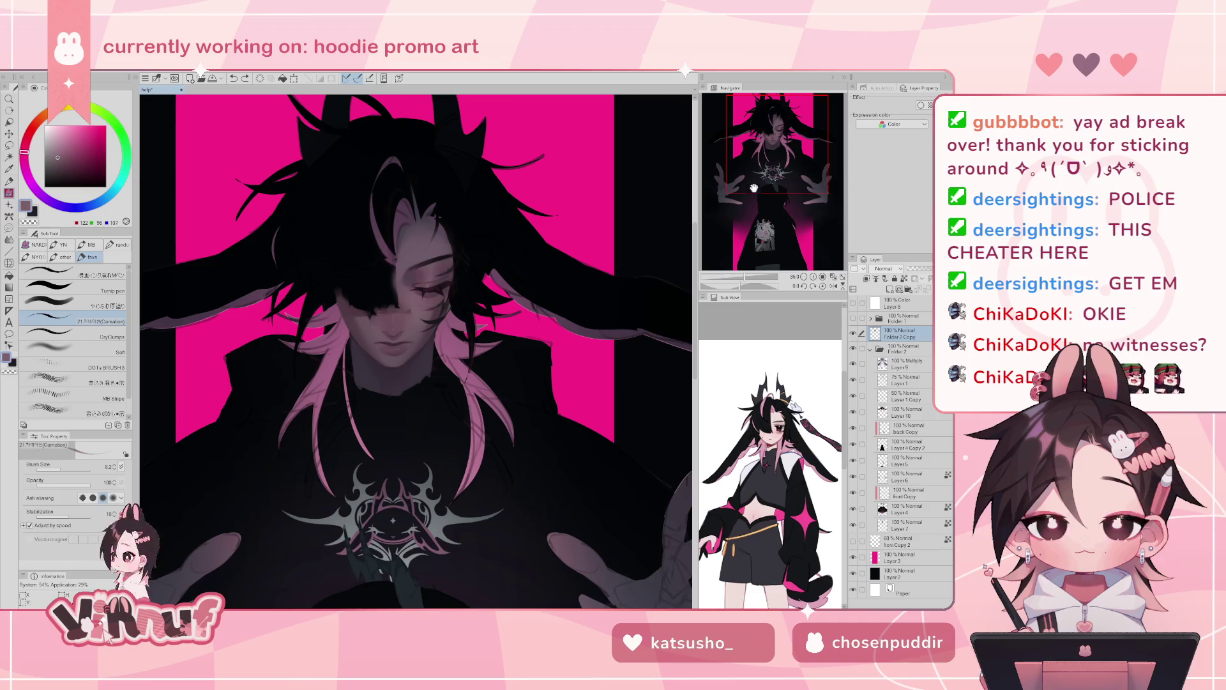
pyautogui.moveTo(744, 276); pyautogui.dragTo(751, 277)
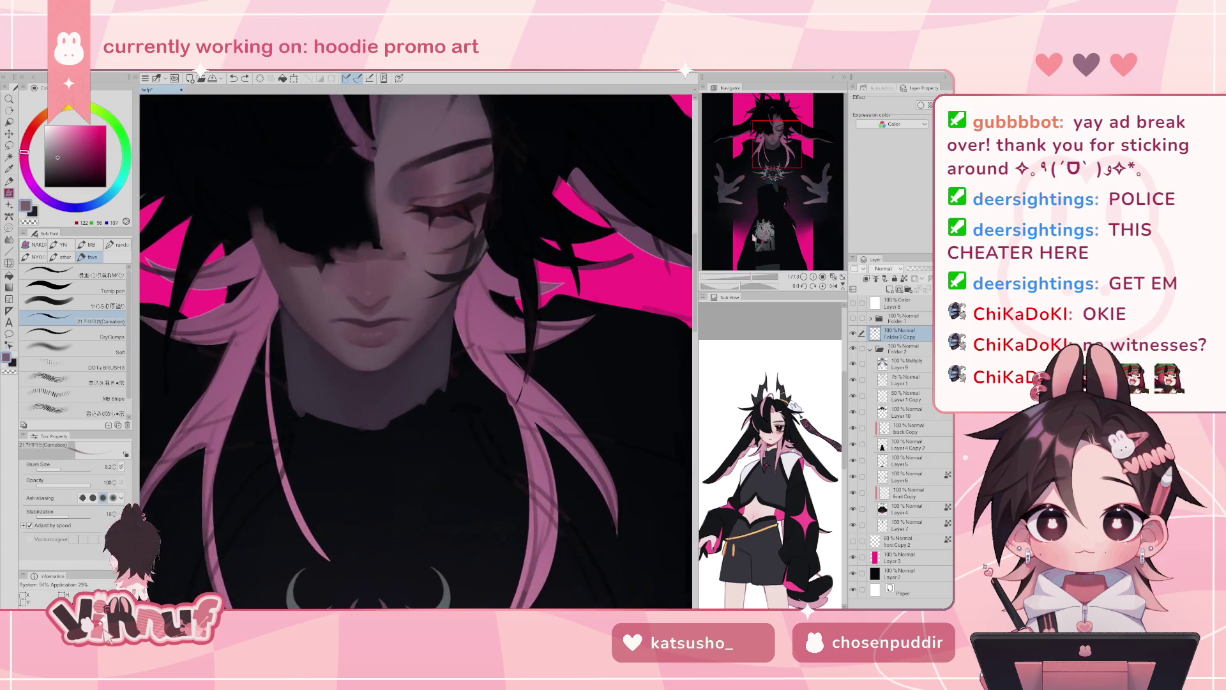
pyautogui.moveTo(483, 248); pyautogui.dragTo(469, 325)
pyautogui.keyDown('alt'); pyautogui.click(470, 325); pyautogui.keyUp('alt')
pyautogui.keyDown('alt'); pyautogui.click(417, 298); pyautogui.keyUp('alt')
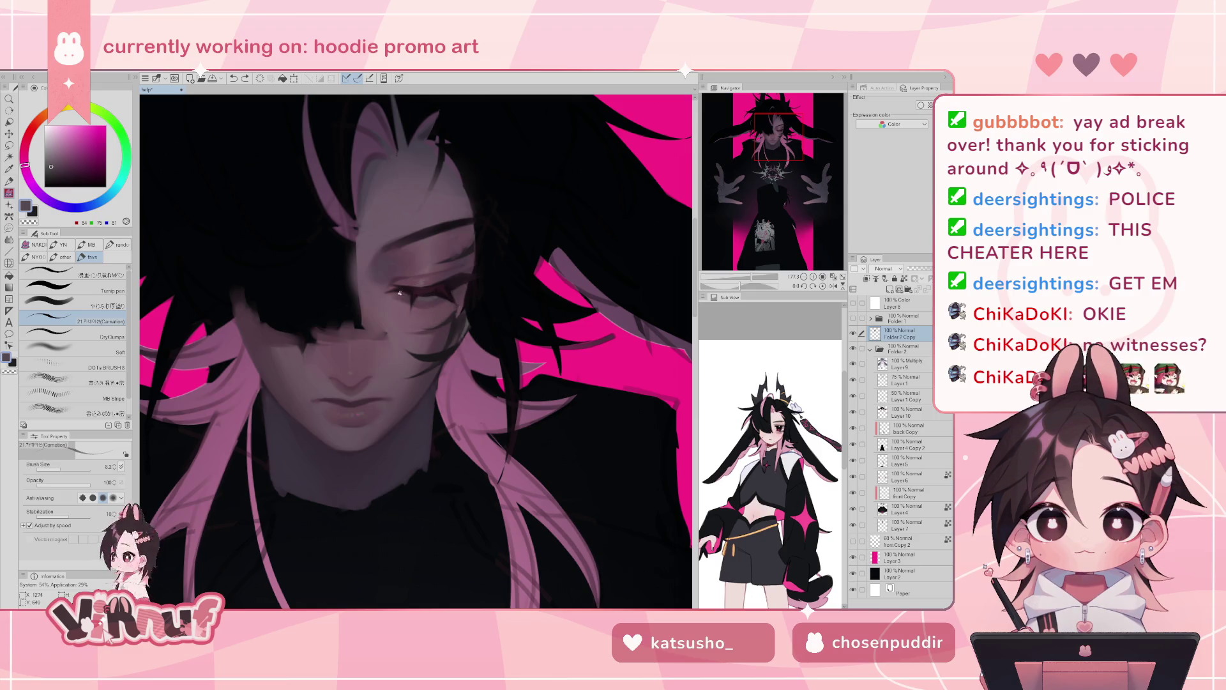
# - Undo stray strokes, pick a dark plum, and zoom out then back in on the head and torso
pyautogui.hotkey('ctrl', 'z')
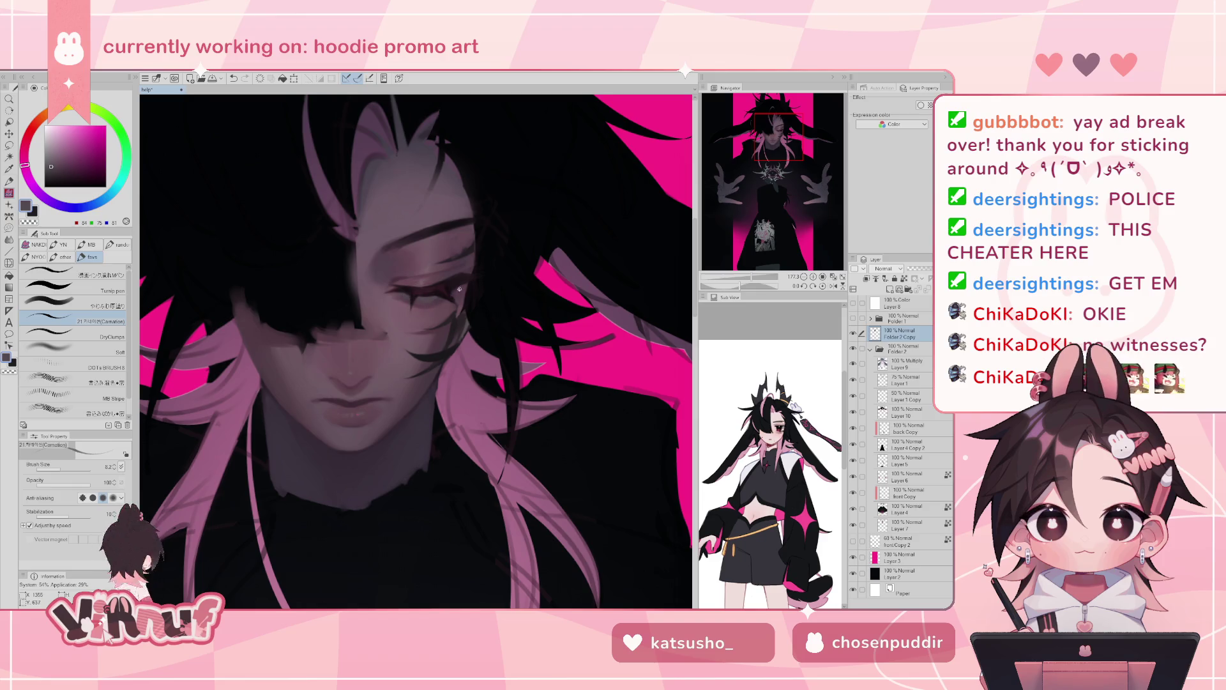
pyautogui.keyDown('alt'); pyautogui.click(427, 293); pyautogui.keyUp('alt')
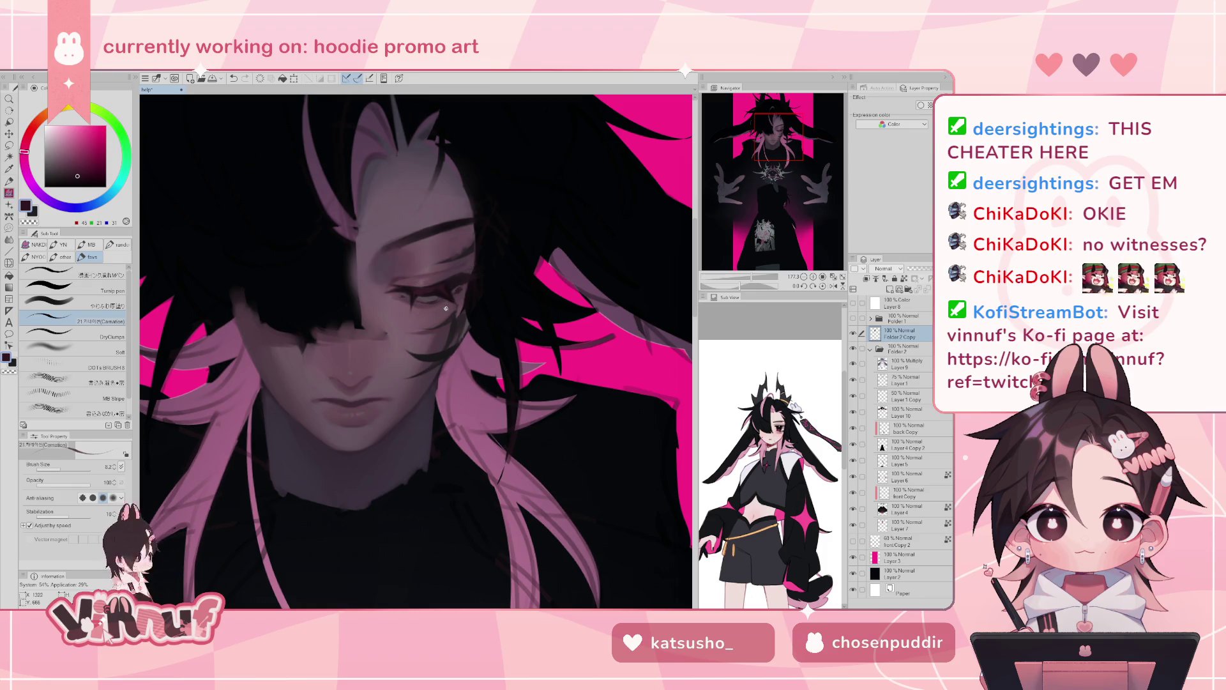
pyautogui.hotkey('ctrl', 'z')
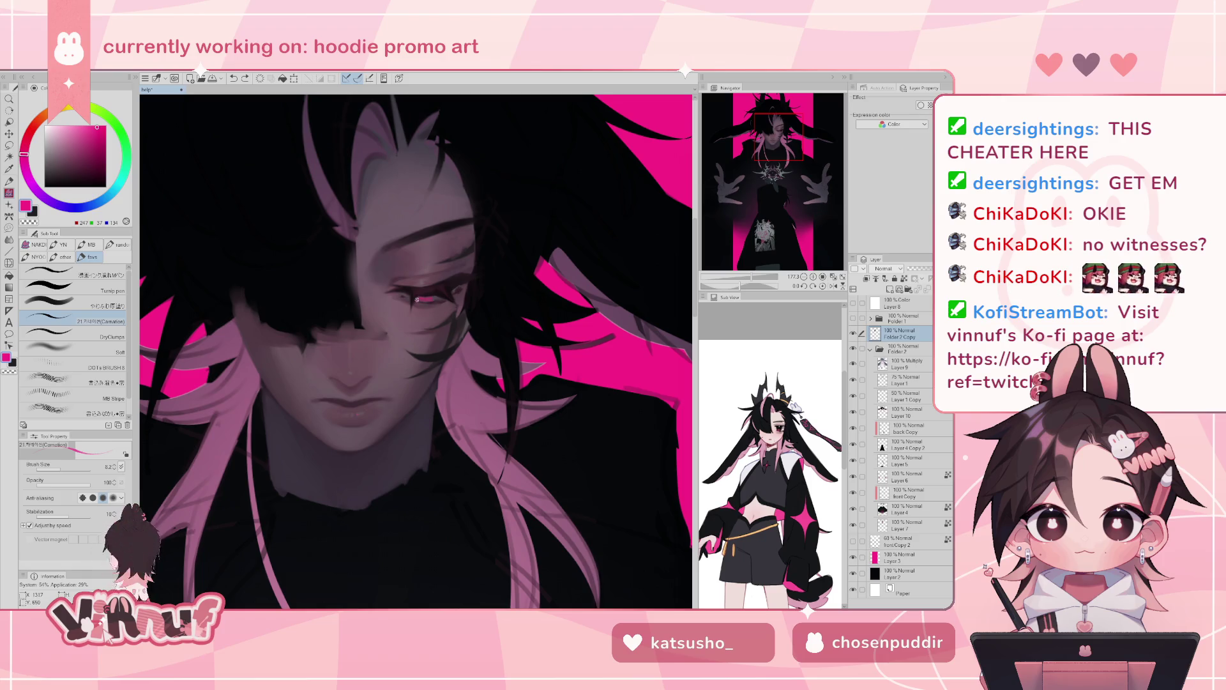
pyautogui.moveTo(752, 277)
pyautogui.mouseDown()
pyautogui.moveTo(739, 279)
pyautogui.moveTo(741, 257)
pyautogui.moveTo(739, 277)
pyautogui.mouseUp()
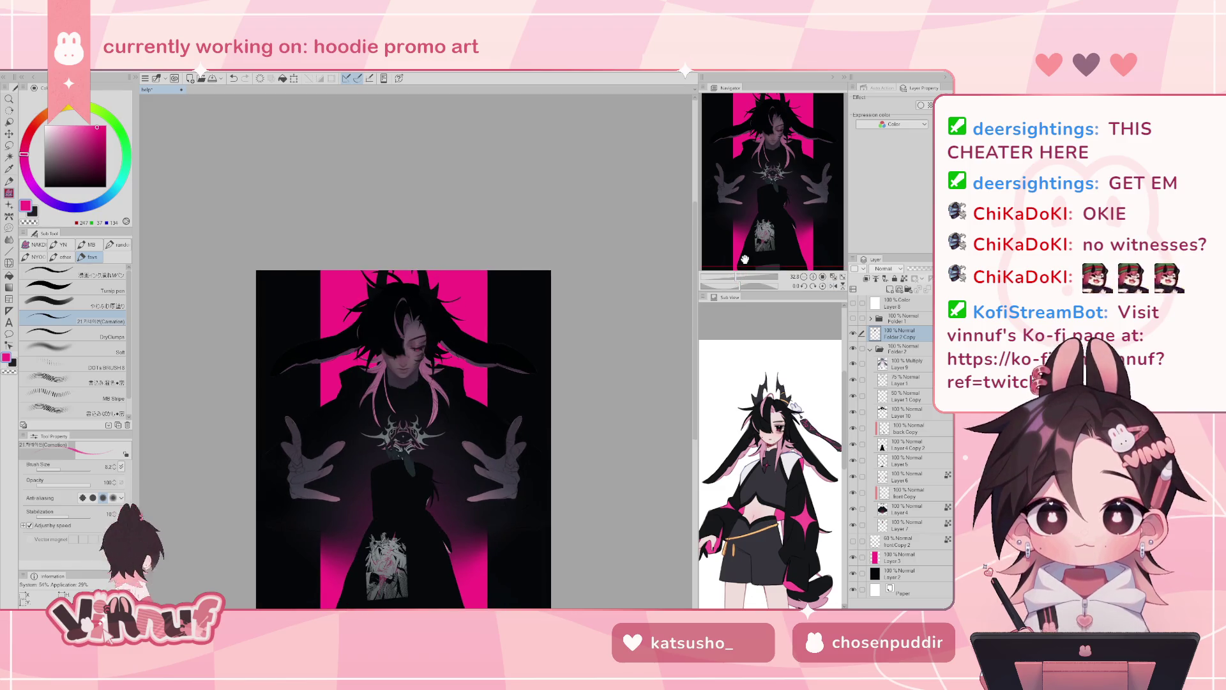
pyautogui.moveTo(740, 281)
pyautogui.mouseDown()
pyautogui.moveTo(754, 279)
pyautogui.moveTo(756, 259)
pyautogui.mouseUp()
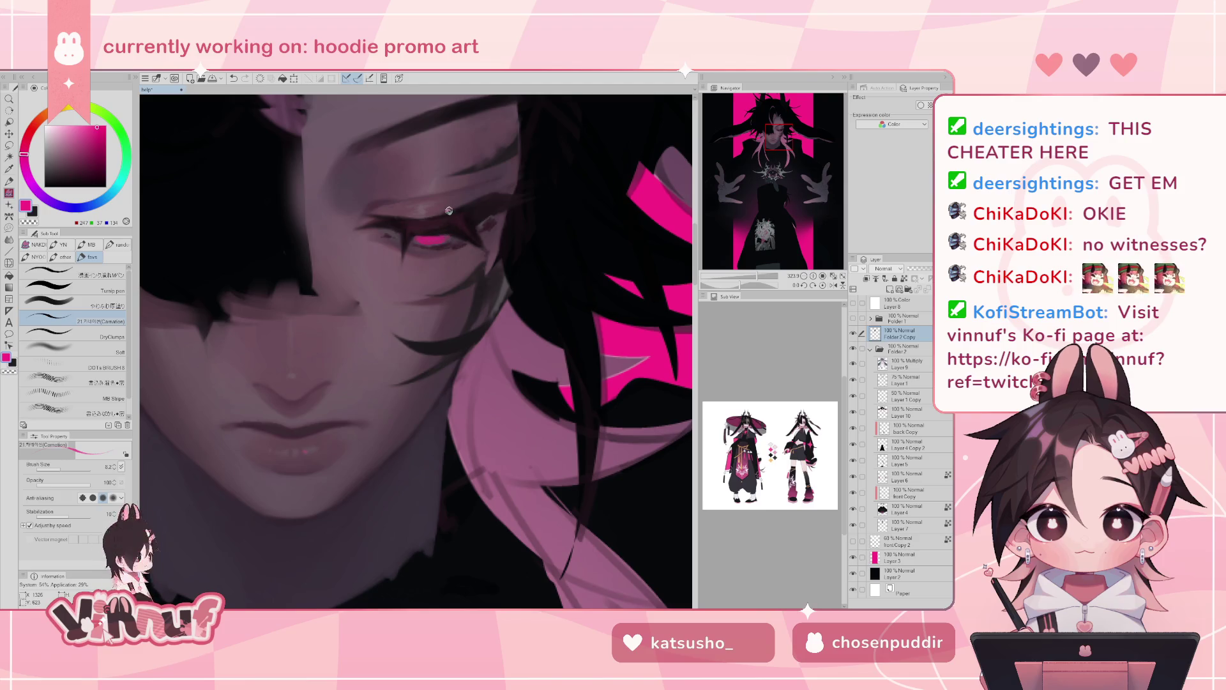
# - Pick a near-black colour and darken the lower lid line under the eye
pyautogui.moveTo(757, 278)
pyautogui.mouseDown()
pyautogui.moveTo(745, 282)
pyautogui.moveTo(770, 283)
pyautogui.mouseUp()
pyautogui.keyDown('alt'); pyautogui.click(456, 333); pyautogui.keyUp('alt')
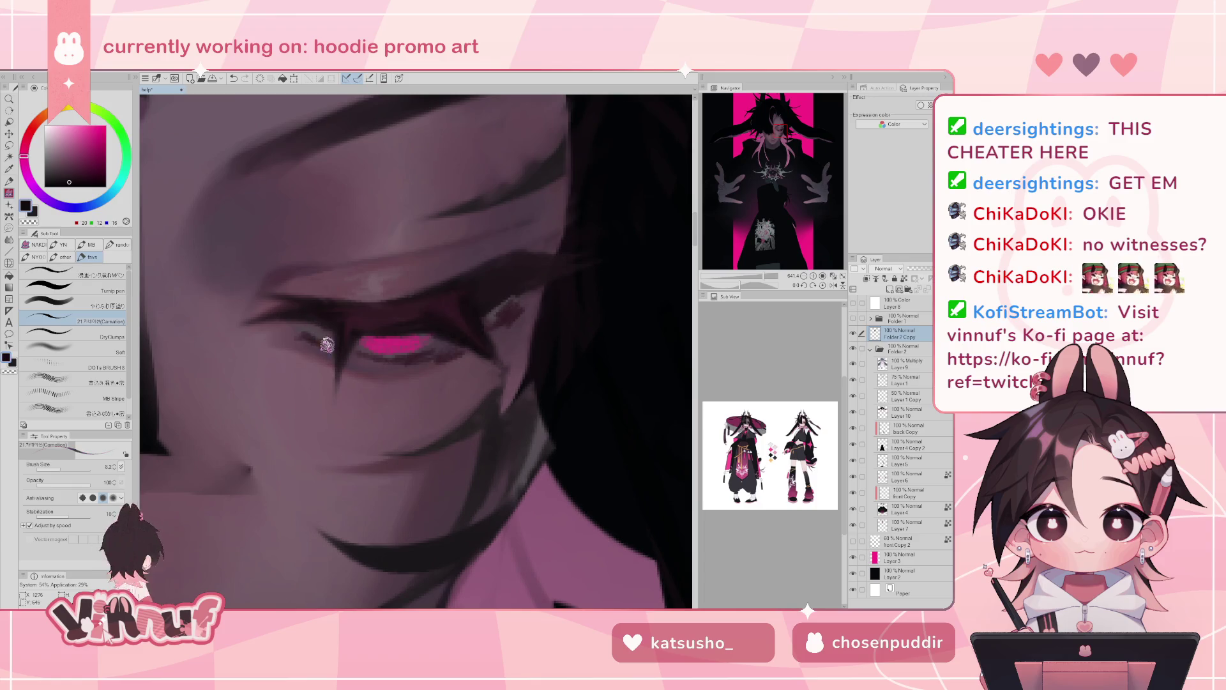
pyautogui.keyDown('alt'); pyautogui.click(360, 322); pyautogui.keyUp('alt')
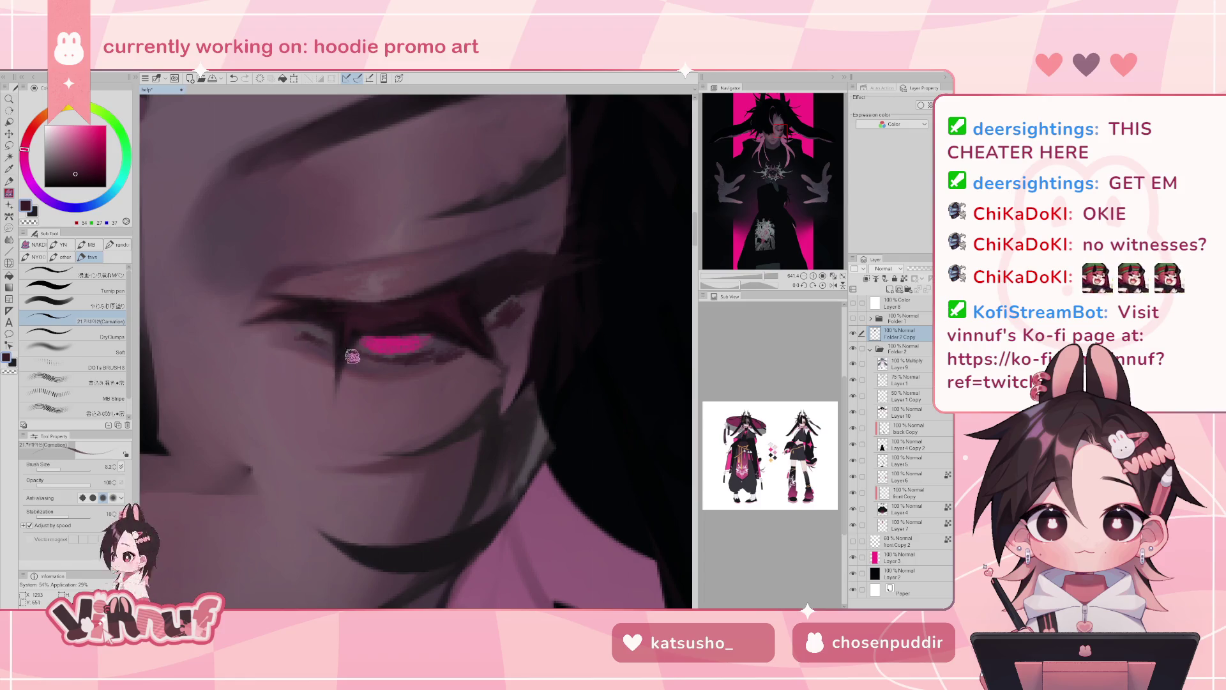
pyautogui.keyDown('alt'); pyautogui.click(375, 355); pyautogui.keyUp('alt')
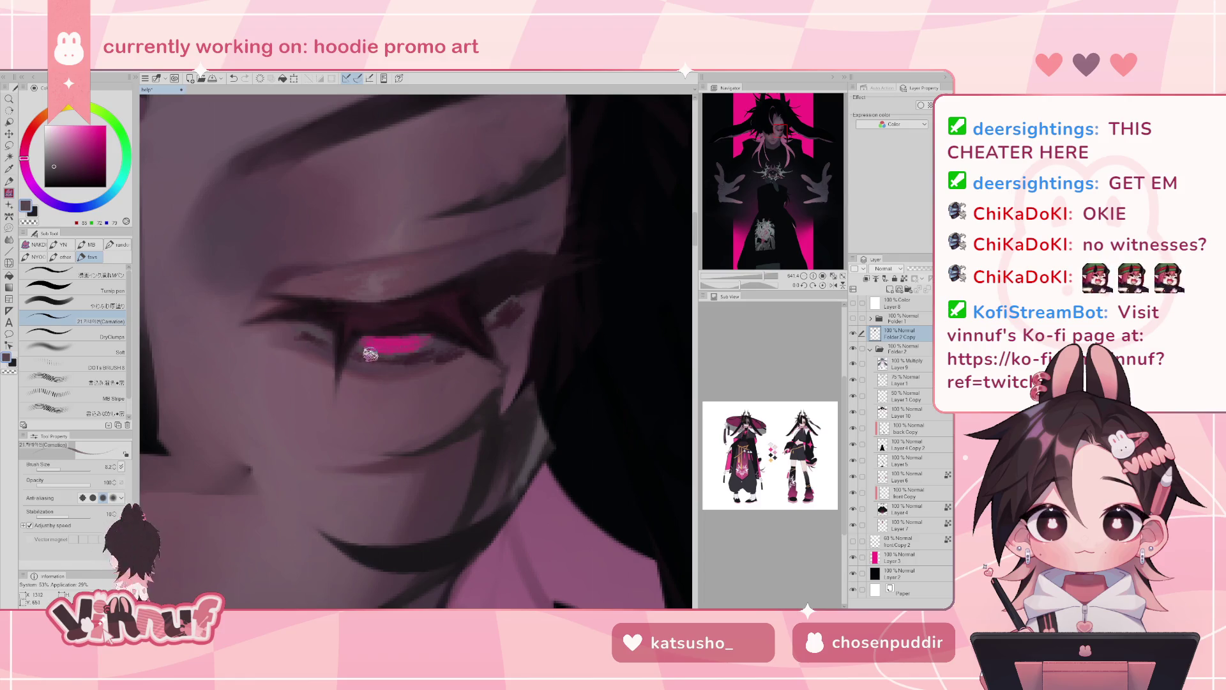
pyautogui.keyDown('alt'); pyautogui.click(335, 337); pyautogui.keyUp('alt')
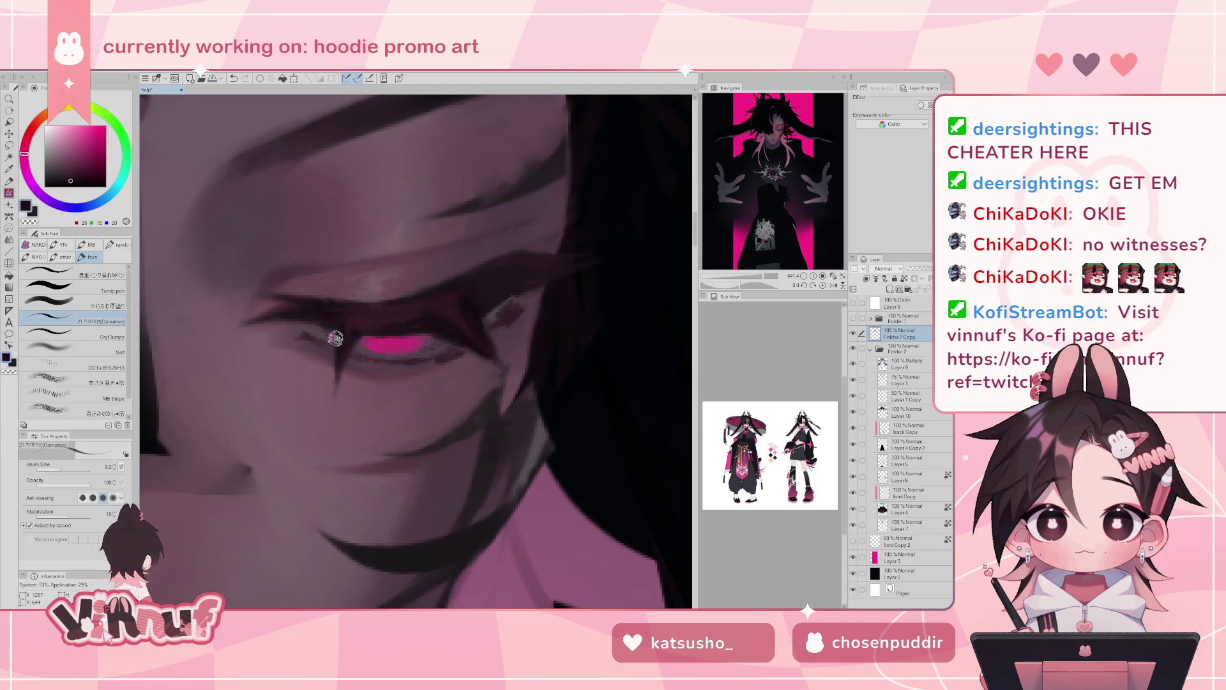
pyautogui.moveTo(351, 355); pyautogui.dragTo(461, 356)
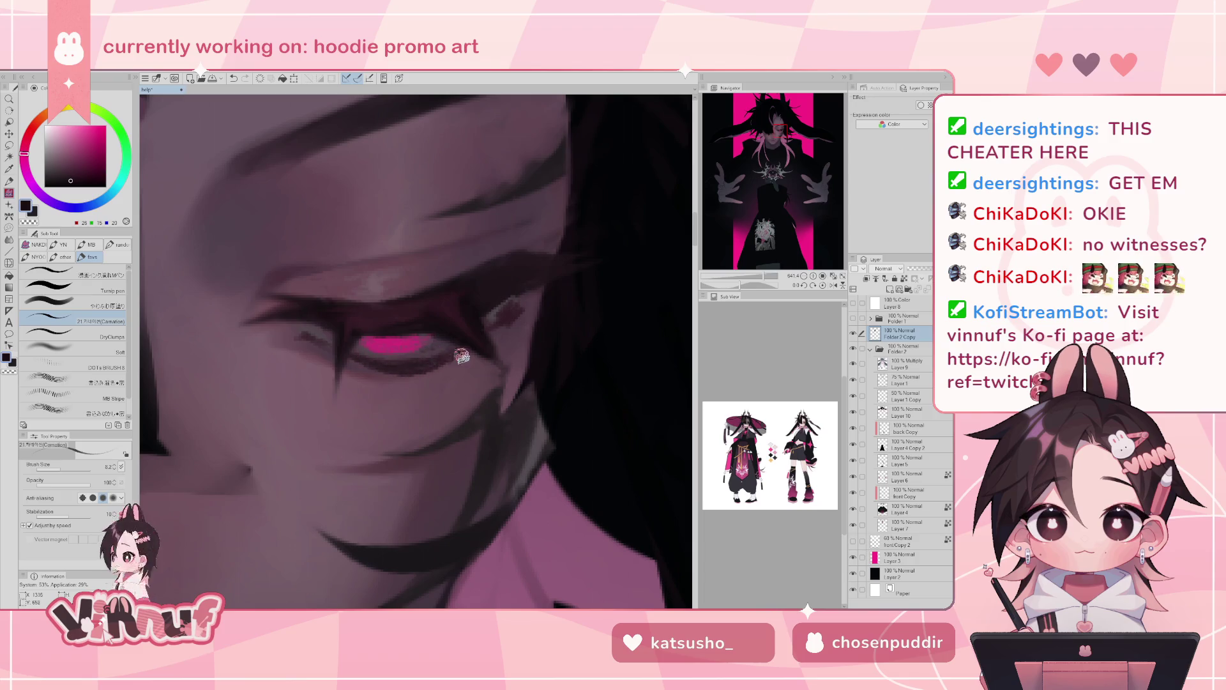
# - Flip the canvas to check, undo a stroke, and paint a lighter mauve skin stroke near the eye
pyautogui.press('h')
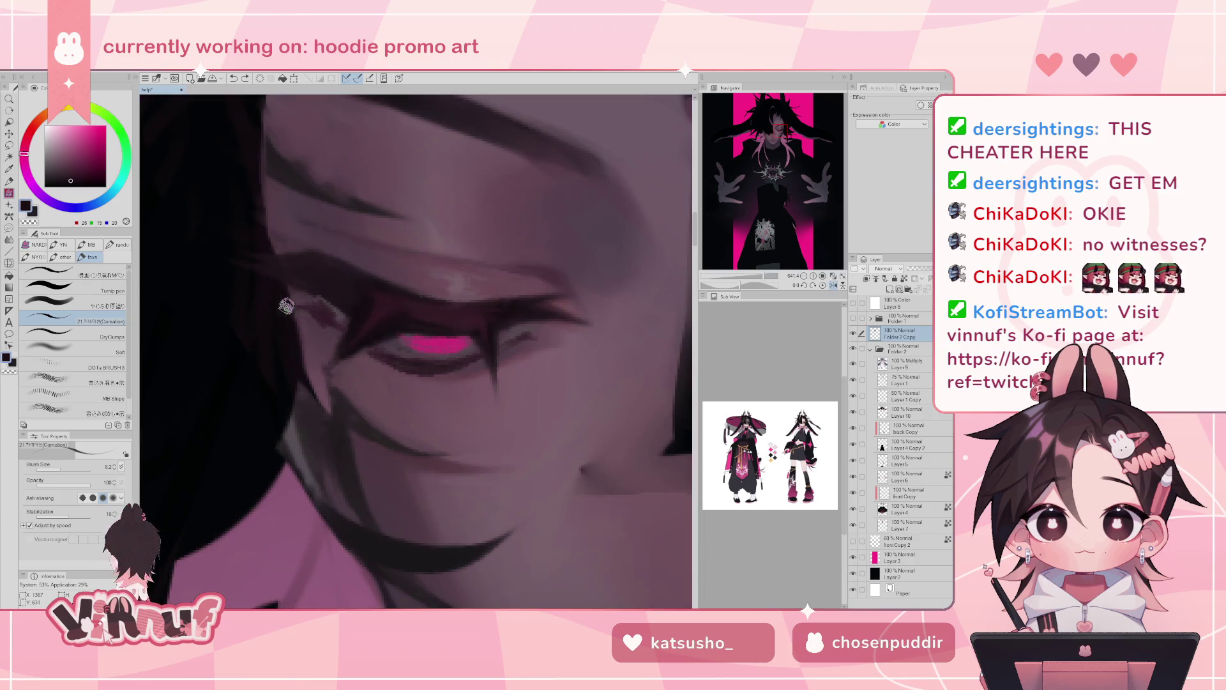
pyautogui.keyDown('alt'); pyautogui.click(397, 324); pyautogui.keyUp('alt')
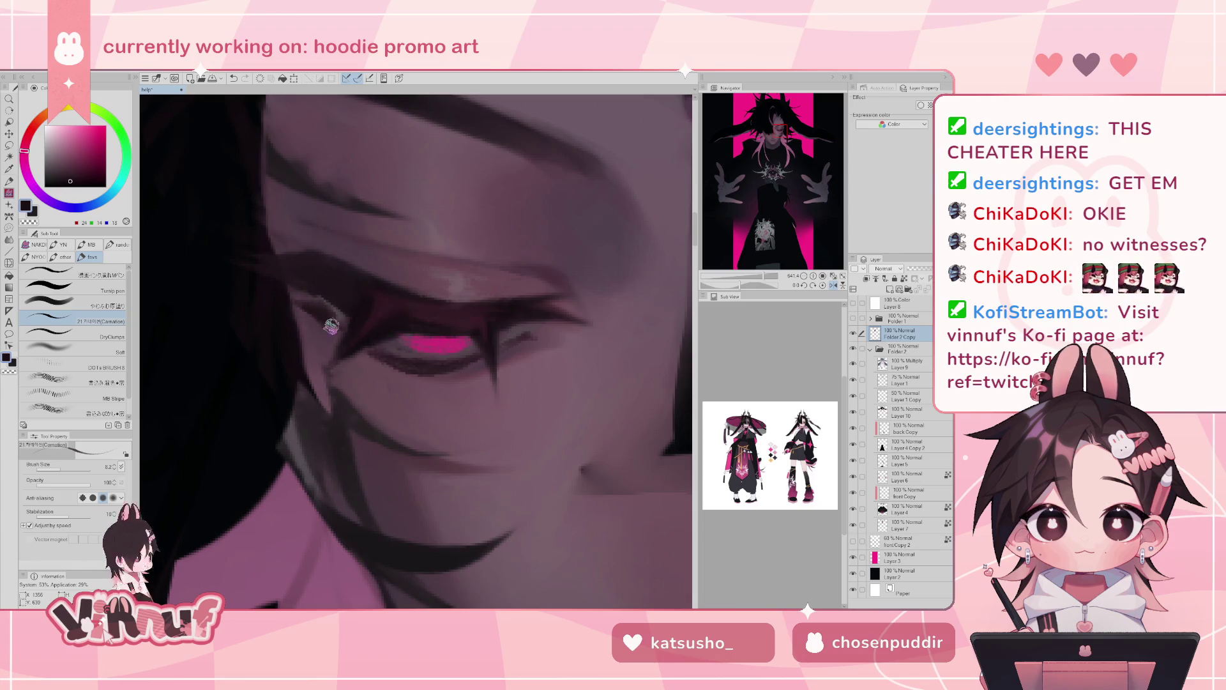
pyautogui.keyDown('alt'); pyautogui.click(355, 320); pyautogui.keyUp('alt')
pyautogui.keyDown('alt'); pyautogui.click(342, 324); pyautogui.keyUp('alt')
pyautogui.hotkey('ctrl', 'z')
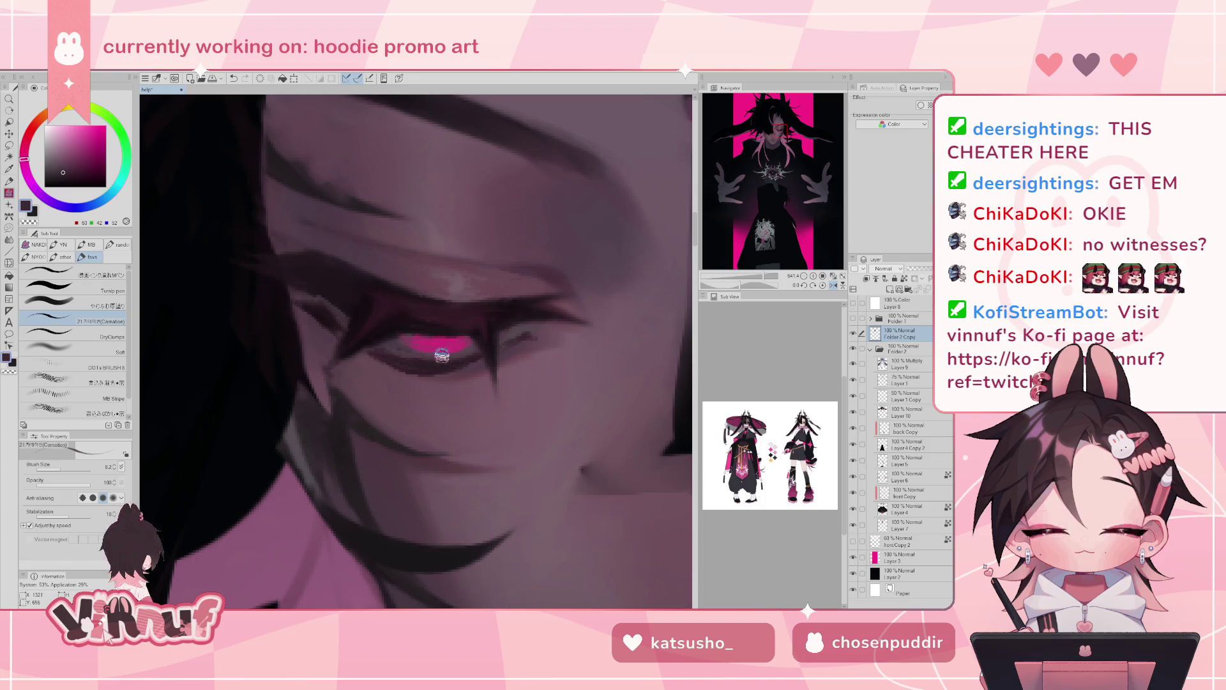
pyautogui.keyDown('alt'); pyautogui.click(441, 350); pyautogui.keyUp('alt')
pyautogui.moveTo(389, 346); pyautogui.dragTo(456, 343)
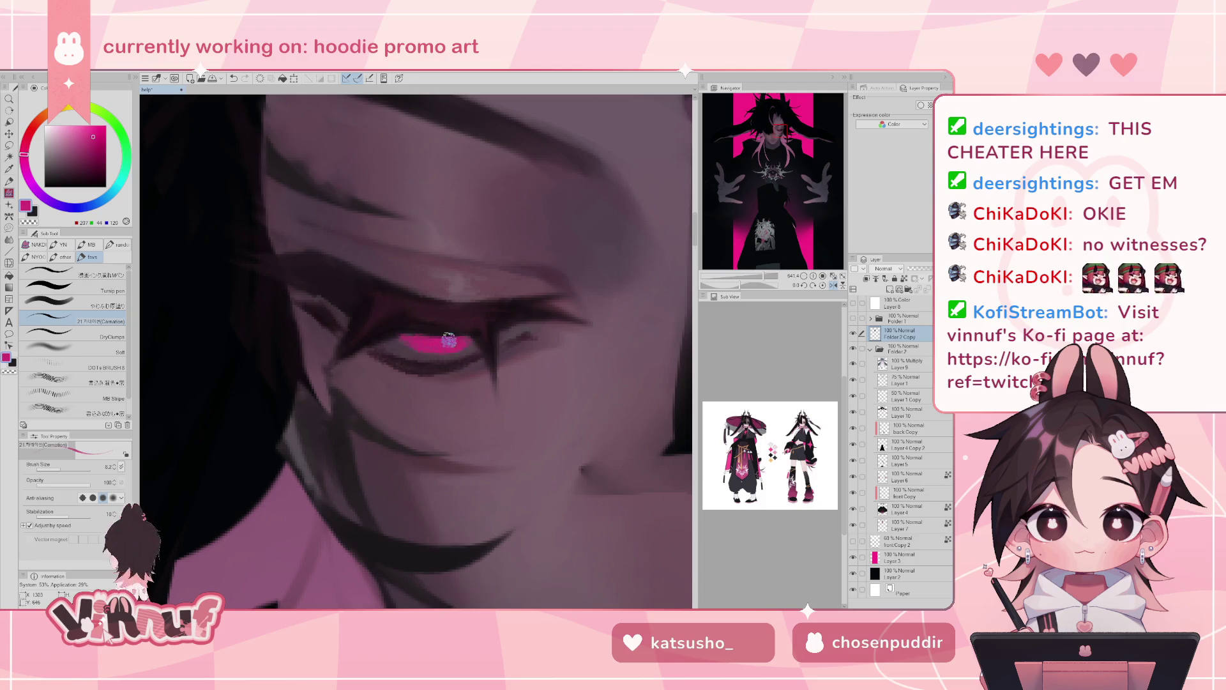
pyautogui.press('h')
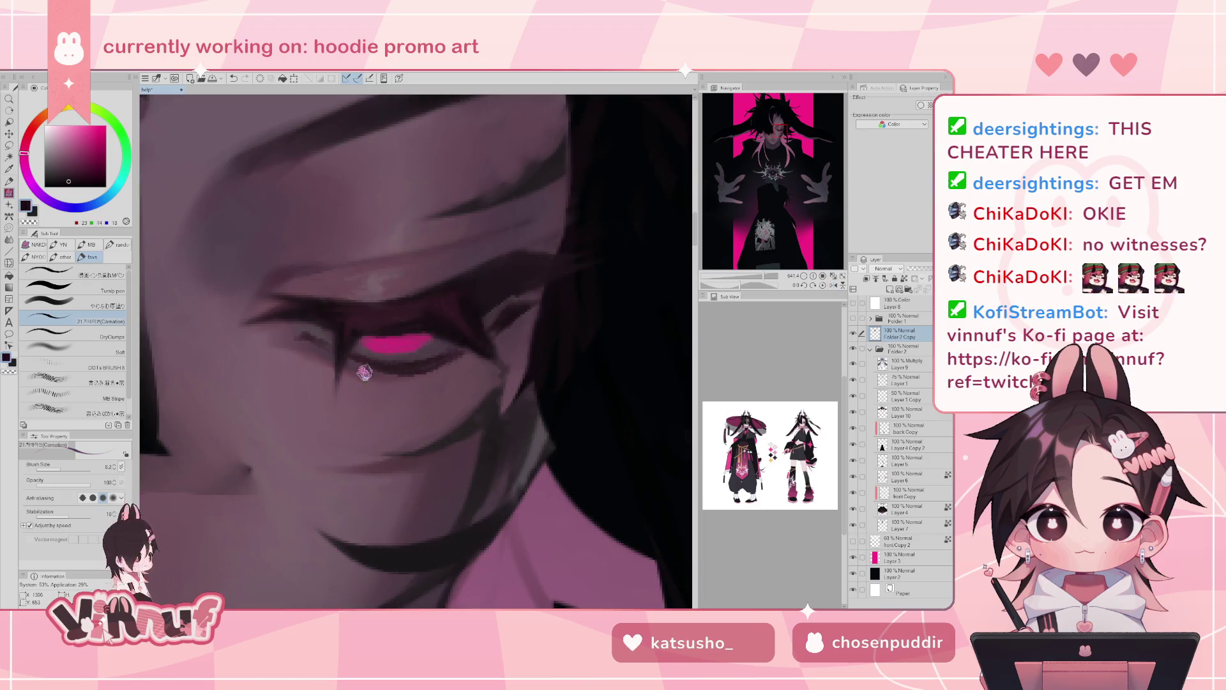
# - Pick near-black from the lash line and zoom out to compare with the whole illustration, then back to the face
pyautogui.keyDown('alt'); pyautogui.click(371, 371); pyautogui.keyUp('alt')
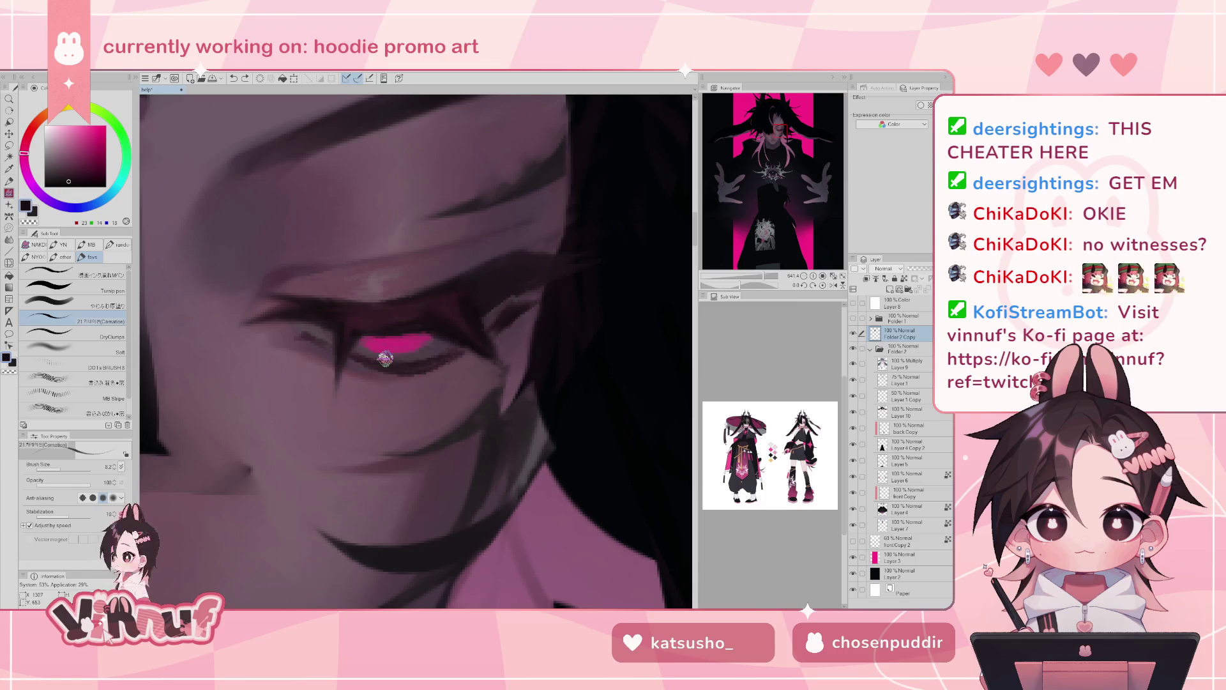
pyautogui.scroll(-5, 390, 345)
pyautogui.scroll(-2, 389, 345)
pyautogui.scroll(-2, 389, 345)
pyautogui.scroll(-1, 390, 345)
pyautogui.moveTo(745, 278); pyautogui.dragTo(752, 279)
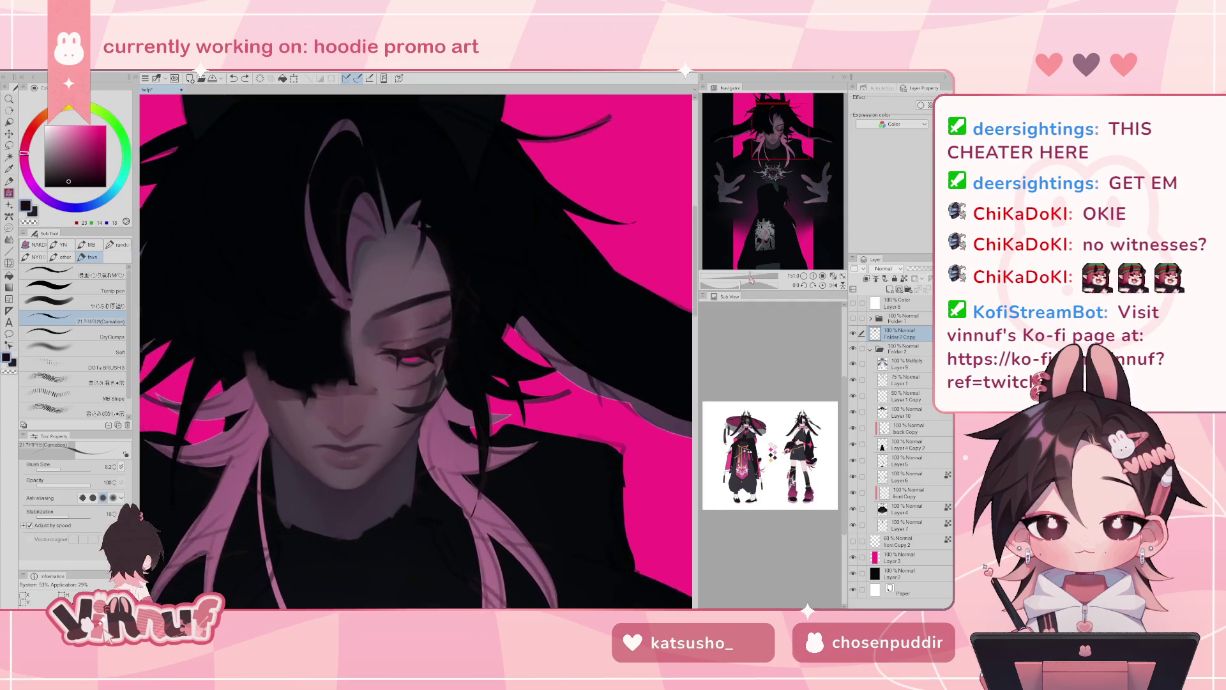
pyautogui.moveTo(752, 279); pyautogui.dragTo(739, 283)
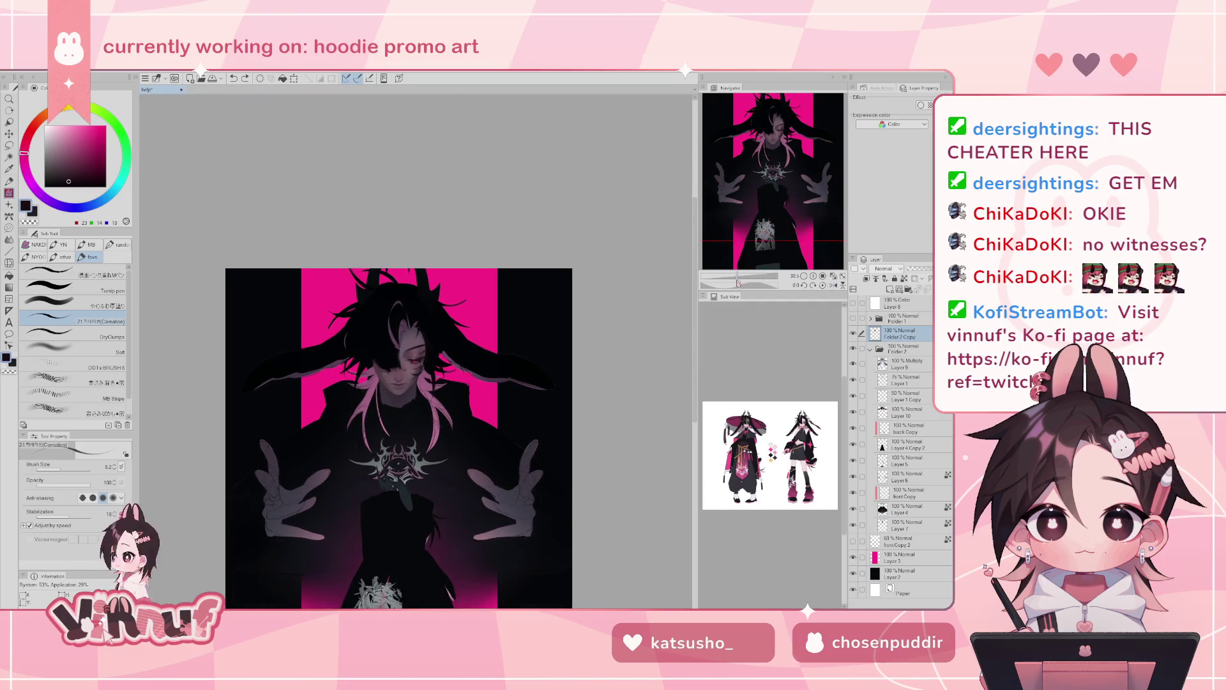
pyautogui.moveTo(738, 283); pyautogui.dragTo(755, 286)
pyautogui.press('h')
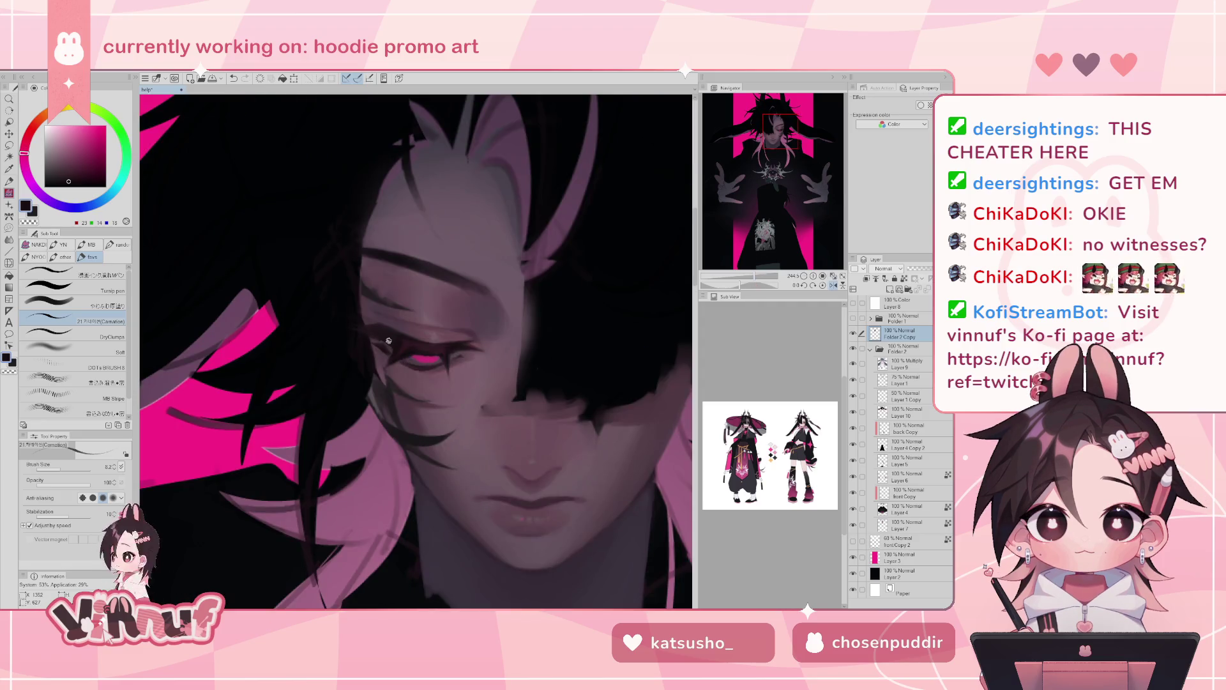
# - Flip the canvas back and forth to check the face and pick a mauve grey skin tone
pyautogui.press('h')
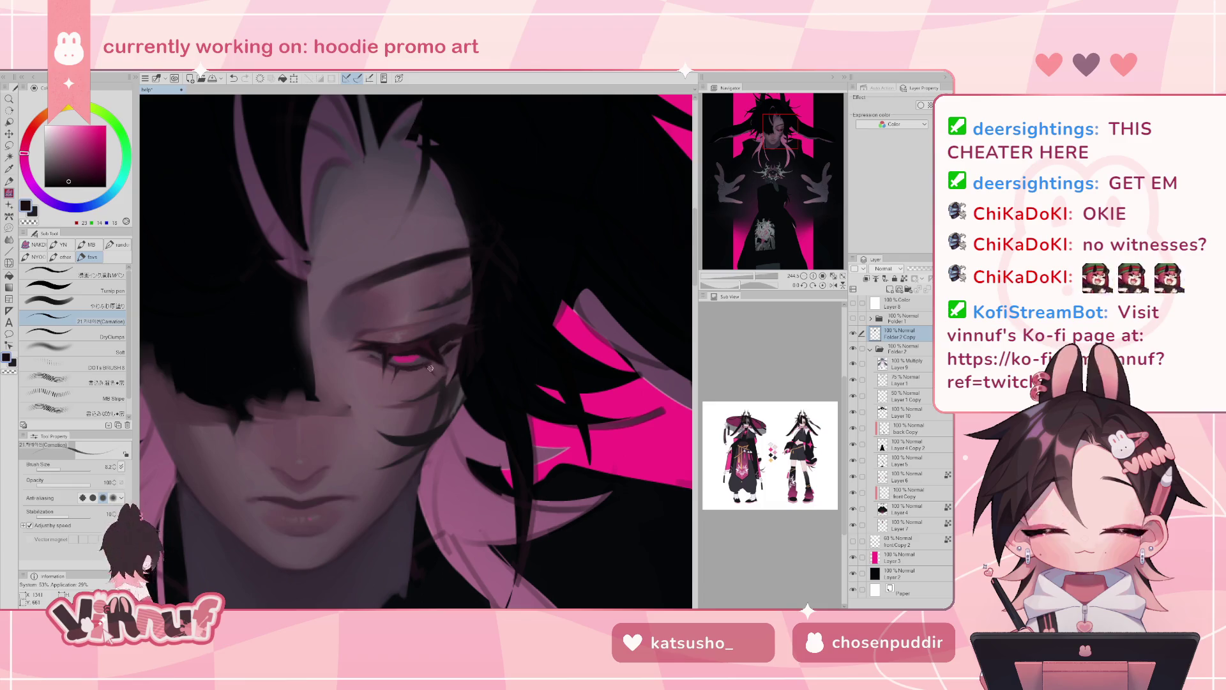
pyautogui.keyDown('alt'); pyautogui.click(469, 334); pyautogui.keyUp('alt')
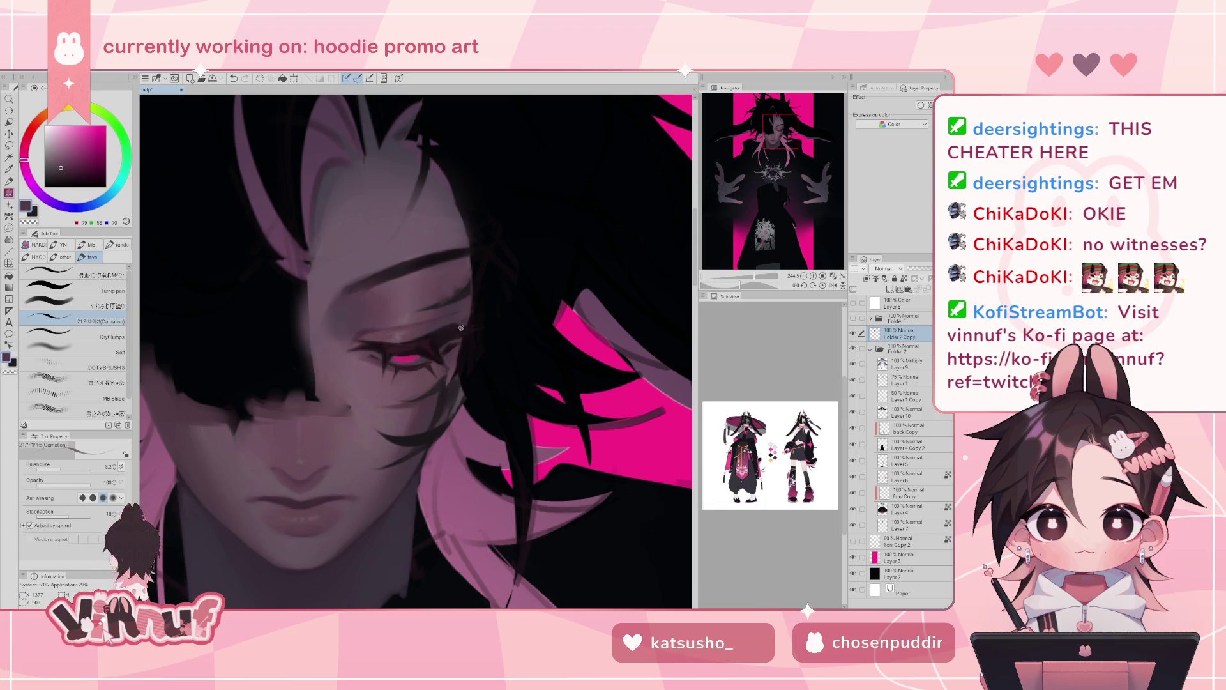
pyautogui.press('h')
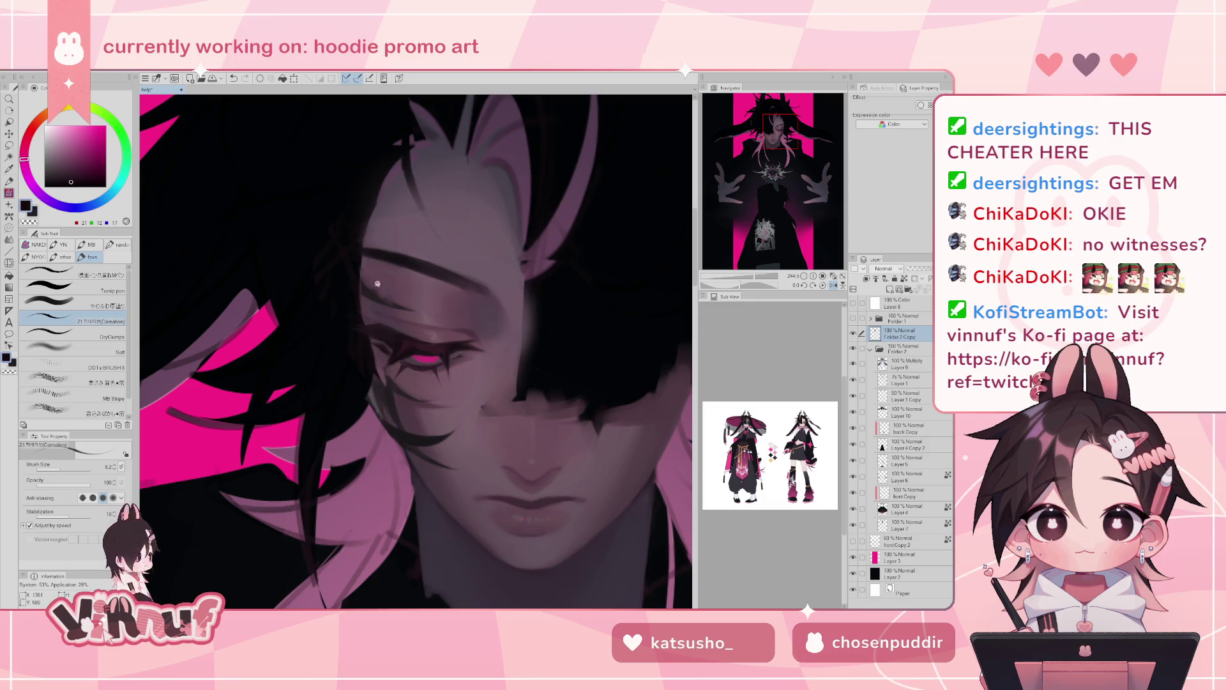
pyautogui.press('h')
pyautogui.moveTo(756, 279); pyautogui.dragTo(756, 279)
# - Select the third brush in the Sub Tool palette, sample a dark mauve from the face, and rotate the view about 77°
pyautogui.click(123, 300)
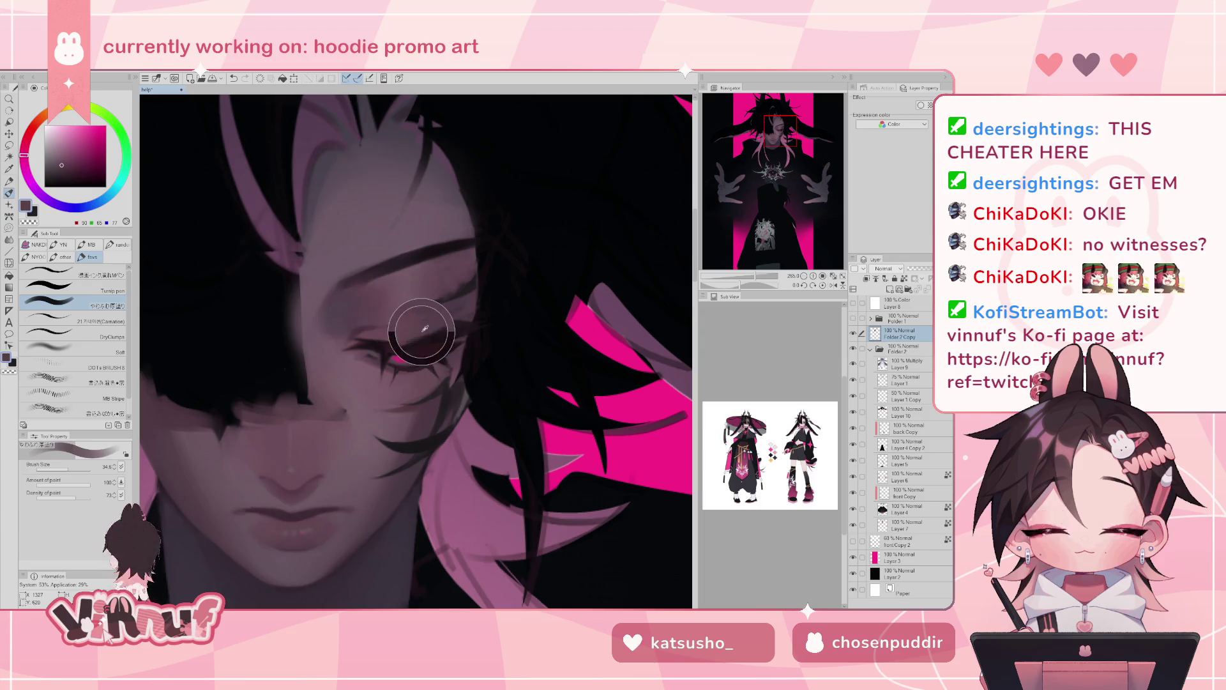
pyautogui.keyDown('alt'); pyautogui.click(359, 329); pyautogui.keyUp('alt')
pyautogui.moveTo(741, 285); pyautogui.dragTo(752, 284)
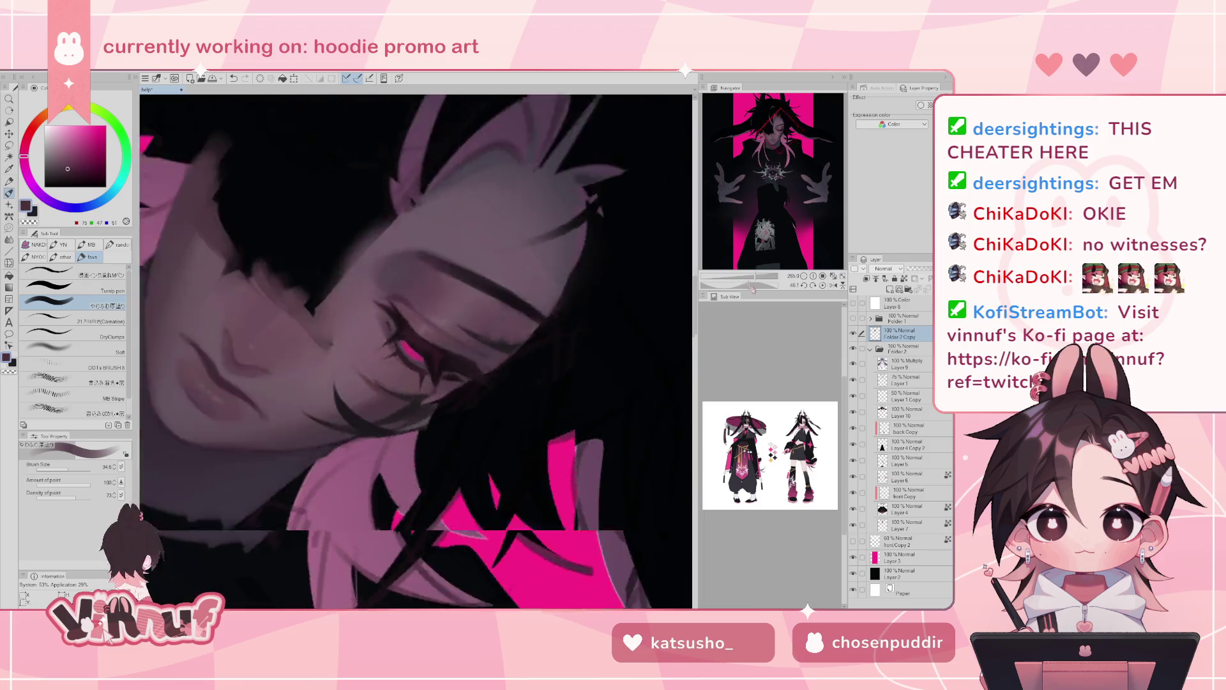
# - Select the Soft airbrush at about size 21, blend the shading near the eye, and sample a lighter mauve
pyautogui.moveTo(66, 470); pyautogui.dragTo(61, 470)
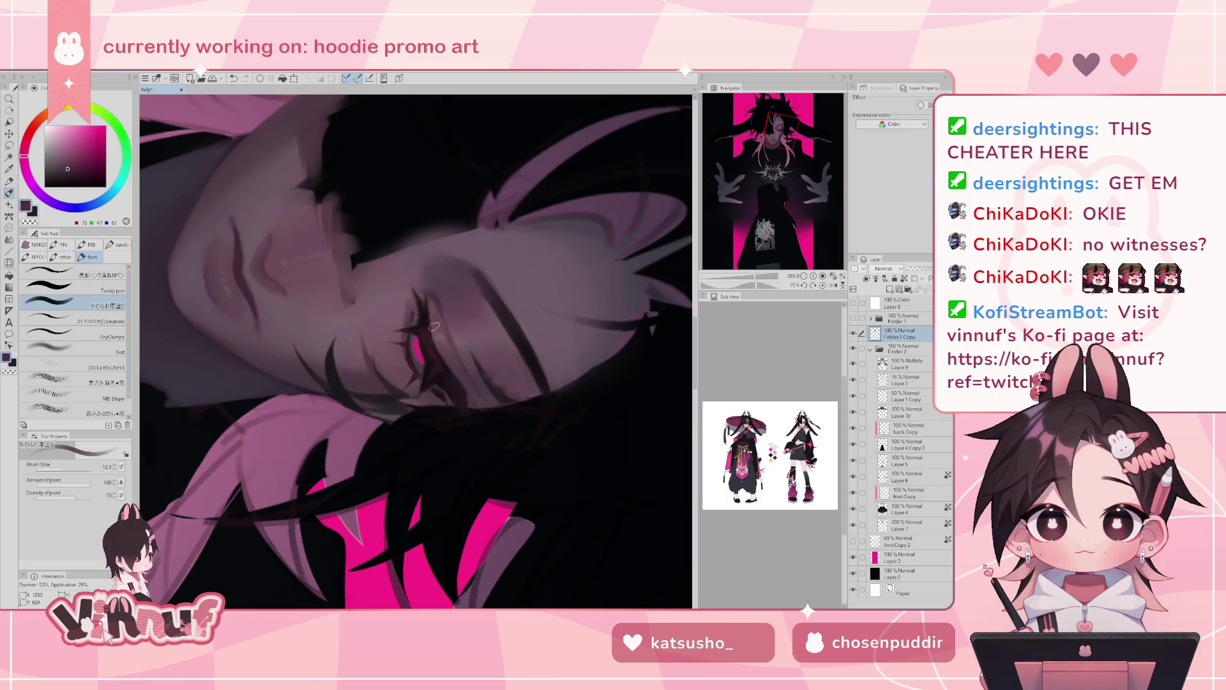
pyautogui.click(99, 355)
pyautogui.moveTo(415, 361); pyautogui.dragTo(408, 361)
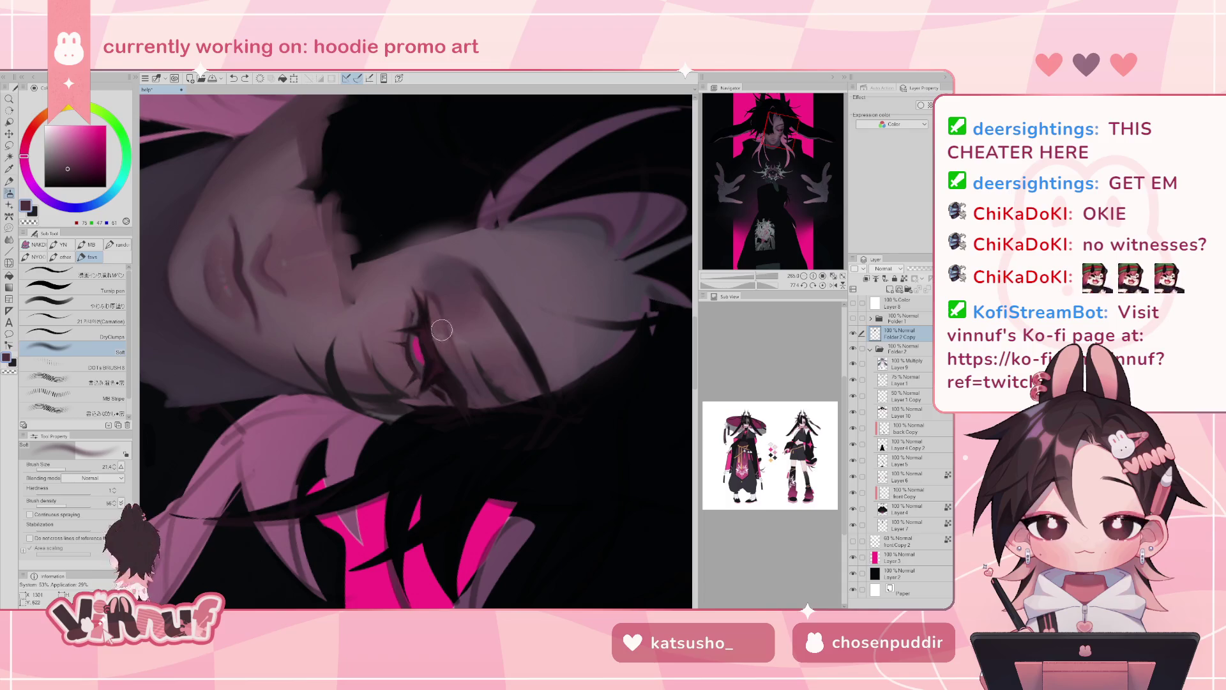
pyautogui.moveTo(435, 317); pyautogui.dragTo(447, 338)
pyautogui.keyDown('alt'); pyautogui.click(453, 362); pyautogui.keyUp('alt')
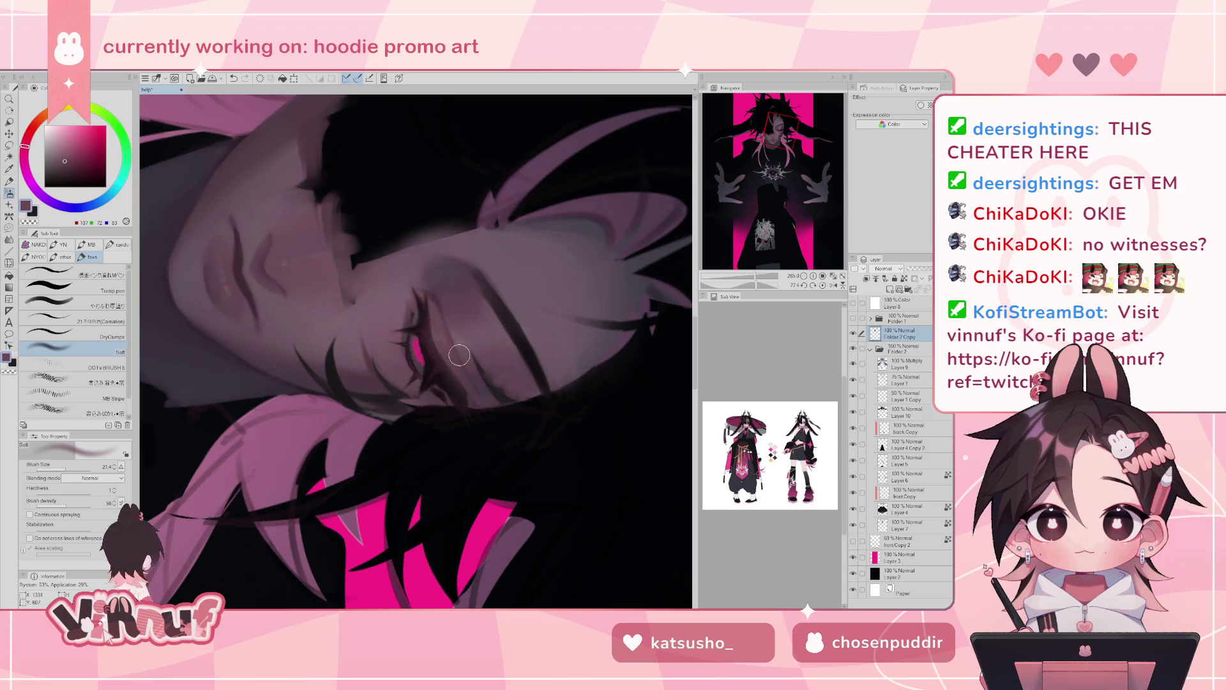
# - Return to the painting brush at size 6.6 and reset the view upright to show the whole illustration
pyautogui.press('b')
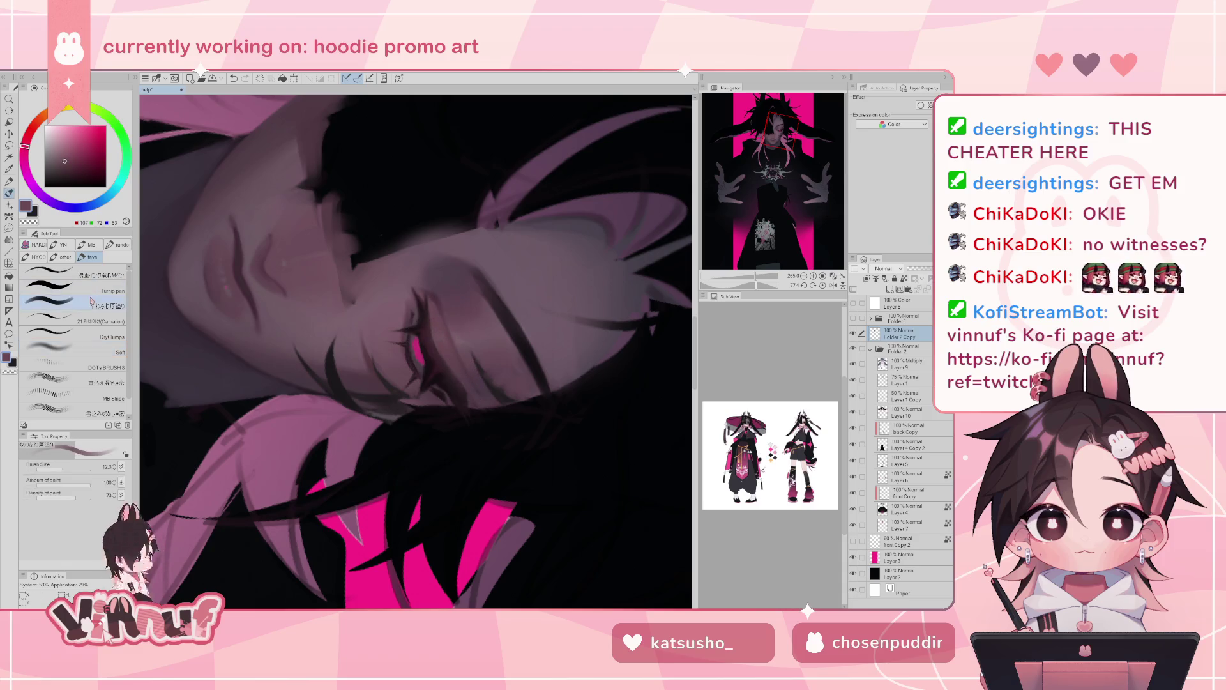
pyautogui.press('[')
pyautogui.press('[')
pyautogui.press('[')
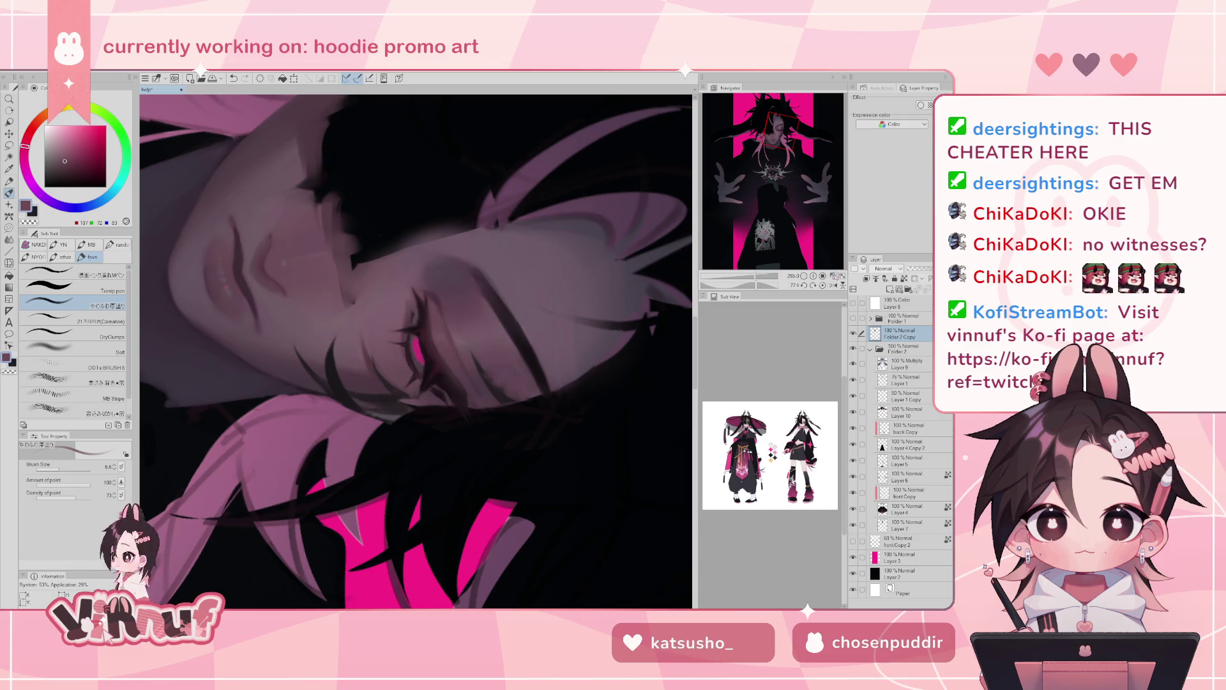
pyautogui.click(824, 286)
pyautogui.moveTo(756, 276)
pyautogui.mouseDown()
pyautogui.moveTo(745, 277)
pyautogui.moveTo(759, 279)
pyautogui.mouseUp()
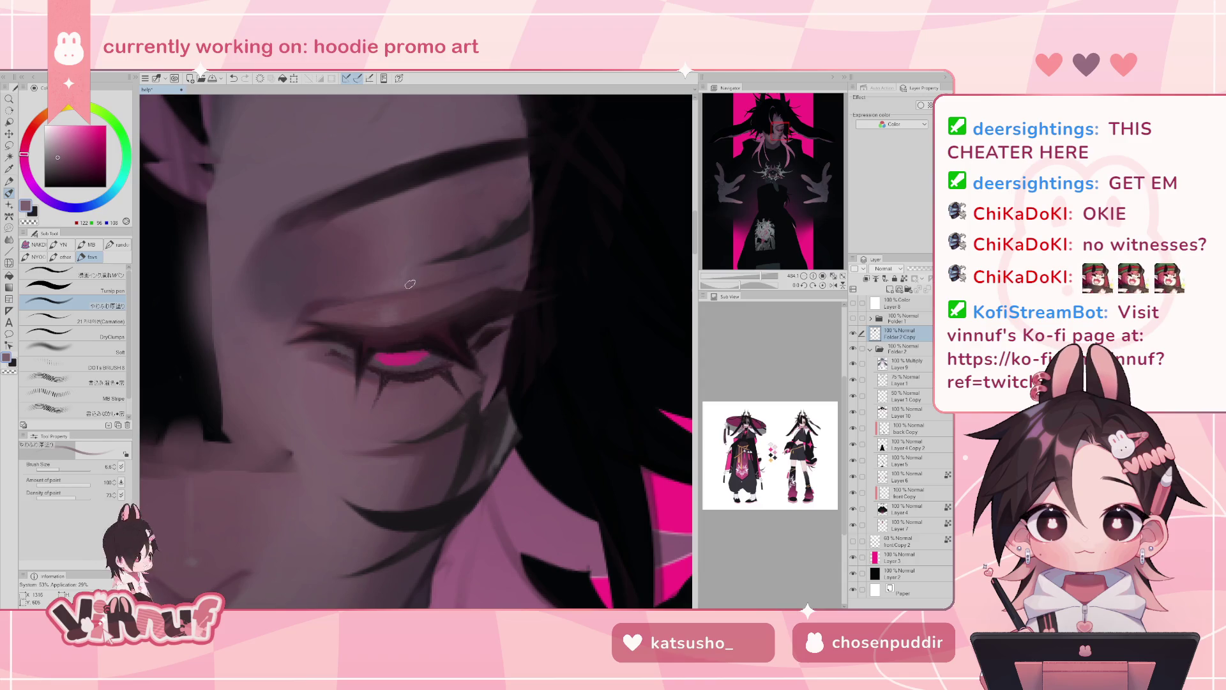
# - Zoom in on the eye, sample darker and mid mauves nearby, and mirror the canvas to check, then back
pyautogui.moveTo(760, 276); pyautogui.dragTo(739, 261)
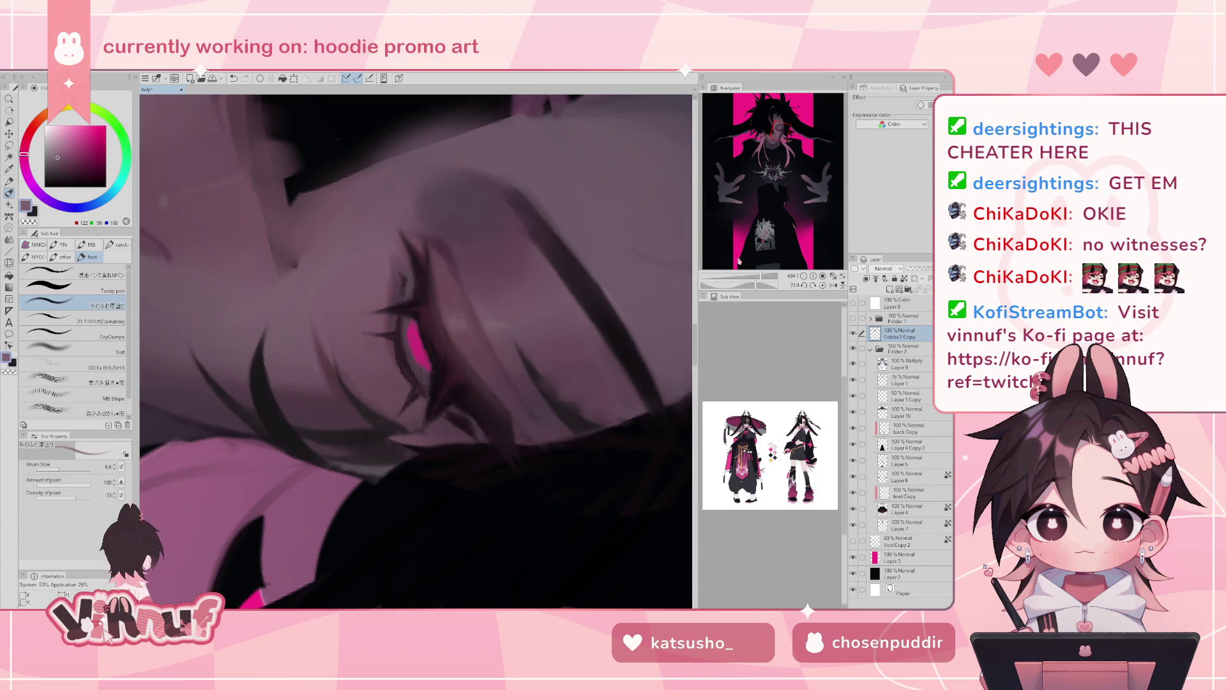
pyautogui.keyDown('alt'); pyautogui.click(386, 327); pyautogui.keyUp('alt')
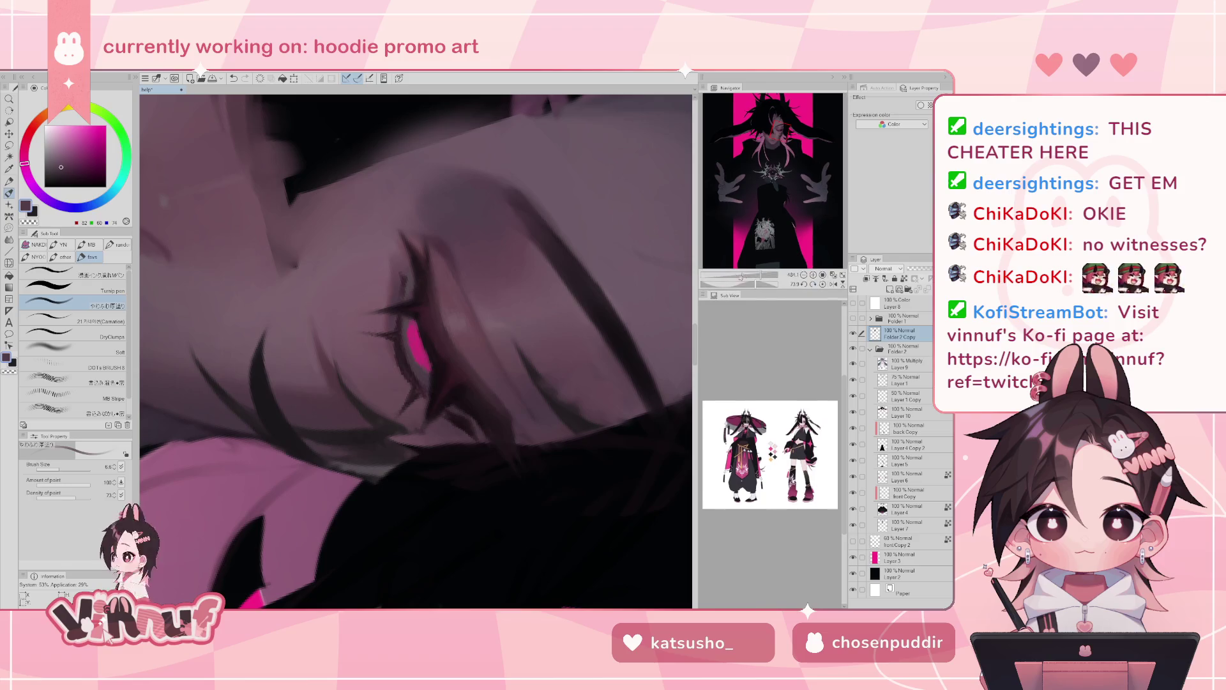
pyautogui.click(805, 285)
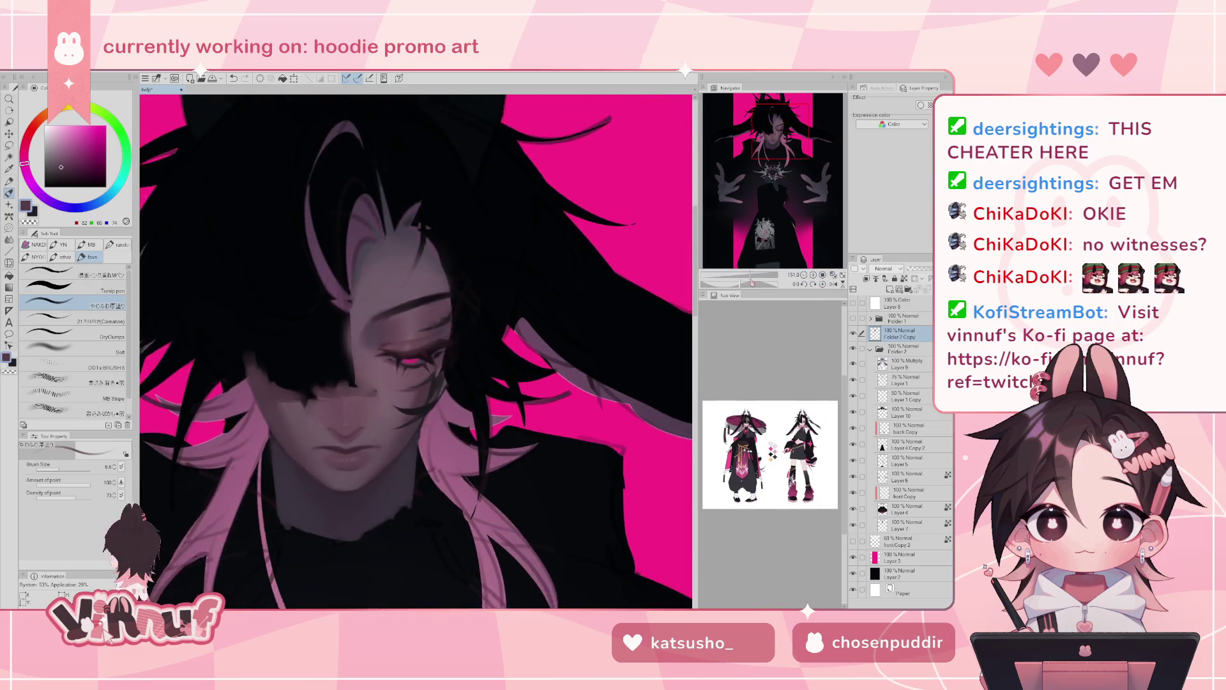
pyautogui.press('h')
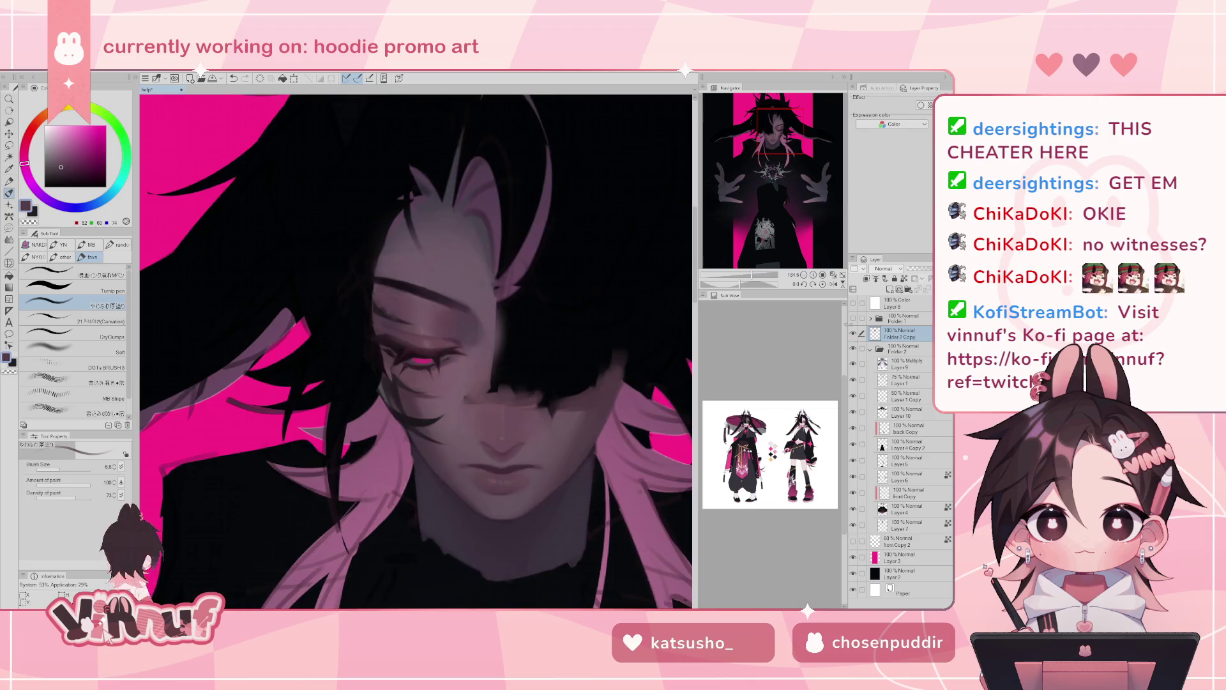
pyautogui.click(834, 284)
pyautogui.moveTo(752, 275)
pyautogui.mouseDown()
pyautogui.moveTo(762, 283)
pyautogui.moveTo(759, 272)
pyautogui.mouseUp()
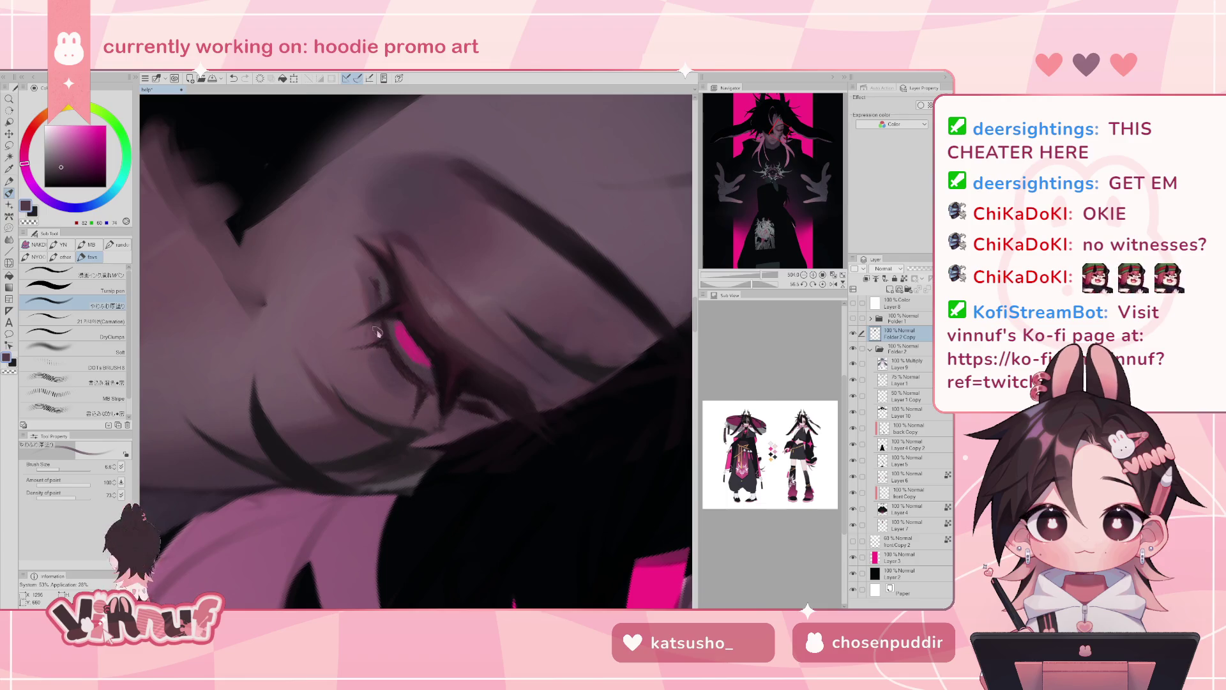
pyautogui.keyDown('alt'); pyautogui.click(372, 301); pyautogui.keyUp('alt')
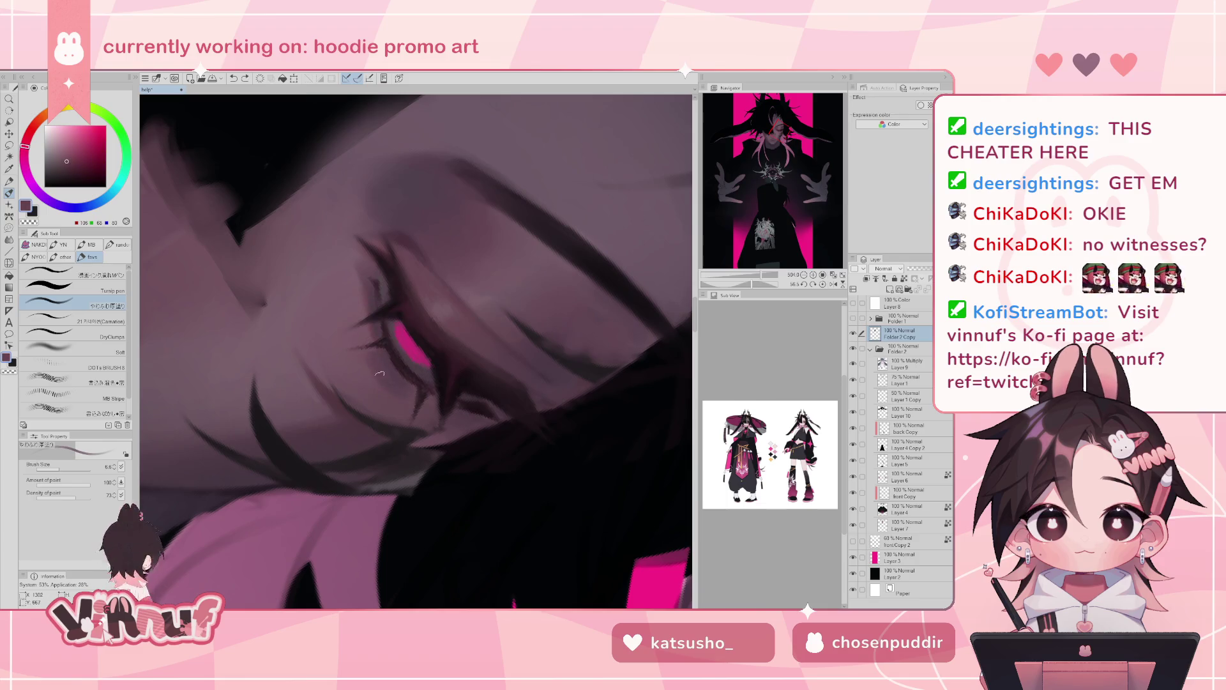
pyautogui.keyDown('alt'); pyautogui.click(387, 354); pyautogui.keyUp('alt')
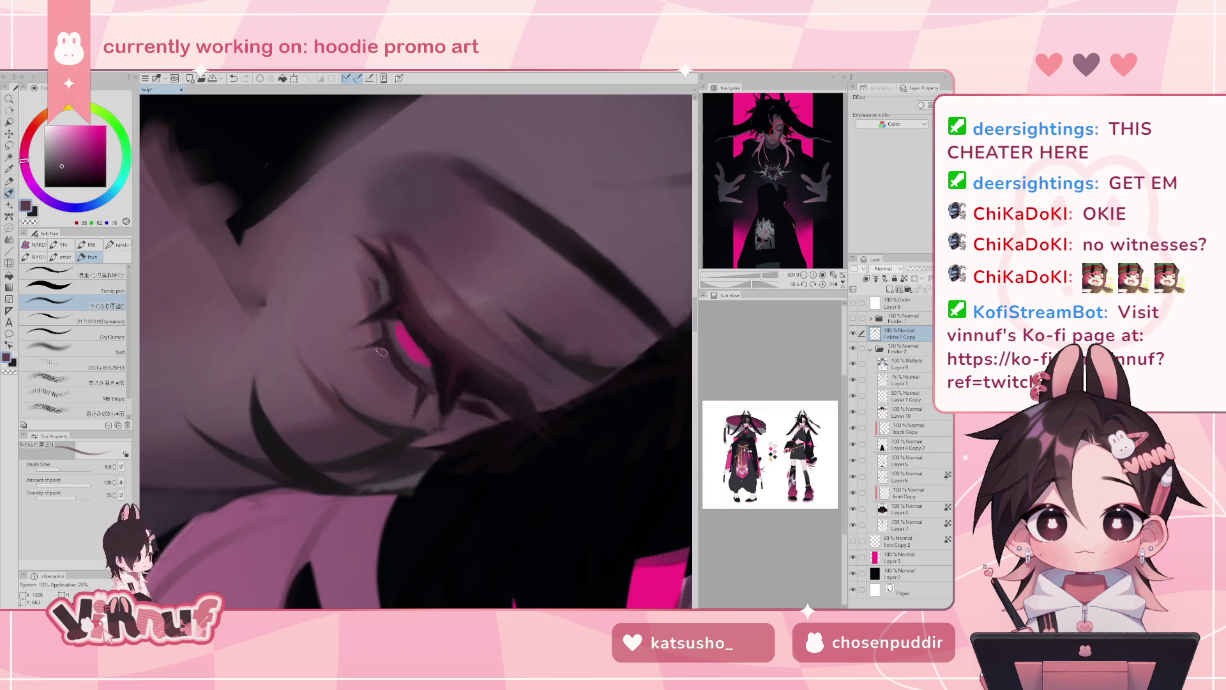
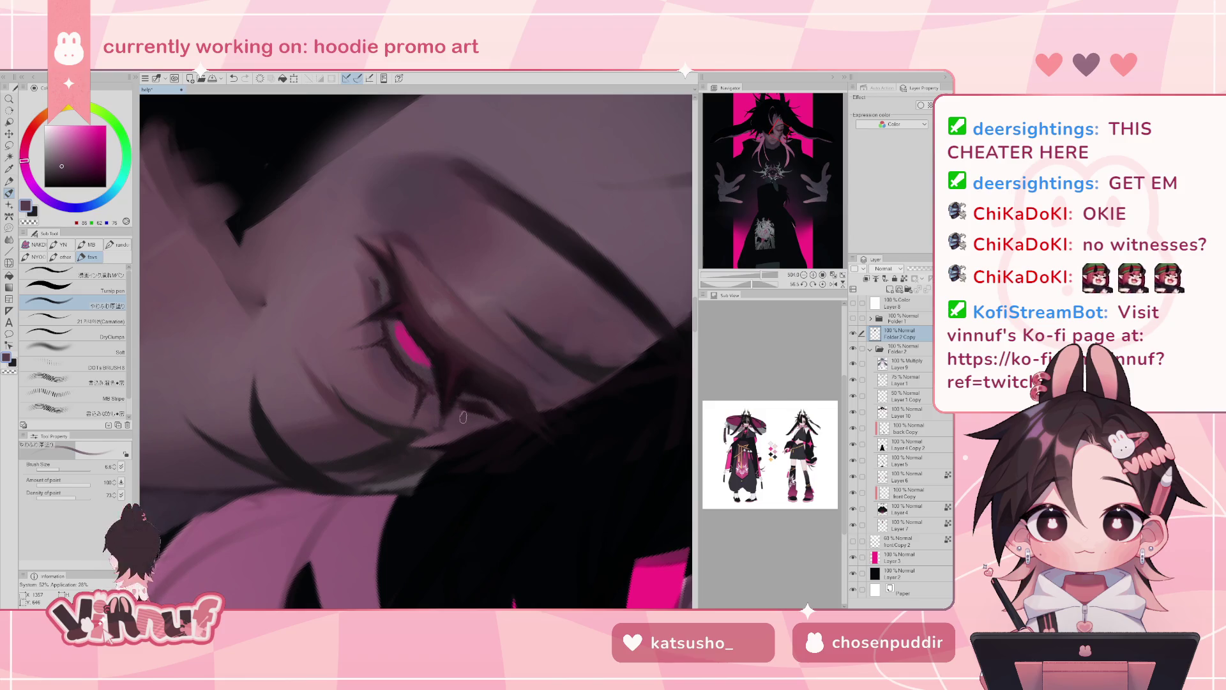
# - Add small brightening strokes to the eye, then review the whole illustration before zooming back in
pyautogui.moveTo(412, 391); pyautogui.dragTo(418, 396)
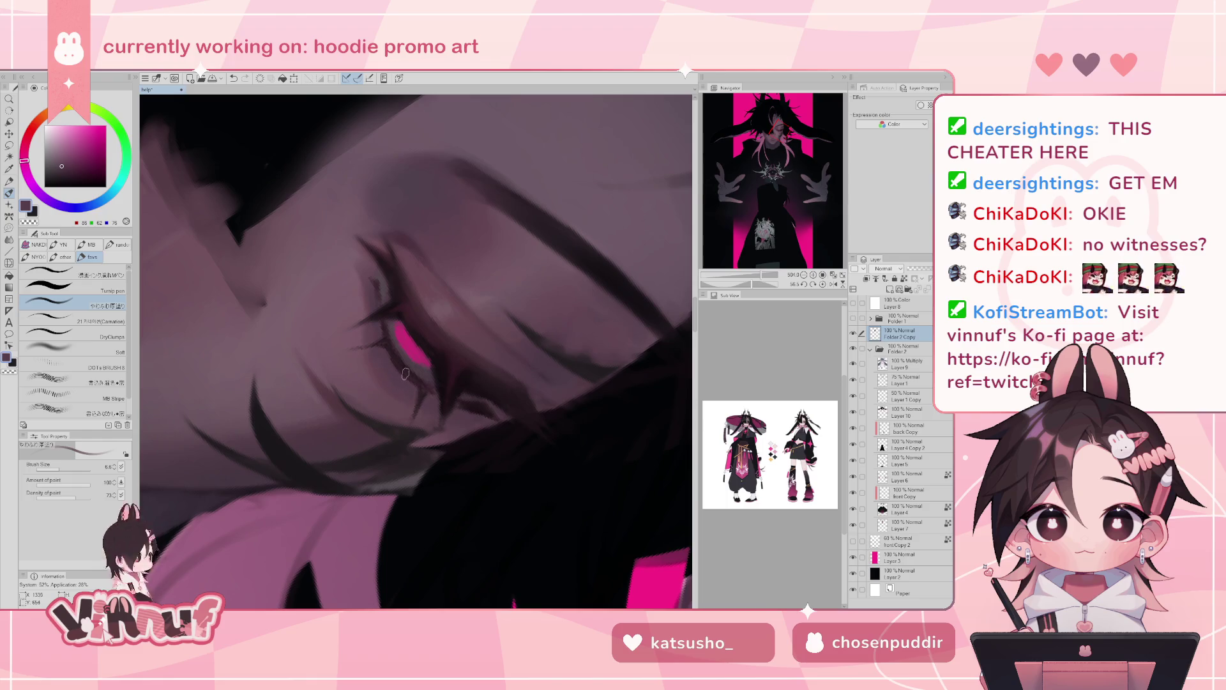
pyautogui.moveTo(412, 383); pyautogui.dragTo(421, 391)
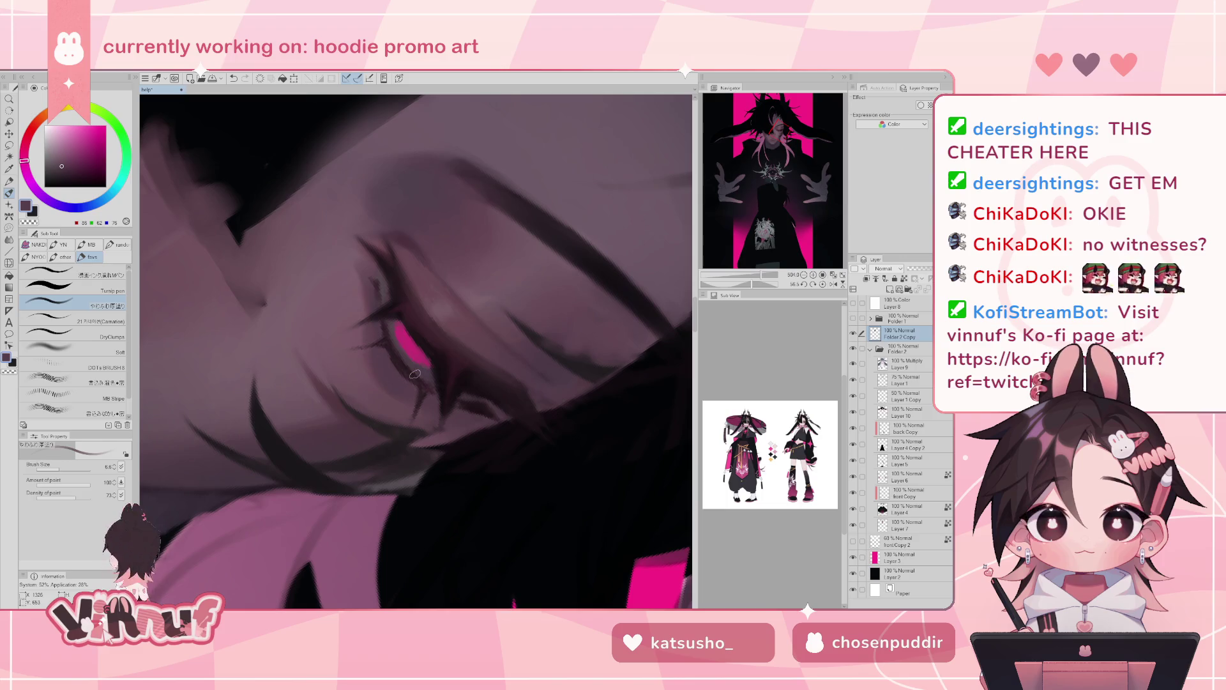
pyautogui.click(823, 284)
pyautogui.moveTo(773, 276)
pyautogui.mouseDown()
pyautogui.moveTo(742, 281)
pyautogui.moveTo(773, 275)
pyautogui.mouseUp()
pyautogui.keyDown('alt'); pyautogui.click(390, 353); pyautogui.keyUp('alt')
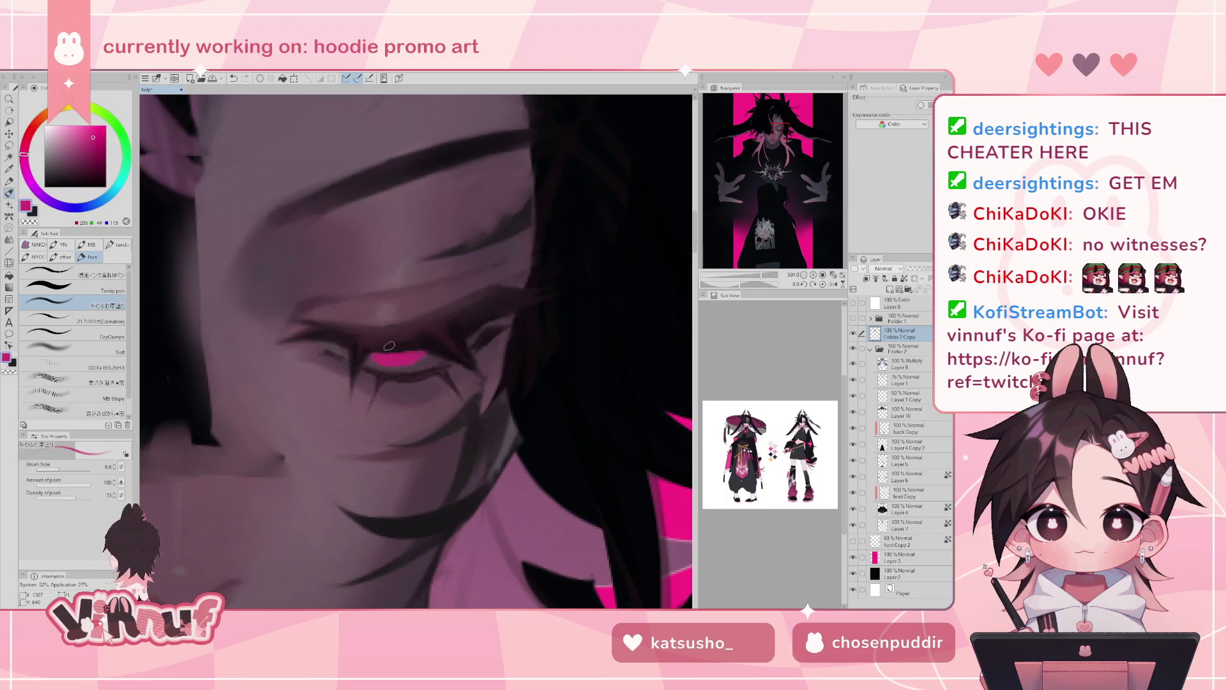
# - Pick a darker muted purple and tilt the view onto the eye
pyautogui.keyDown('alt'); pyautogui.click(414, 353); pyautogui.keyUp('alt')
pyautogui.moveTo(740, 284); pyautogui.dragTo(760, 284)
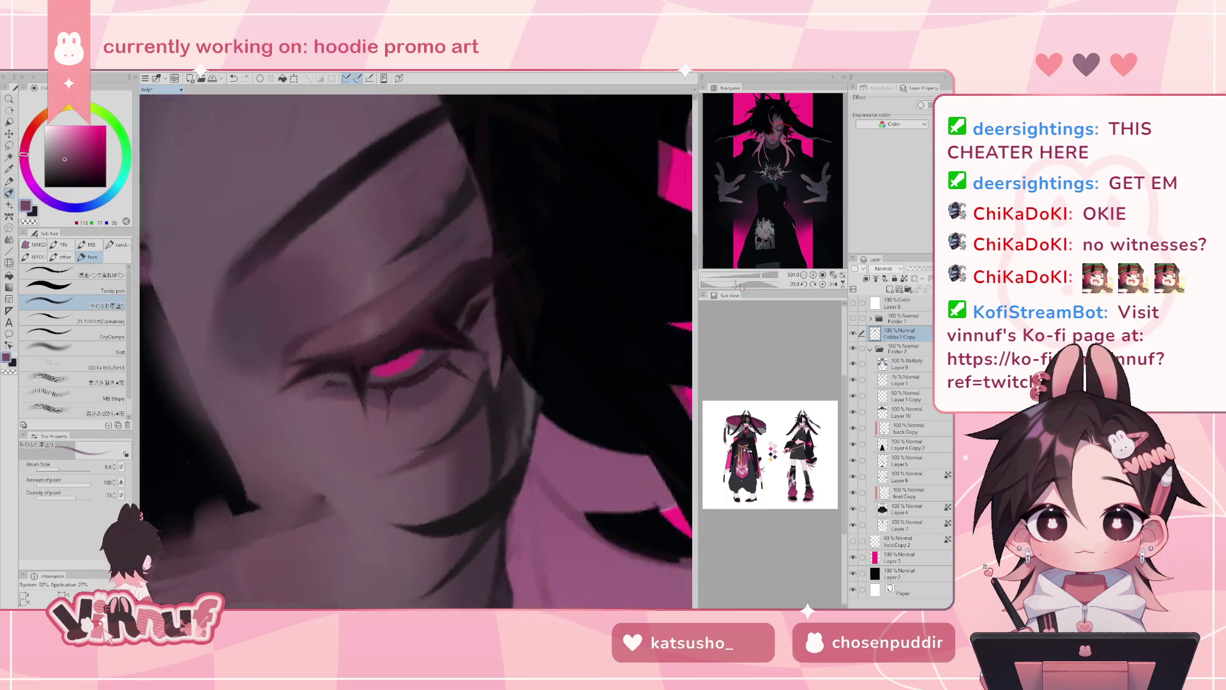
pyautogui.click(74, 161)
pyautogui.click(68, 166)
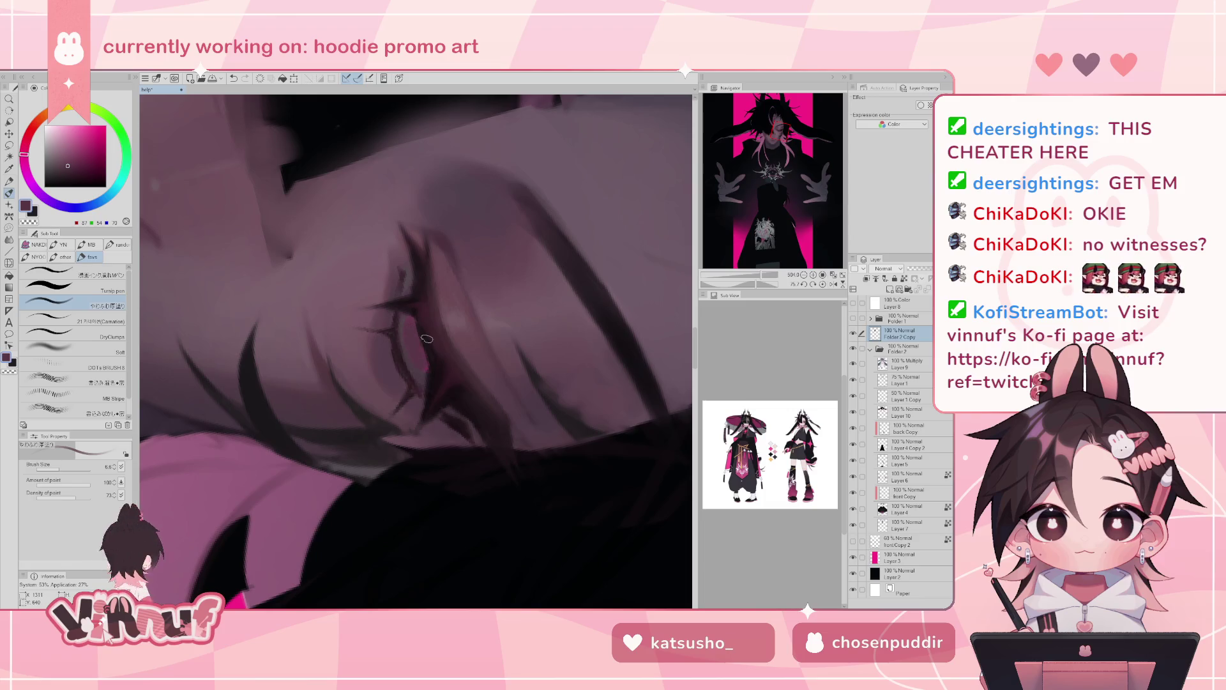
pyautogui.moveTo(767, 274)
pyautogui.mouseDown()
pyautogui.moveTo(741, 275)
pyautogui.moveTo(759, 276)
pyautogui.mouseUp()
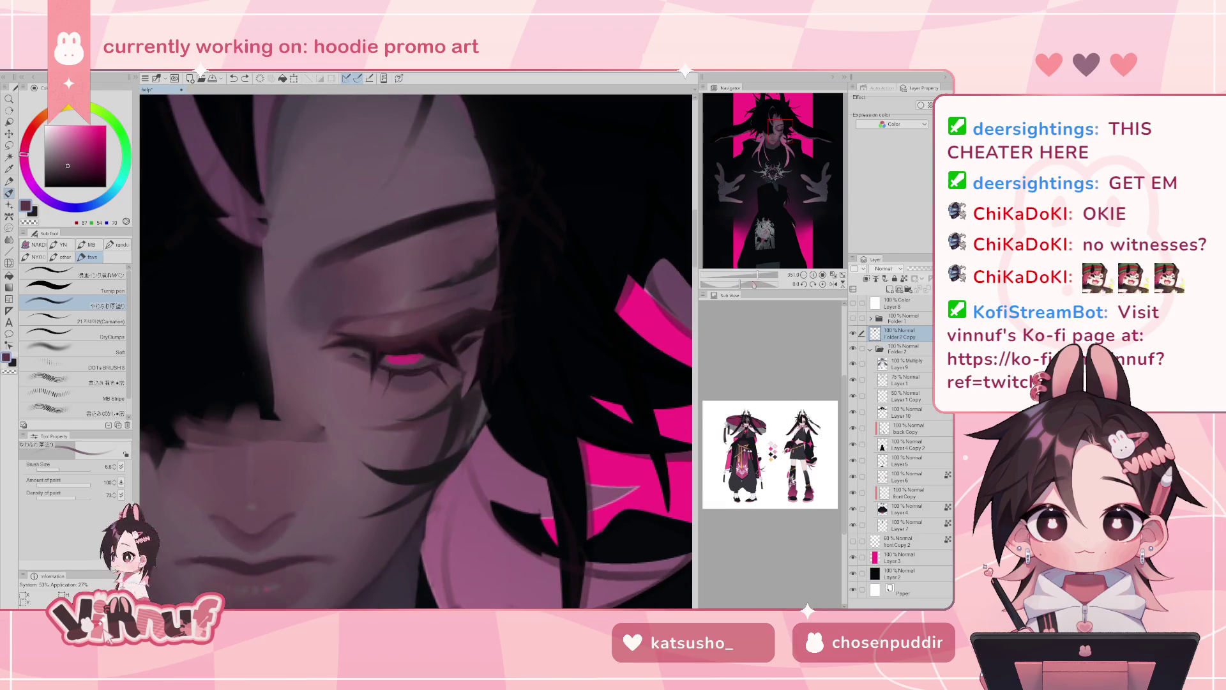
pyautogui.moveTo(753, 285); pyautogui.dragTo(766, 276)
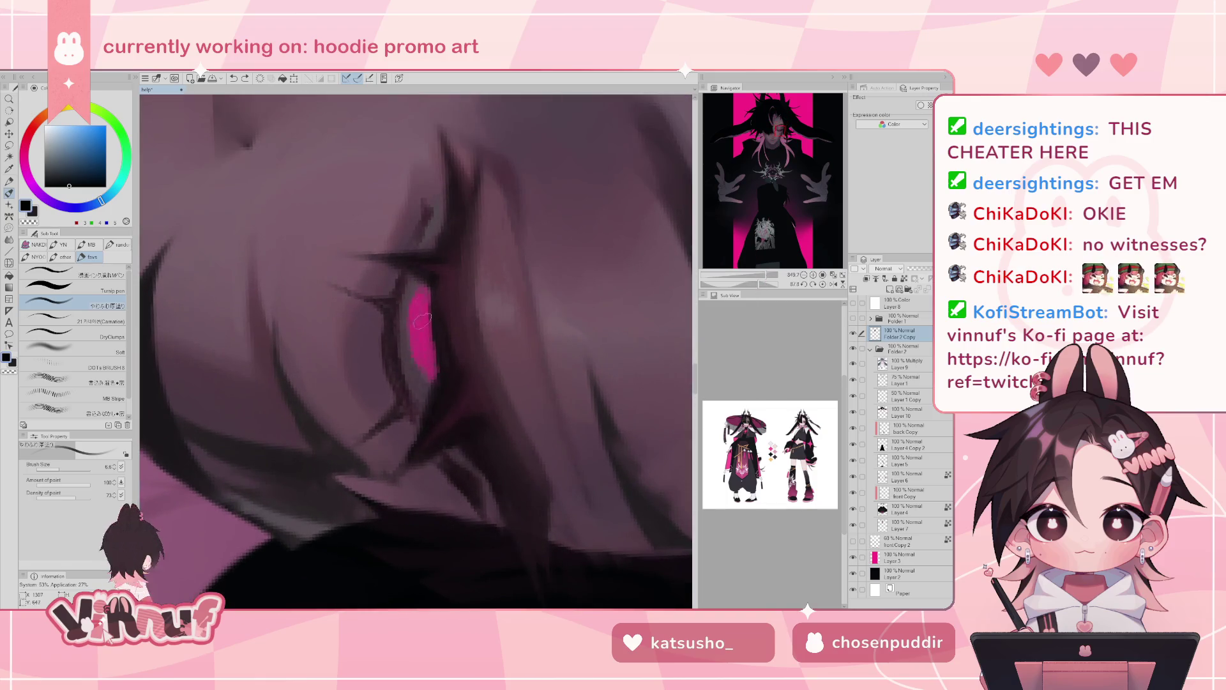
# - Extend the pink iris downward and pick deep dark magenta and near-black tones
pyautogui.moveTo(429, 371); pyautogui.dragTo(423, 317)
pyautogui.keyDown('alt'); pyautogui.click(423, 327); pyautogui.keyUp('alt')
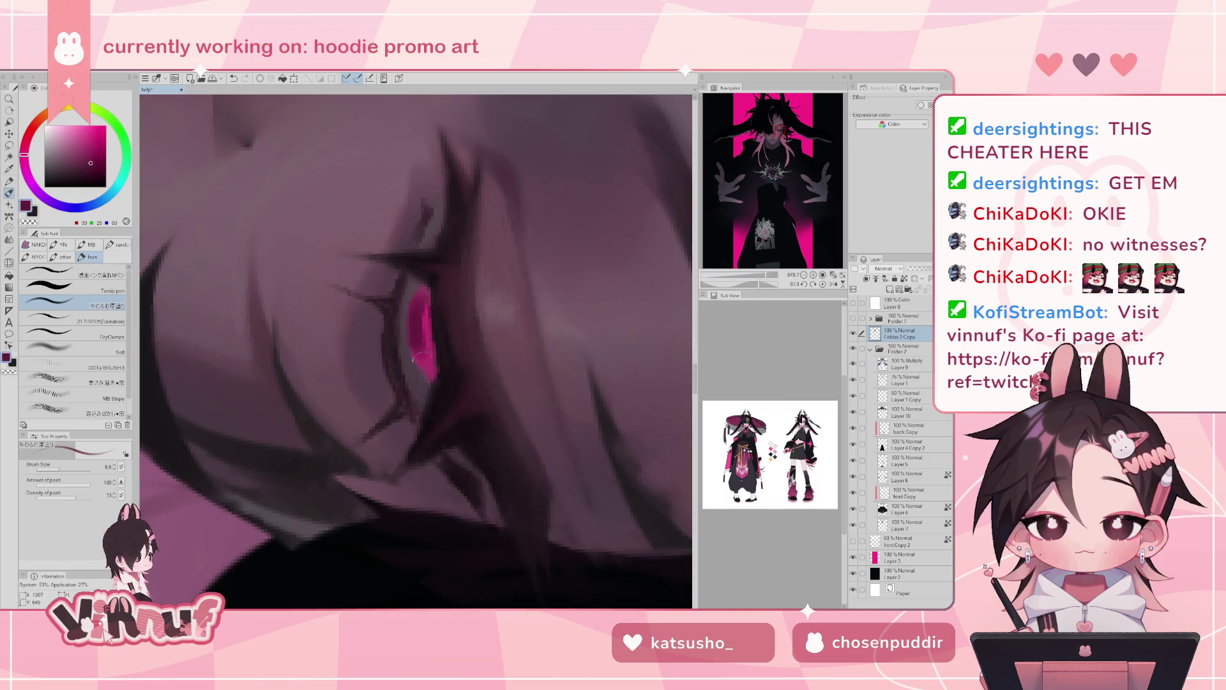
pyautogui.keyDown('alt'); pyautogui.click(416, 578); pyautogui.keyUp('alt')
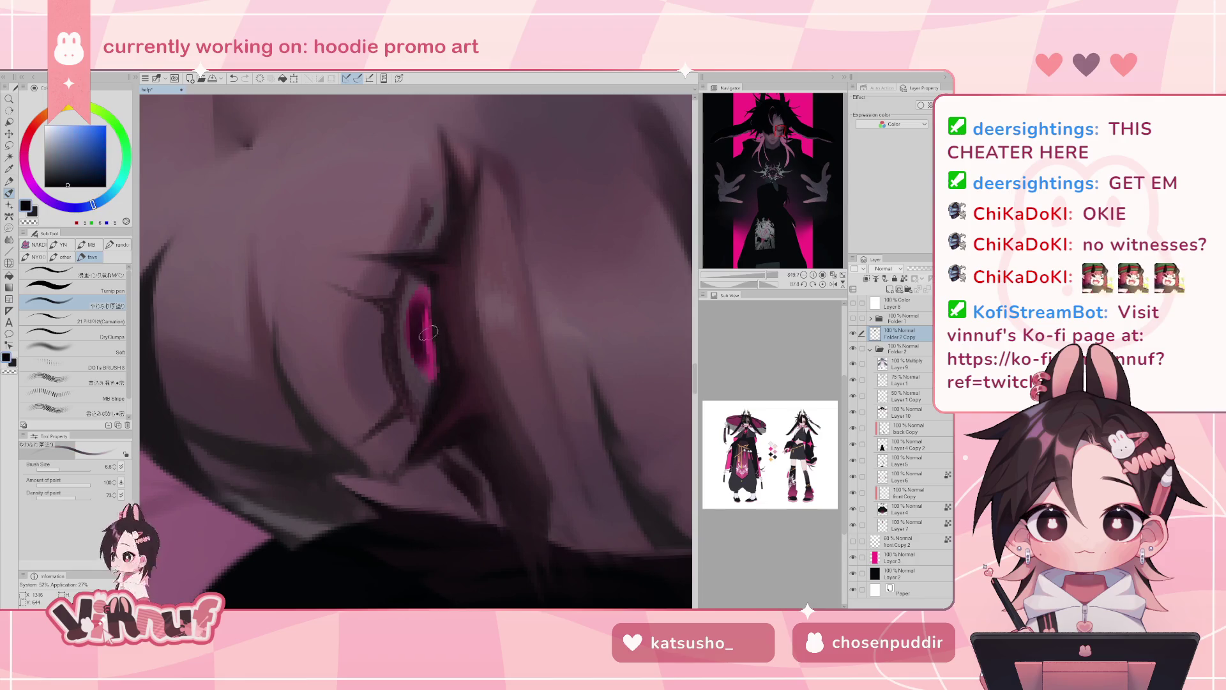
pyautogui.keyDown('alt'); pyautogui.click(421, 295); pyautogui.keyUp('alt')
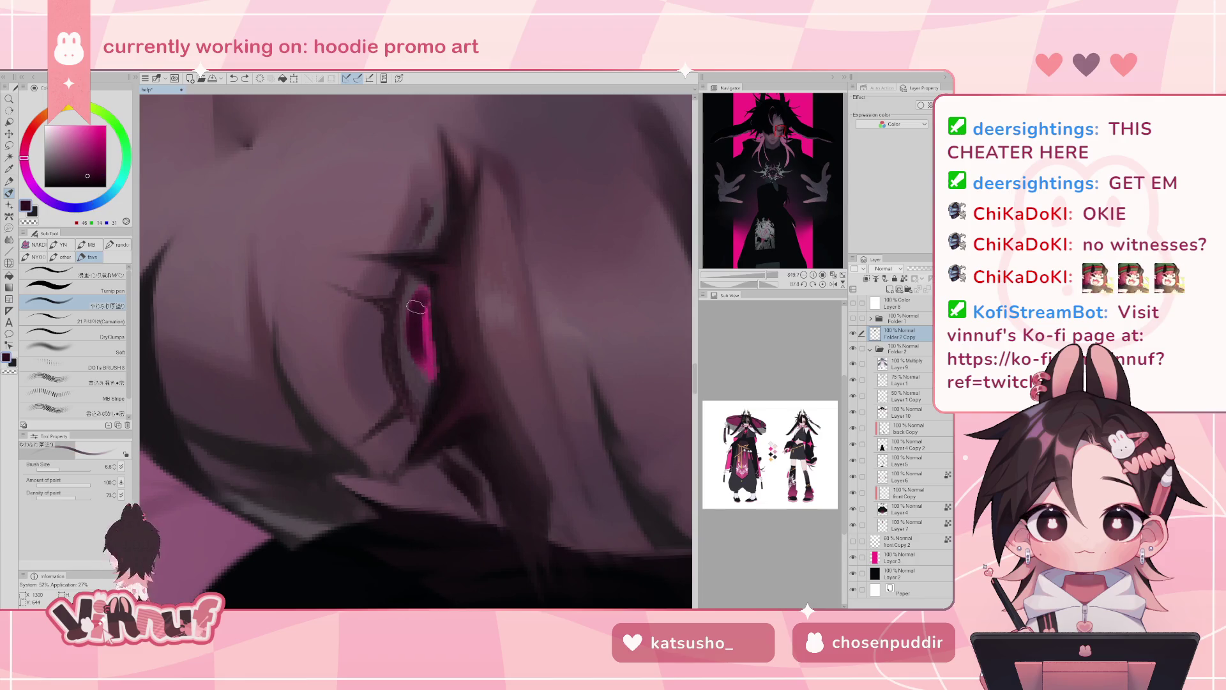
pyautogui.click(89, 322)
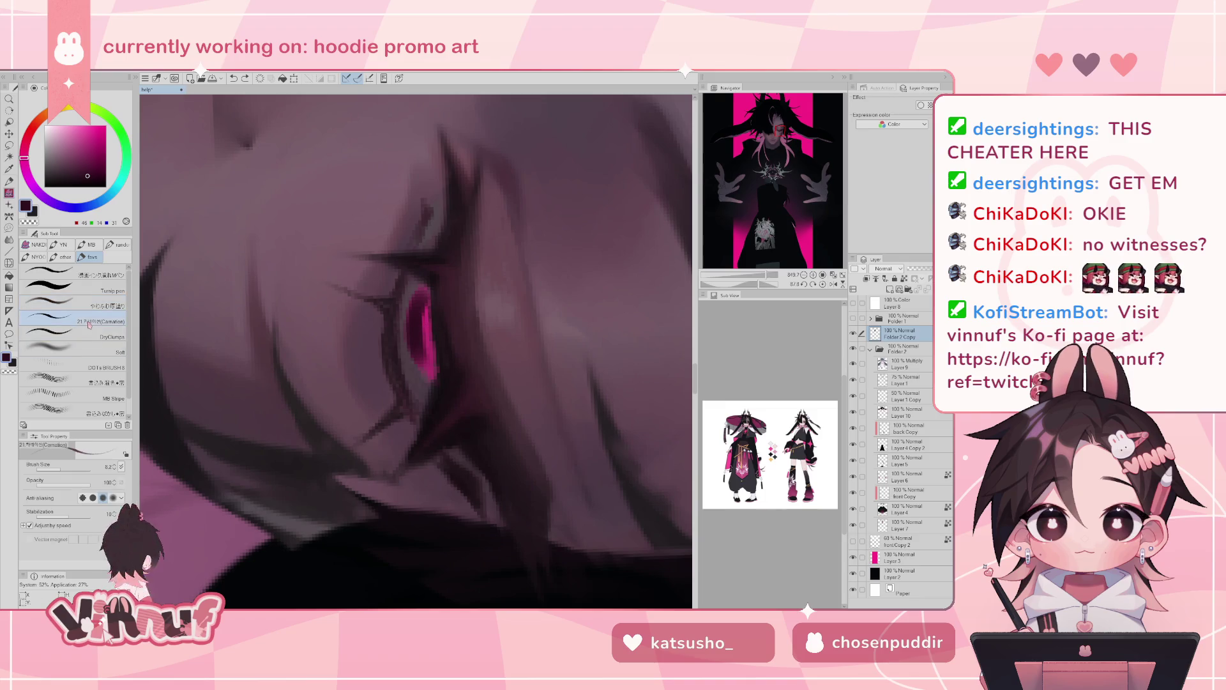
# - Paint dark magenta and near-black over the iris interior, leaving a thin pink rim
pyautogui.moveTo(421, 365); pyautogui.dragTo(426, 287)
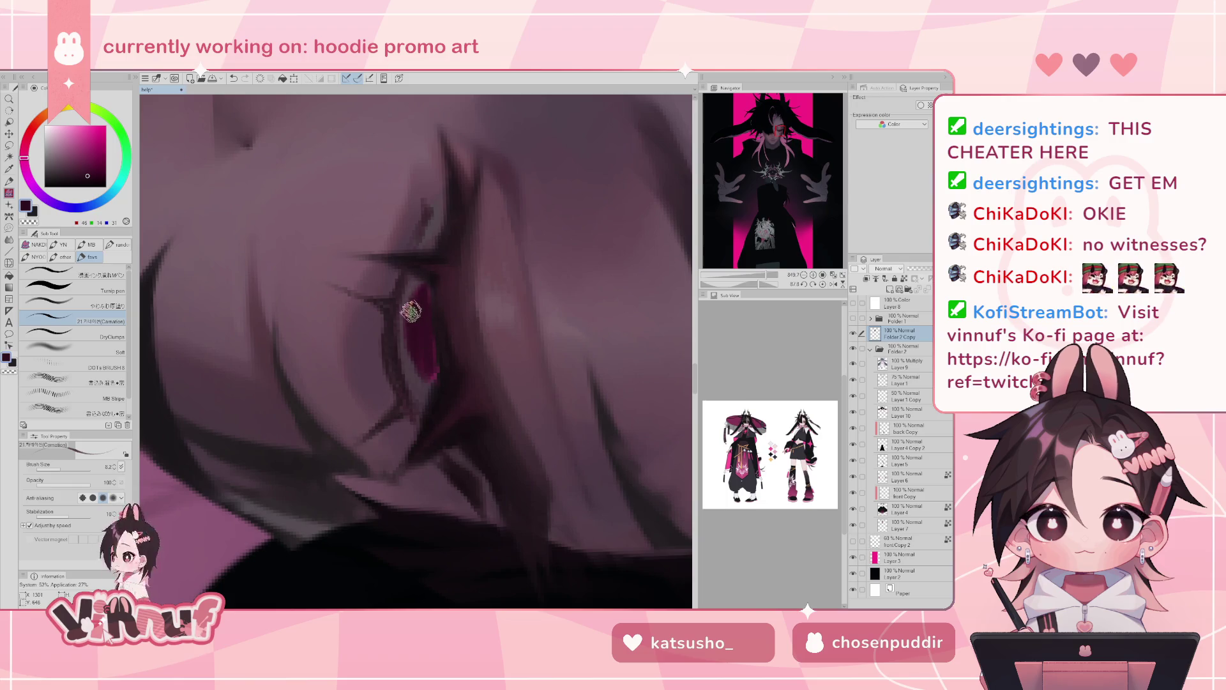
pyautogui.moveTo(434, 337); pyautogui.dragTo(438, 387)
pyautogui.keyDown('alt'); pyautogui.click(383, 570); pyautogui.keyUp('alt')
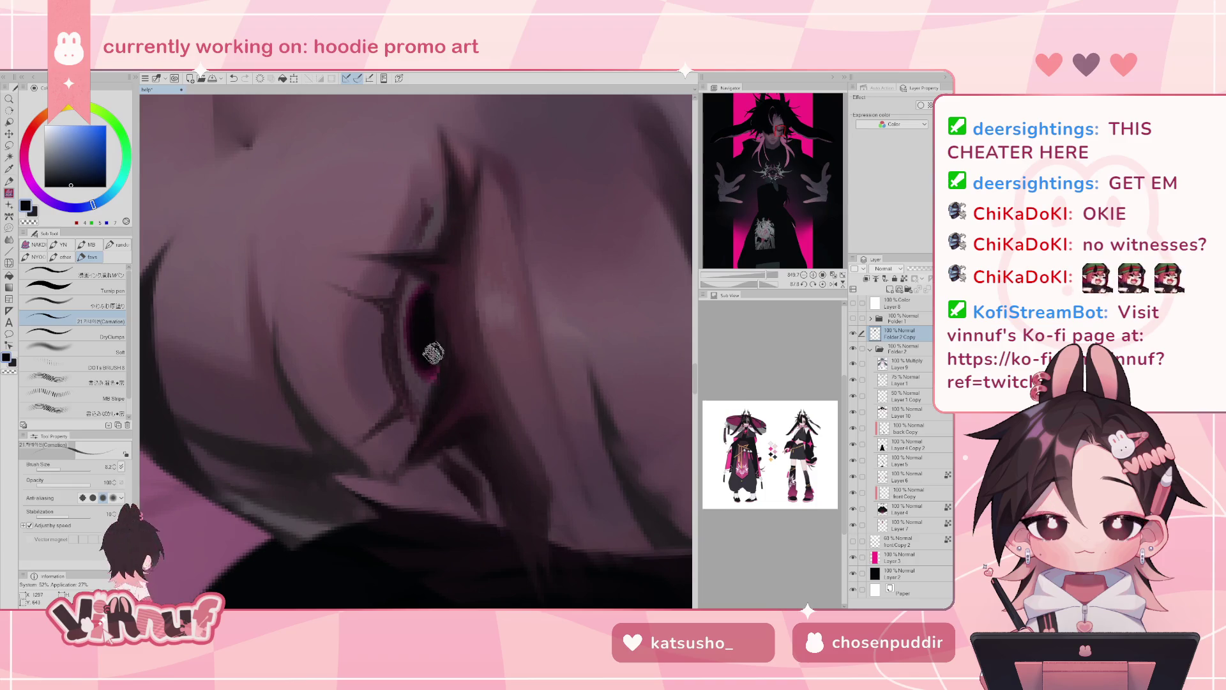
pyautogui.keyDown('alt'); pyautogui.click(424, 383); pyautogui.keyUp('alt')
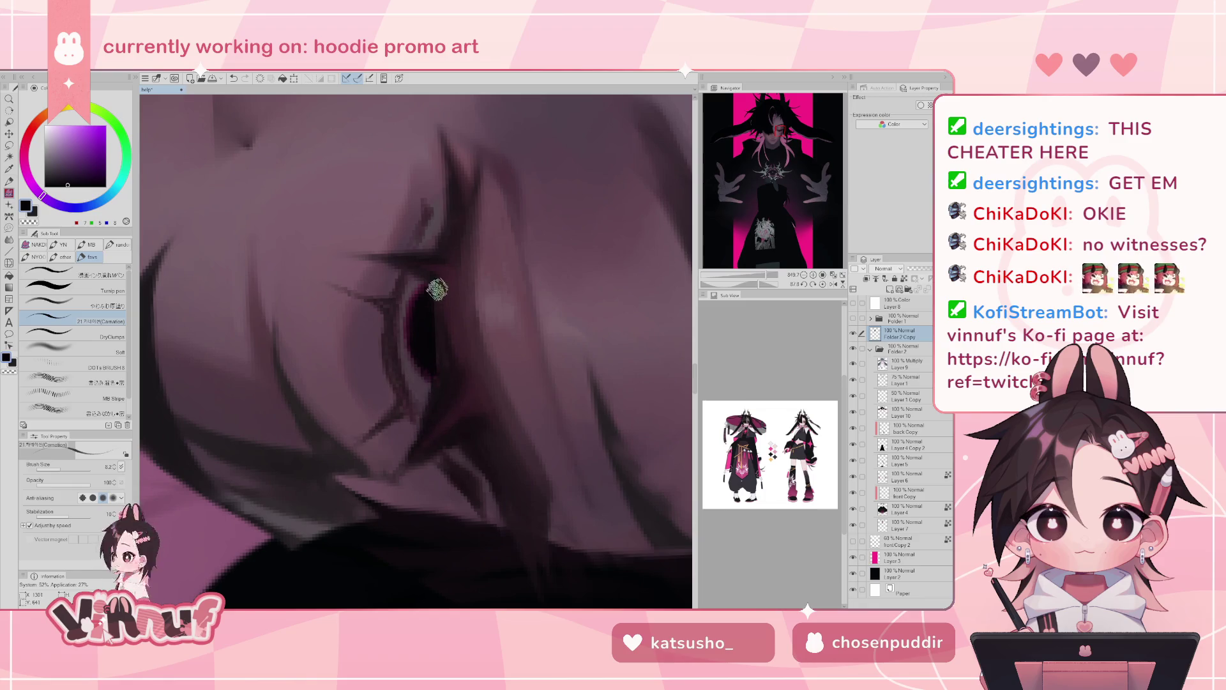
pyautogui.moveTo(764, 276)
pyautogui.mouseDown()
pyautogui.moveTo(741, 281)
pyautogui.moveTo(762, 279)
pyautogui.moveTo(792, 247)
pyautogui.mouseUp()
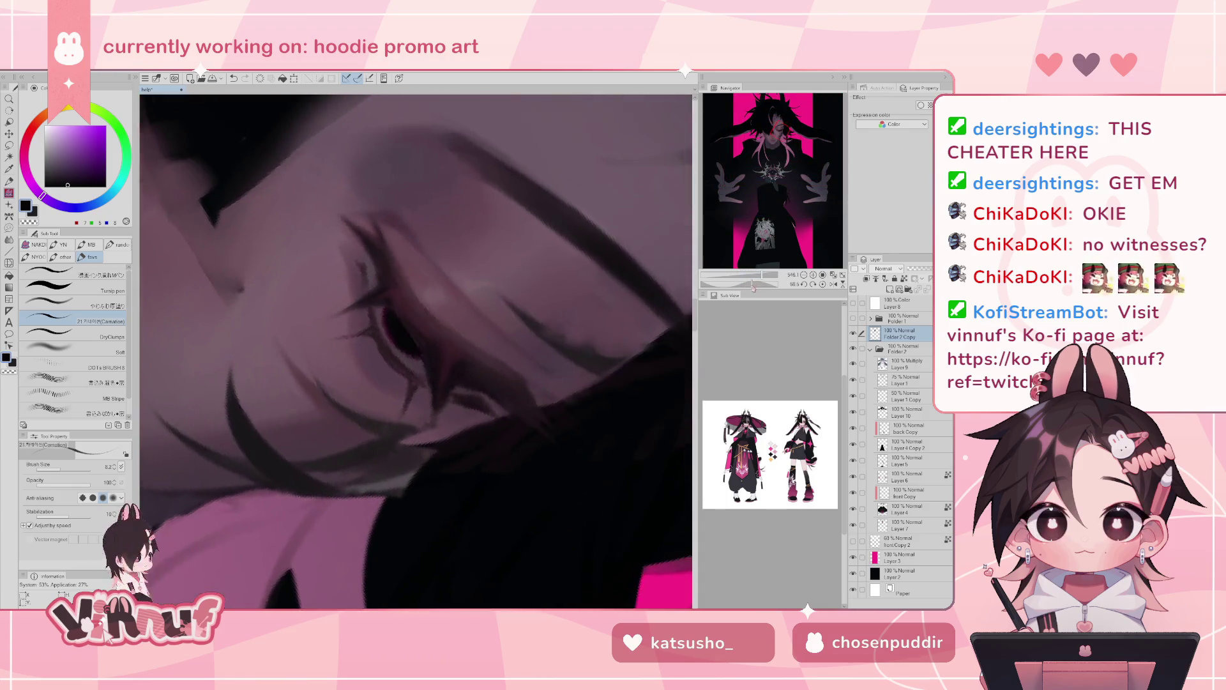
# - Try a hot-pink stroke sampled from the background, undo it, and turn the view upright
pyautogui.keyDown('alt'); pyautogui.click(665, 581); pyautogui.keyUp('alt')
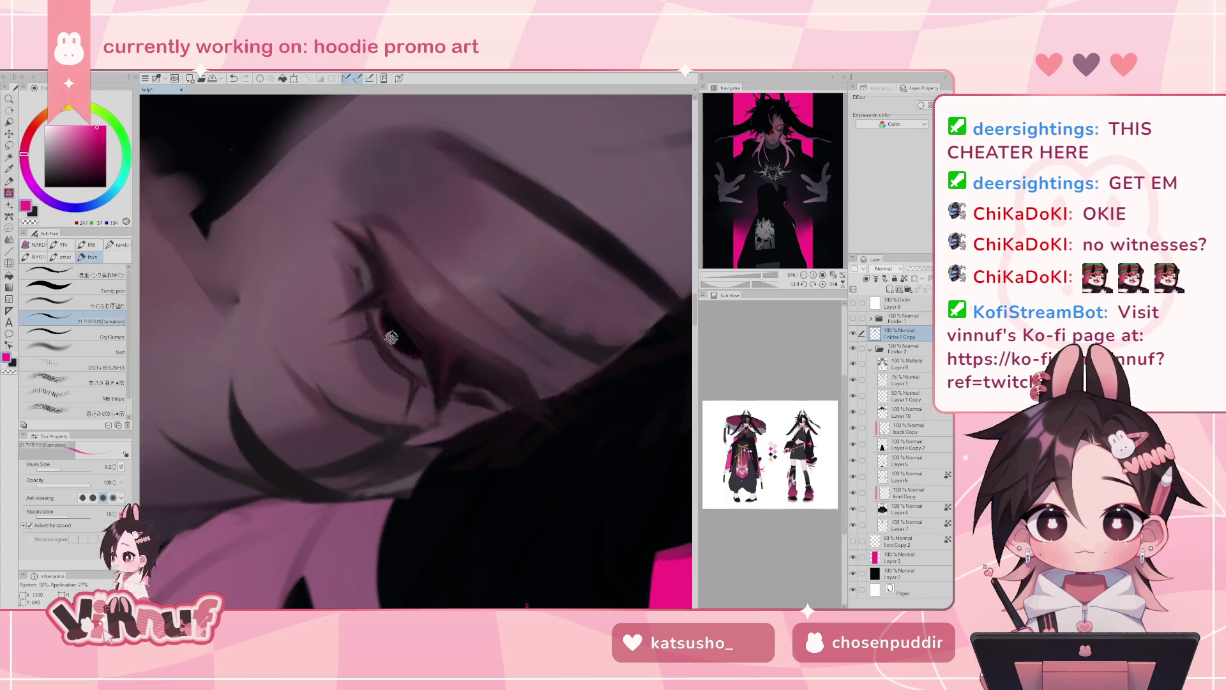
pyautogui.moveTo(392, 343); pyautogui.dragTo(406, 358)
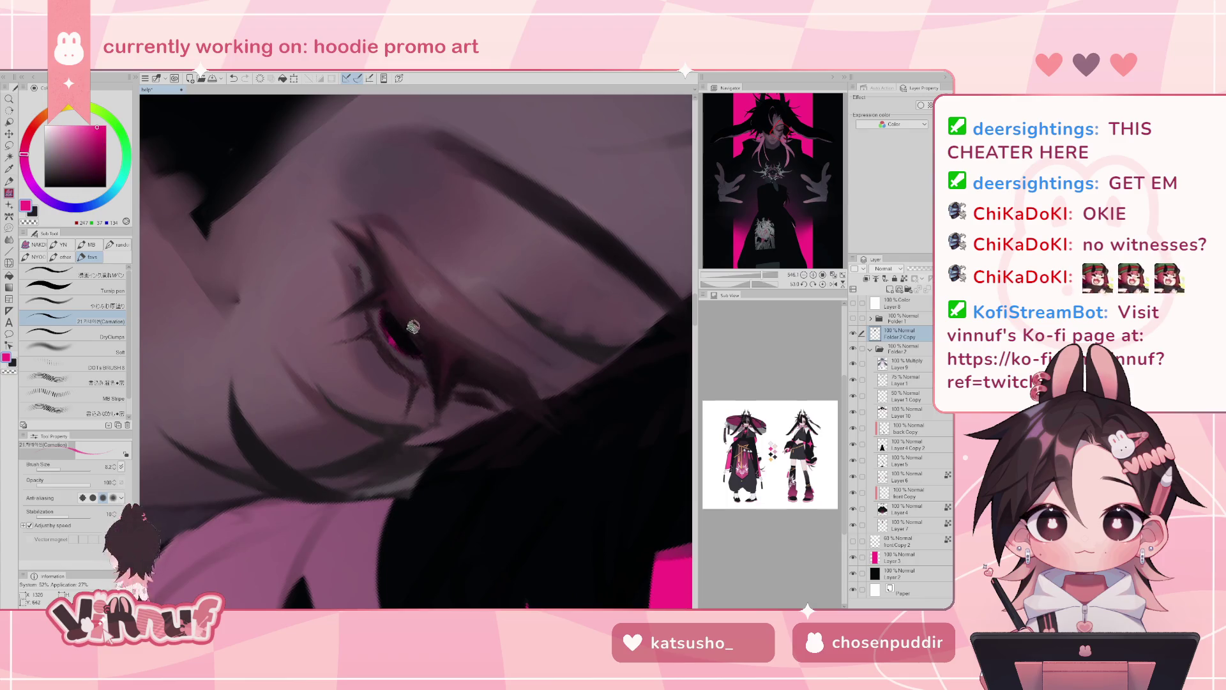
pyautogui.hotkey('ctrl', 'z')
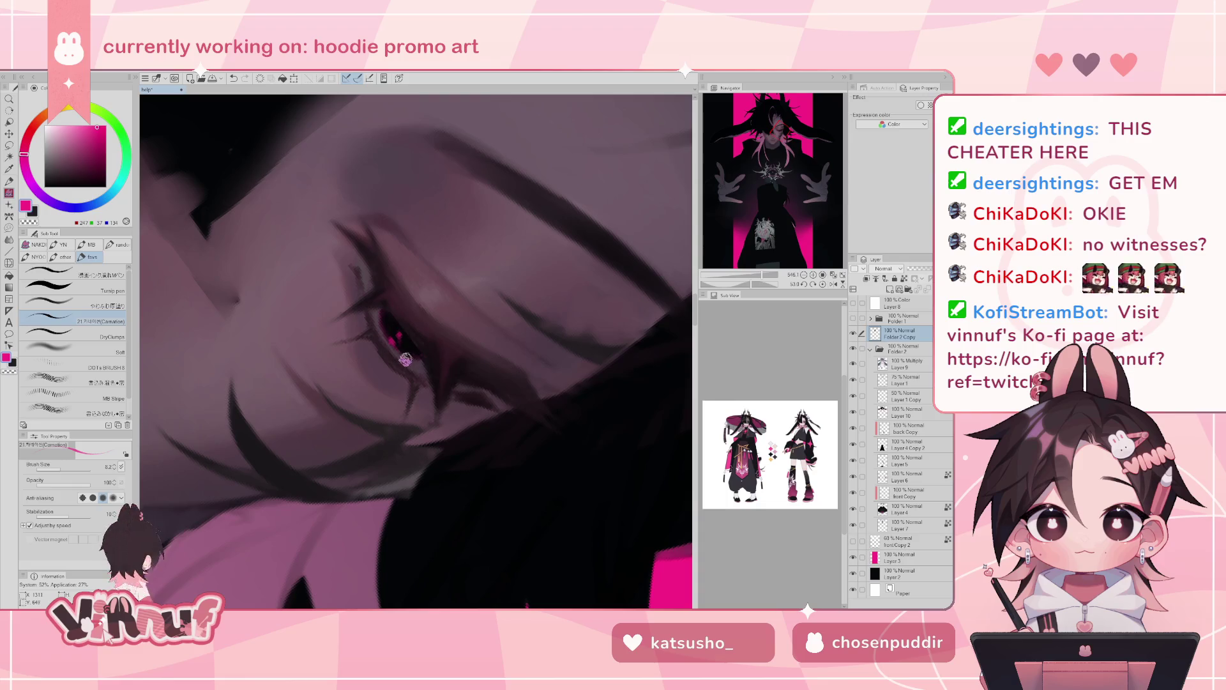
pyautogui.click(822, 285)
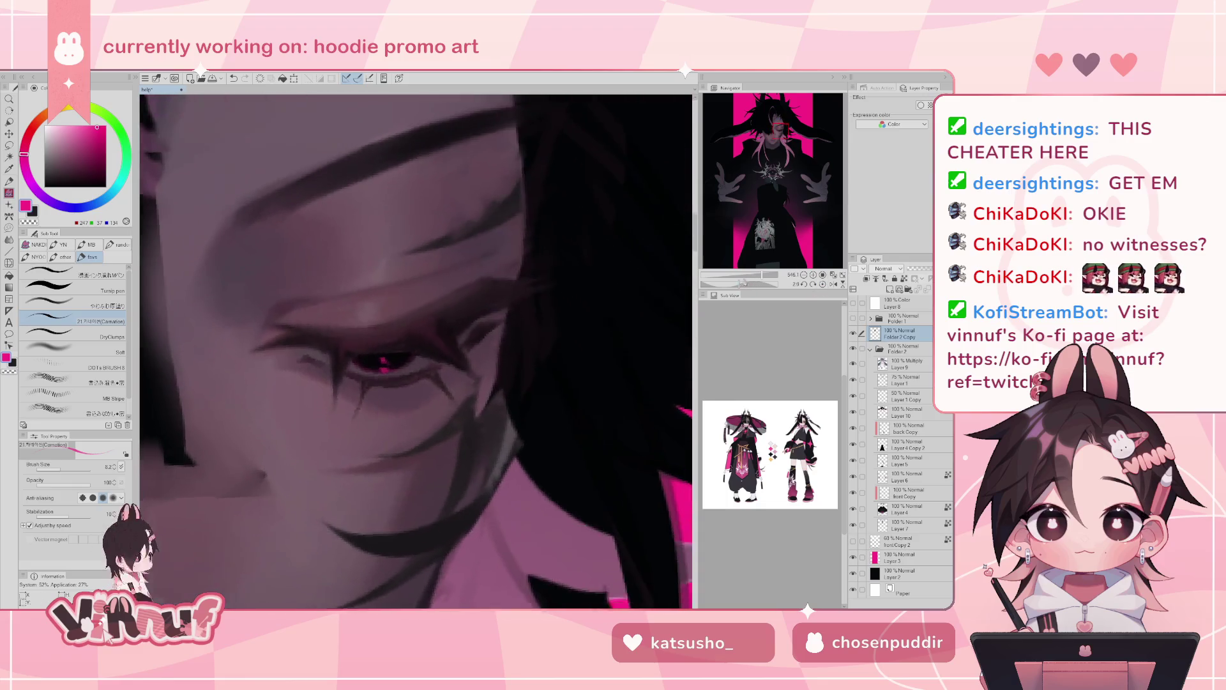
# - Zoom out to review the full illustration, then check it mirrored horizontally
pyautogui.scroll(-5, 686, 262)
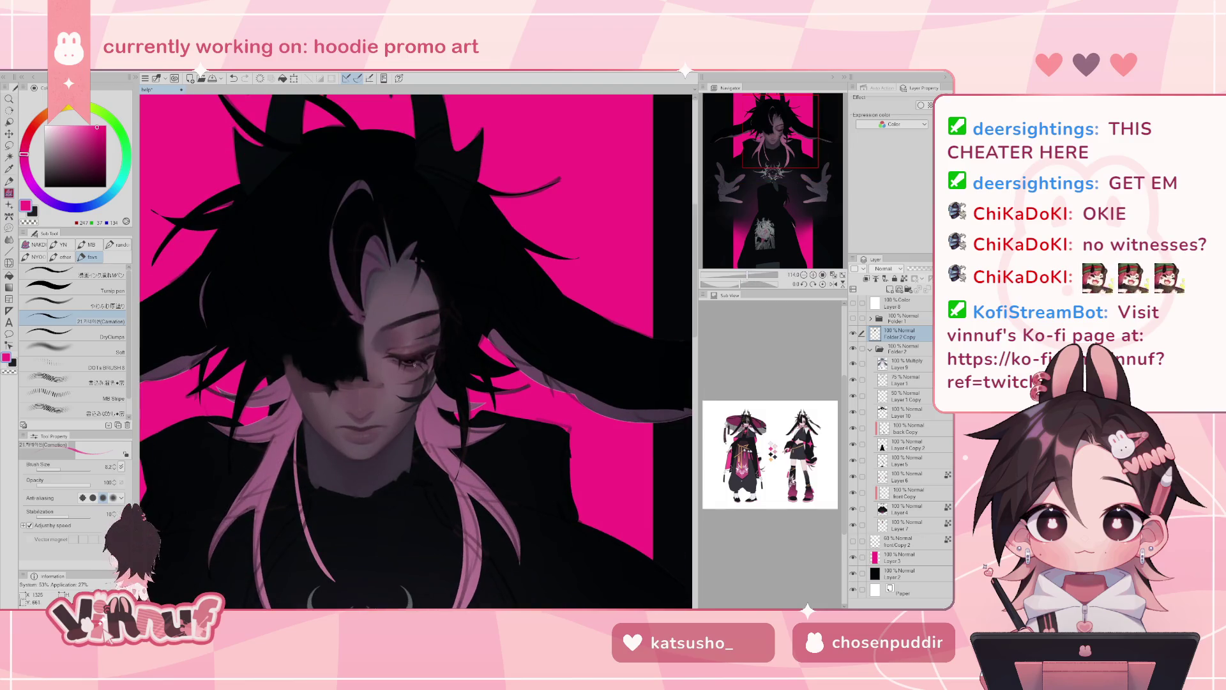
pyautogui.scroll(-2, 772, 246)
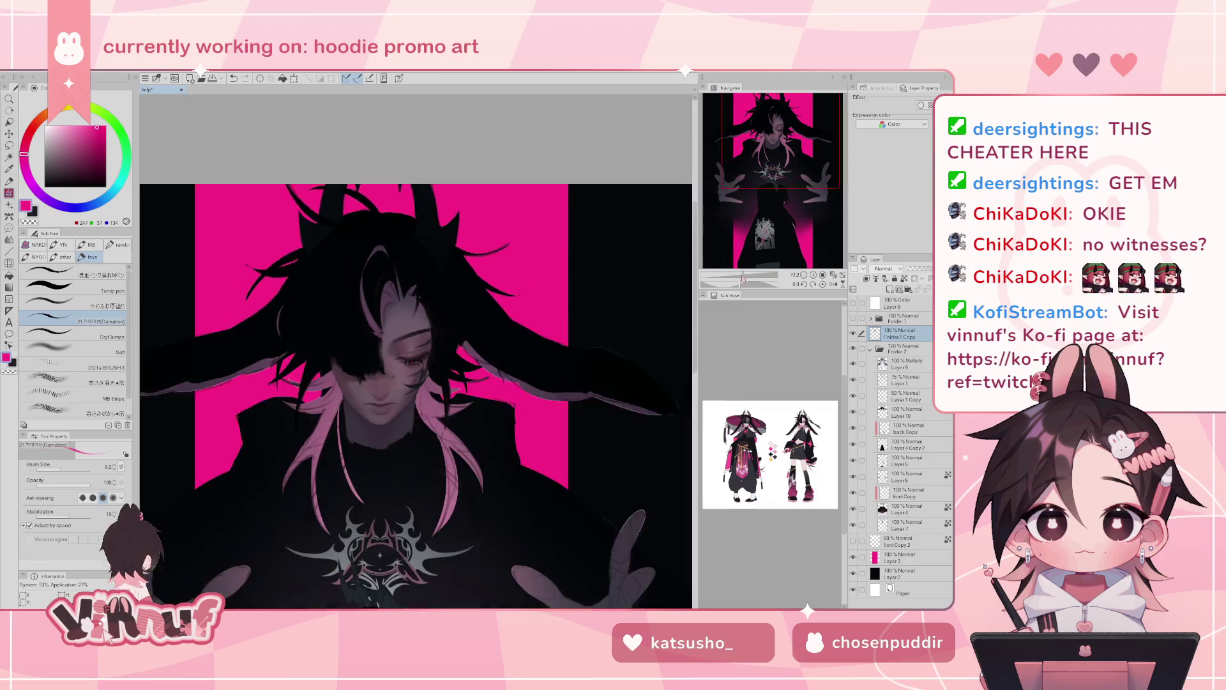
pyautogui.scroll(-2, 754, 253)
pyautogui.scroll(-1, 741, 260)
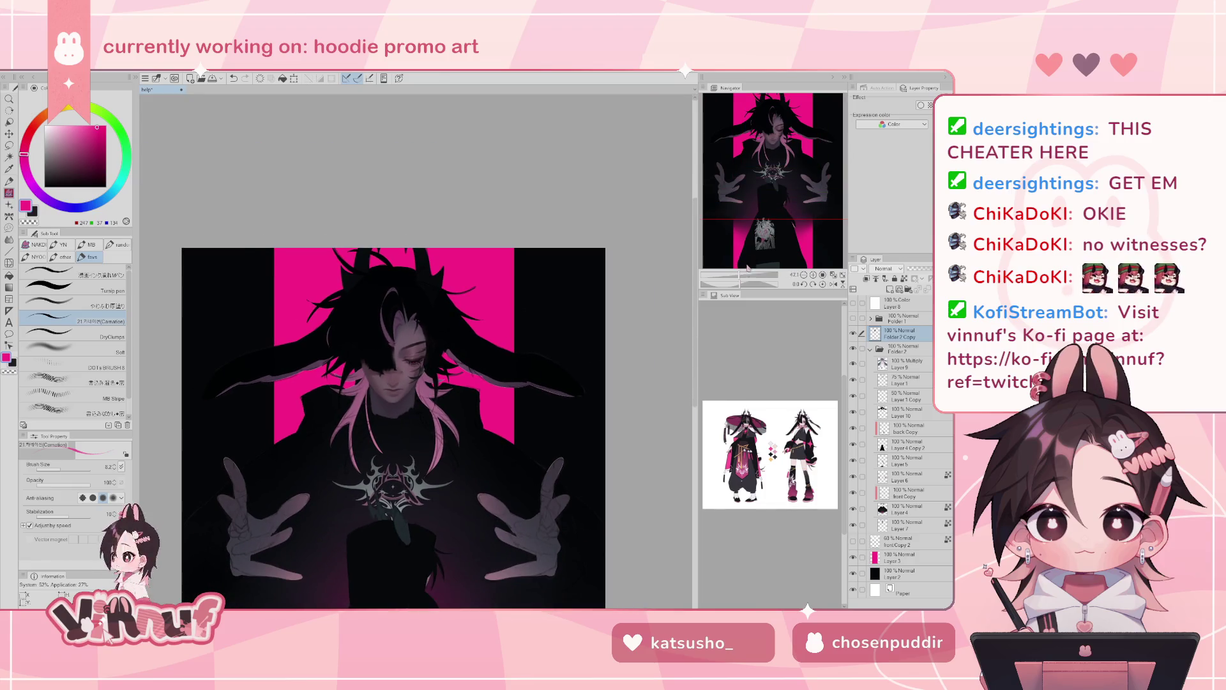
pyautogui.moveTo(741, 279); pyautogui.dragTo(754, 276)
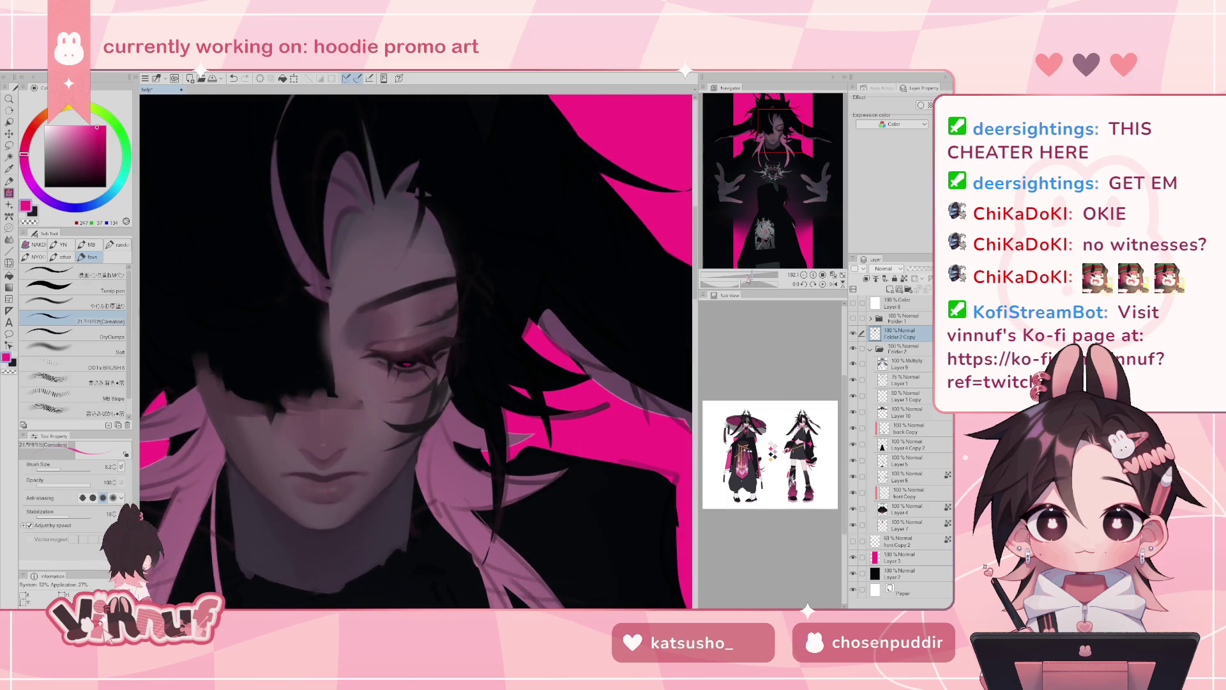
pyautogui.moveTo(746, 279); pyautogui.dragTo(755, 275)
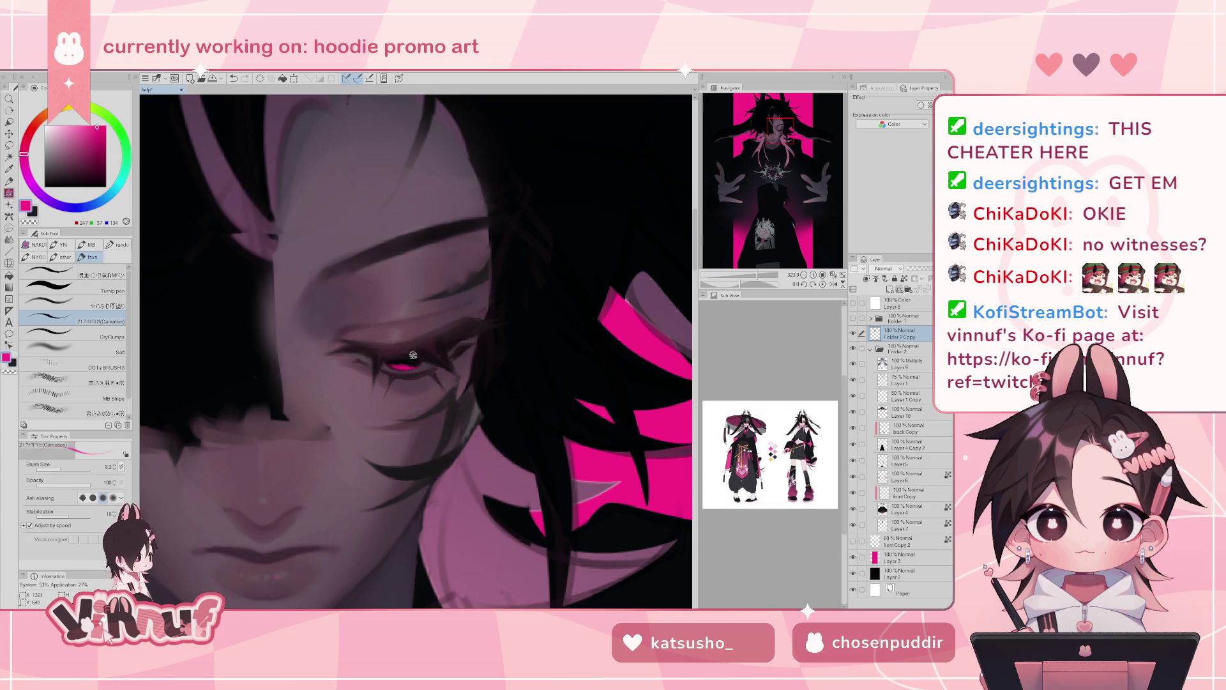
pyautogui.scroll(-2, 414, 362)
pyautogui.scroll(-5, 414, 361)
pyautogui.scroll(-3, 414, 361)
pyautogui.scroll(1, 414, 361)
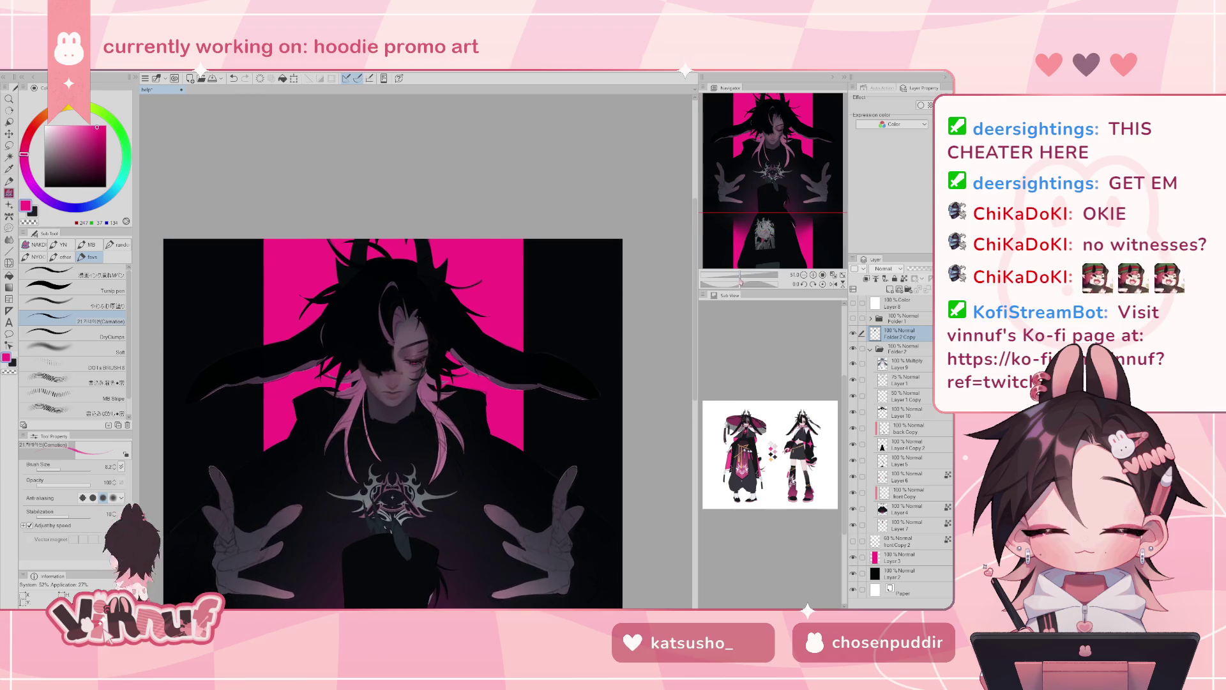
pyautogui.press('h')
pyautogui.scroll(7, 741, 273)
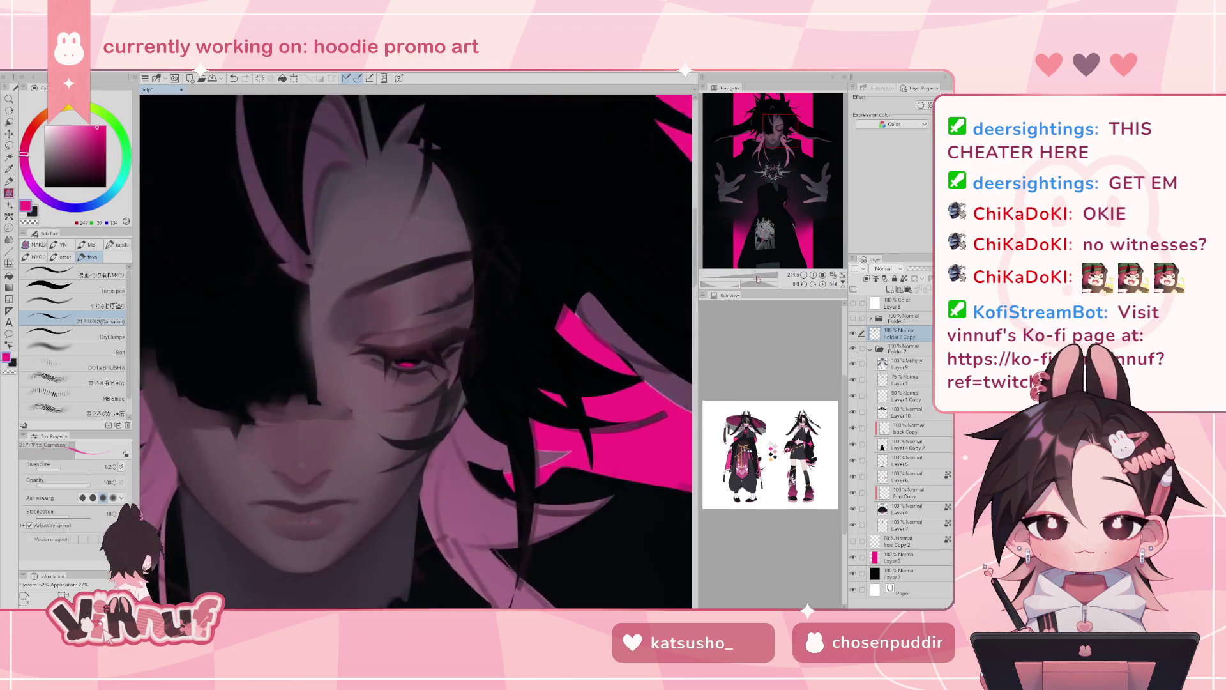
pyautogui.scroll(5, 743, 265)
# - Undo and redo the latest small eye mark to compare, leaving it undone
pyautogui.hotkey('ctrl', 'z')
pyautogui.hotkey('ctrl', 'y')
pyautogui.hotkey('ctrl', 'z')
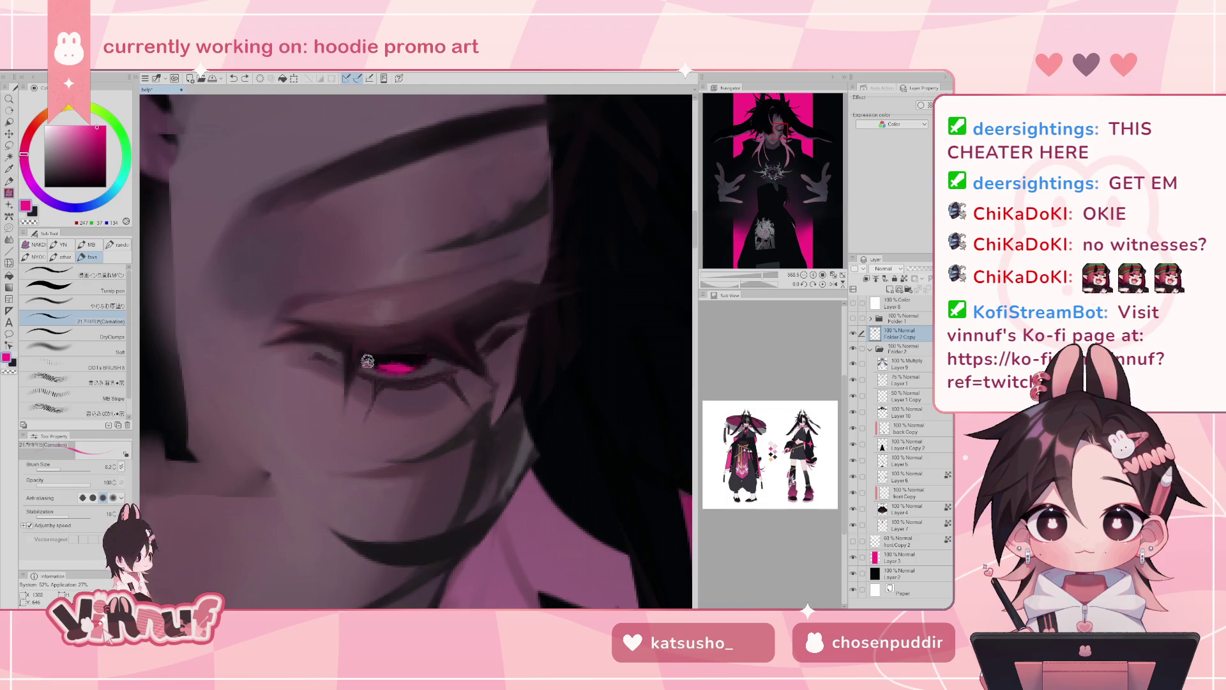
# - Compare the eye highlight with and without the last mark, viewing the whole illustration
pyautogui.hotkey('ctrl', 'y')
pyautogui.hotkey('ctrl', 'z')
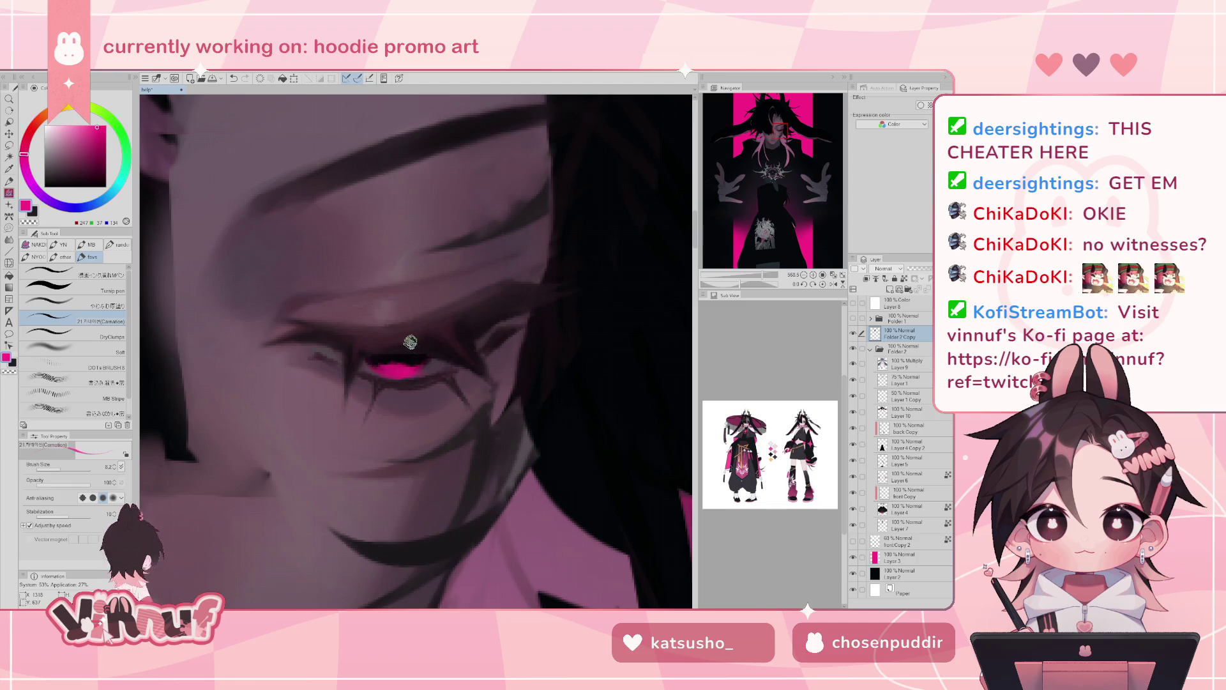
pyautogui.moveTo(766, 281)
pyautogui.mouseDown()
pyautogui.moveTo(740, 282)
pyautogui.moveTo(751, 268)
pyautogui.mouseUp()
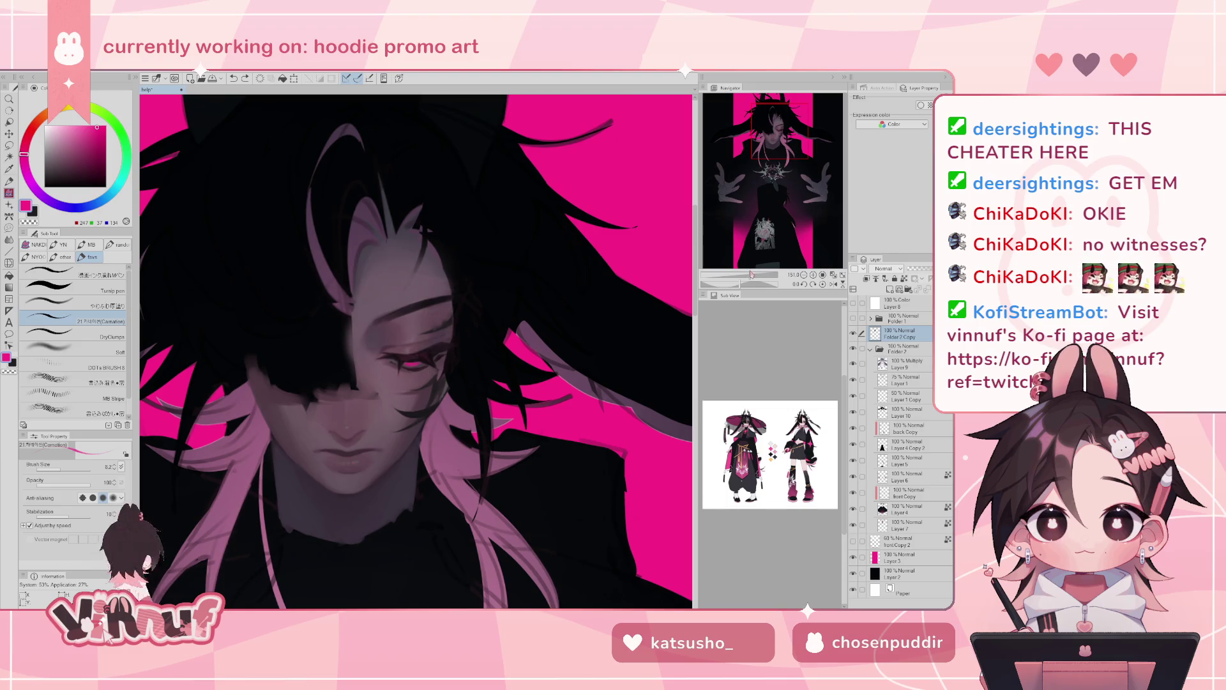
pyautogui.hotkey('ctrl', 'z')
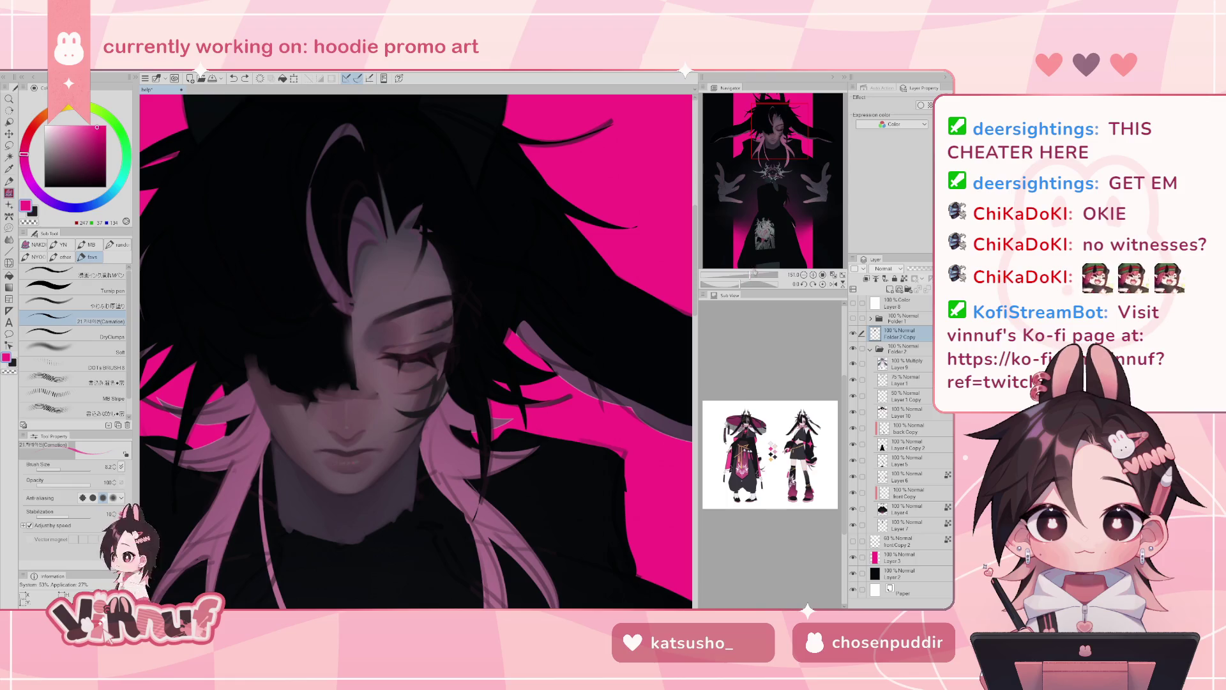
pyautogui.moveTo(754, 272); pyautogui.dragTo(761, 274)
# - Rotate onto the eye and eyedrop muted purples and near-black from the eyelid, lashes and face
pyautogui.click(432, 310)
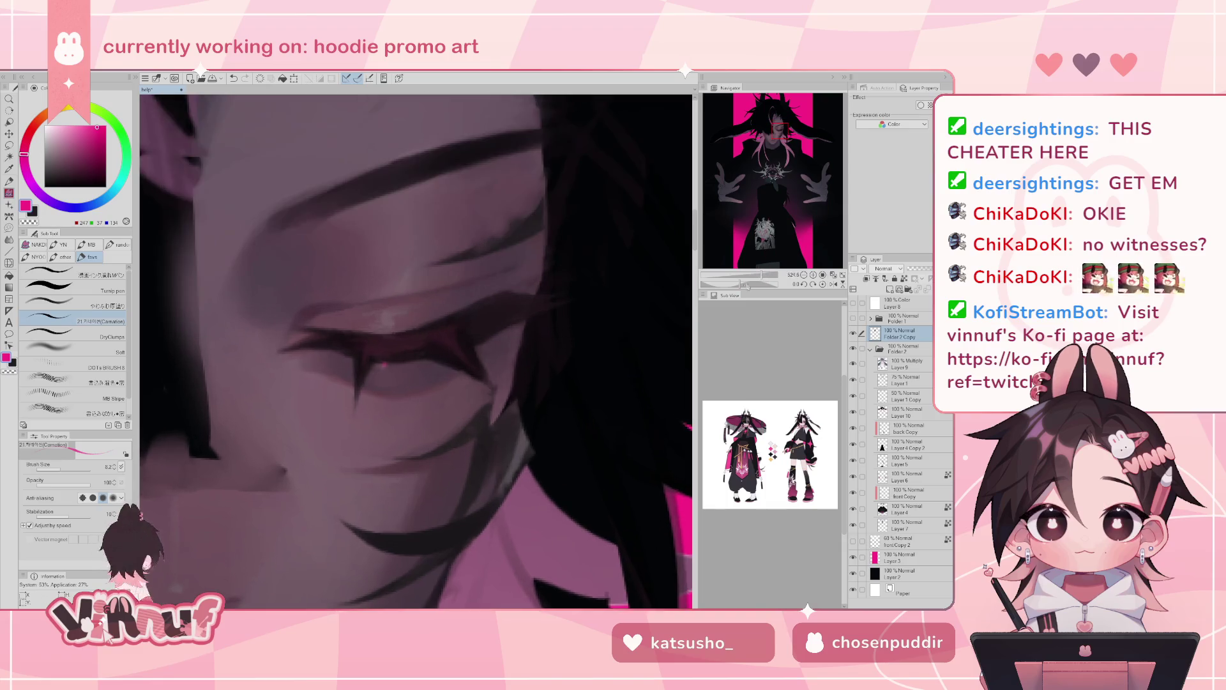
pyautogui.moveTo(383, 268); pyautogui.dragTo(479, 349)
pyautogui.keyDown('alt'); pyautogui.click(463, 347); pyautogui.keyUp('alt')
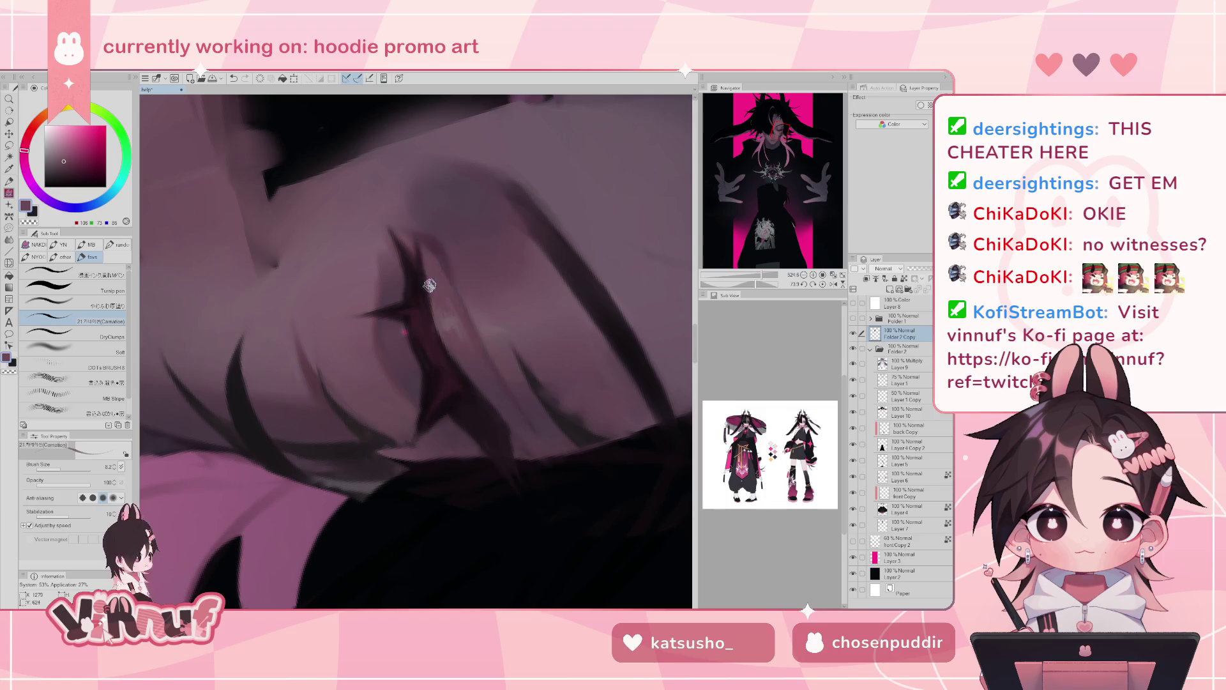
pyautogui.keyDown('alt'); pyautogui.click(418, 262); pyautogui.keyUp('alt')
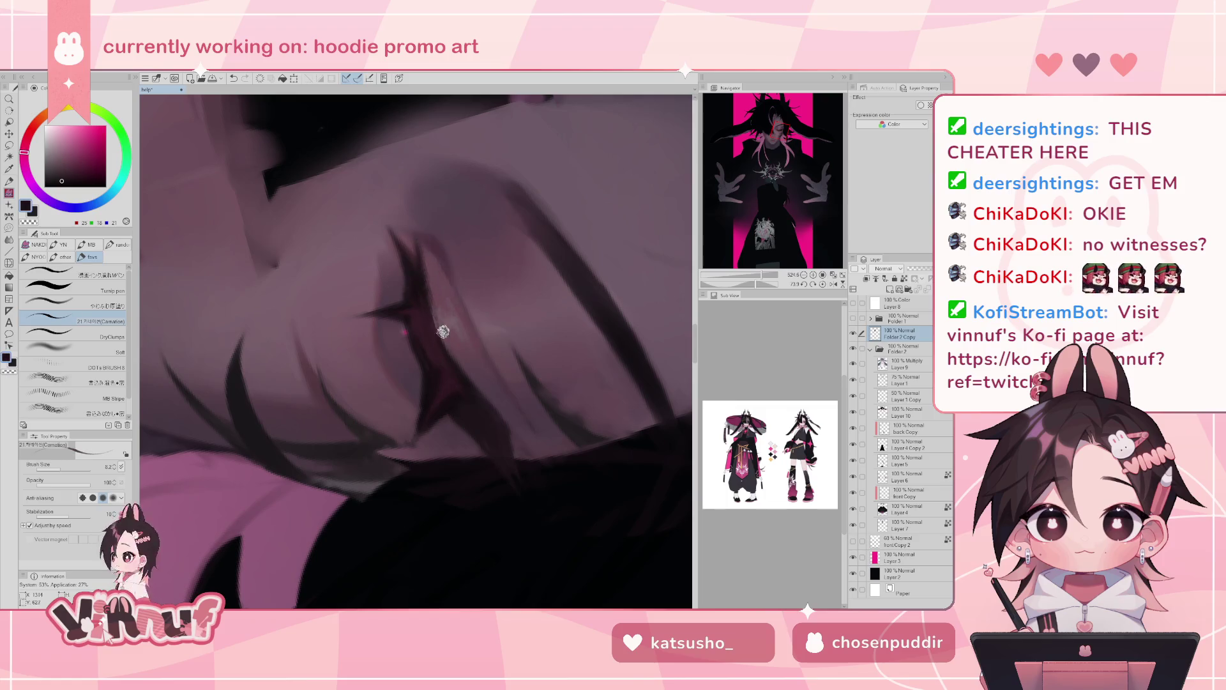
pyautogui.keyDown('alt'); pyautogui.click(433, 267); pyautogui.keyUp('alt')
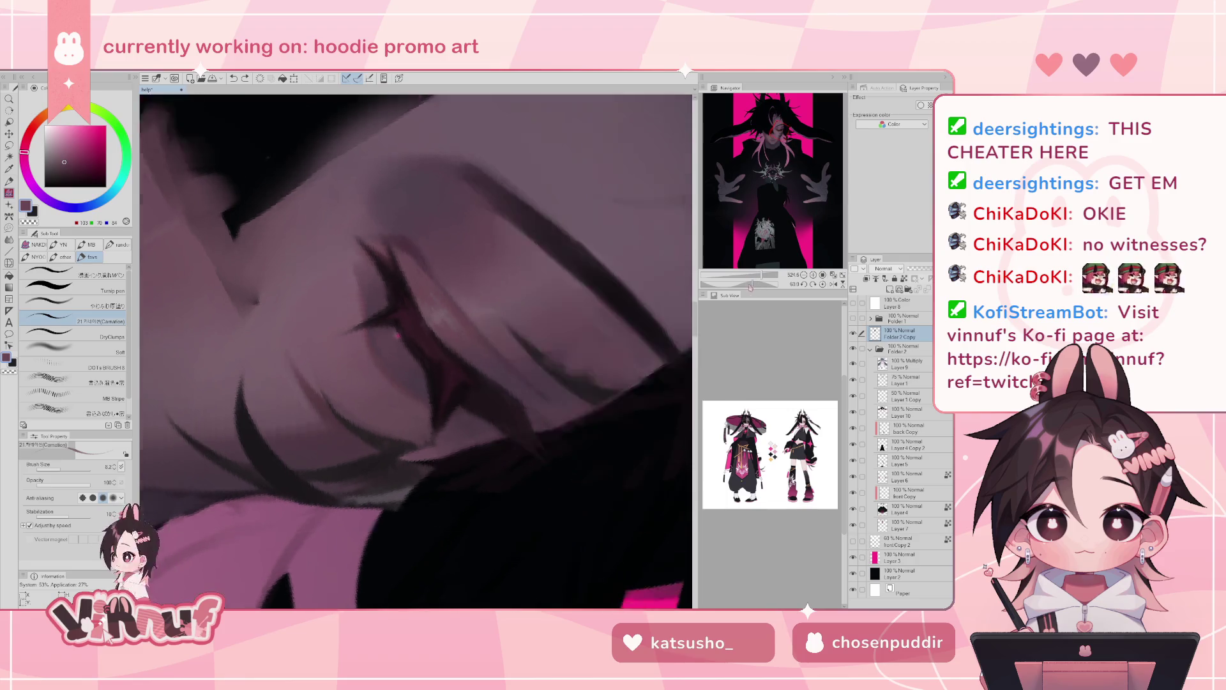
pyautogui.moveTo(441, 320); pyautogui.dragTo(370, 345)
pyautogui.keyDown('alt'); pyautogui.click(370, 342); pyautogui.keyUp('alt')
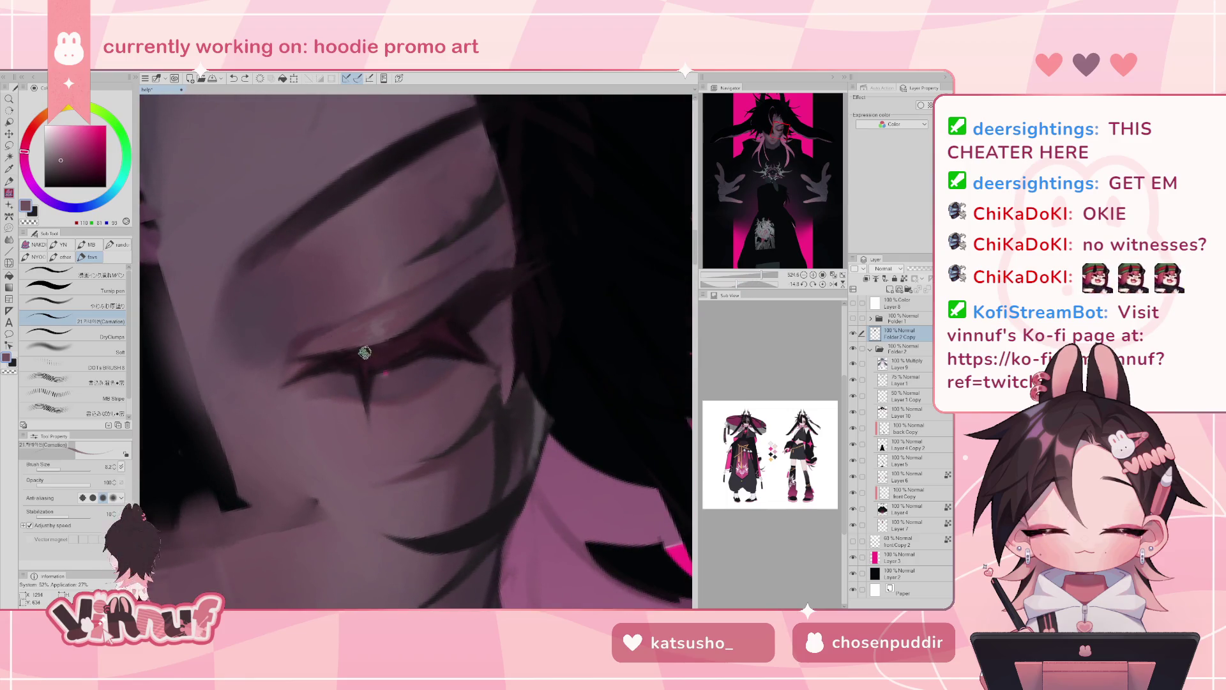
pyautogui.keyDown('alt'); pyautogui.click(359, 372); pyautogui.keyUp('alt')
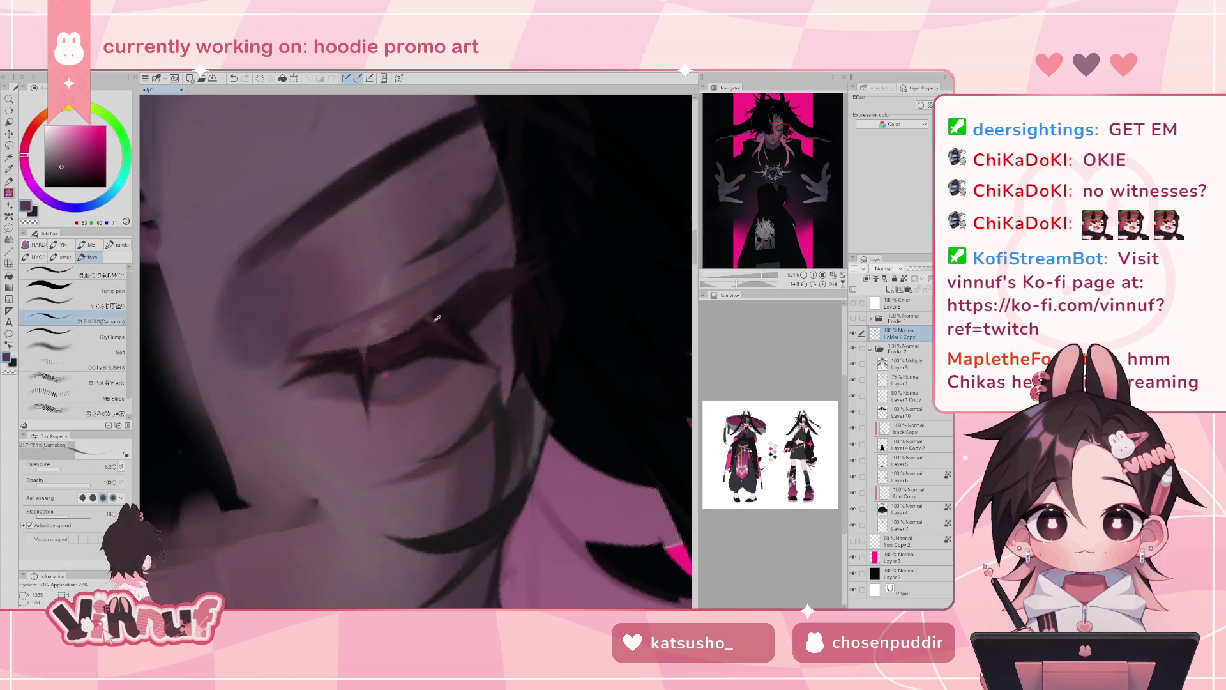
# - Sample a darker mauve, straighten the canvas rotation, and save the artwork
pyautogui.keyDown('alt'); pyautogui.click(449, 331); pyautogui.keyUp('alt')
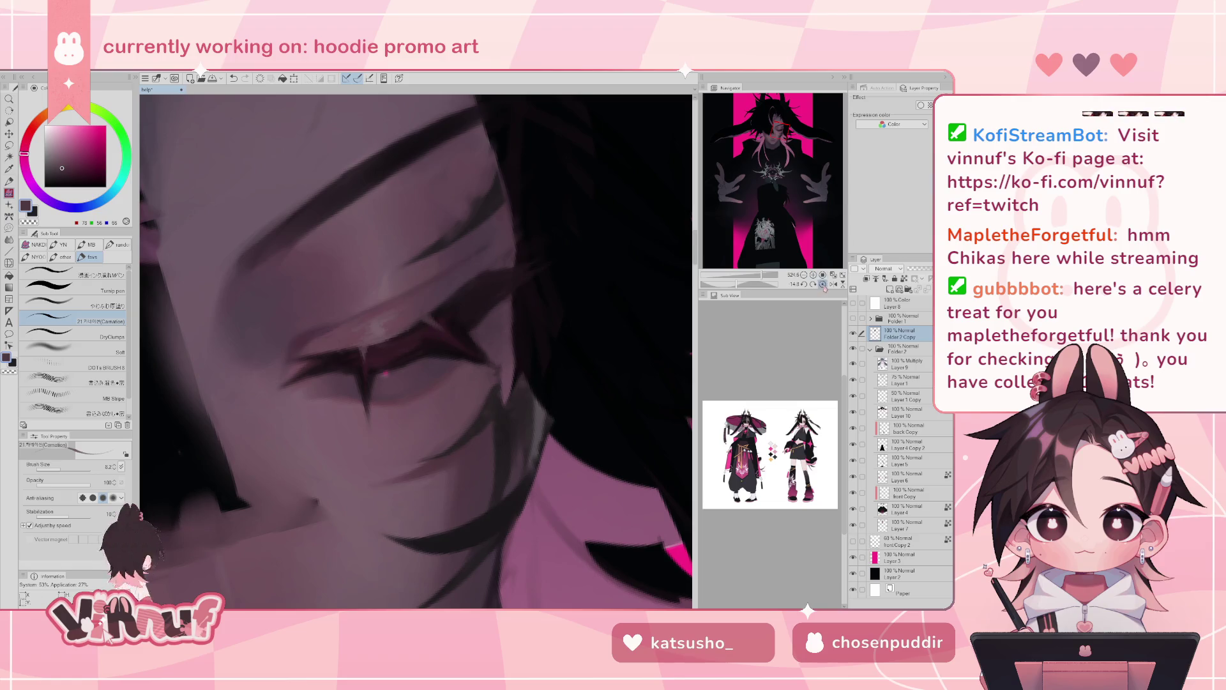
pyautogui.hotkey('ctrl', '@')
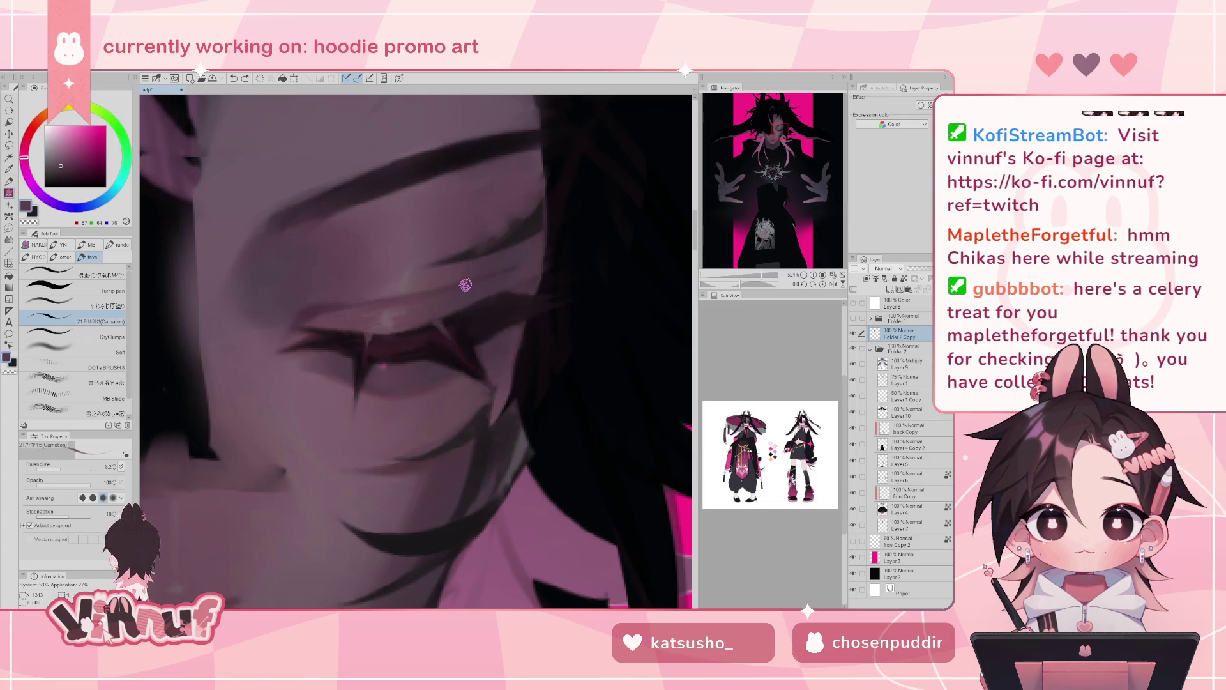
pyautogui.hotkey('ctrl', 's')
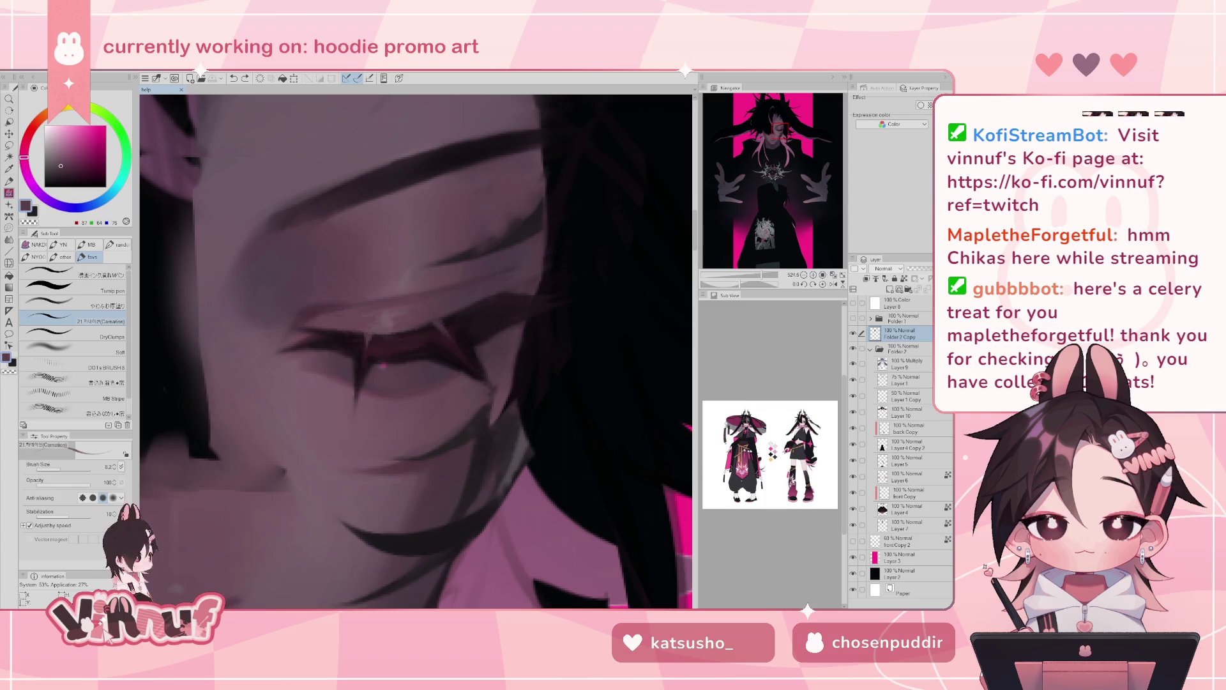
# - Blend soft lighter-mauve shading around the eye with a smaller Soft airbrush
pyautogui.moveTo(763, 276)
pyautogui.mouseDown()
pyautogui.moveTo(740, 283)
pyautogui.moveTo(758, 272)
pyautogui.mouseUp()
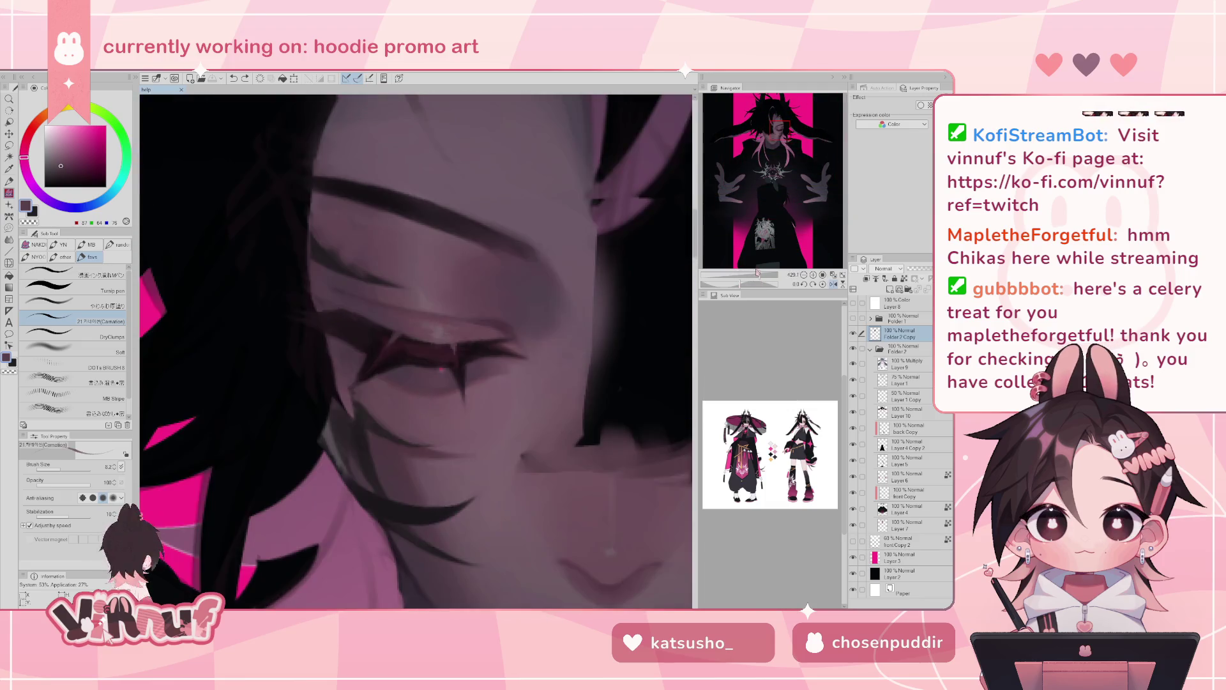
pyautogui.keyDown('alt'); pyautogui.click(481, 330); pyautogui.keyUp('alt')
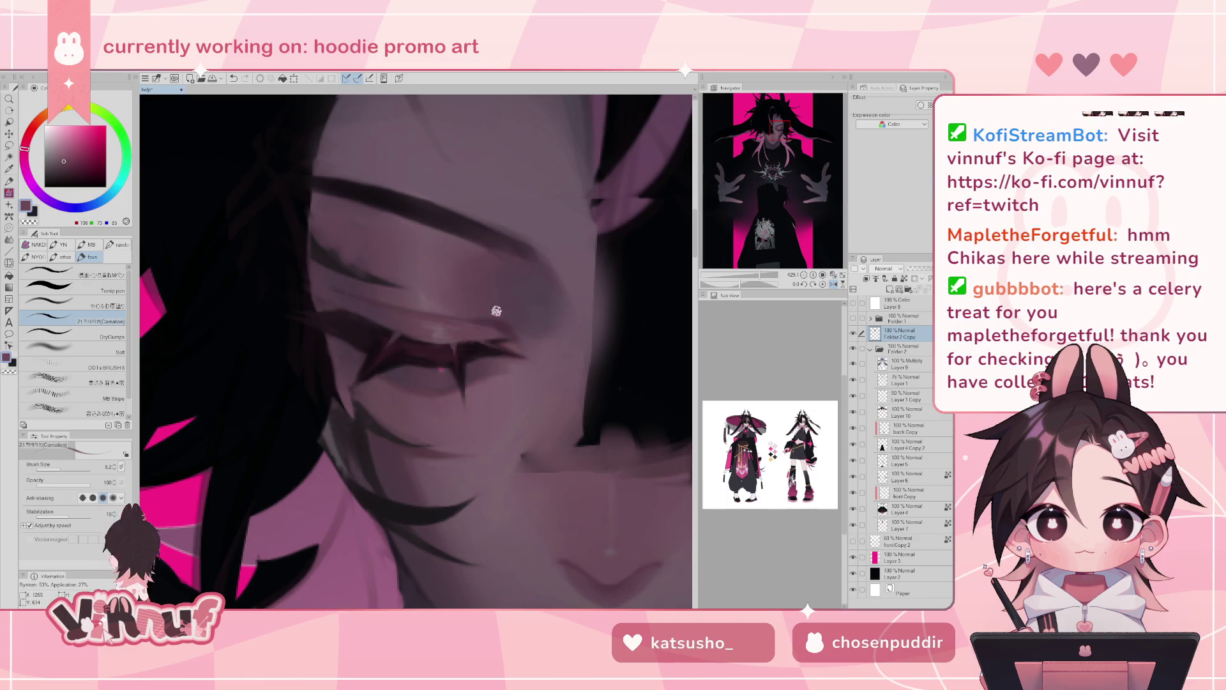
pyautogui.press('h')
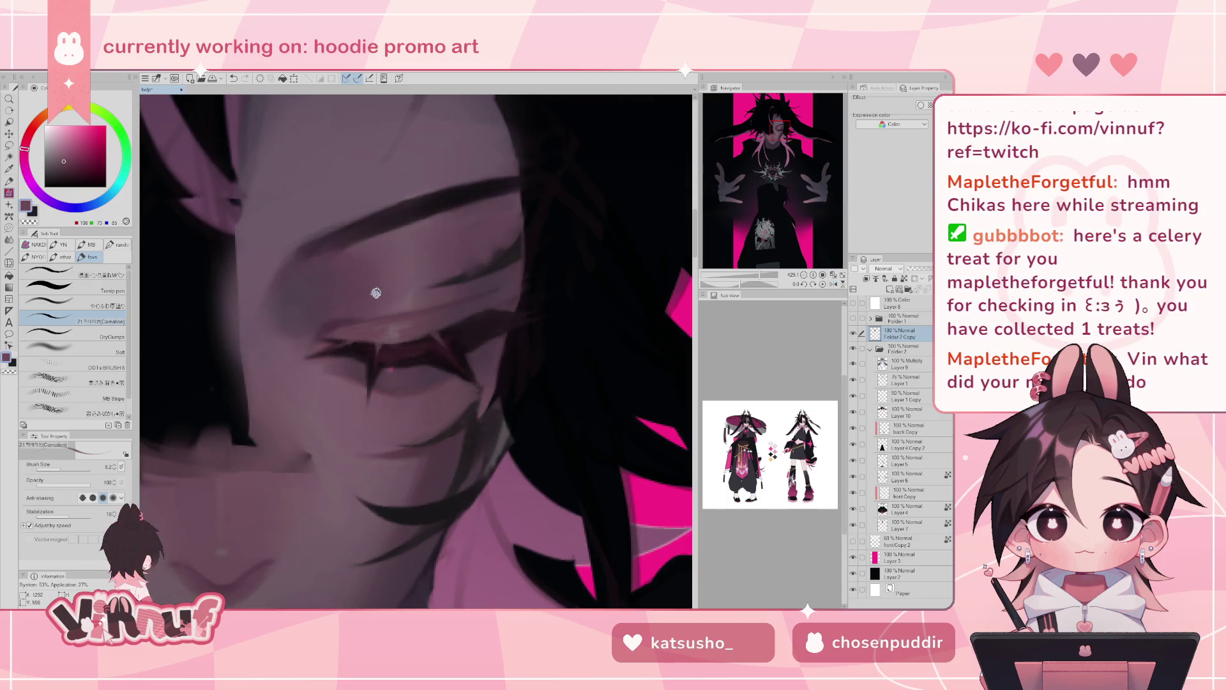
pyautogui.moveTo(376, 292); pyautogui.dragTo(288, 383)
pyautogui.click(99, 350)
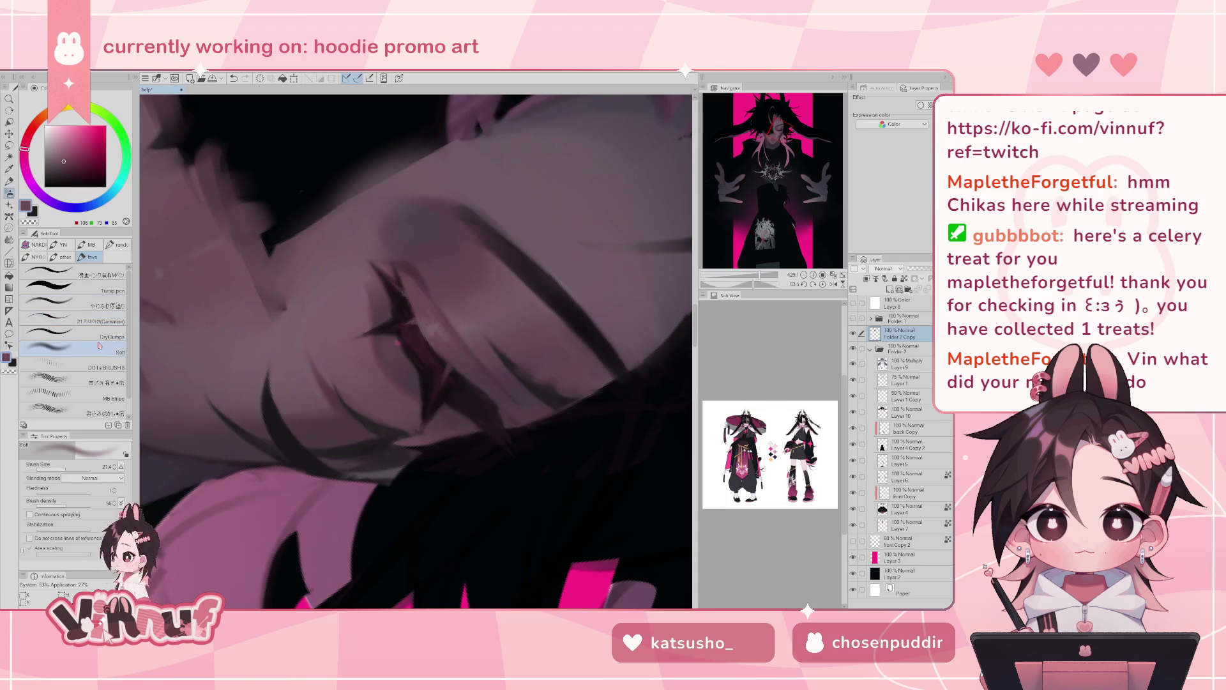
pyautogui.moveTo(68, 469); pyautogui.dragTo(59, 469)
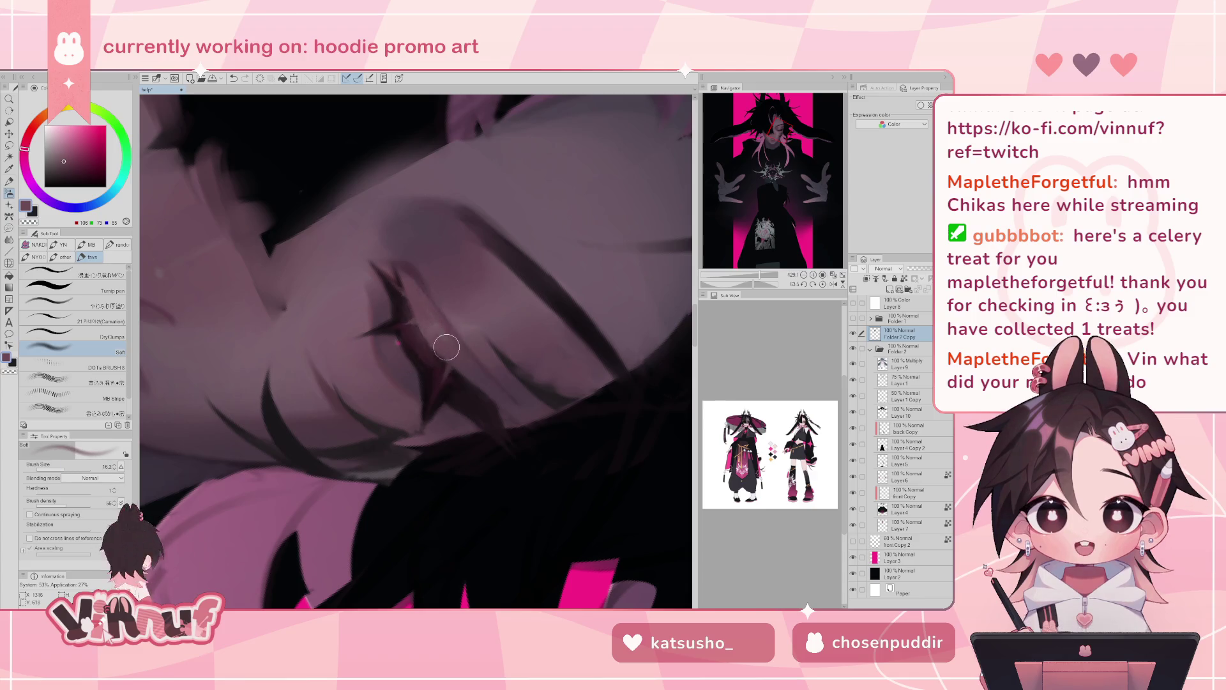
pyautogui.moveTo(412, 310); pyautogui.dragTo(441, 345)
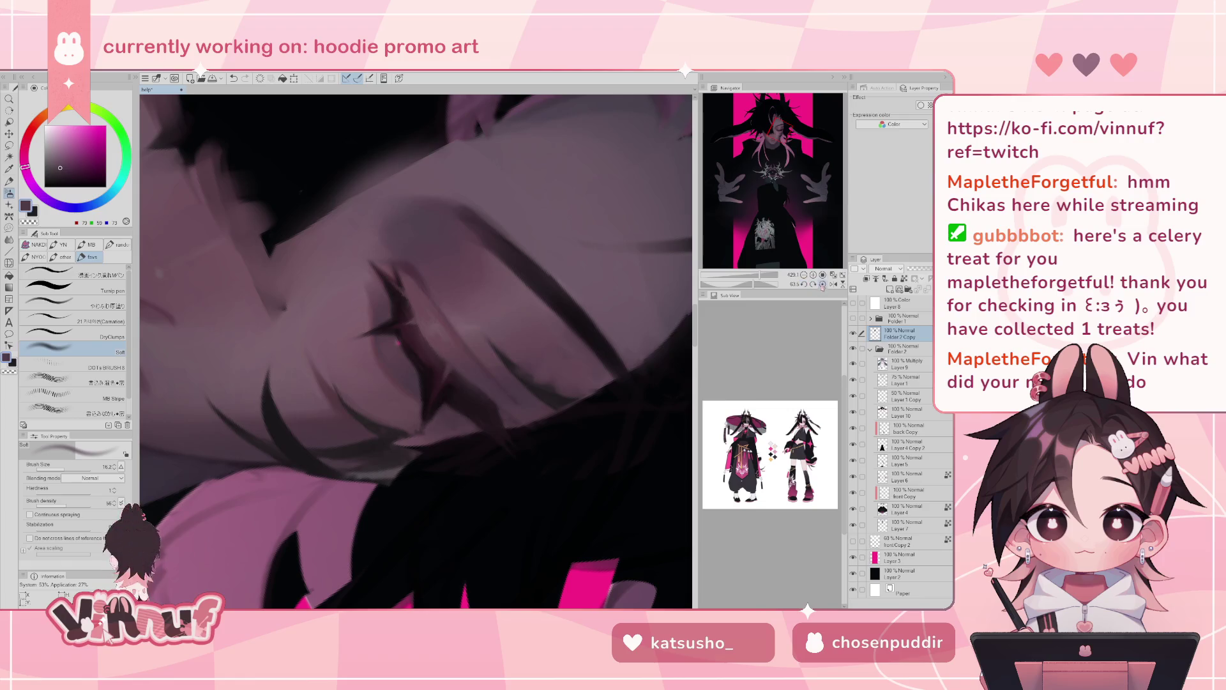
# - Straighten the view at 200%, sample a darker mauve, and zoom out to the whole illustration
pyautogui.click(822, 286)
pyautogui.moveTo(728, 276); pyautogui.dragTo(758, 275)
pyautogui.keyDown('alt'); pyautogui.click(442, 350); pyautogui.keyUp('alt')
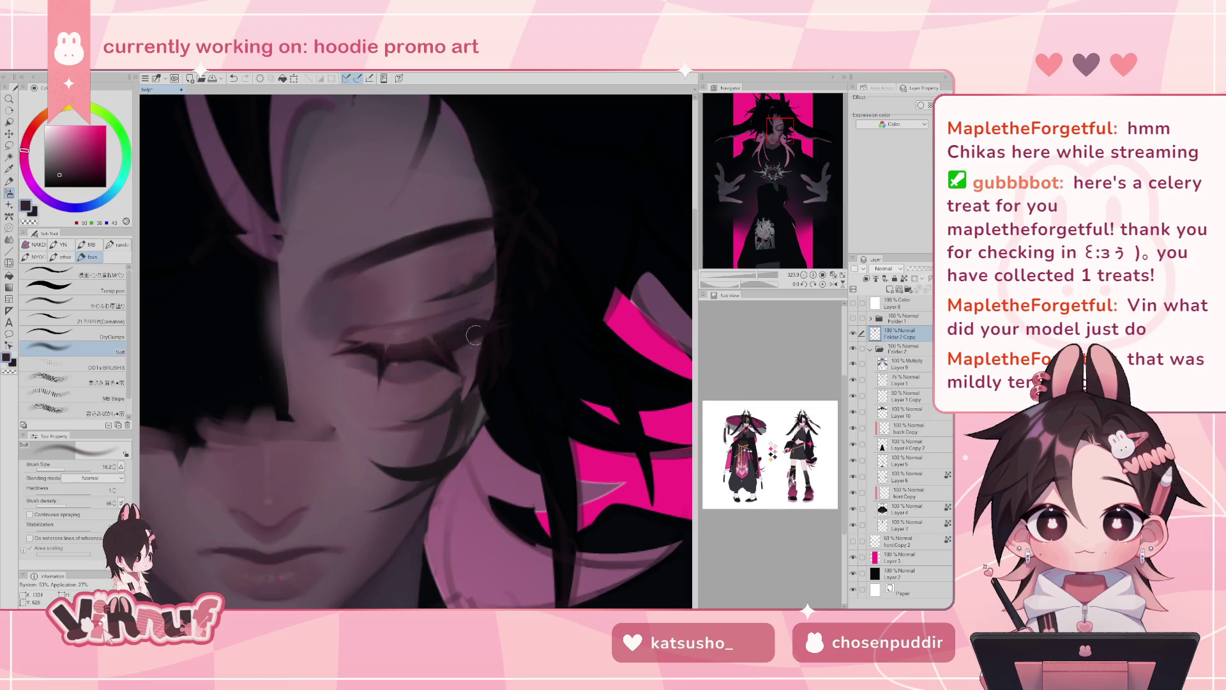
pyautogui.moveTo(769, 274); pyautogui.dragTo(743, 273)
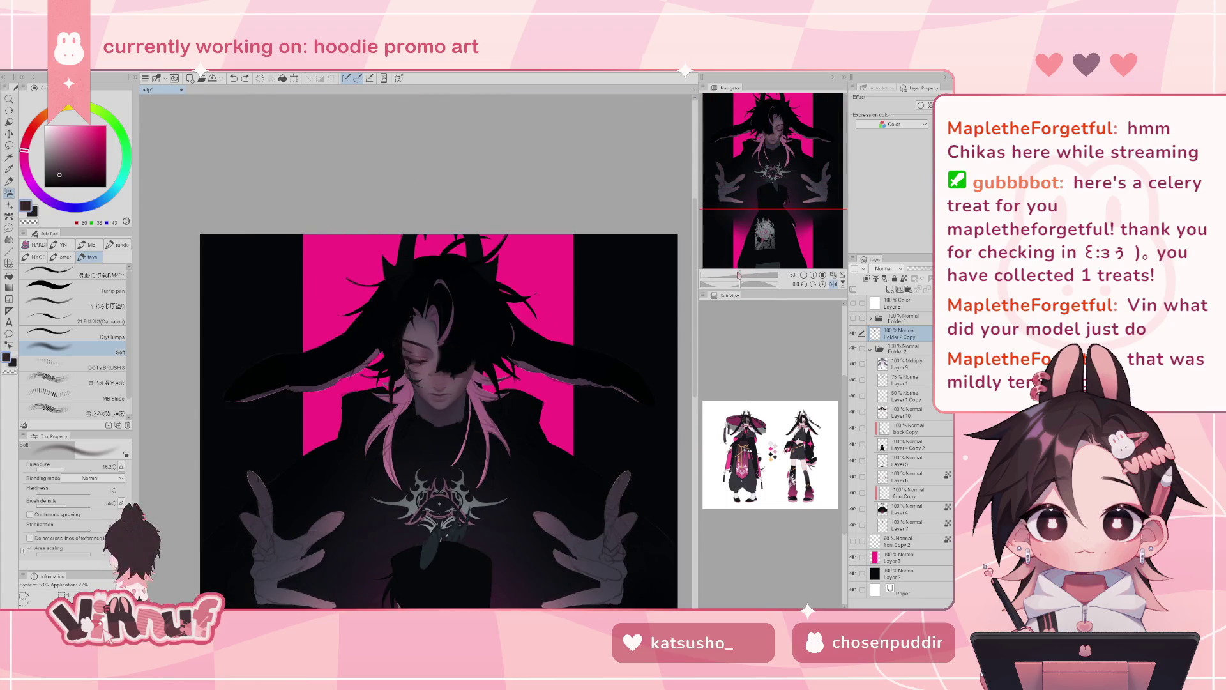
pyautogui.scroll(5, 746, 261)
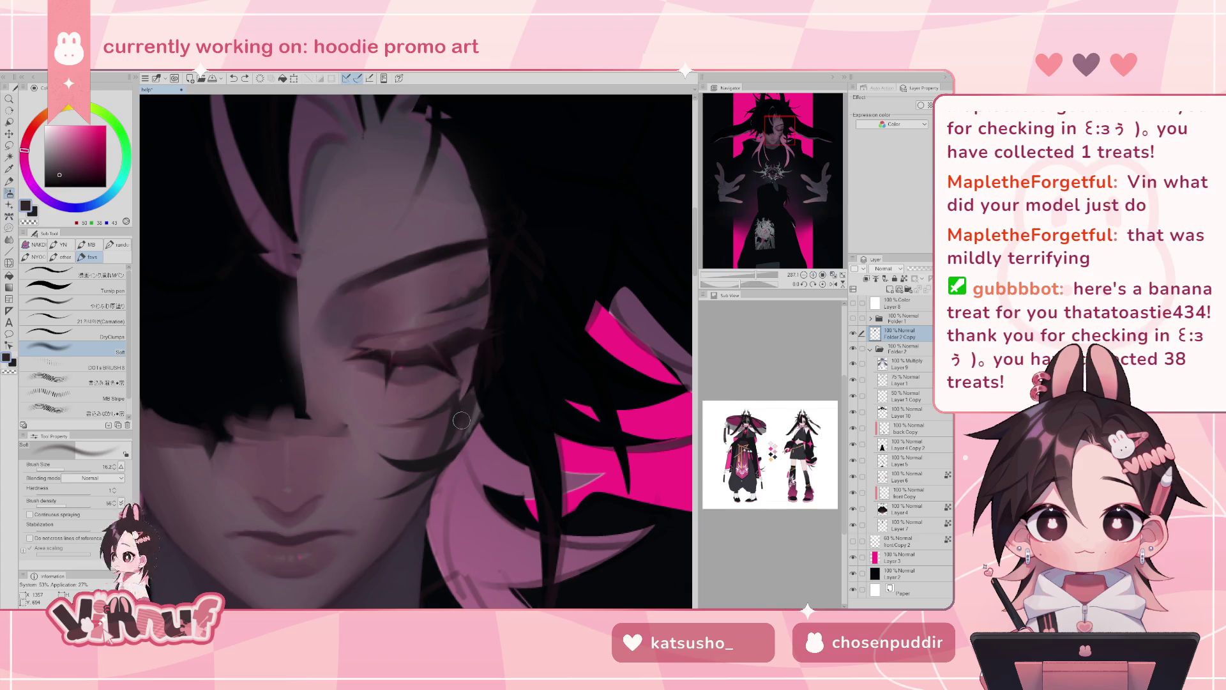
# - Liquify the dark strokes near the eye rightward with a brush of about 17–40
pyautogui.press('j')
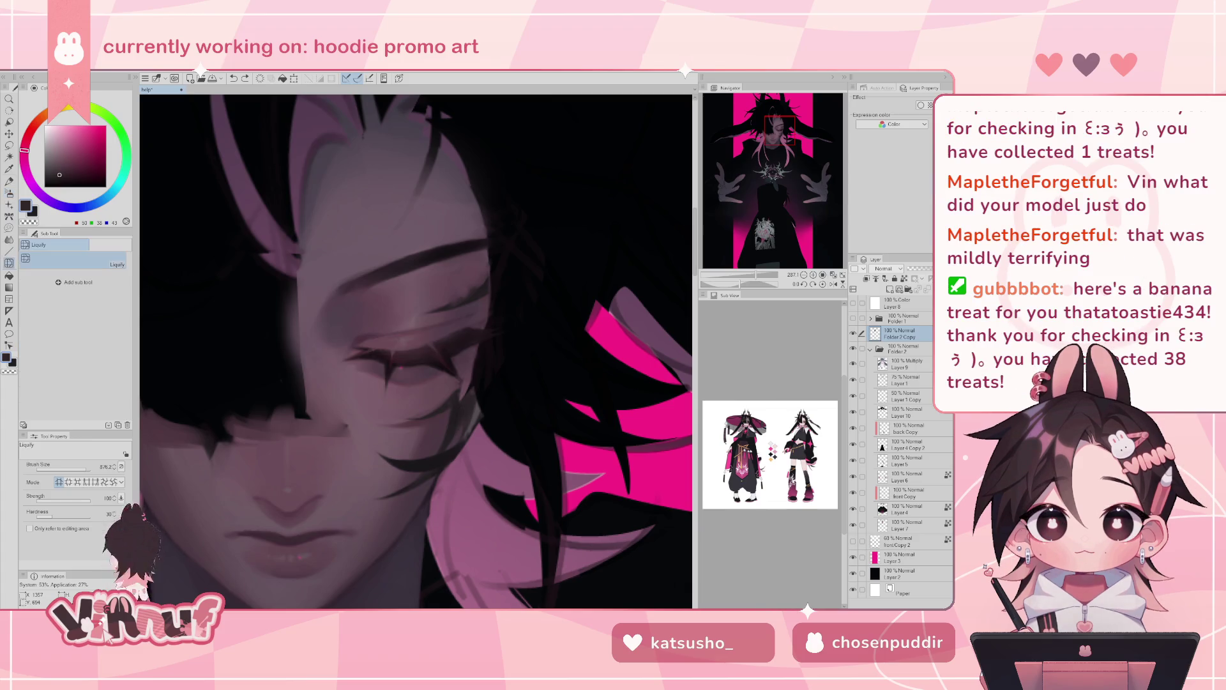
pyautogui.moveTo(85, 471); pyautogui.dragTo(40, 471)
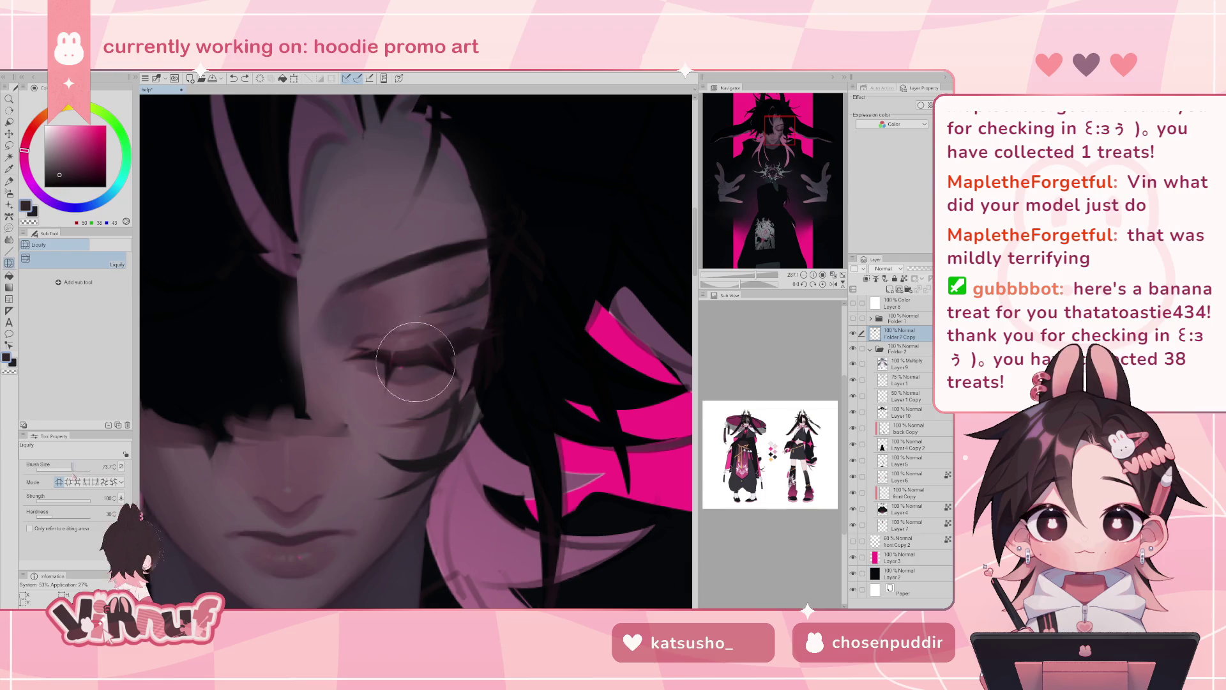
pyautogui.click(69, 468)
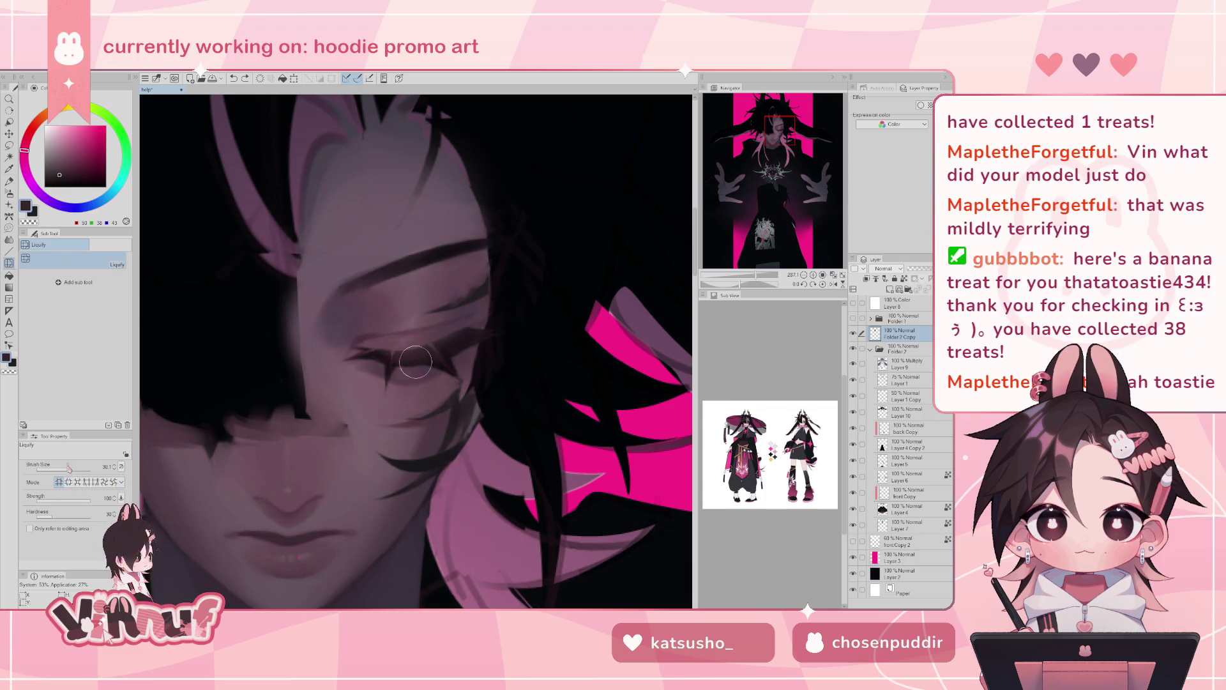
pyautogui.moveTo(423, 364); pyautogui.dragTo(433, 369)
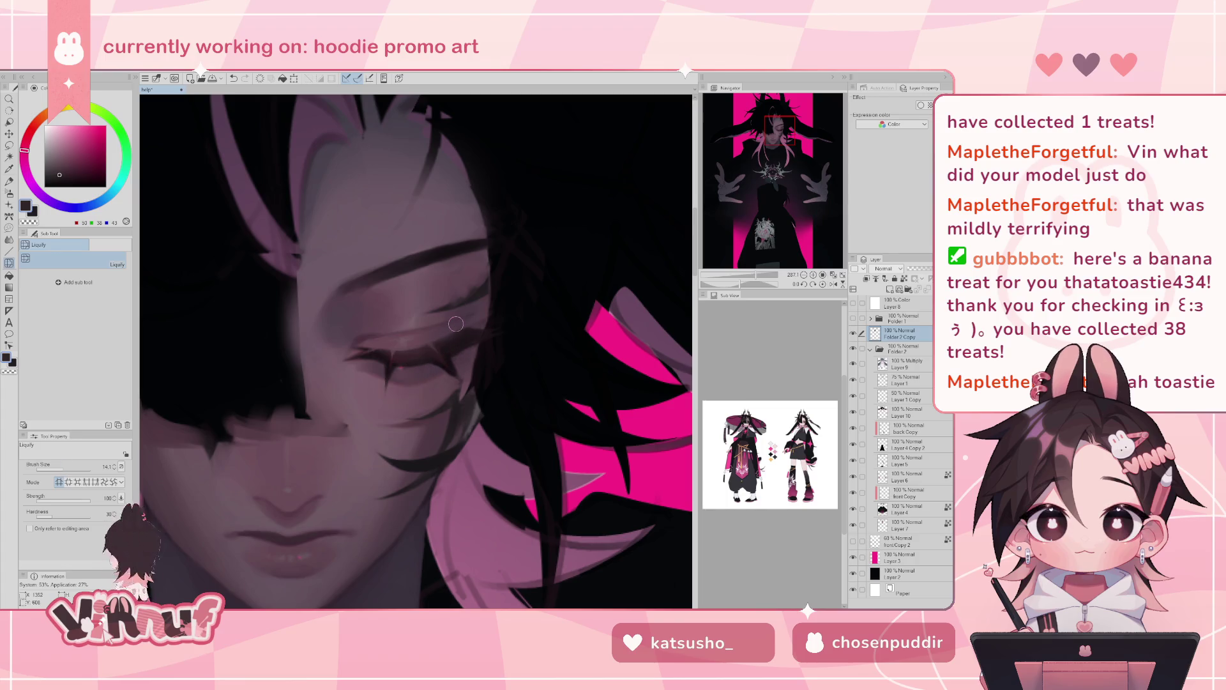
pyautogui.moveTo(416, 362); pyautogui.dragTo(443, 391)
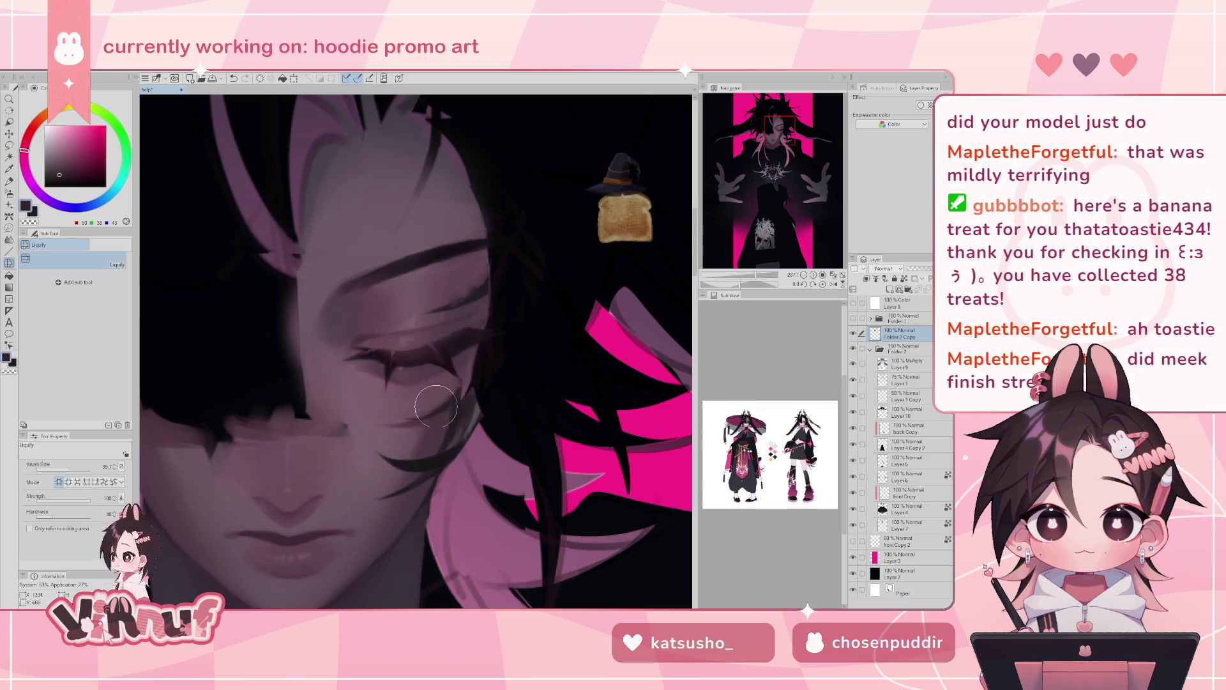
pyautogui.click(64, 471)
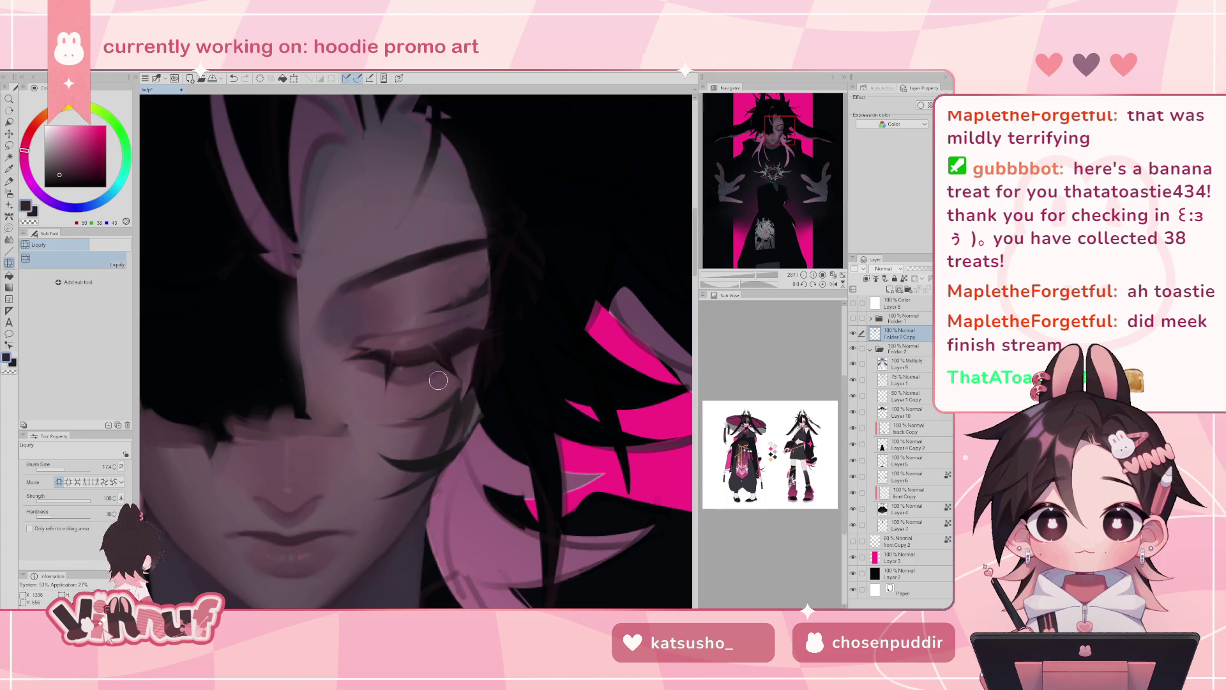
pyautogui.moveTo(433, 372); pyautogui.dragTo(462, 365)
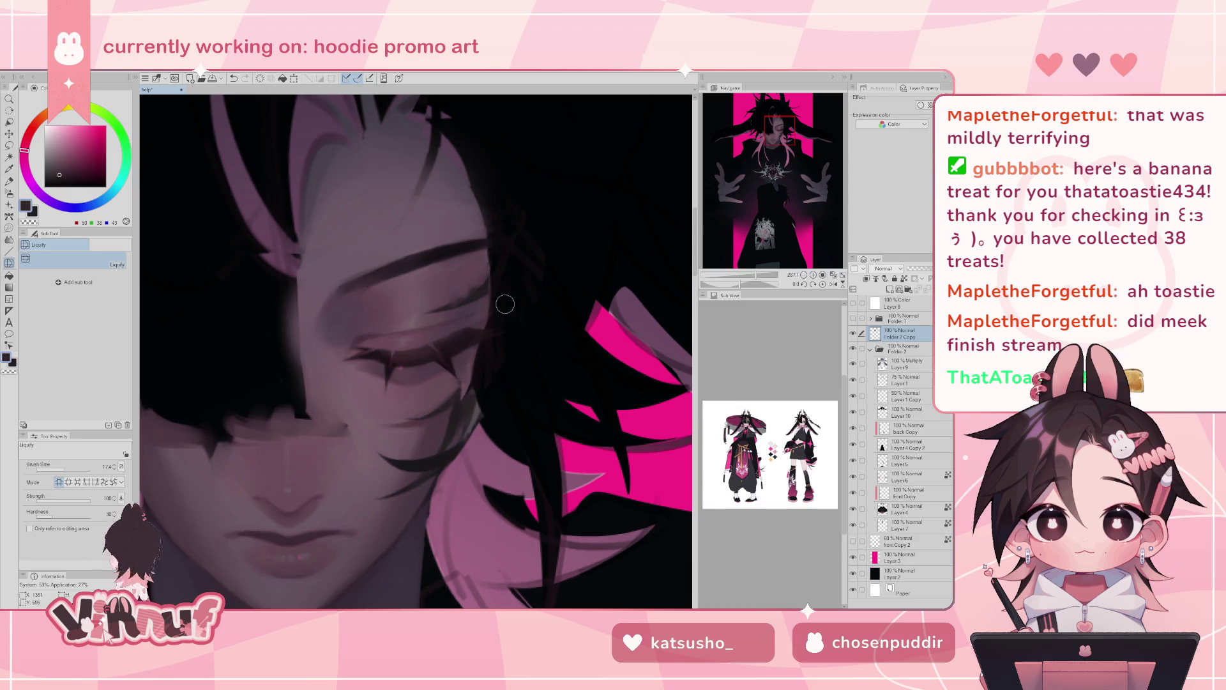
pyautogui.moveTo(764, 281)
pyautogui.mouseDown()
pyautogui.moveTo(742, 282)
pyautogui.moveTo(759, 275)
pyautogui.mouseUp()
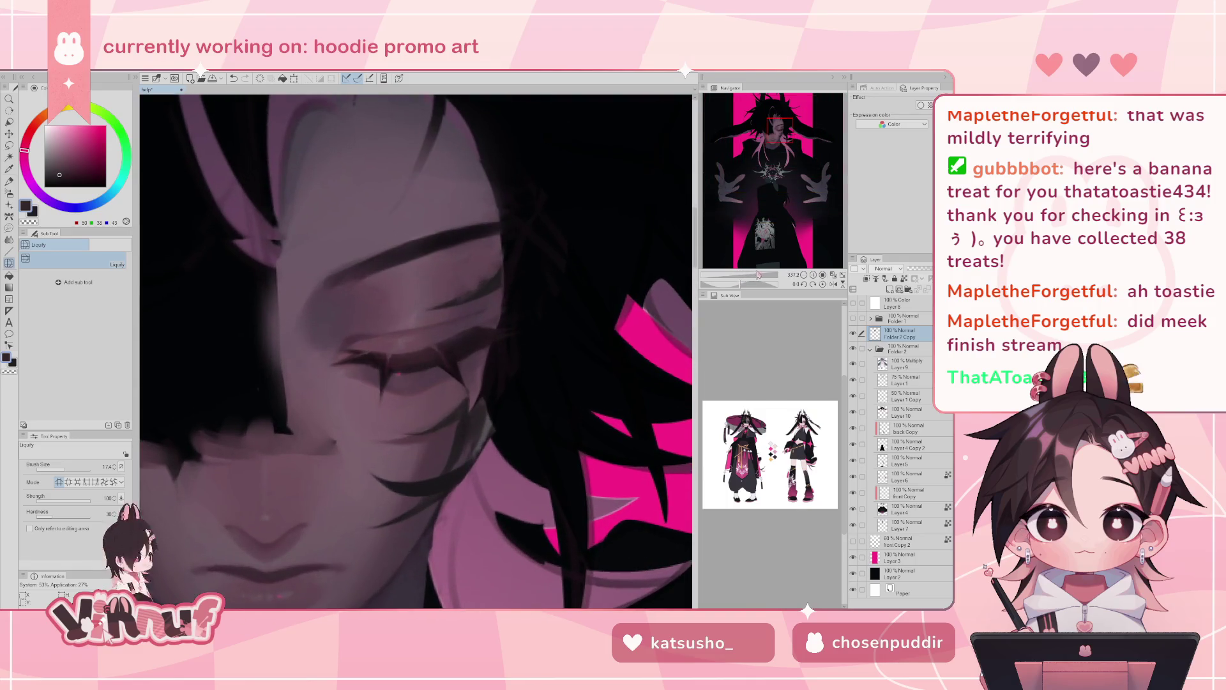
# - Warp the hair and lash strands around the eye, checking in a mirrored view
pyautogui.moveTo(460, 362); pyautogui.dragTo(416, 363)
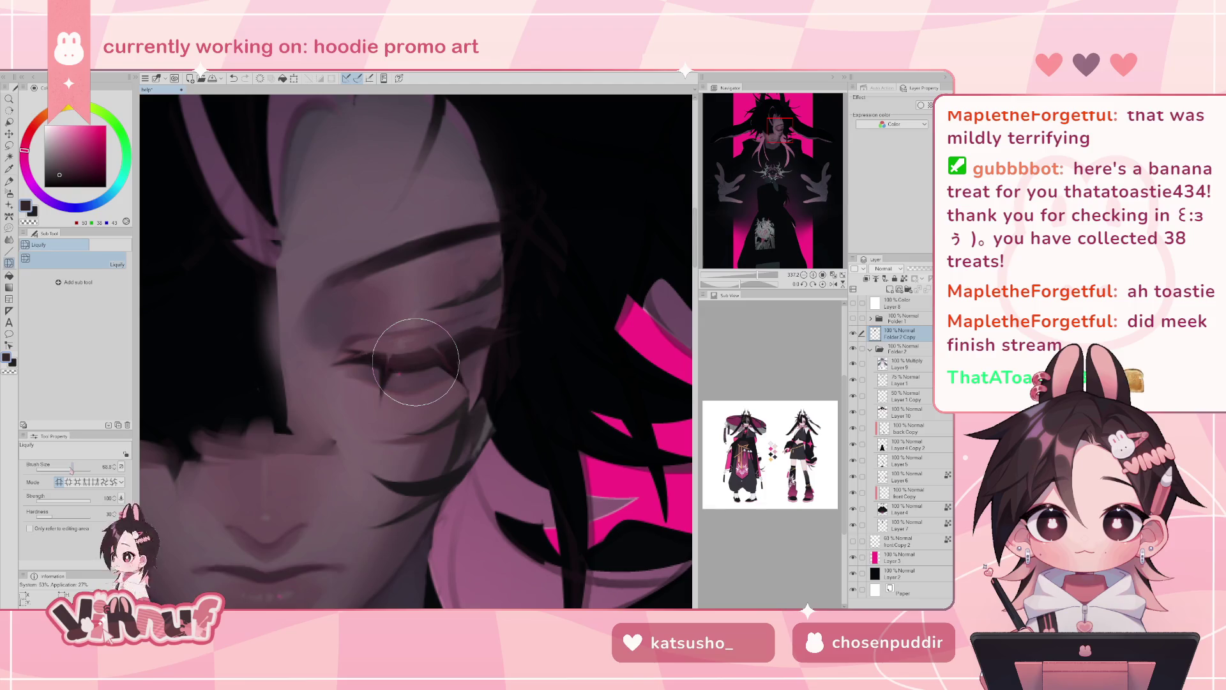
pyautogui.moveTo(483, 419); pyautogui.dragTo(472, 402)
pyautogui.click(70, 468)
pyautogui.click(69, 473)
pyautogui.press('h')
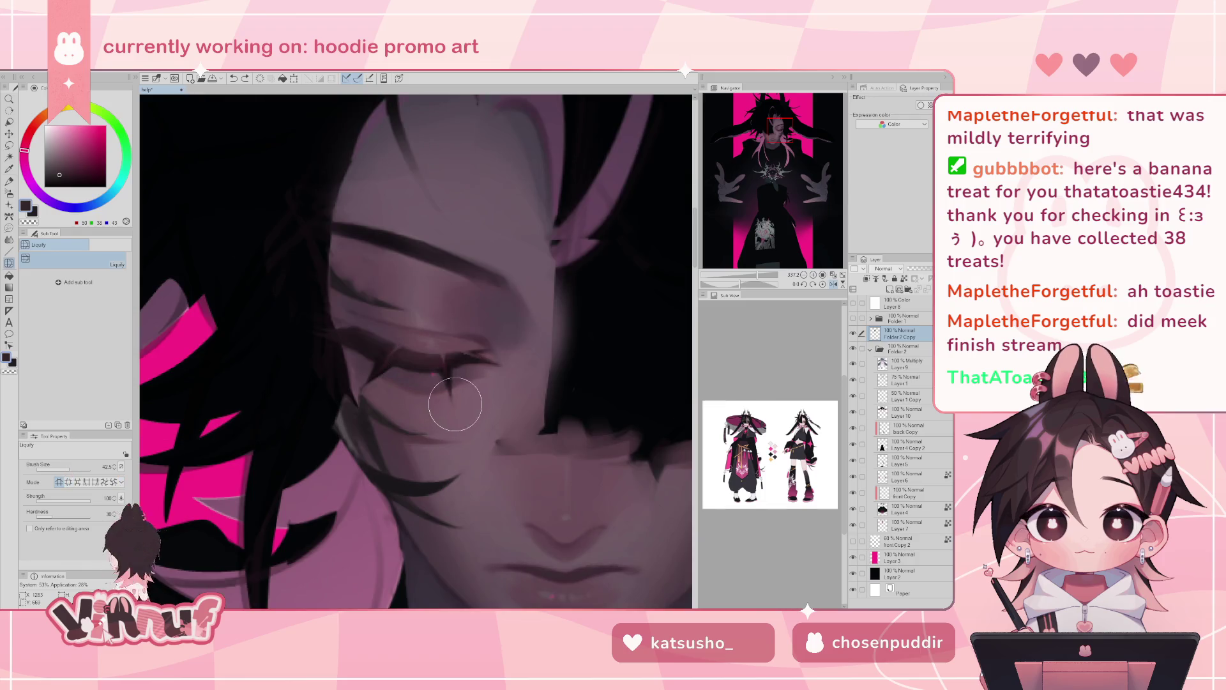
pyautogui.moveTo(456, 402); pyautogui.dragTo(477, 449)
pyautogui.press('h')
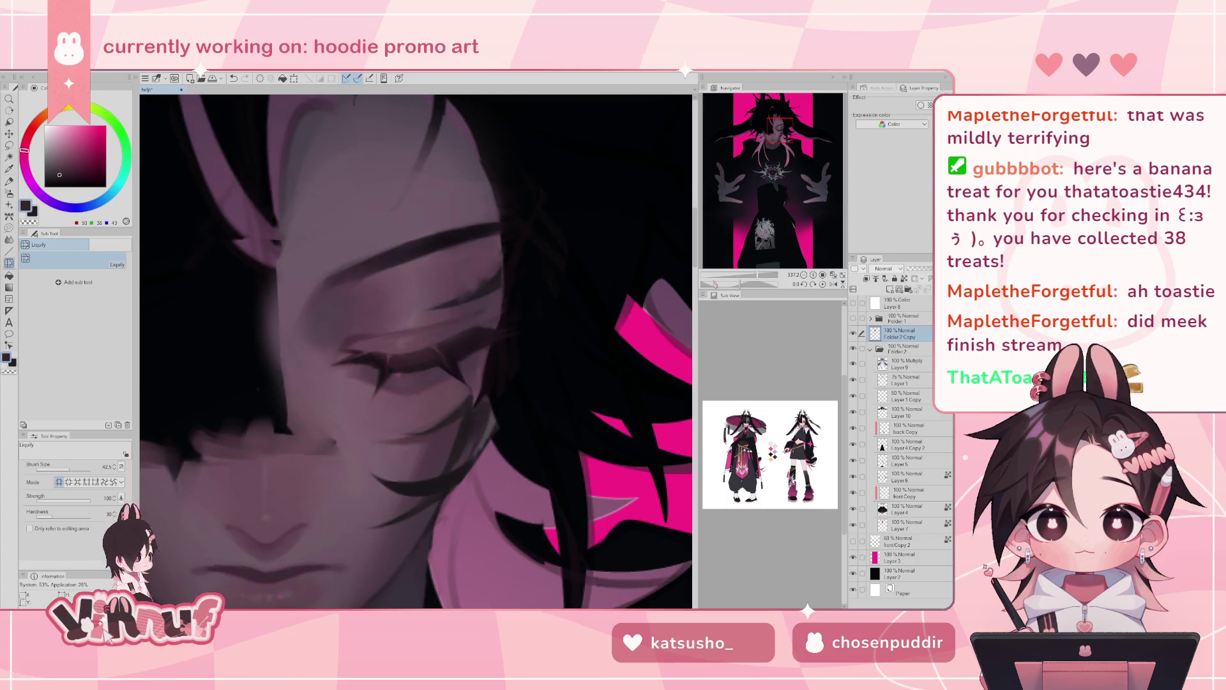
pyautogui.moveTo(382, 387); pyautogui.dragTo(388, 357)
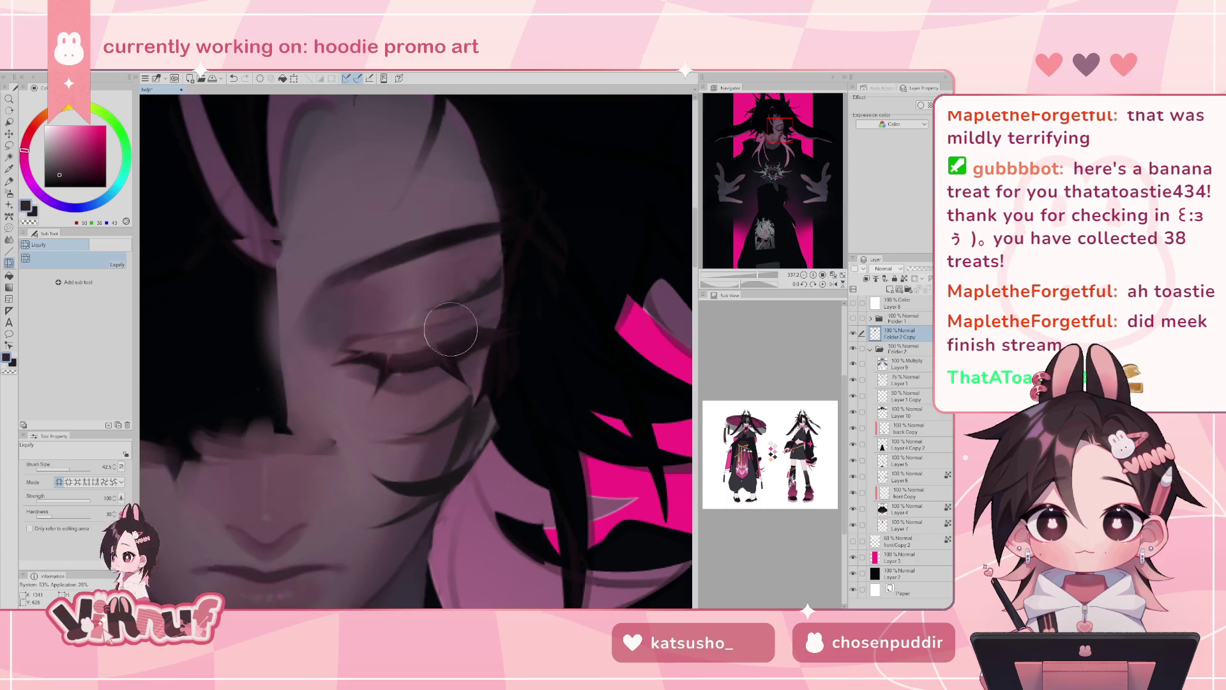
# - Fine-tune the liquify brush to about 21, mirror-check the face, and pick the soft blending brush
pyautogui.moveTo(74, 471); pyautogui.dragTo(71, 472)
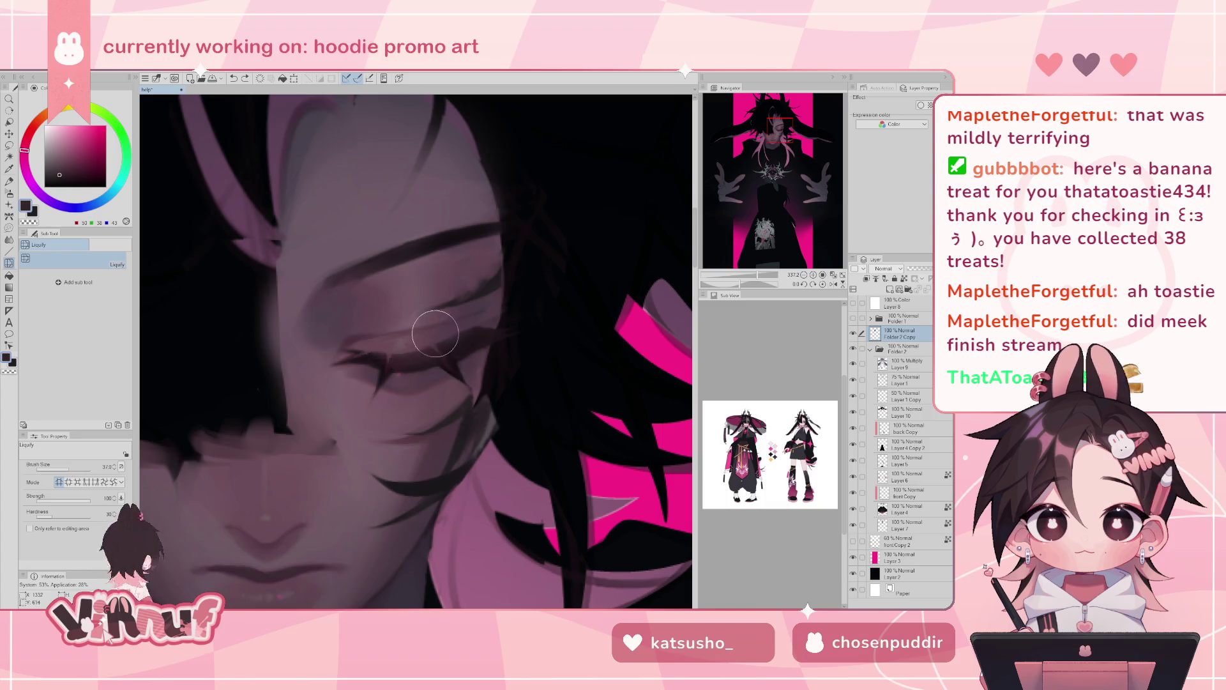
pyautogui.moveTo(67, 471); pyautogui.dragTo(63, 475)
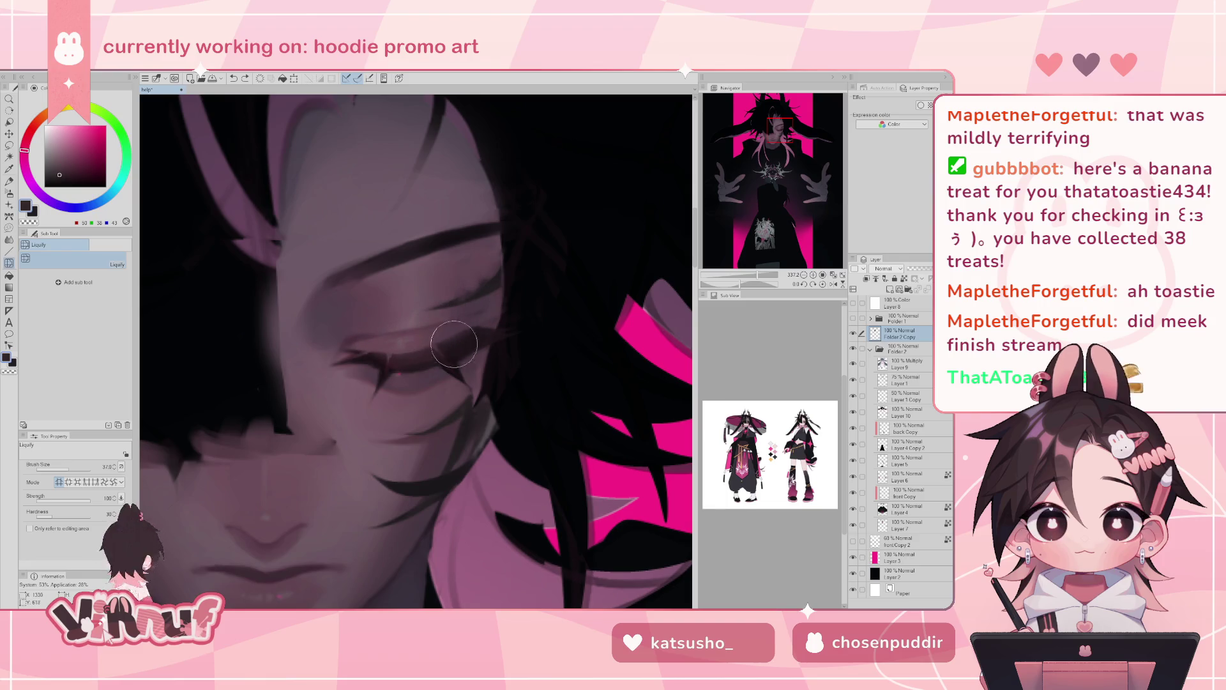
pyautogui.moveTo(67, 469); pyautogui.dragTo(63, 470)
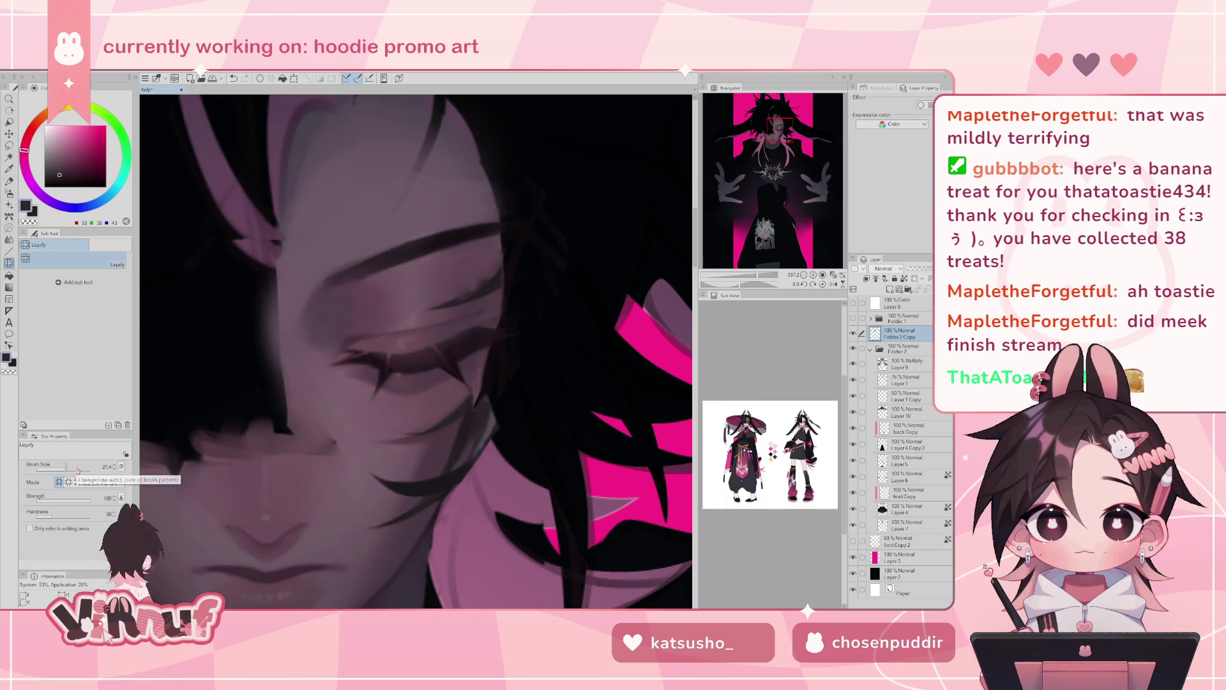
pyautogui.press('h')
pyautogui.press('b')
pyautogui.click(70, 305)
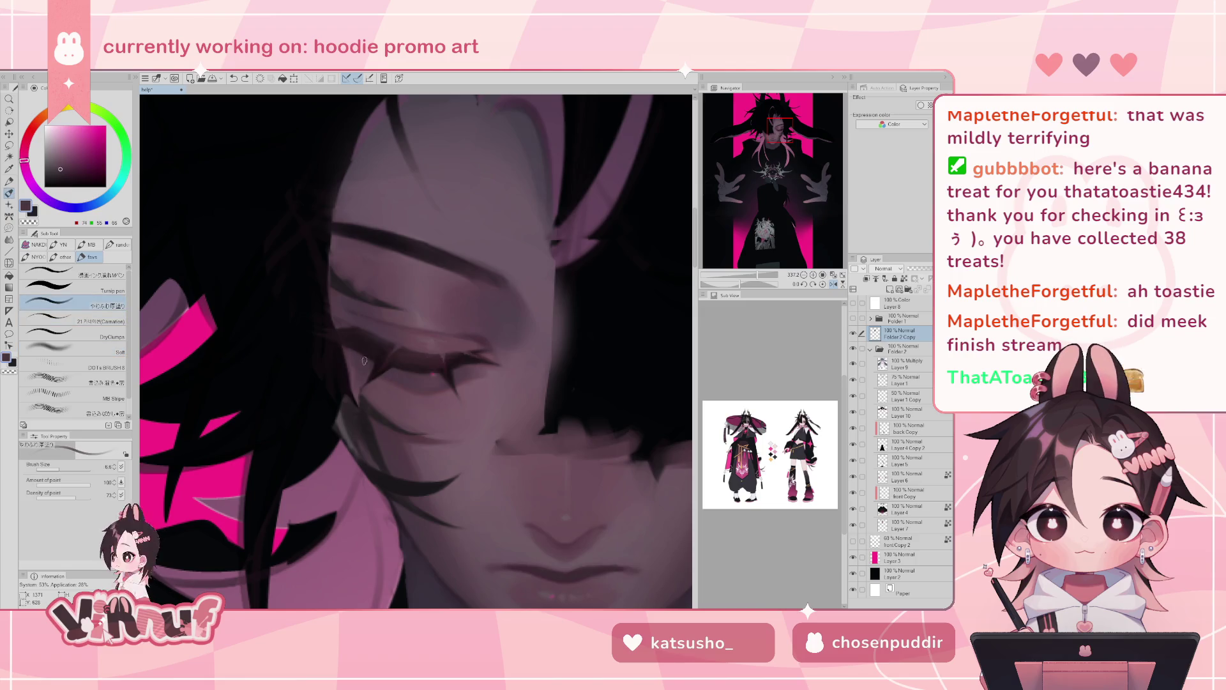
# - Flip the canvas back and eyedrop dark and lighter mauve skin tones from the face
pyautogui.press('h')
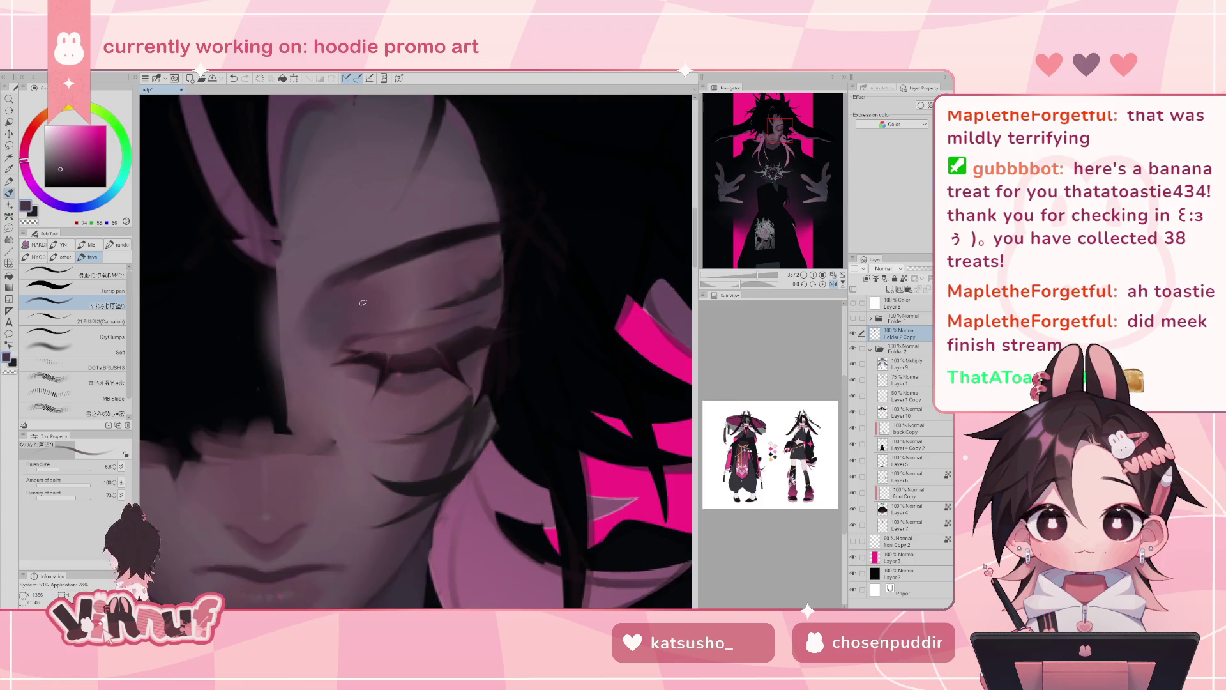
pyautogui.keyDown('alt'); pyautogui.click(449, 367); pyautogui.keyUp('alt')
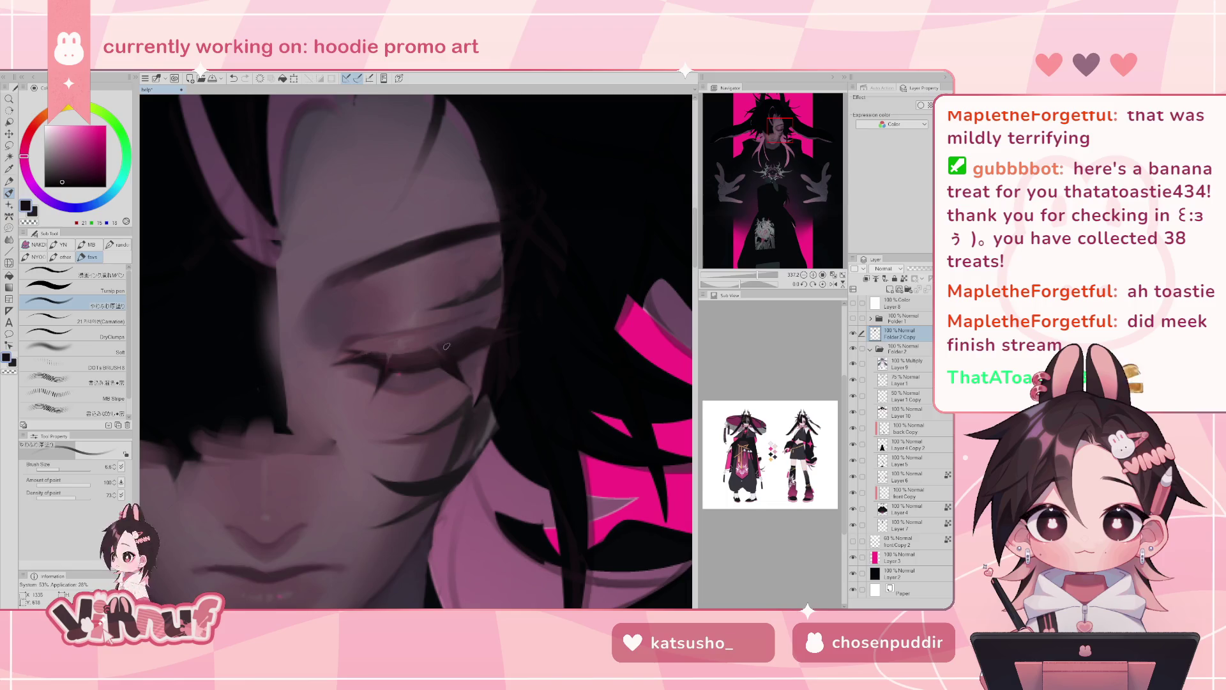
pyautogui.keyDown('alt'); pyautogui.click(449, 357); pyautogui.keyUp('alt')
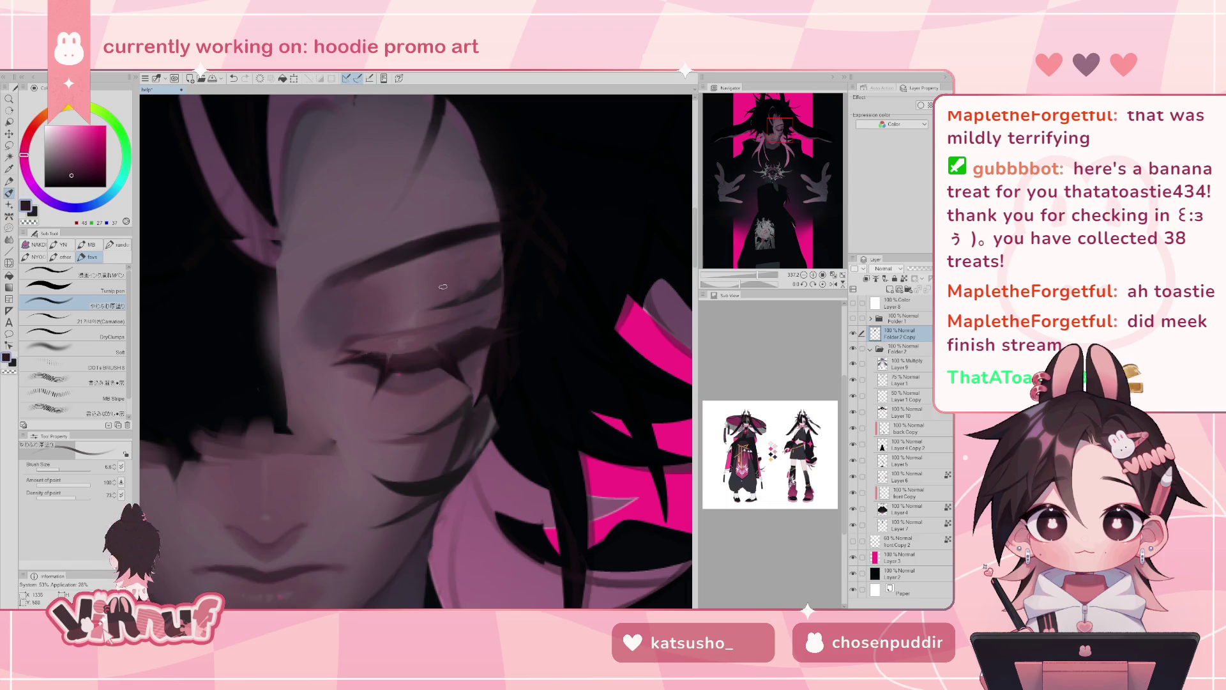
pyautogui.keyDown('alt'); pyautogui.click(440, 345); pyautogui.keyUp('alt')
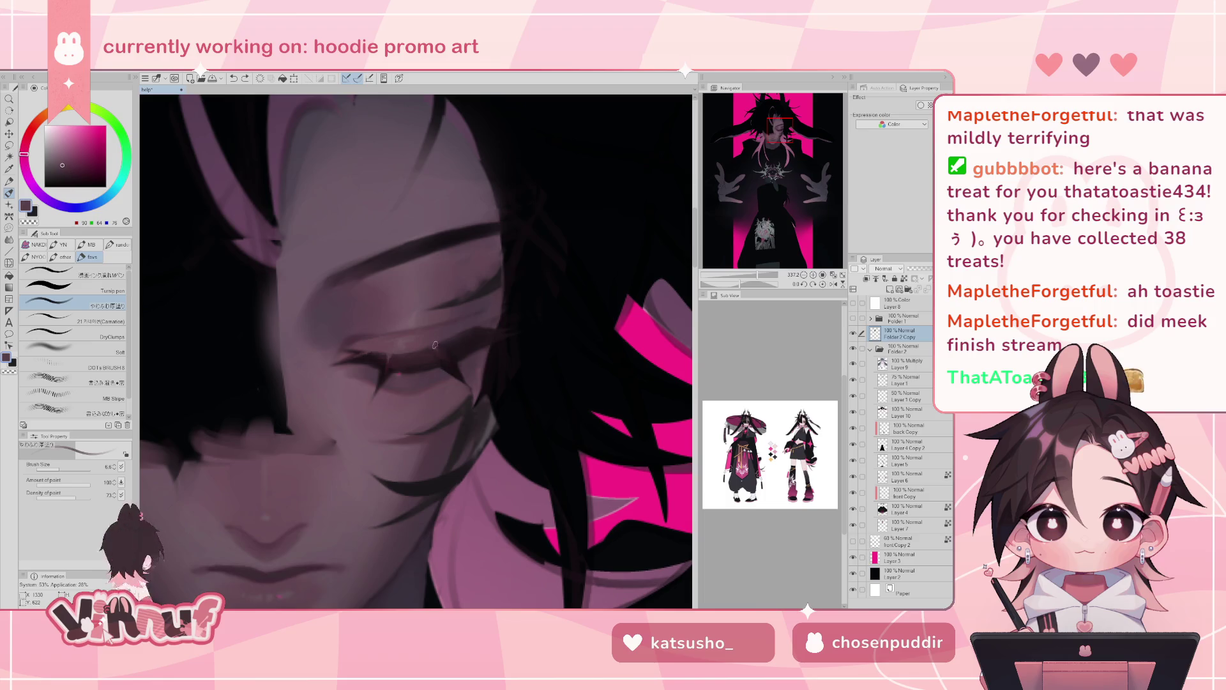
# - Try DryClumps, settle on the 21 Carnation brush, and return to Liquify
pyautogui.click(107, 327)
pyautogui.click(108, 321)
pyautogui.keyDown('alt'); pyautogui.click(431, 342); pyautogui.keyUp('alt')
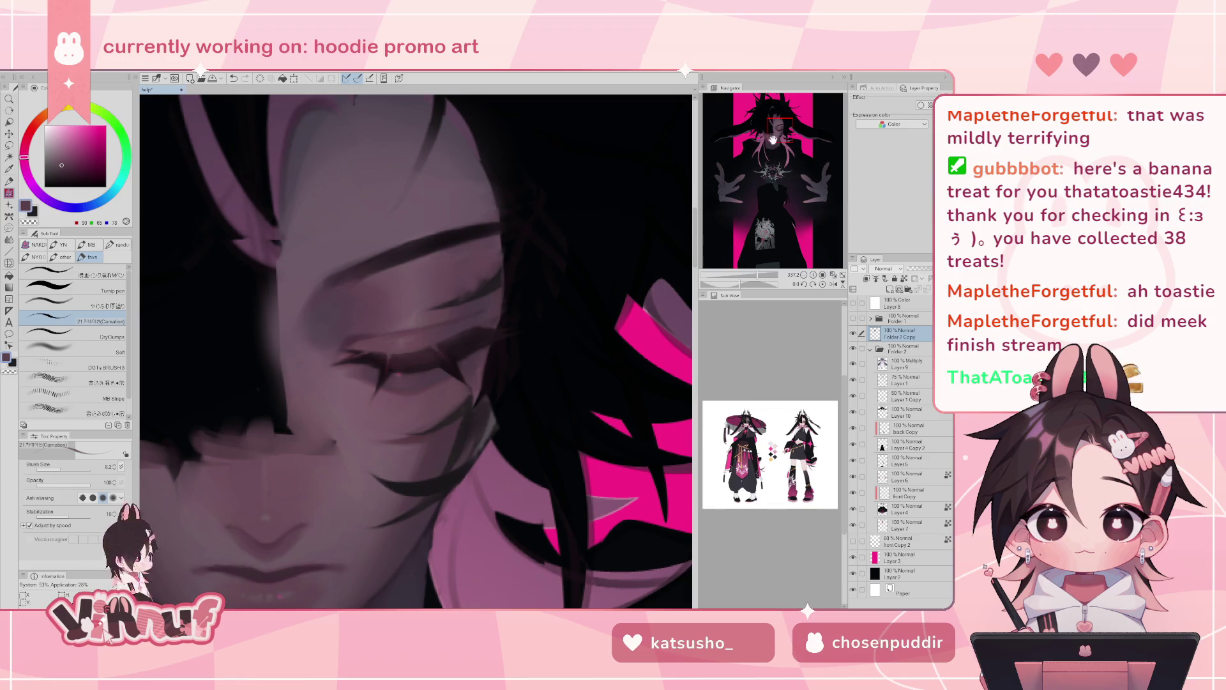
pyautogui.moveTo(772, 142); pyautogui.dragTo(770, 137)
pyautogui.press('j')
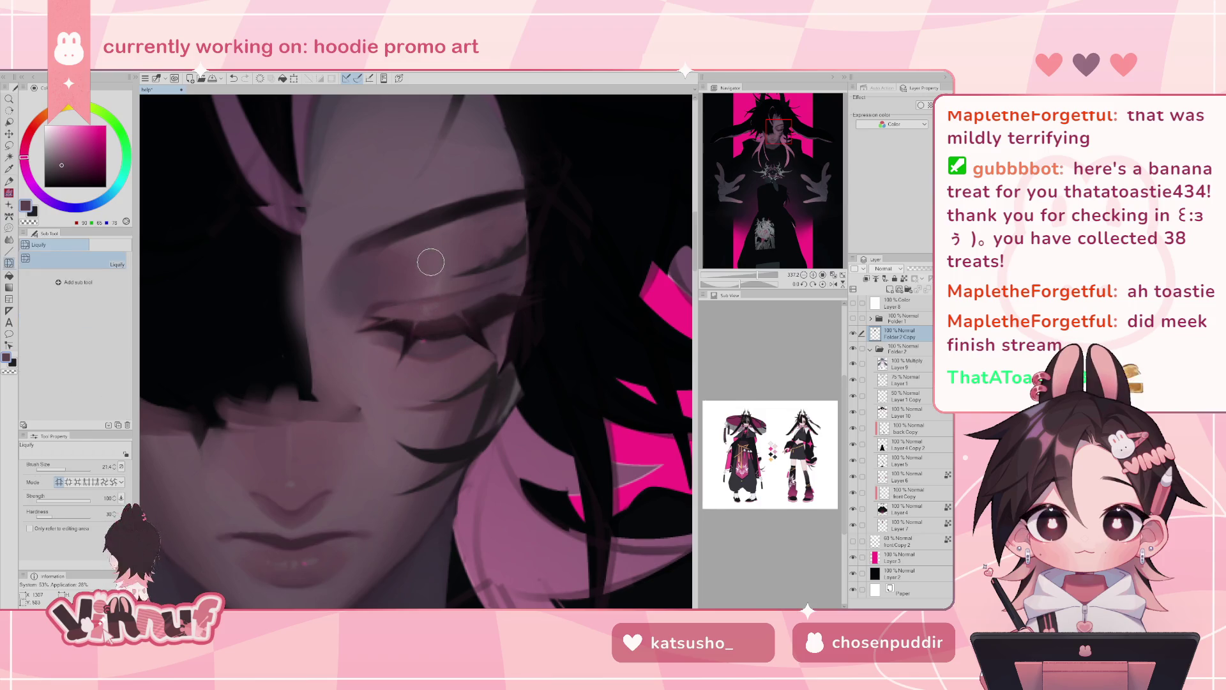
# - View the full figure, reframe on the head, and select the soft blending brush
pyautogui.moveTo(753, 276); pyautogui.dragTo(743, 284)
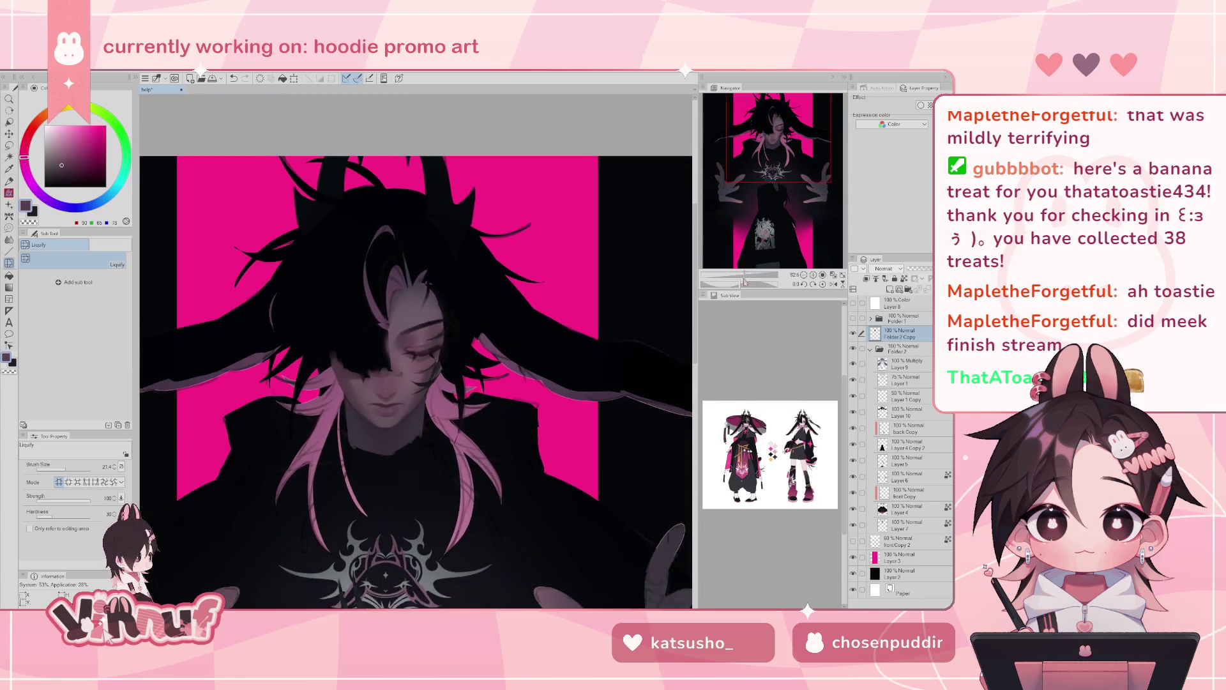
pyautogui.moveTo(743, 284); pyautogui.dragTo(756, 284)
pyautogui.press('p')
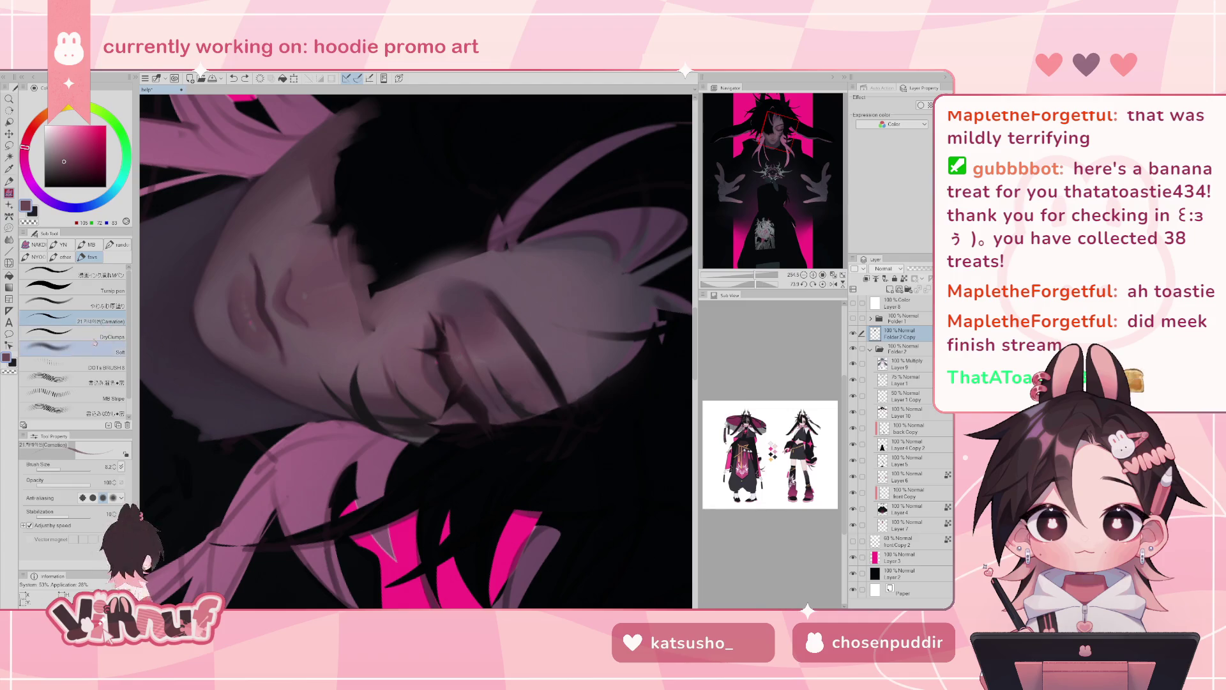
pyautogui.click(103, 306)
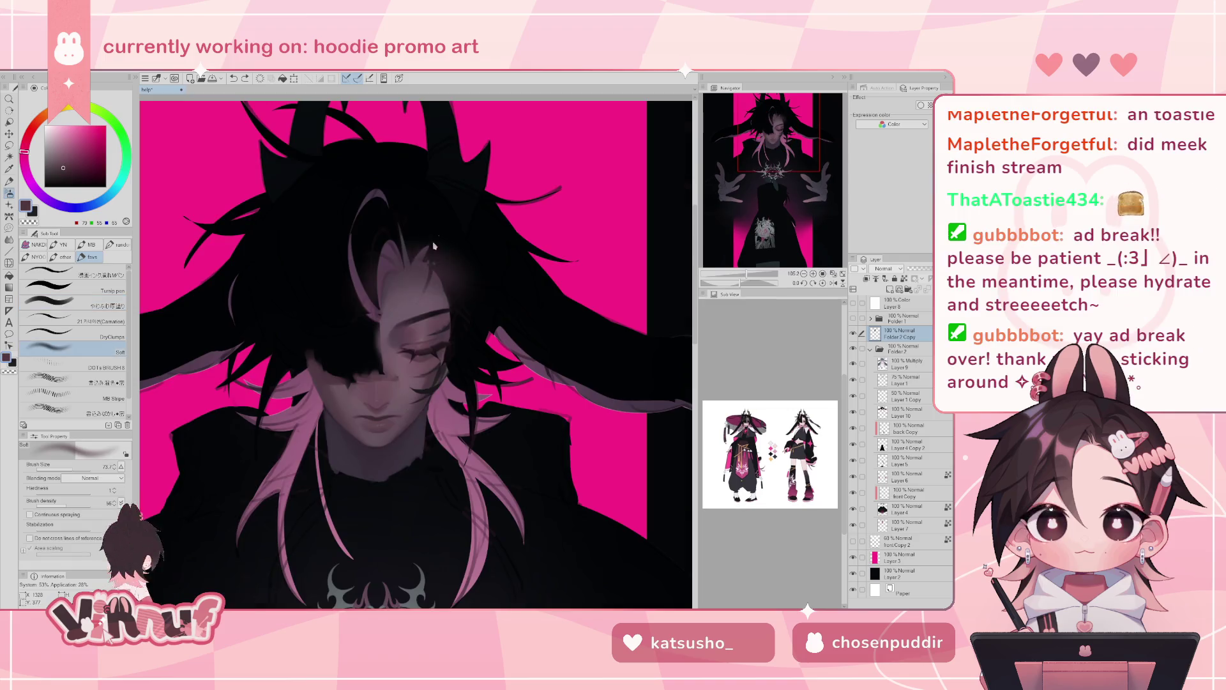
# - Lighten the forehead and hair strands with soft mauve strokes, toggling Folder 2 Copy to compare
pyautogui.moveTo(395, 270); pyautogui.dragTo(382, 356)
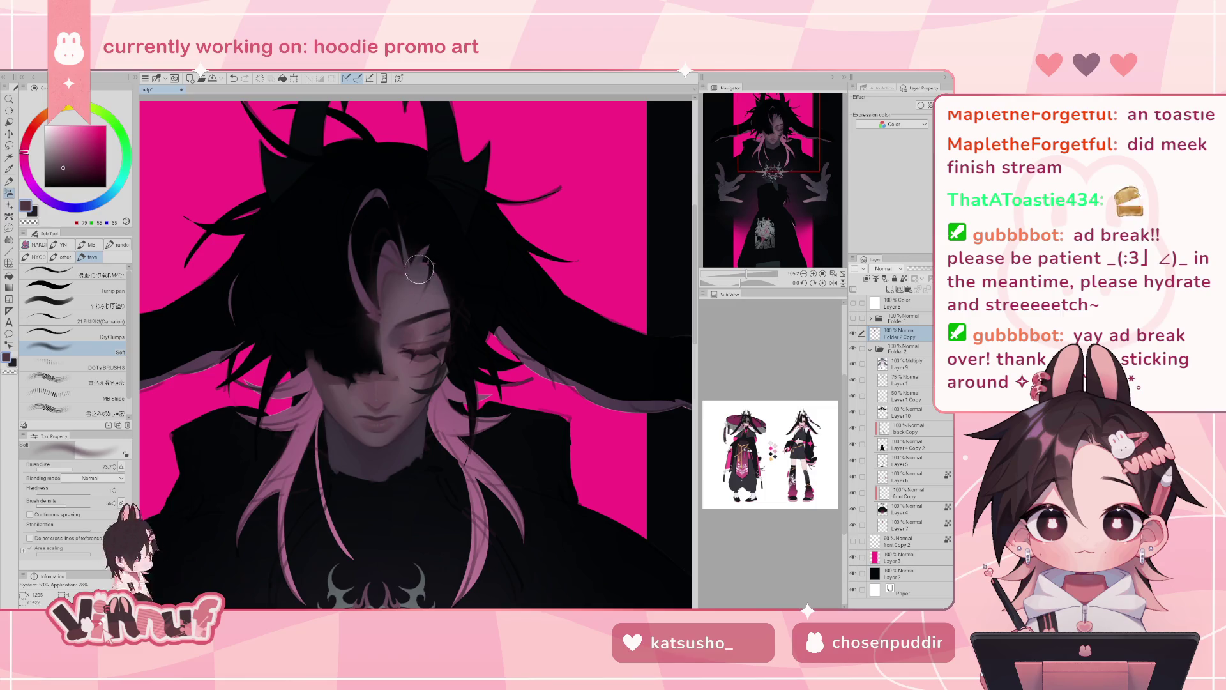
pyautogui.moveTo(415, 268); pyautogui.dragTo(453, 315)
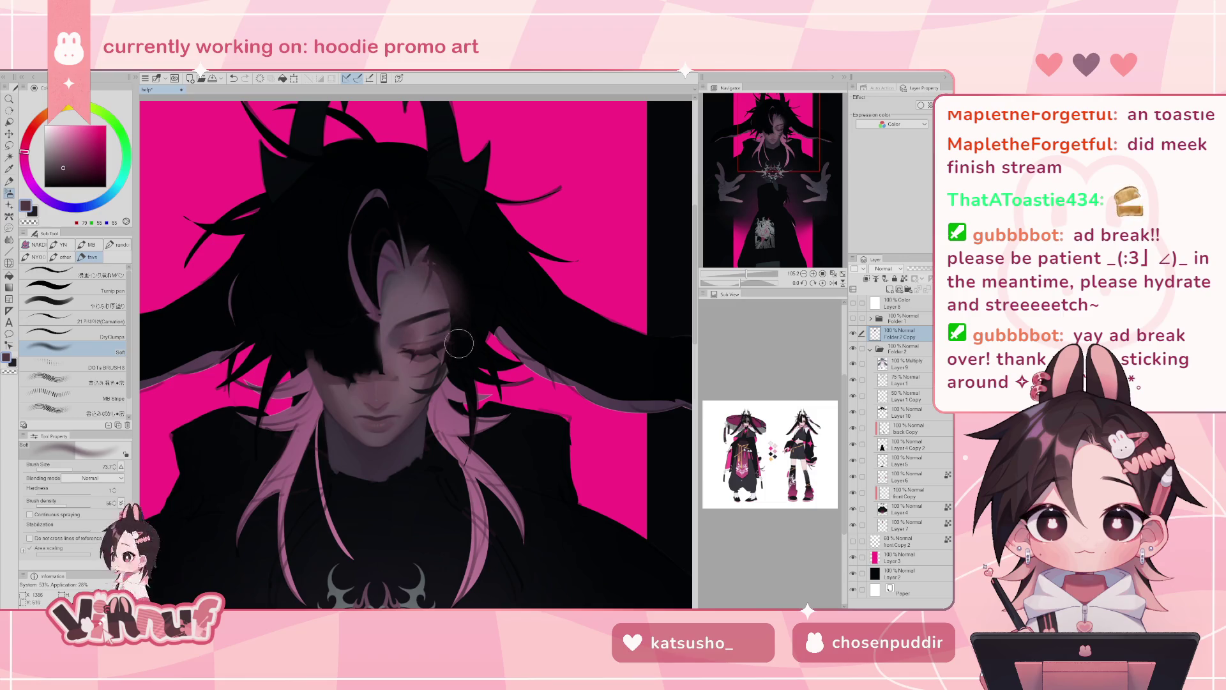
pyautogui.moveTo(391, 256); pyautogui.dragTo(377, 357)
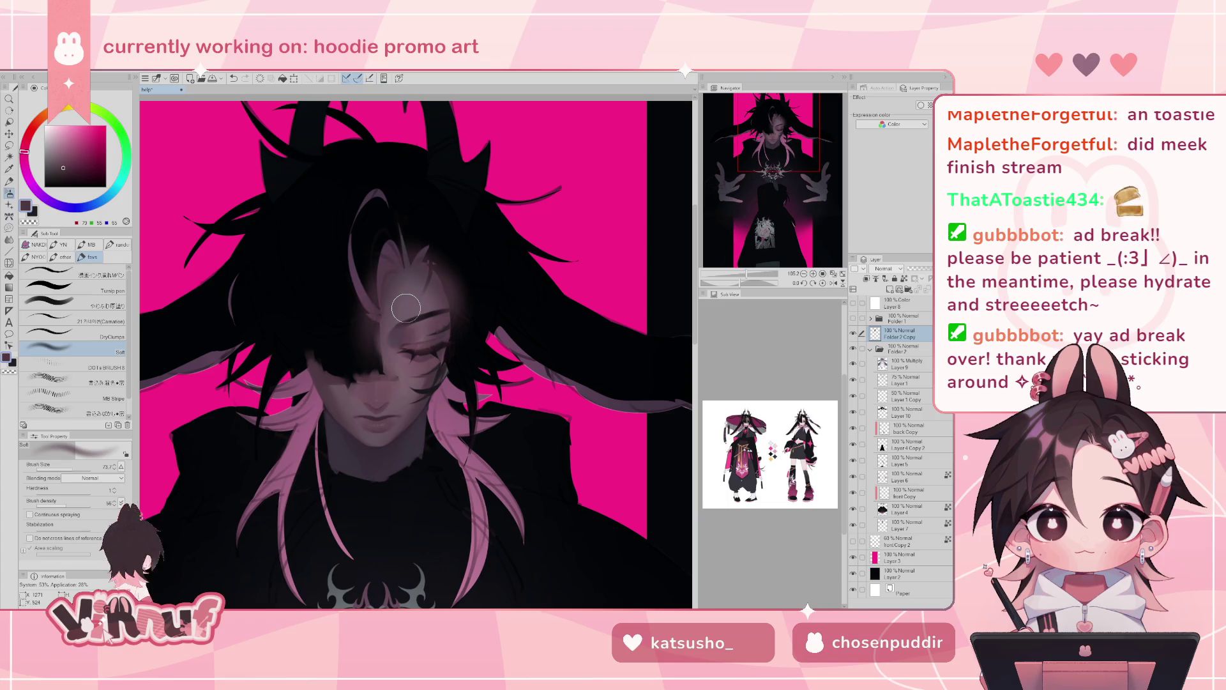
pyautogui.keyDown('alt'); pyautogui.click(407, 308); pyautogui.keyUp('alt')
pyautogui.moveTo(415, 300); pyautogui.dragTo(441, 263)
pyautogui.click(853, 333)
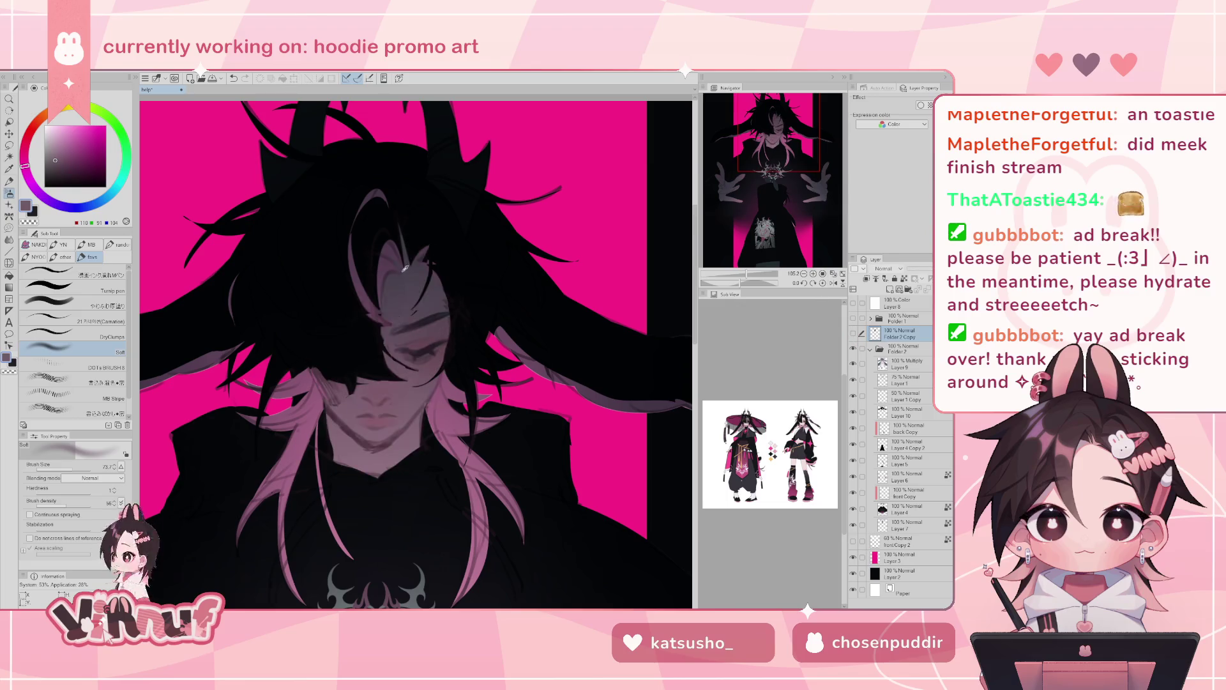
pyautogui.click(853, 332)
pyautogui.click(70, 306)
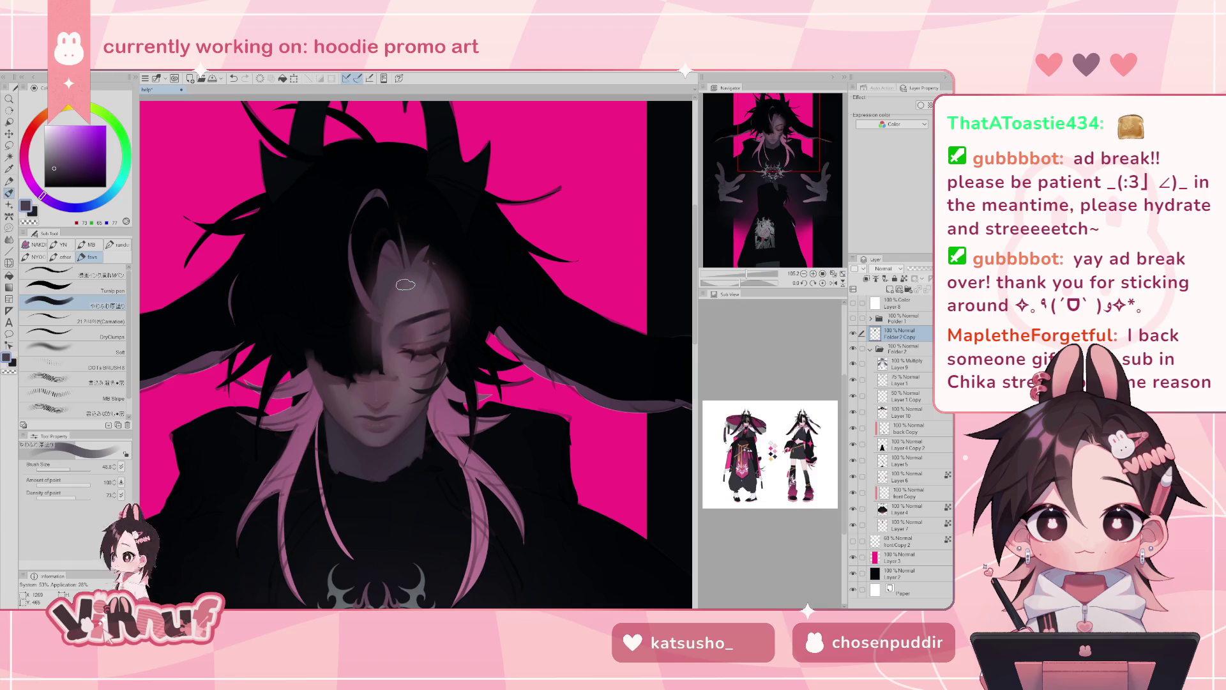
# - Undo the last forehead stroke and sample darker dusky mauves with the Carnation brush
pyautogui.hotkey('ctrl', 'z')
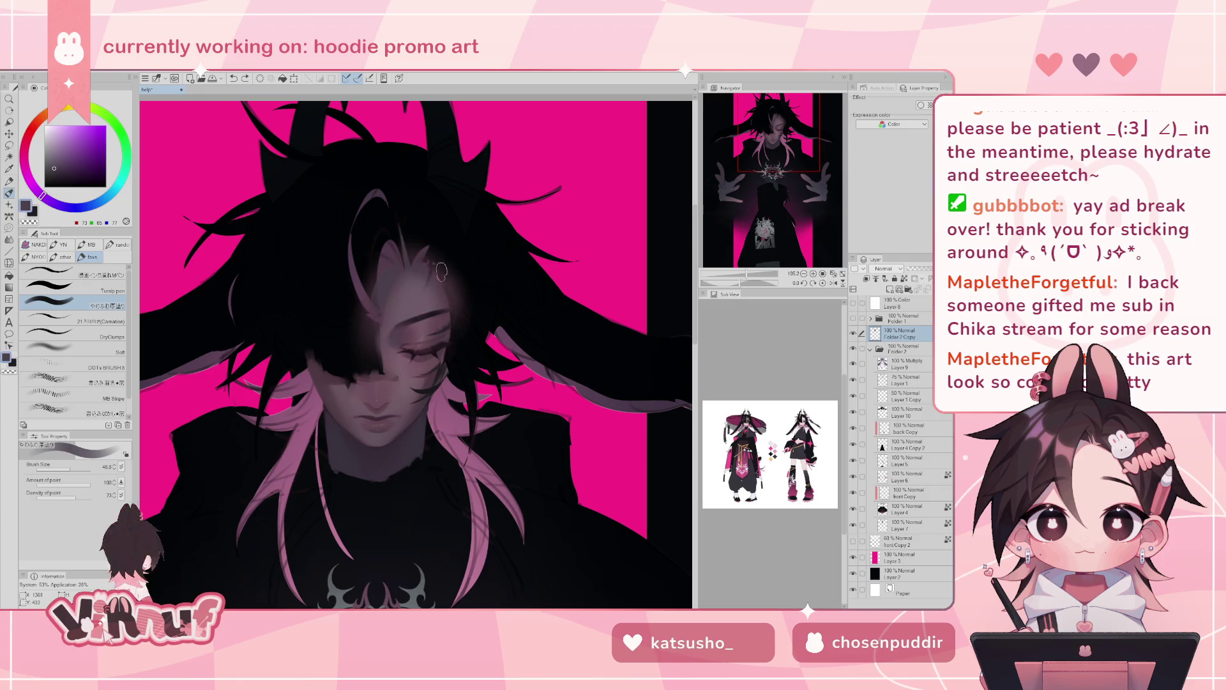
pyautogui.press('h')
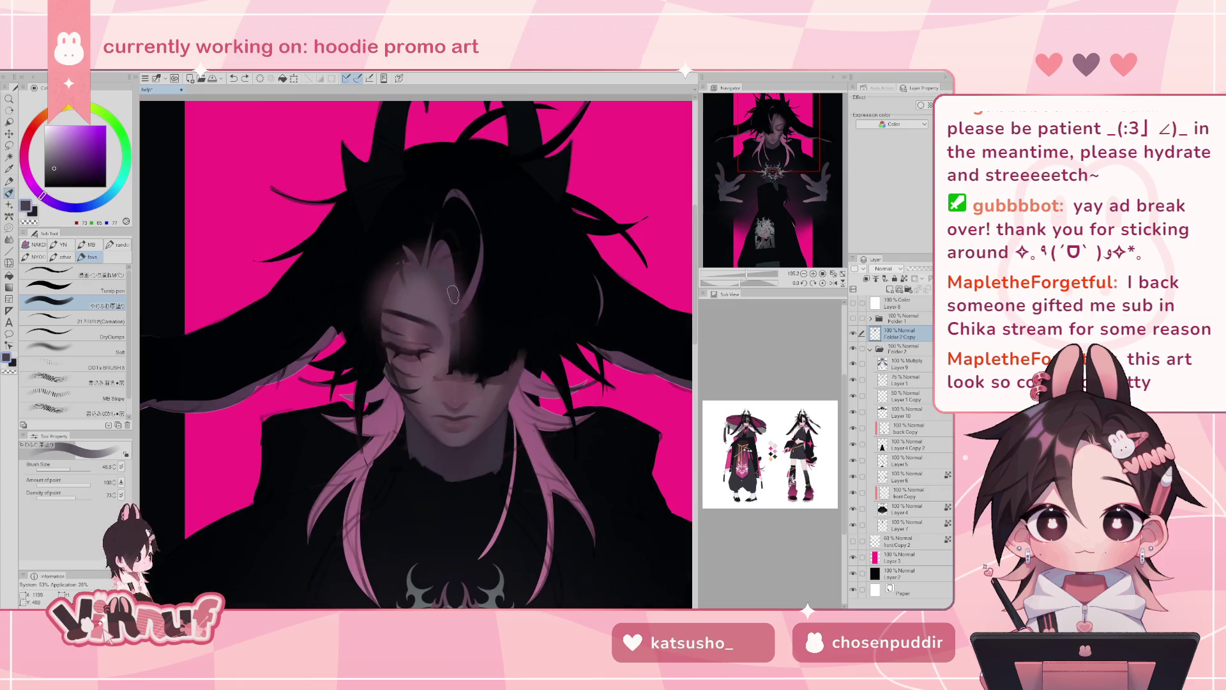
pyautogui.press('h')
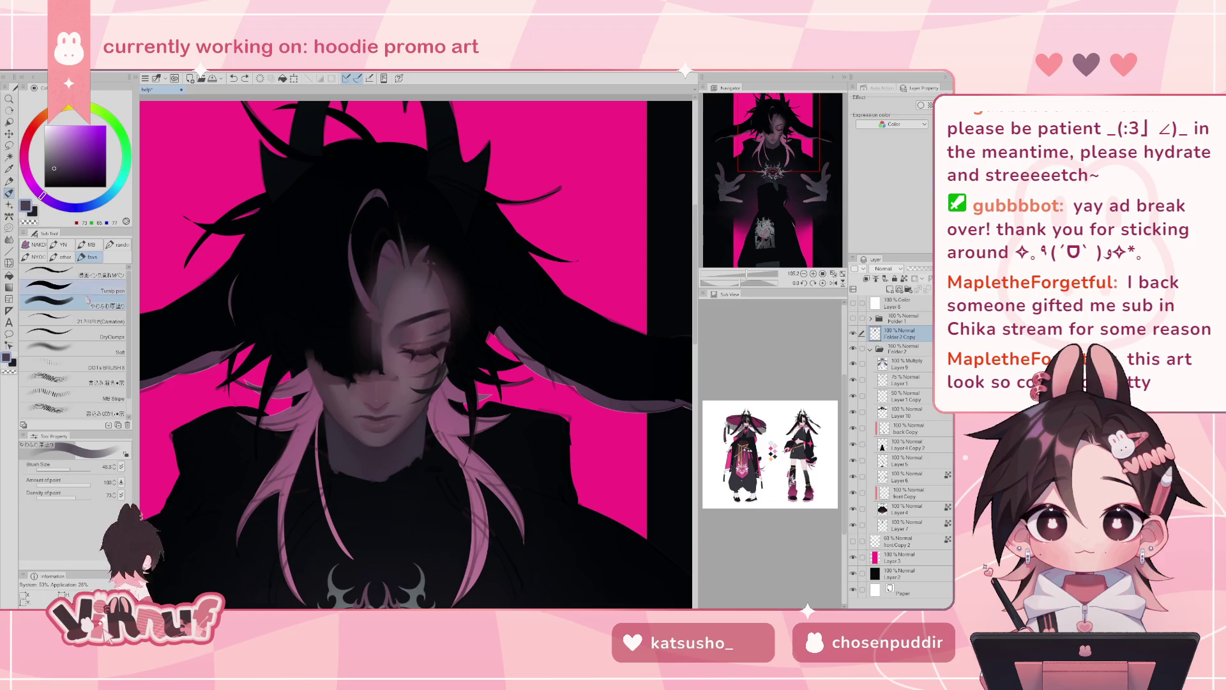
pyautogui.click(95, 320)
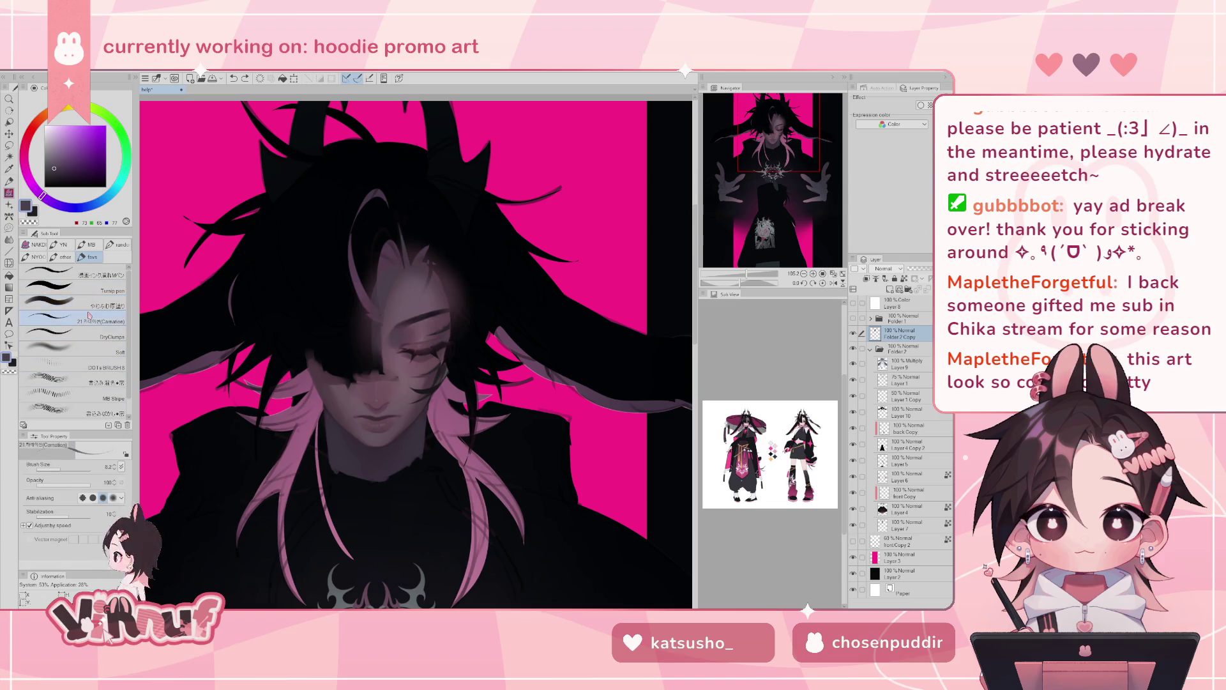
pyautogui.keyDown('alt'); pyautogui.click(332, 411); pyautogui.keyUp('alt')
pyautogui.keyDown('alt'); pyautogui.click(314, 382); pyautogui.keyUp('alt')
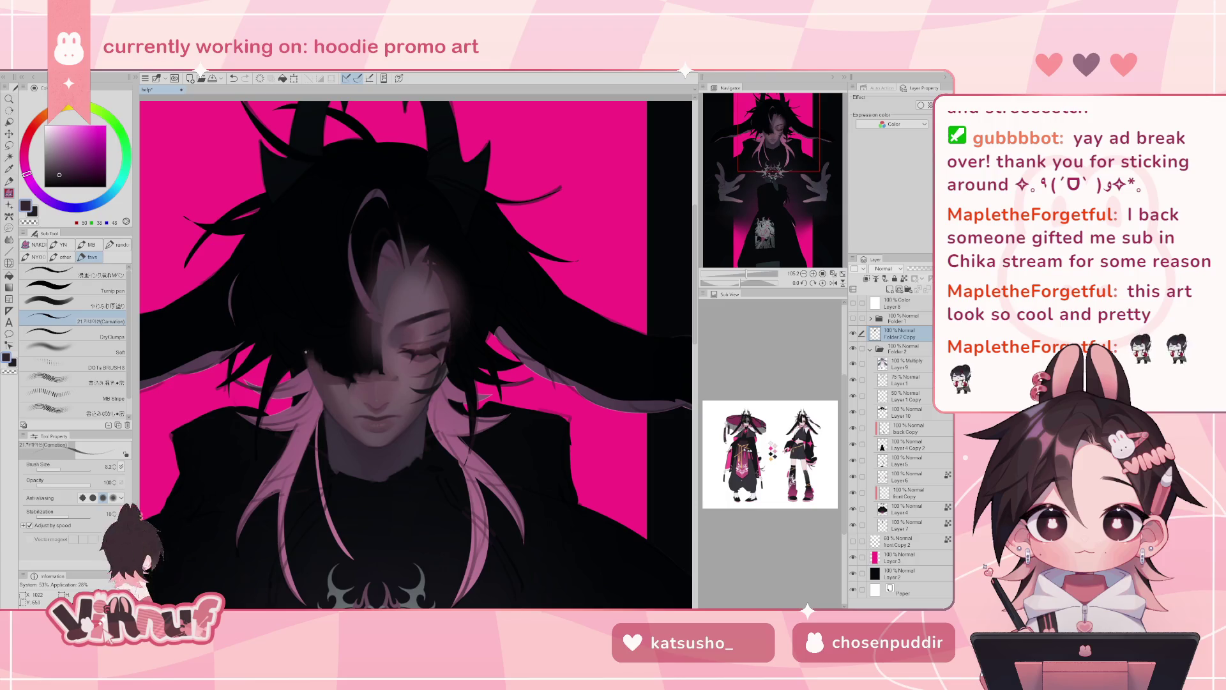
pyautogui.keyDown('alt'); pyautogui.click(327, 406); pyautogui.keyUp('alt')
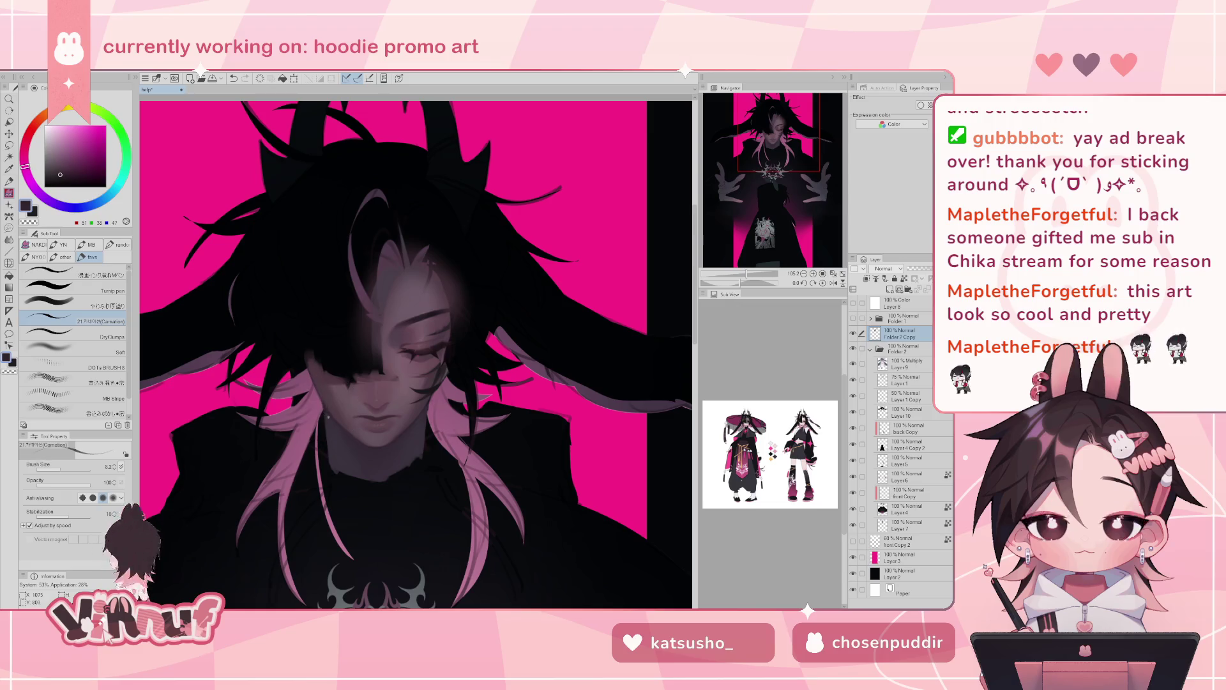
pyautogui.keyDown('alt'); pyautogui.click(326, 406); pyautogui.keyUp('alt')
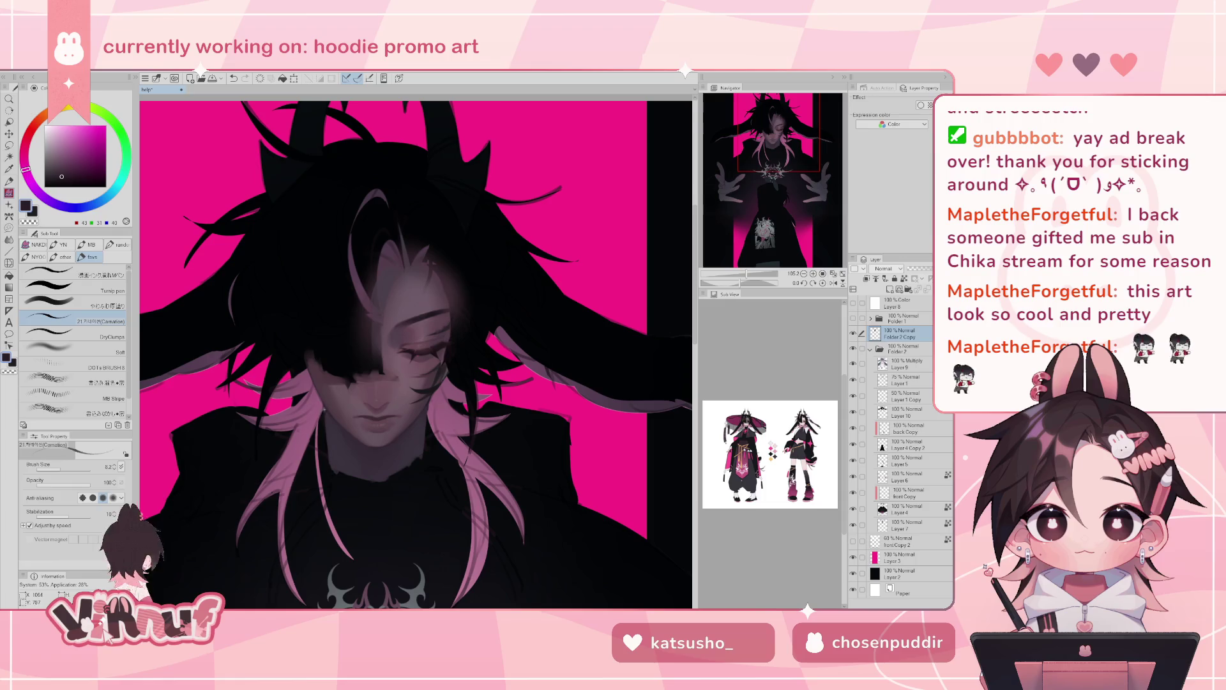
pyautogui.hotkey('ctrl', 'z')
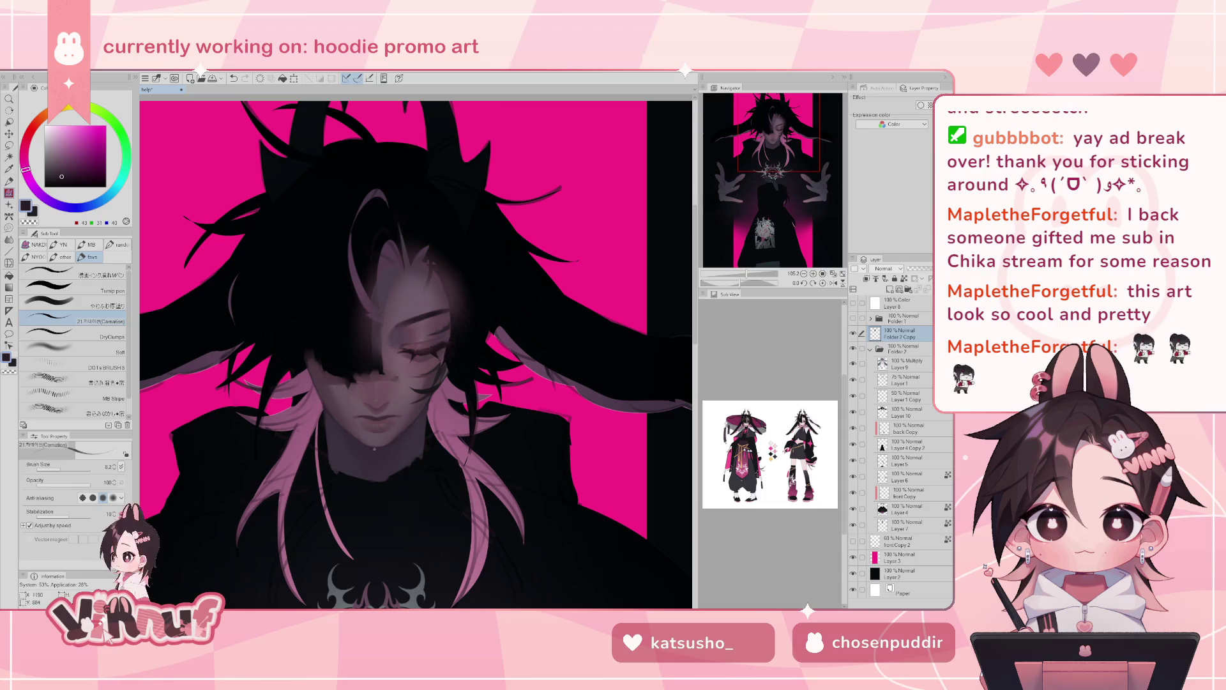
# - Sample lighter mauve and dark shadow tones, checking the face in a mirrored view
pyautogui.keyDown('alt'); pyautogui.click(329, 401); pyautogui.keyUp('alt')
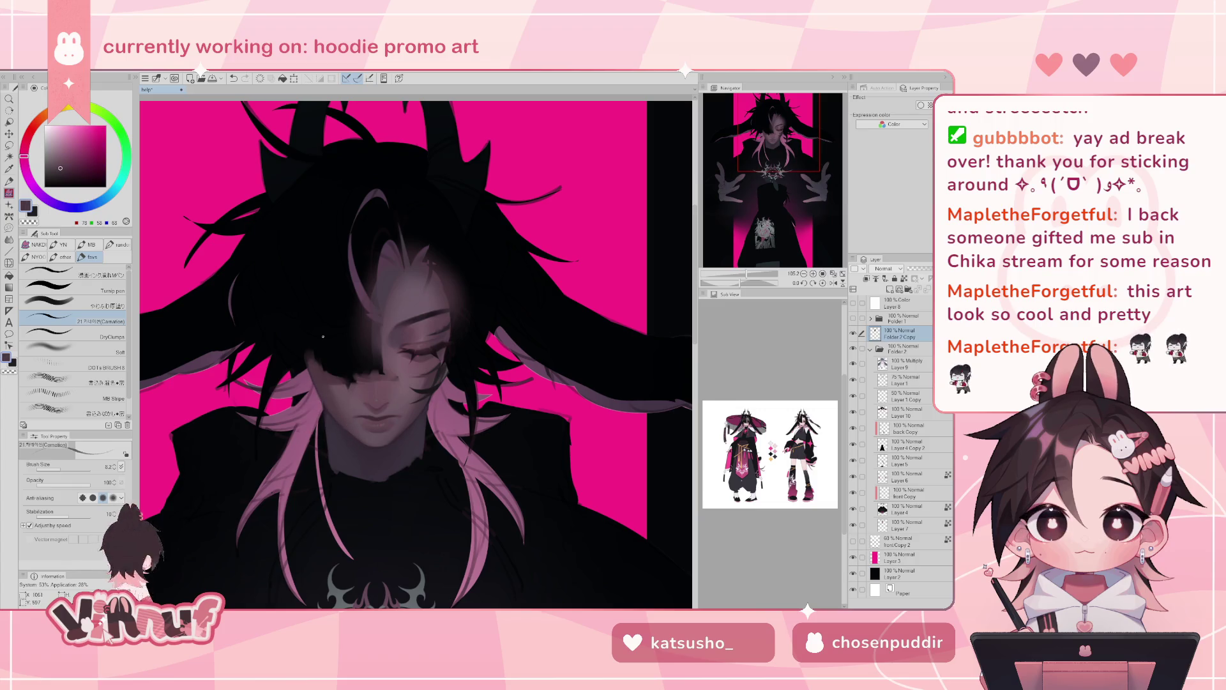
pyautogui.press('h')
pyautogui.keyDown('alt'); pyautogui.click(407, 403); pyautogui.keyUp('alt')
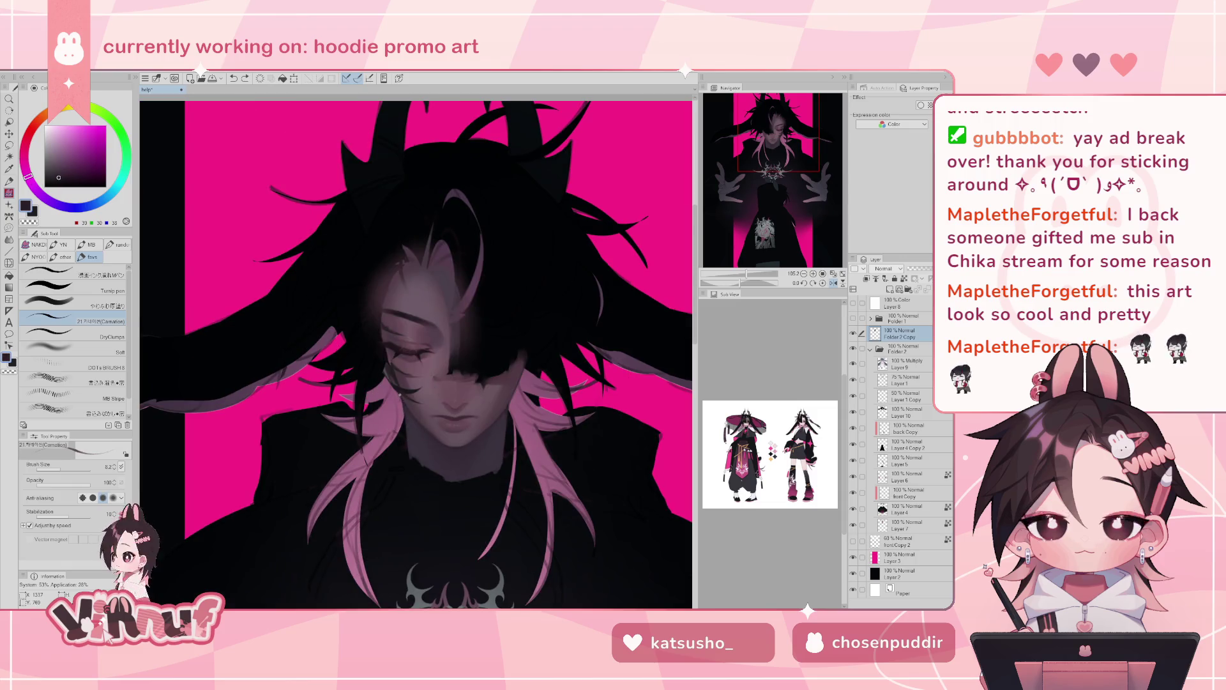
pyautogui.press('h')
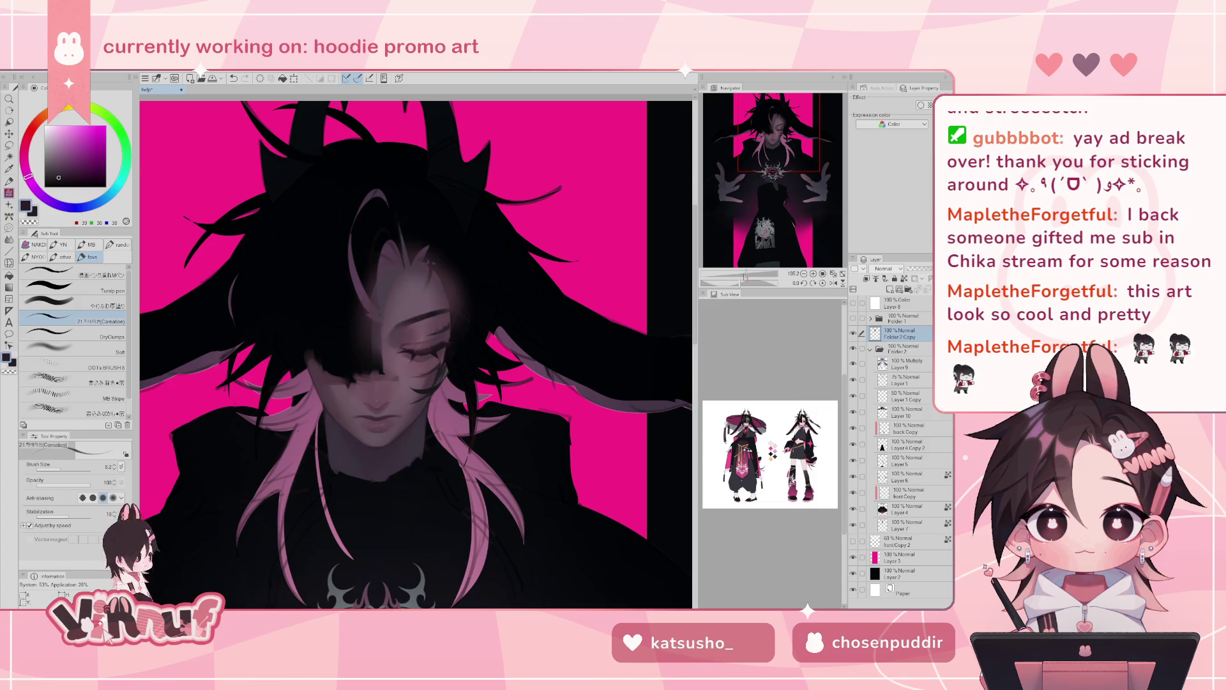
pyautogui.scroll(-3, 416, 351)
pyautogui.scroll(-1, 416, 351)
pyautogui.scroll(1, 415, 351)
pyautogui.scroll(3, 415, 351)
pyautogui.scroll(-1, 415, 351)
# - Toggle Folder 2 Copy to compare the repainted face, leave it shown, and switch to Liquify
pyautogui.click(853, 333)
pyautogui.click(853, 333)
pyautogui.click(853, 333)
pyautogui.click(853, 333)
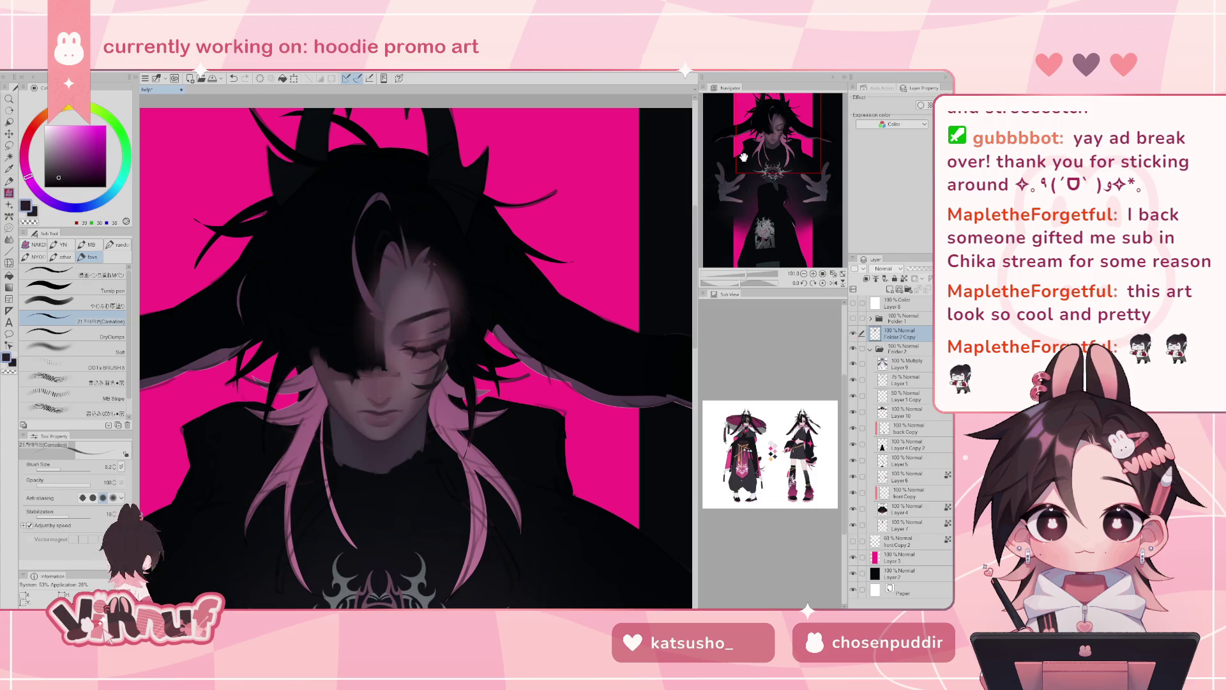
pyautogui.press('j')
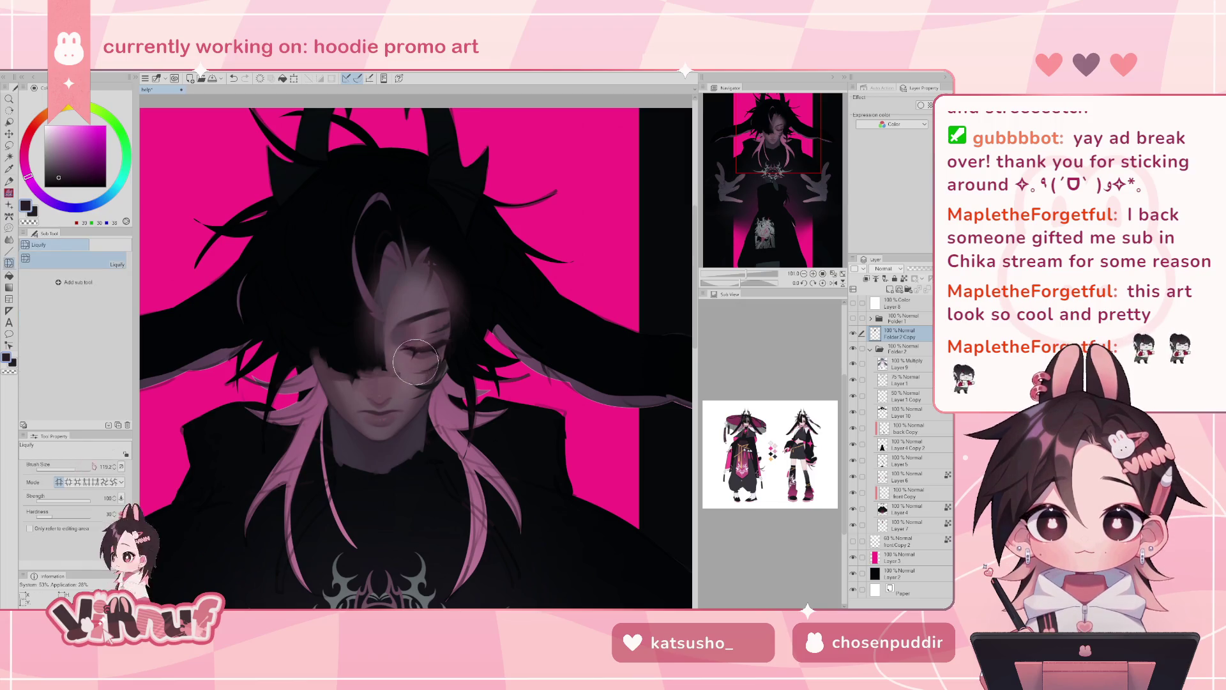
# - Enlarge the Liquify brush, warp the hair and forehead, and mirror the view to check
pyautogui.moveTo(415, 362); pyautogui.dragTo(441, 362)
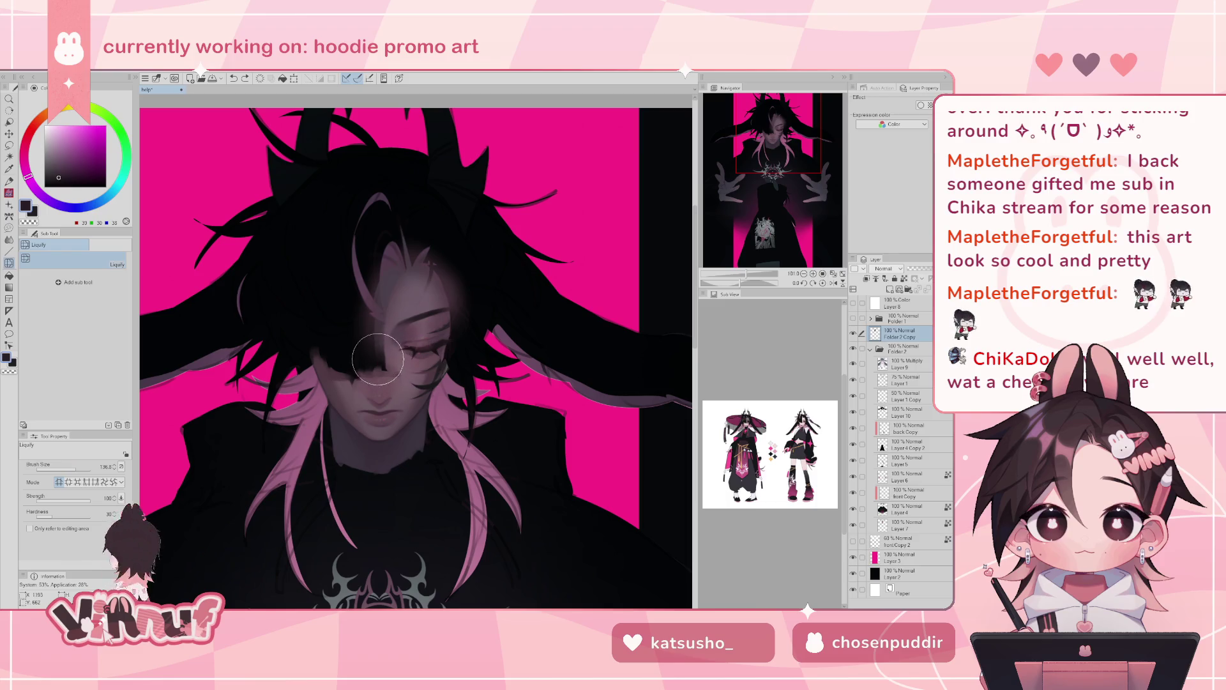
pyautogui.moveTo(382, 294); pyautogui.dragTo(384, 332)
pyautogui.moveTo(746, 275)
pyautogui.mouseDown()
pyautogui.moveTo(741, 289)
pyautogui.moveTo(749, 276)
pyautogui.mouseUp()
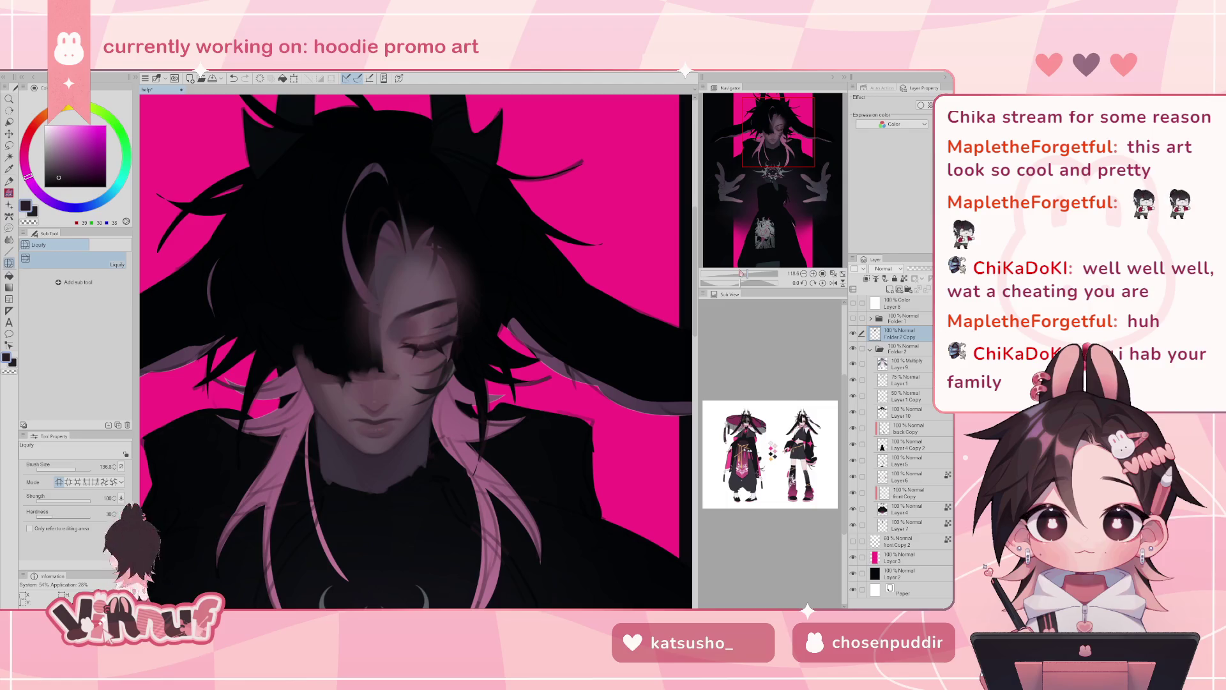
pyautogui.press('h')
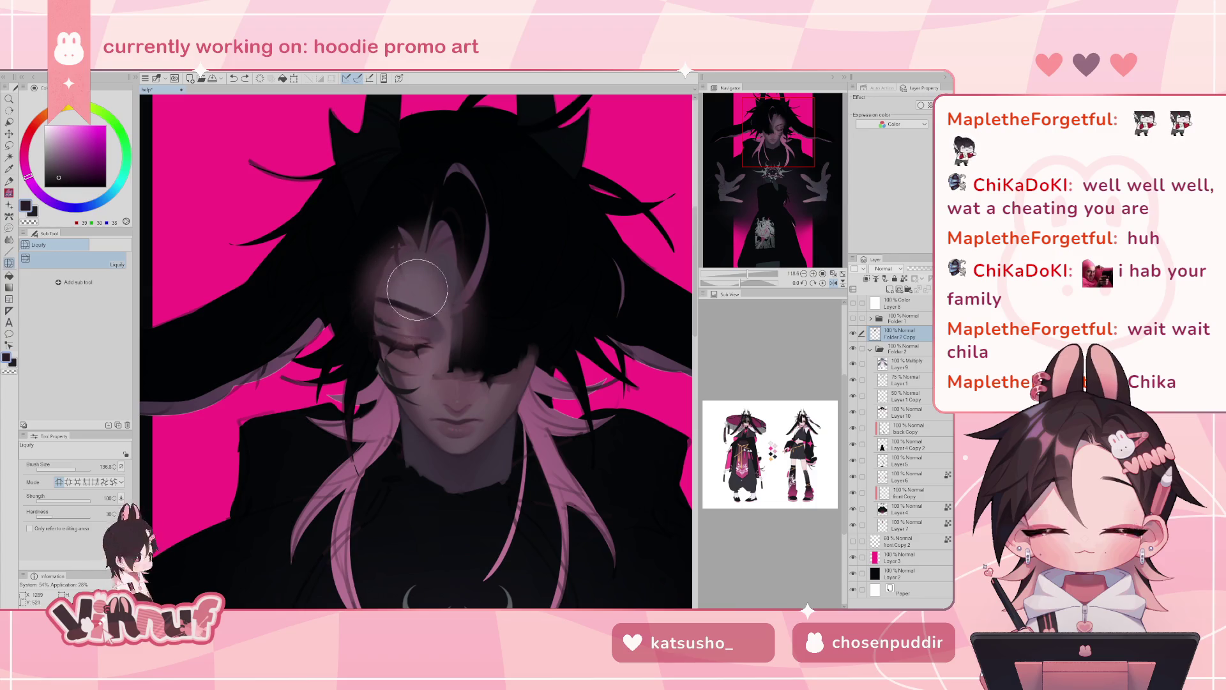
# - Lasso the eye and surrounding hair, return to Liquify, then deselect and zoom out
pyautogui.press('m')
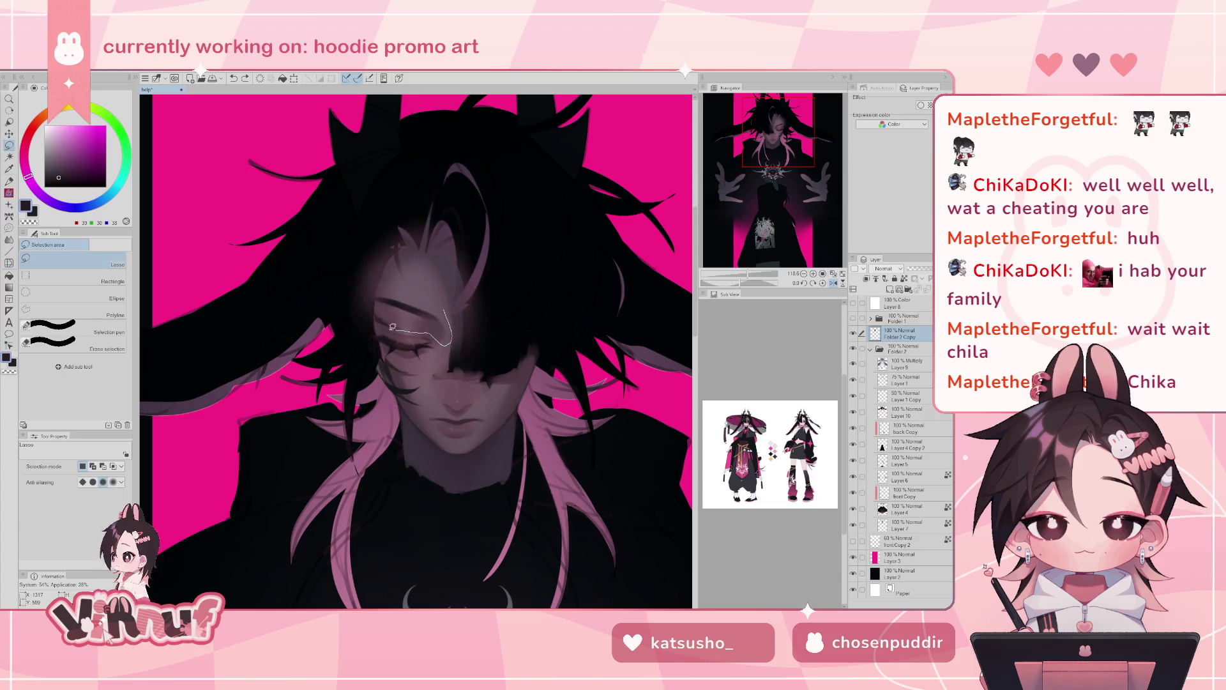
pyautogui.moveTo(448, 342); pyautogui.dragTo(441, 308)
pyautogui.press('j')
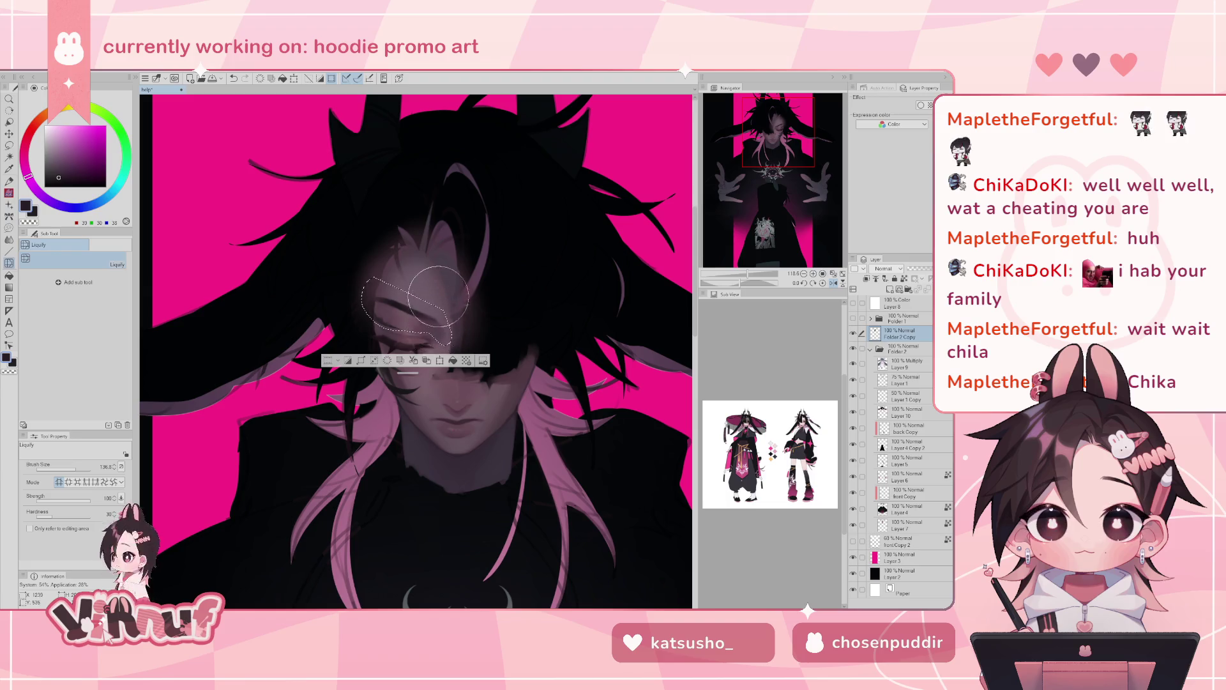
pyautogui.hotkey('ctrl', 'd')
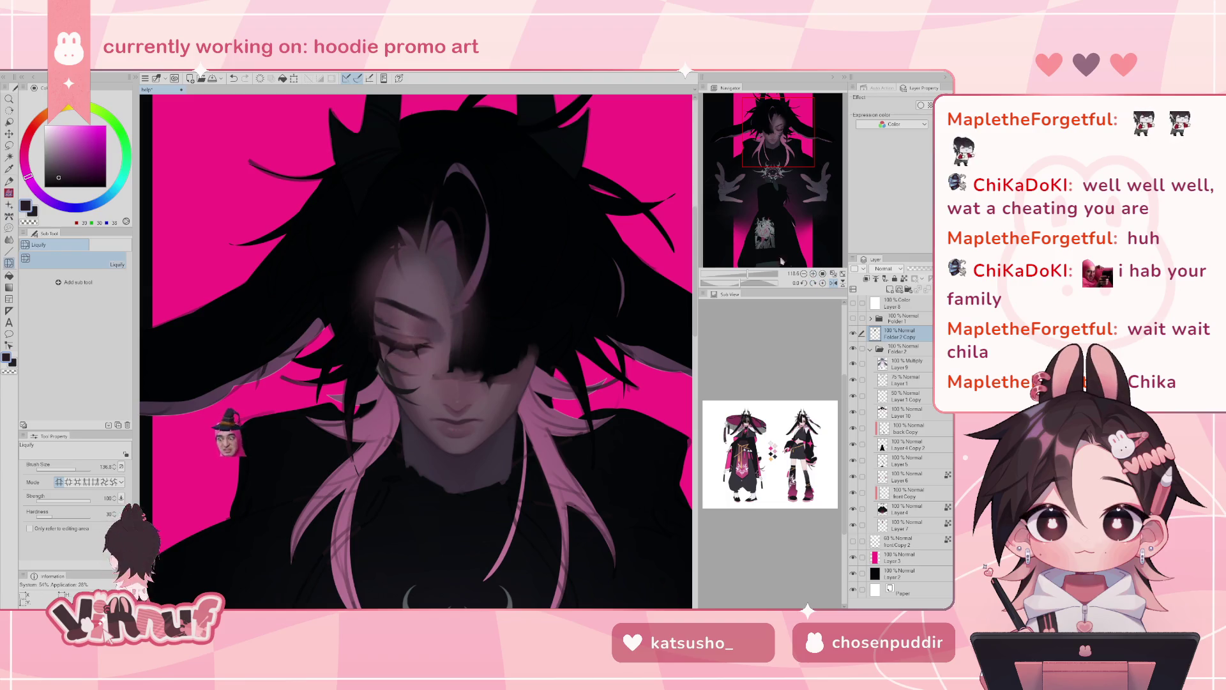
pyautogui.moveTo(752, 281); pyautogui.dragTo(744, 274)
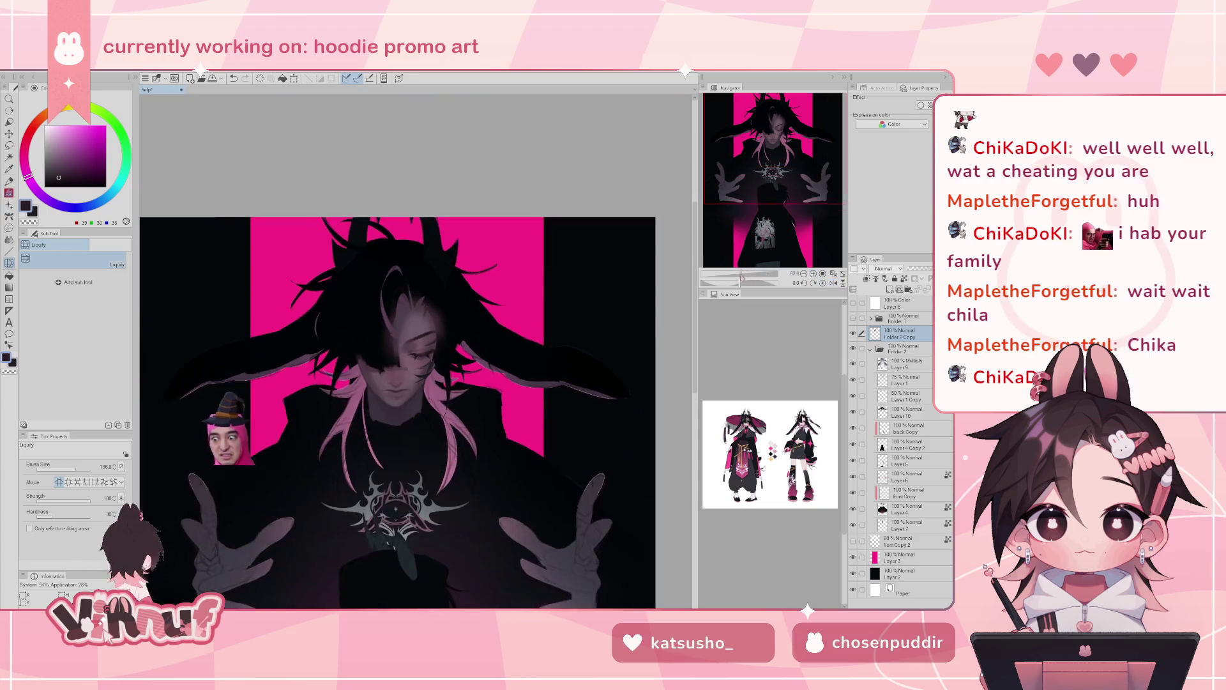
pyautogui.hotkey('ctrl', 'd')
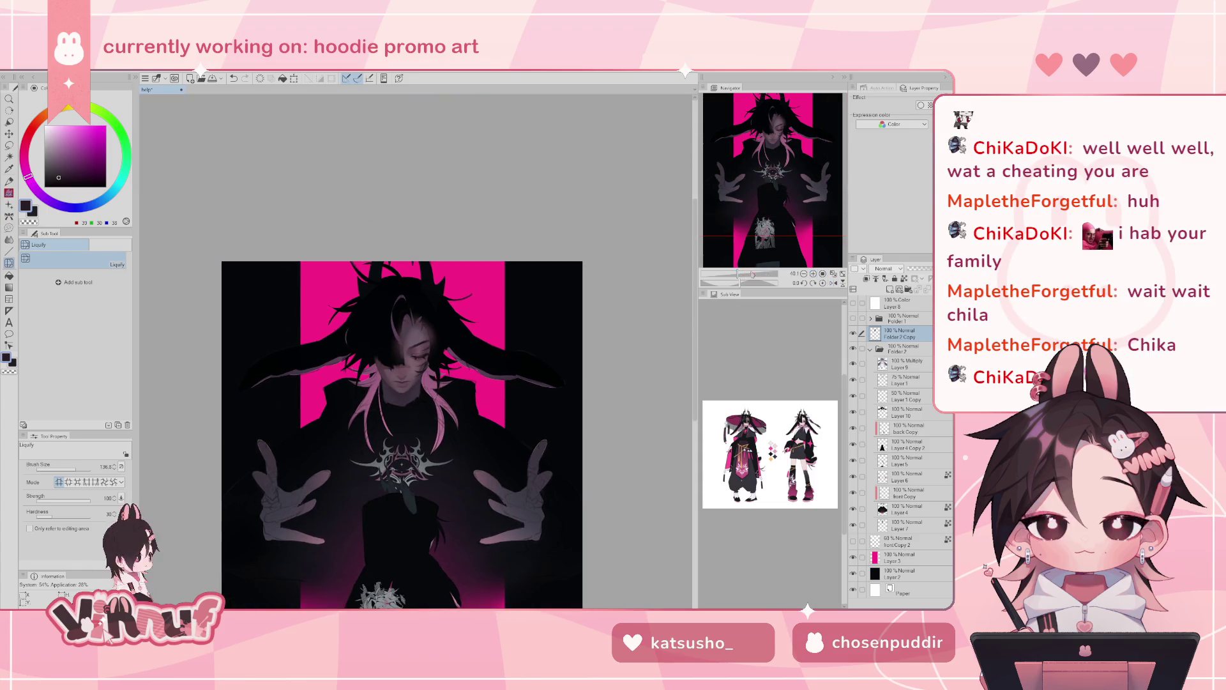
pyautogui.click(854, 333)
pyautogui.click(853, 333)
pyautogui.click(853, 333)
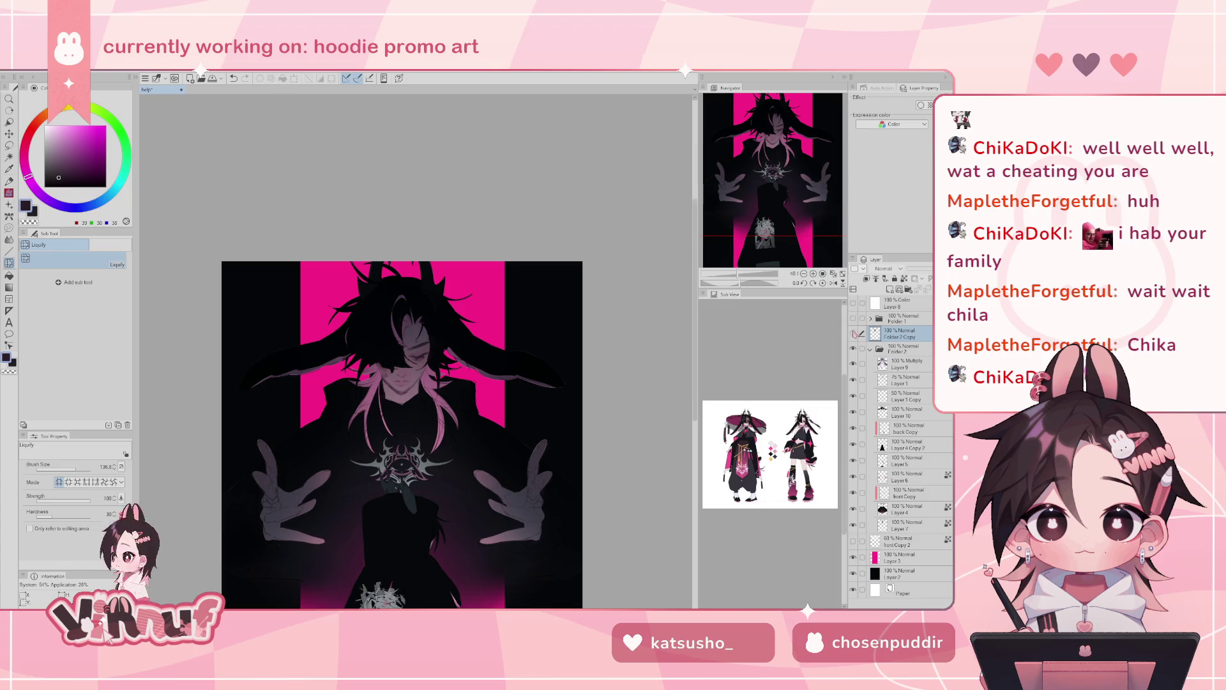
pyautogui.click(853, 333)
pyautogui.click(853, 333)
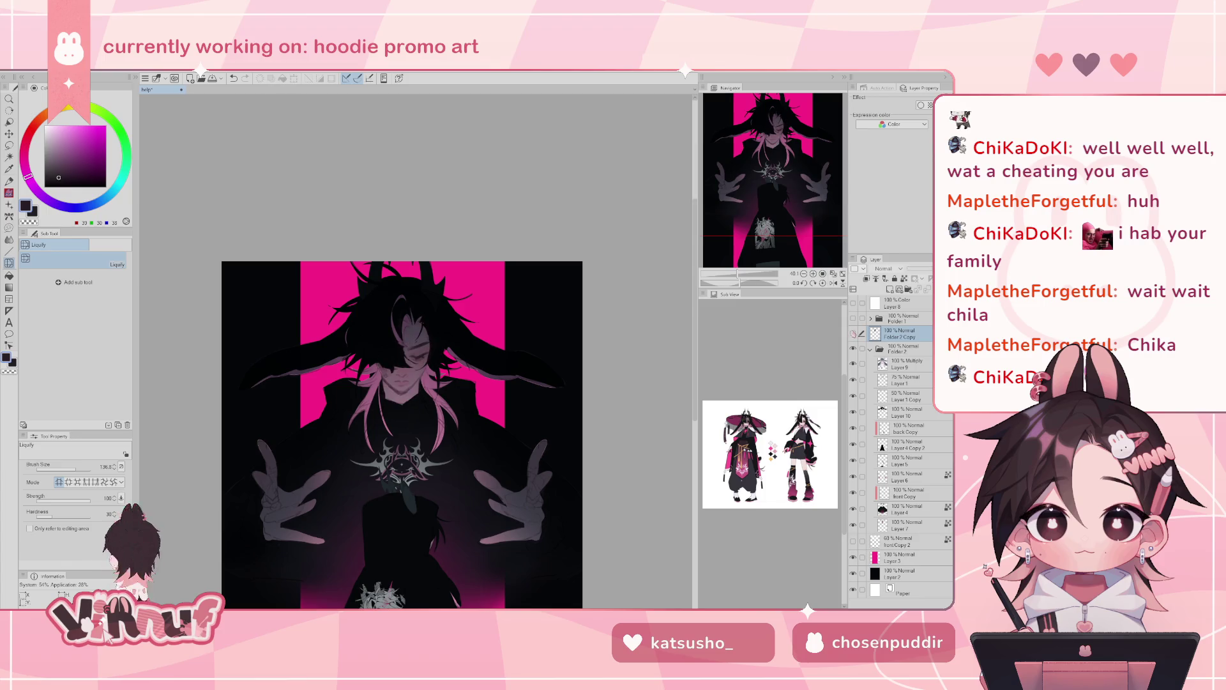
pyautogui.click(853, 333)
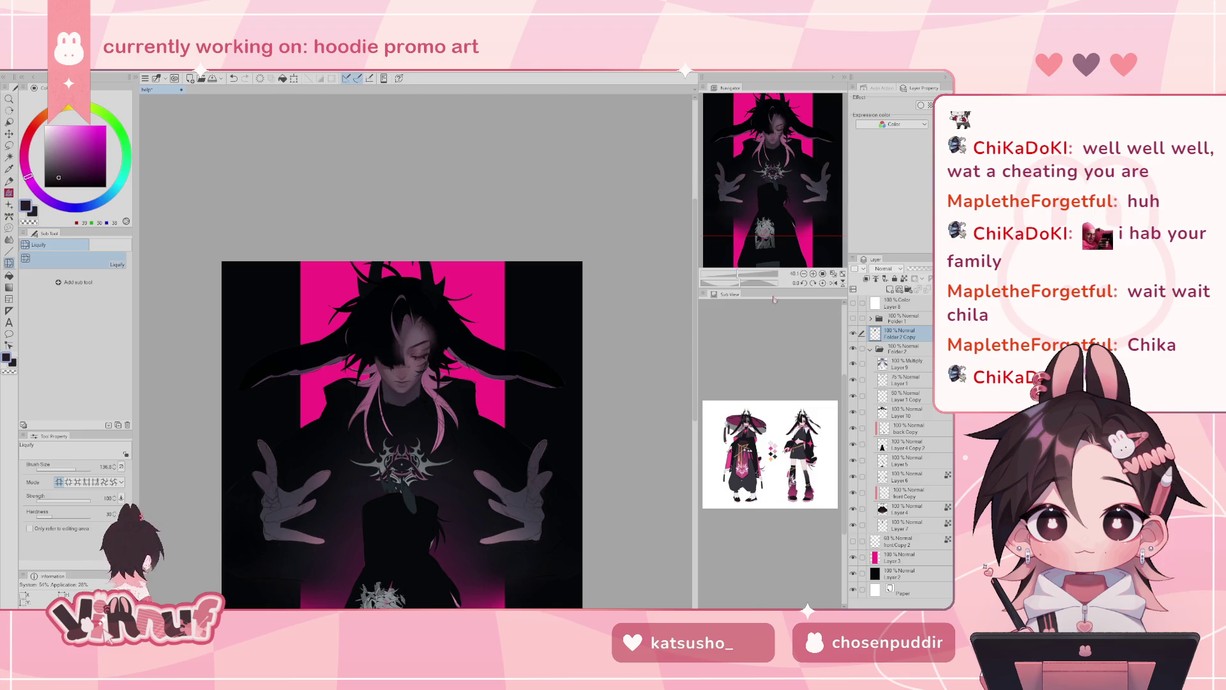
pyautogui.moveTo(743, 273); pyautogui.dragTo(751, 269)
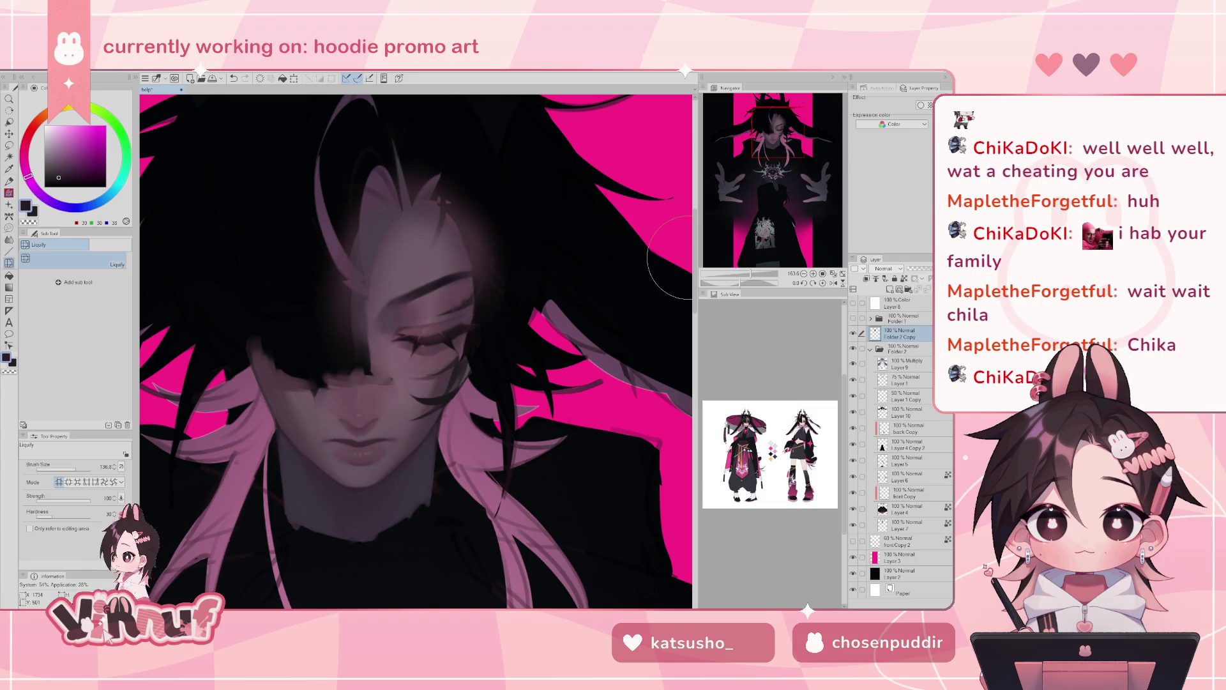
# - Reselect the Liquify tool and push the closed eye and lashes into shape
pyautogui.press('j')
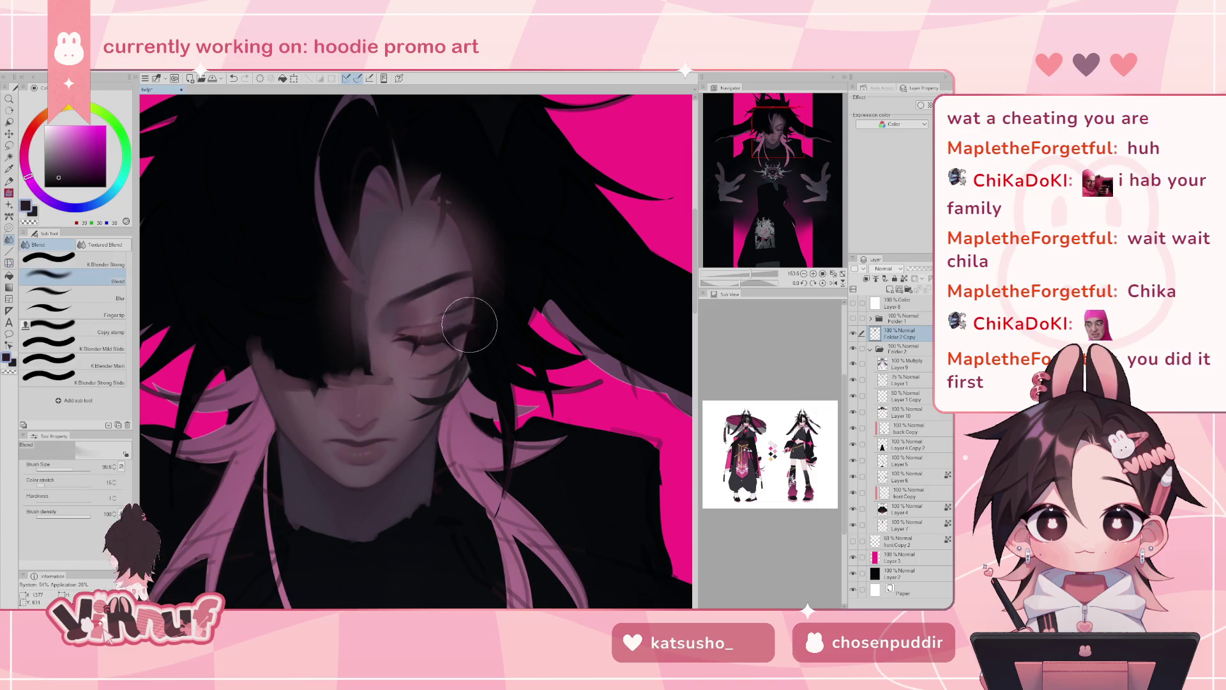
pyautogui.press('j')
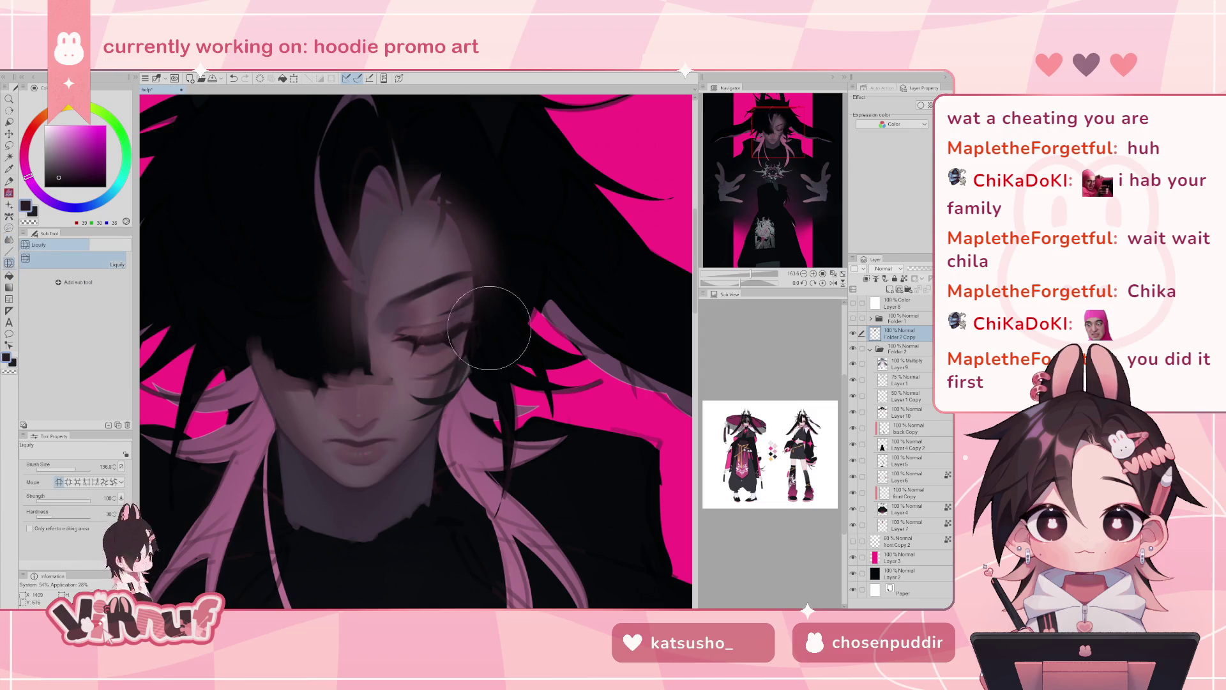
pyautogui.moveTo(440, 347); pyautogui.dragTo(385, 343)
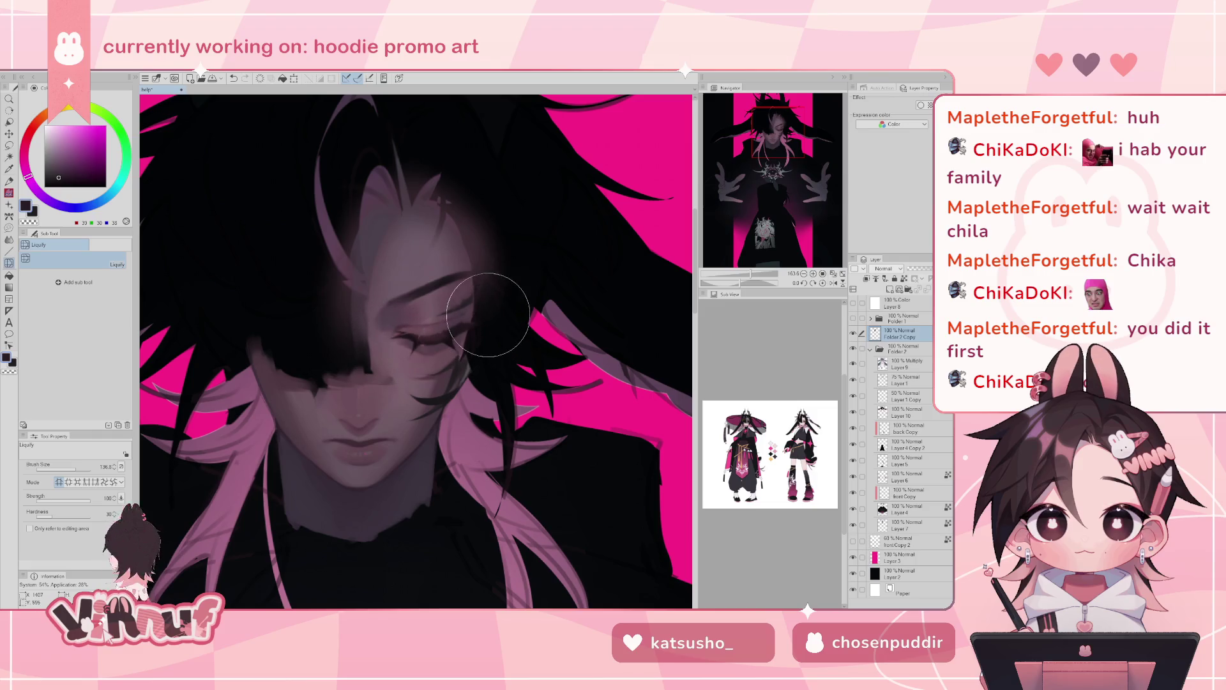
# - Fit the artwork in view and toggle the face layer to compare versions
pyautogui.moveTo(754, 273); pyautogui.dragTo(743, 274)
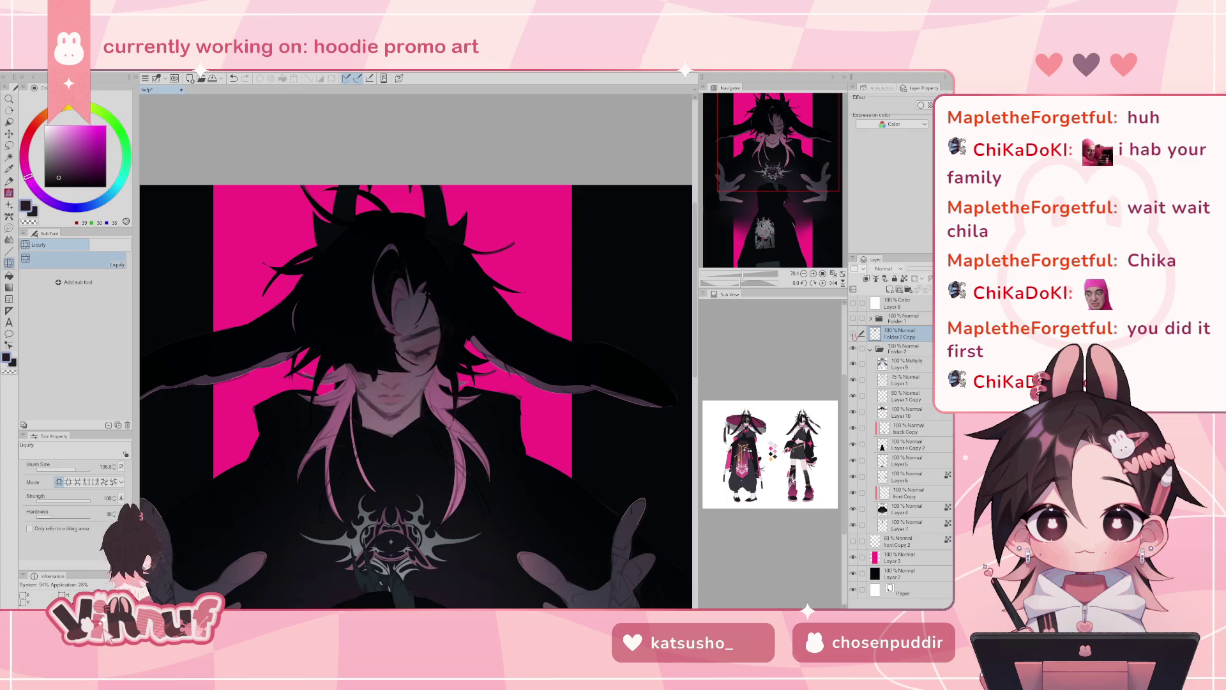
pyautogui.moveTo(742, 275); pyautogui.dragTo(749, 276)
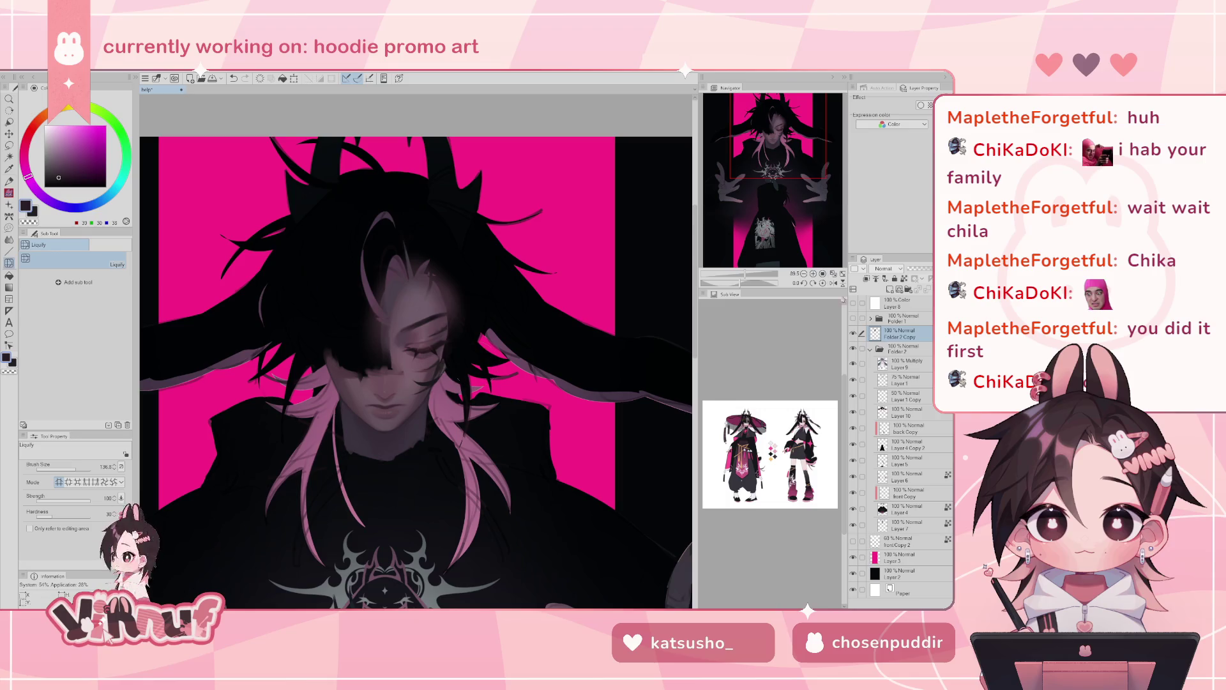
pyautogui.moveTo(746, 275); pyautogui.dragTo(751, 274)
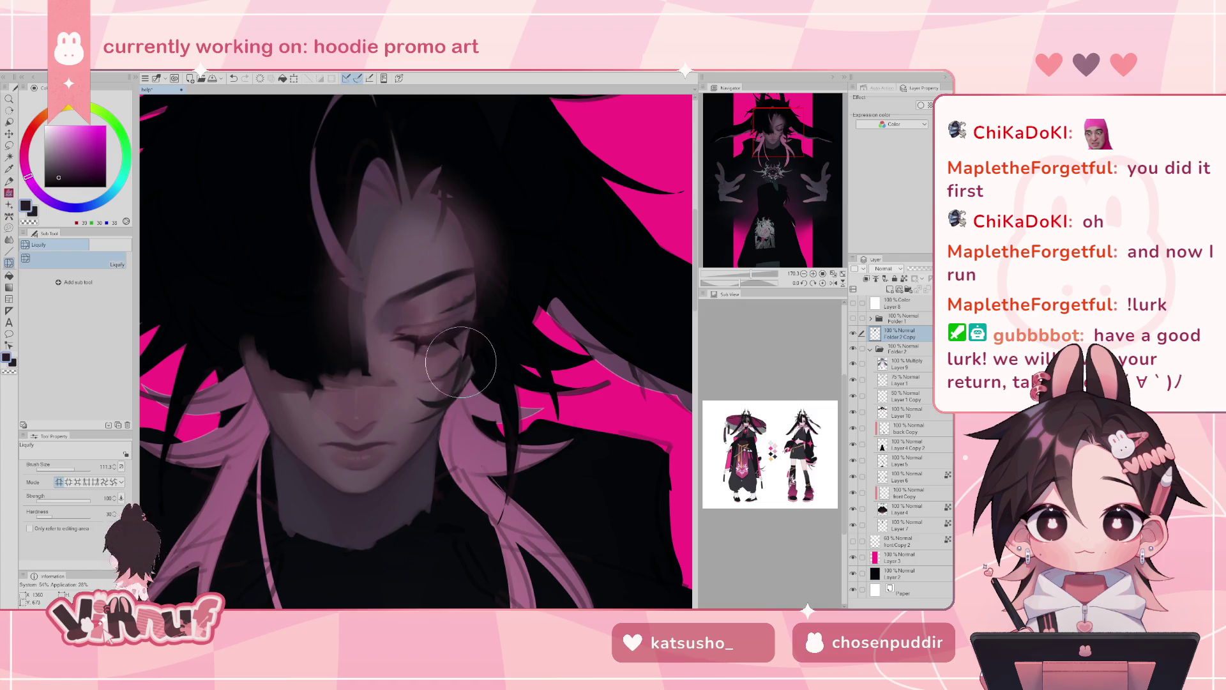
pyautogui.click(834, 273)
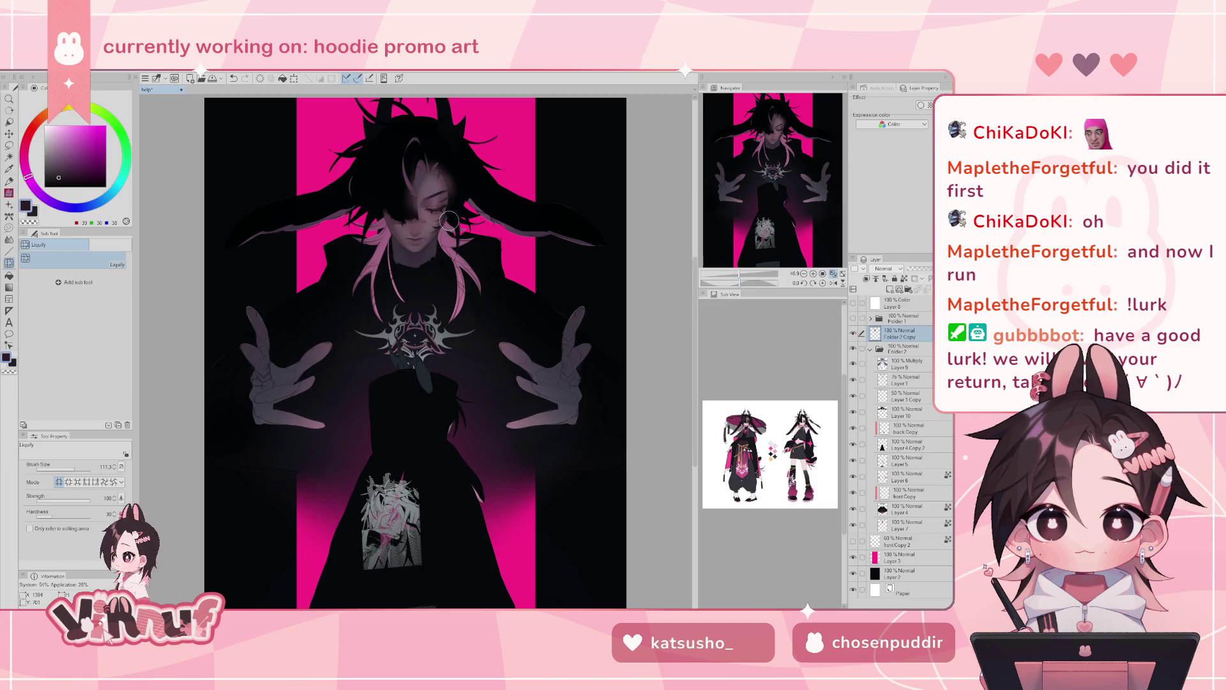
pyautogui.scroll(5, 468, 205)
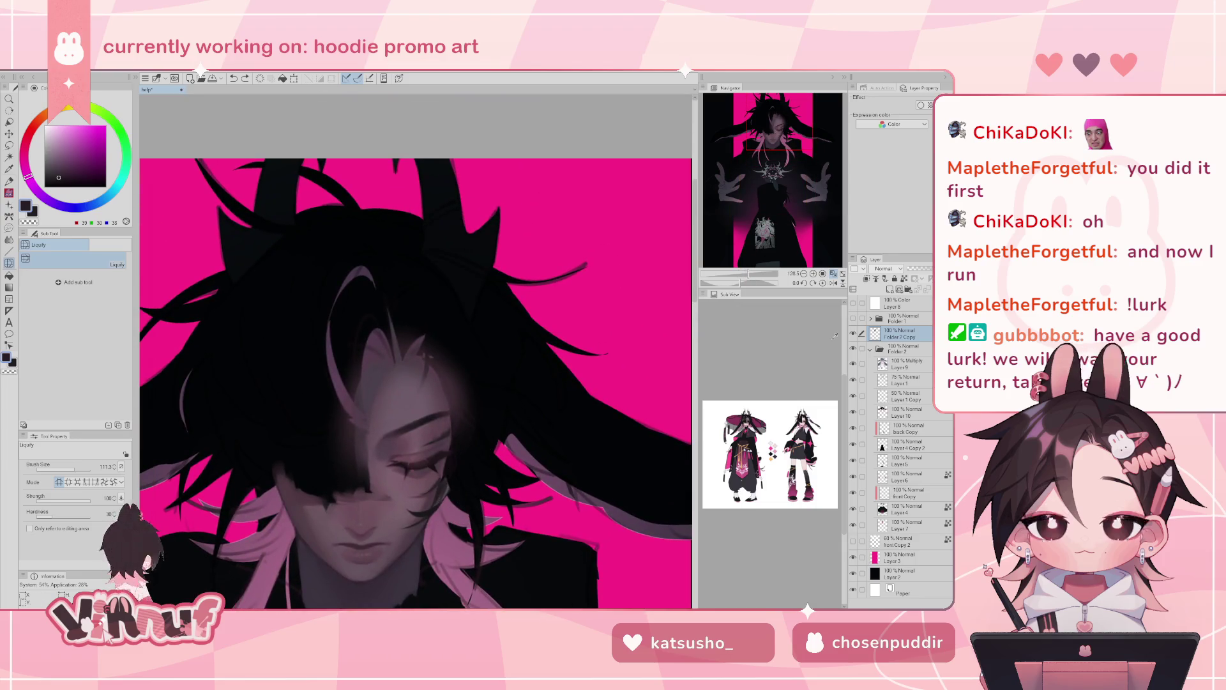
pyautogui.click(854, 333)
pyautogui.click(854, 333)
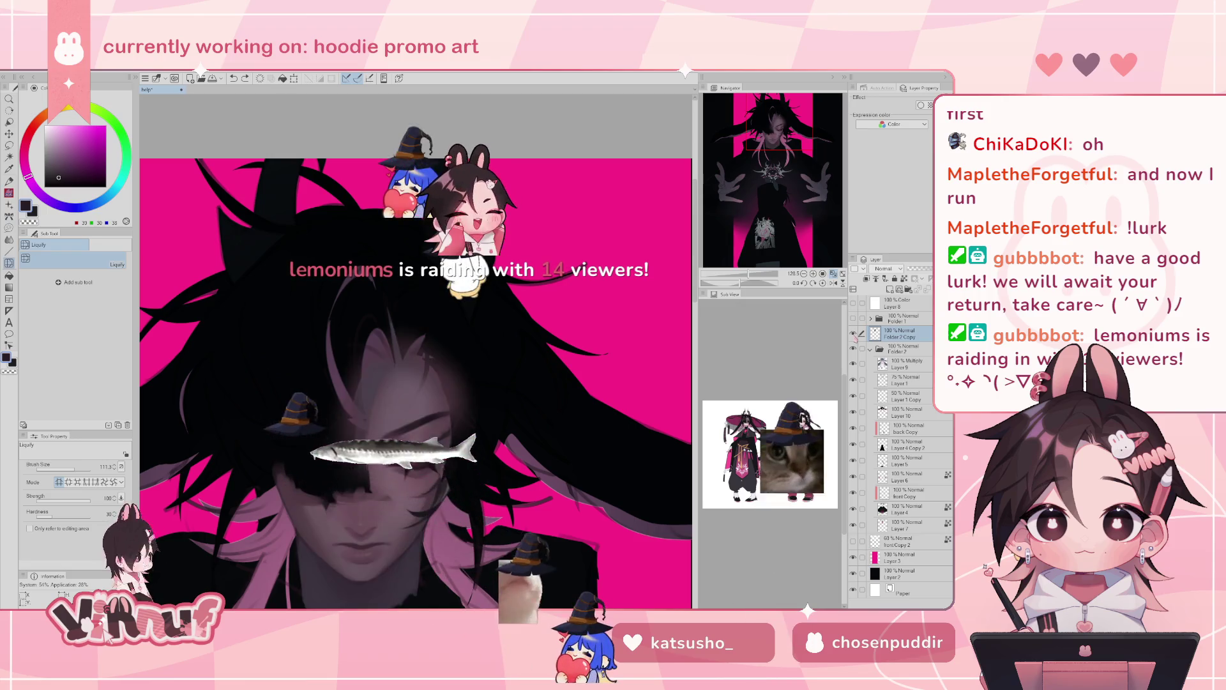
pyautogui.click(854, 333)
pyautogui.click(854, 333)
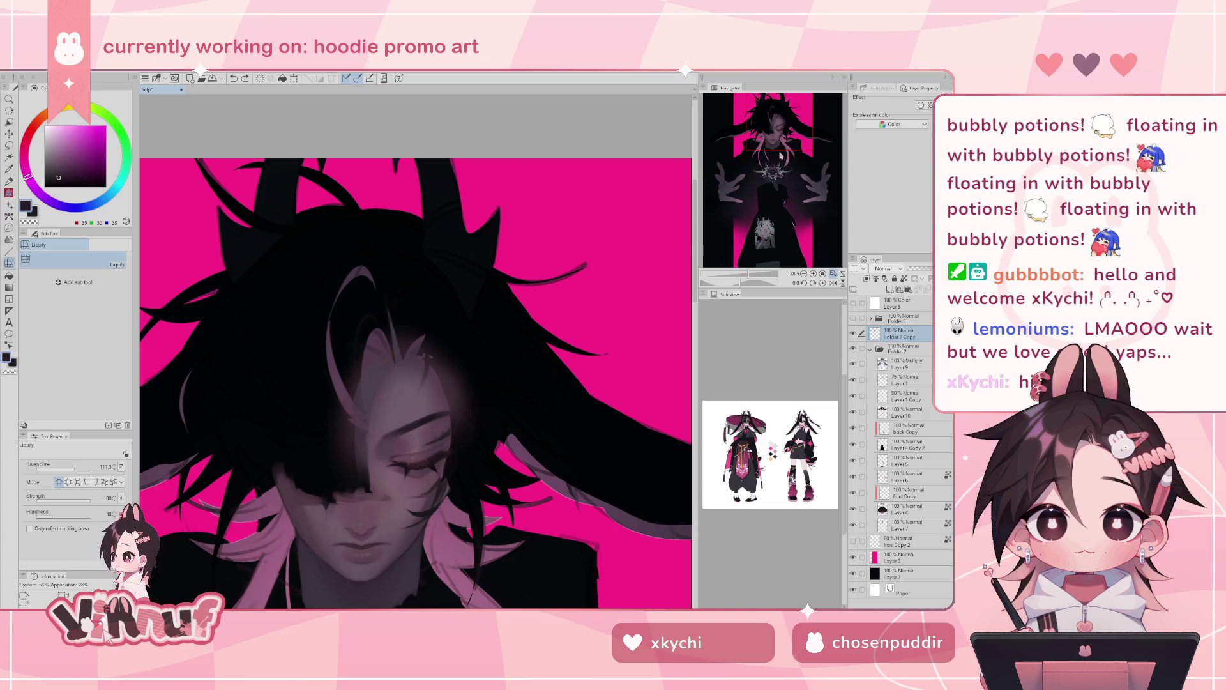
# - Check the face, chest and lower body, then recentre on the face with the Brush tool
pyautogui.moveTo(780, 155); pyautogui.dragTo(773, 125)
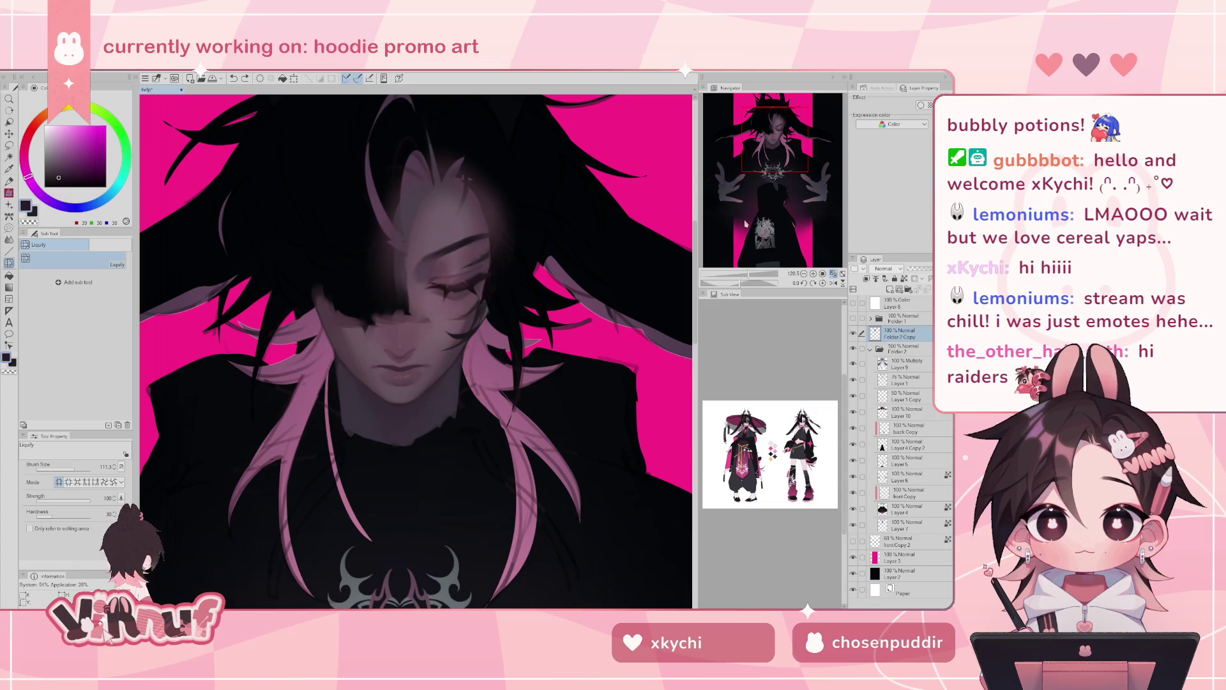
pyautogui.moveTo(749, 273); pyautogui.dragTo(779, 207)
pyautogui.scroll(-2, 775, 212)
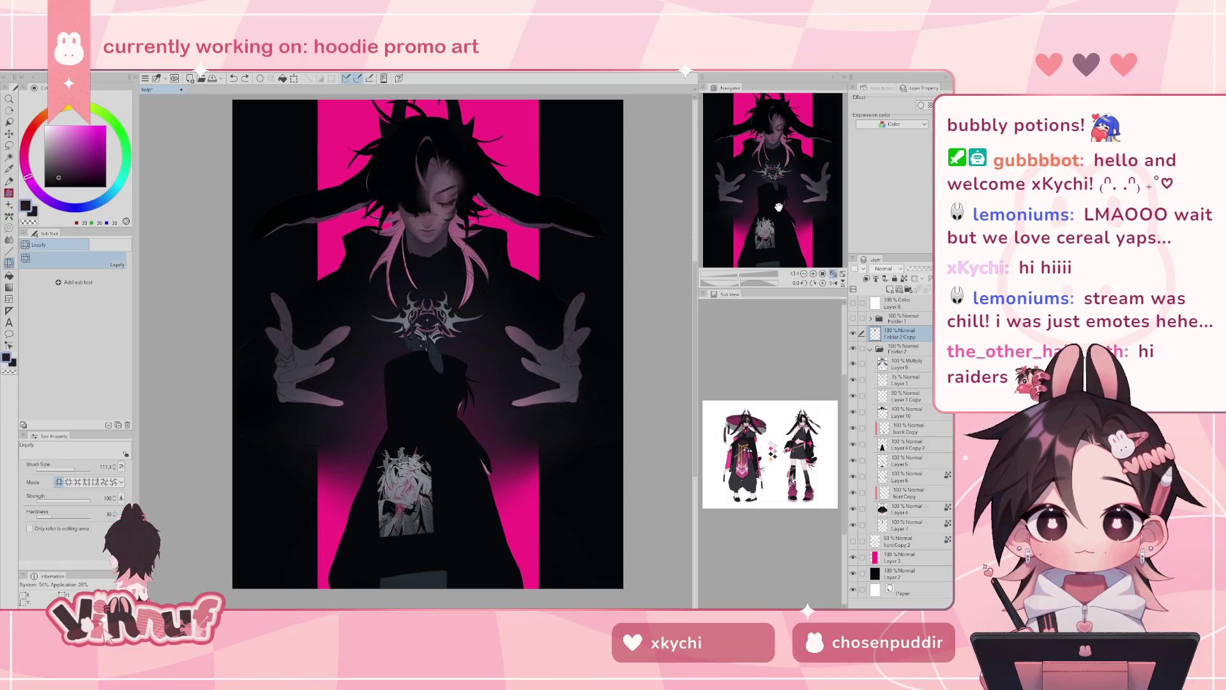
pyautogui.moveTo(743, 278); pyautogui.dragTo(746, 274)
pyautogui.click(765, 228)
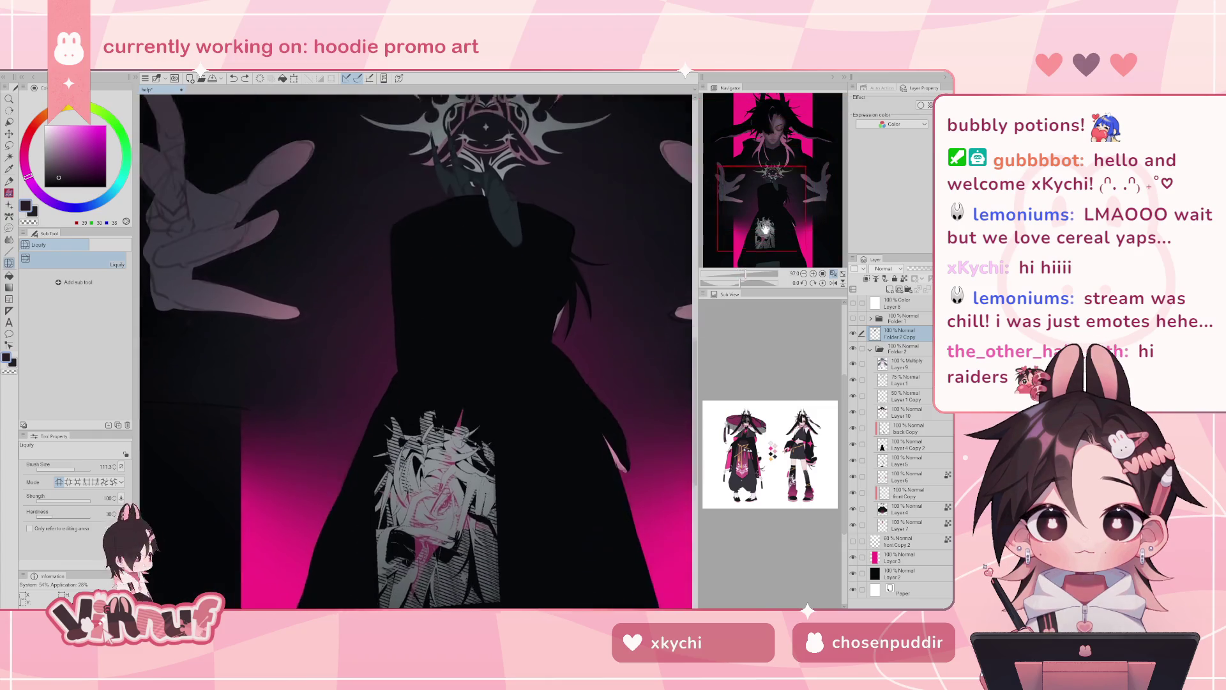
pyautogui.moveTo(765, 228); pyautogui.dragTo(770, 144)
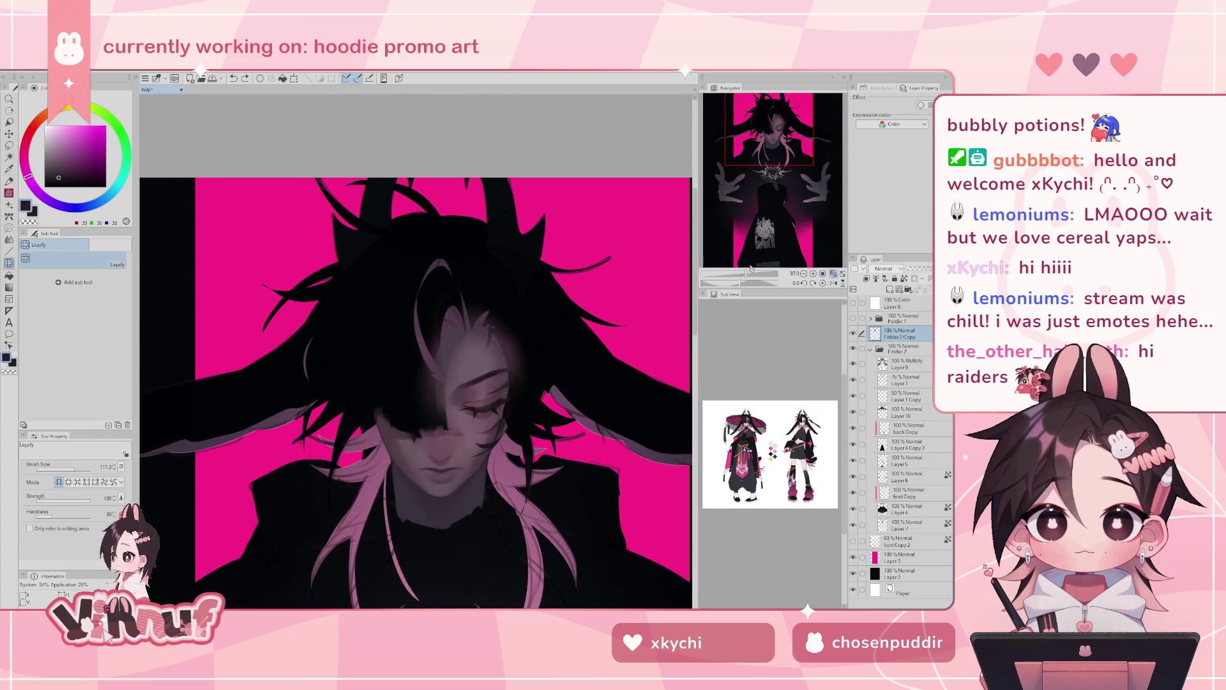
pyautogui.moveTo(752, 268); pyautogui.dragTo(749, 274)
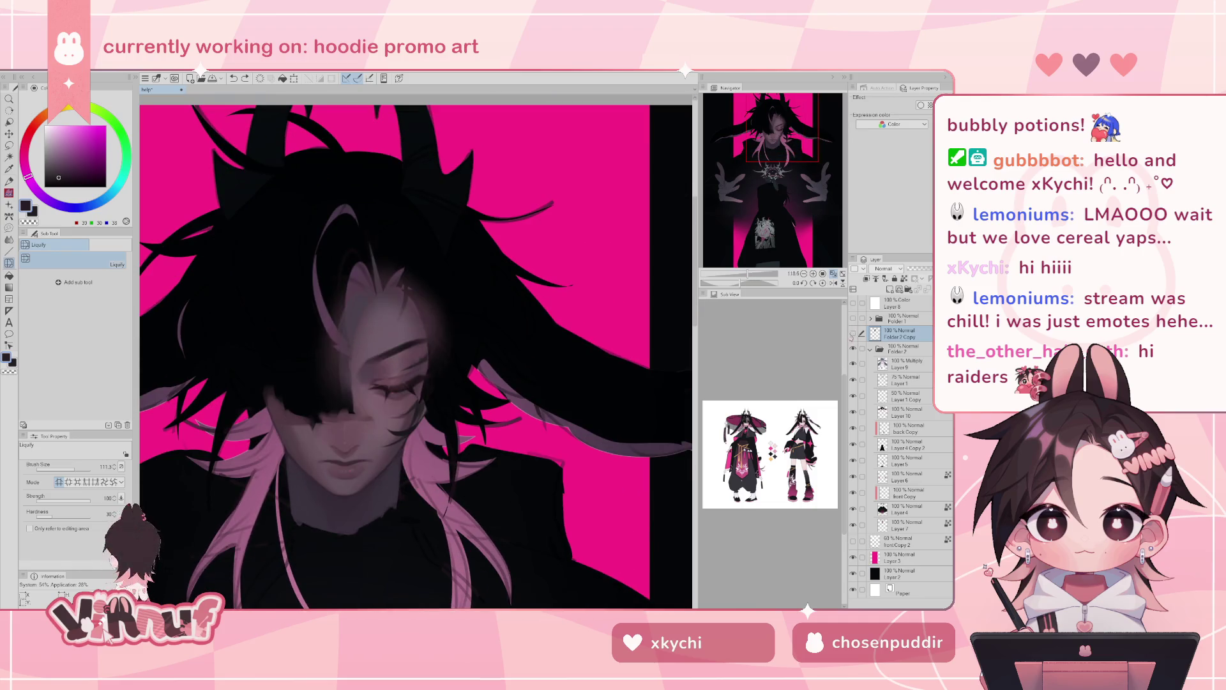
pyautogui.moveTo(782, 128); pyautogui.dragTo(774, 135)
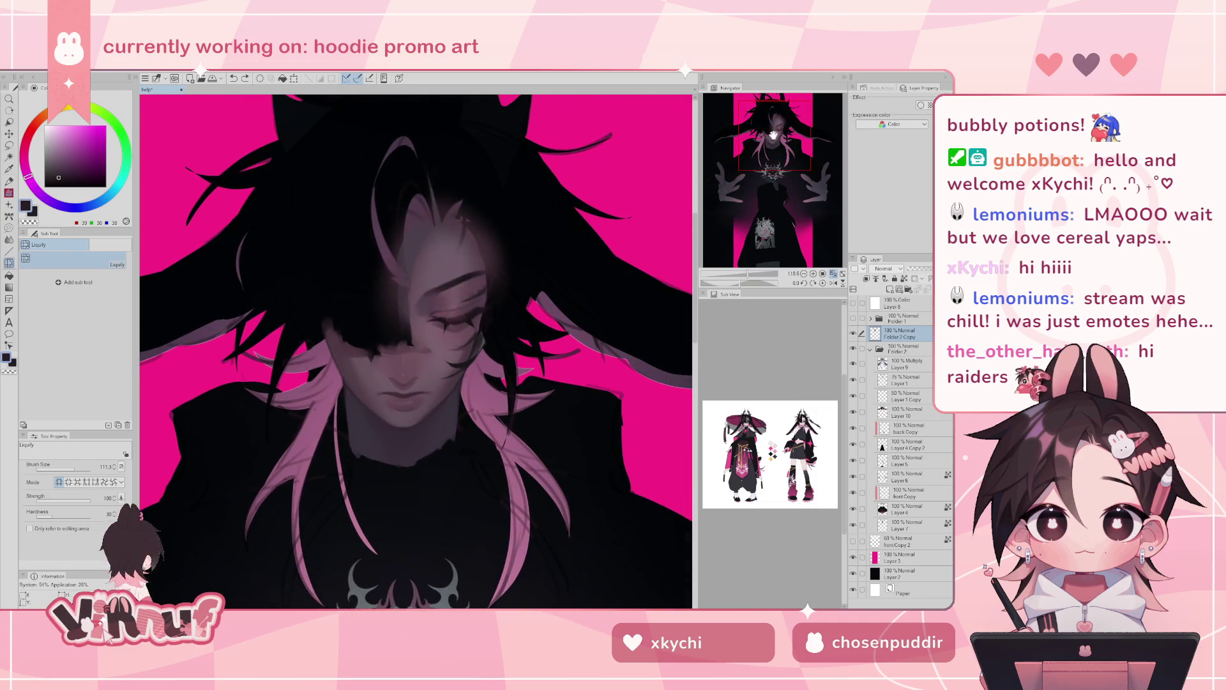
pyautogui.press('p')
pyautogui.moveTo(775, 167); pyautogui.dragTo(771, 159)
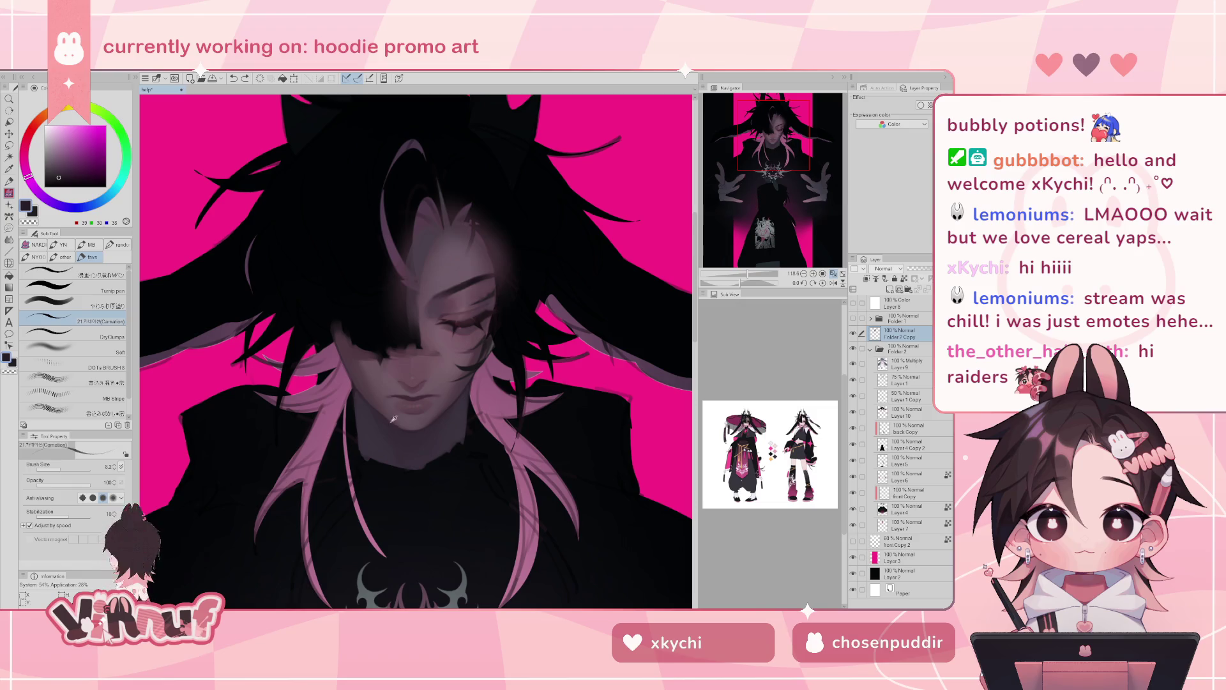
# - Pick a muted grey-purple colour, then zoom in and tilt the view along the face
pyautogui.keyDown('alt'); pyautogui.click(369, 428); pyautogui.keyUp('alt')
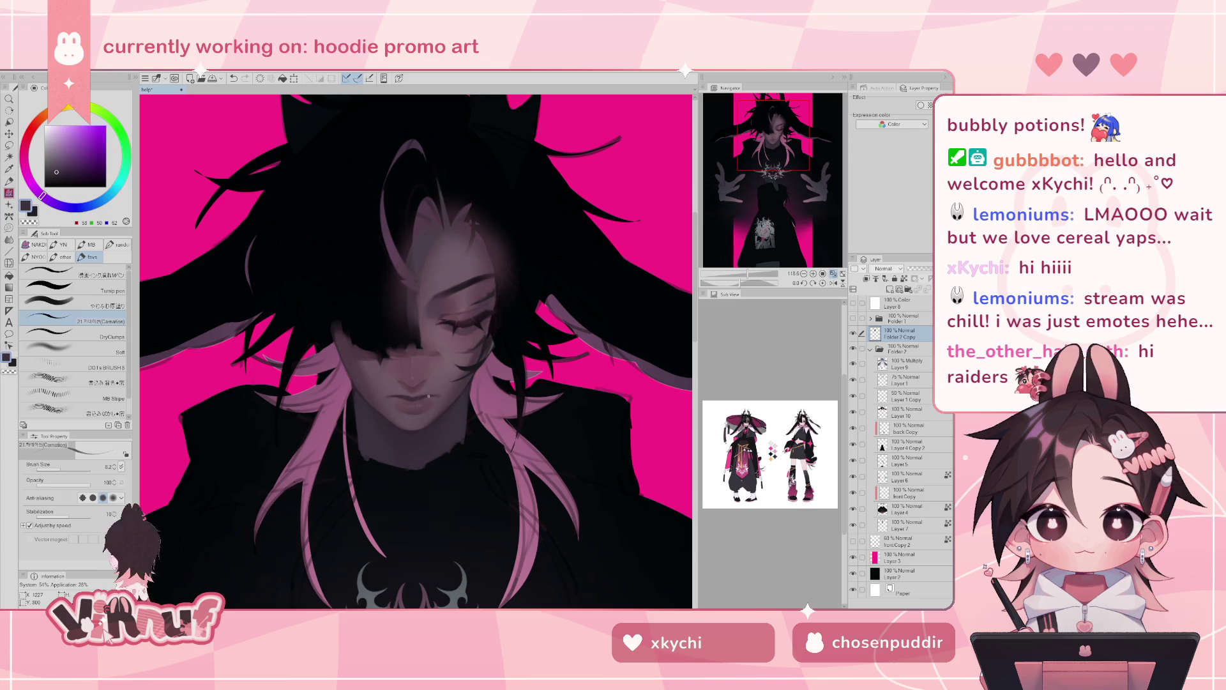
pyautogui.moveTo(709, 273); pyautogui.dragTo(743, 274)
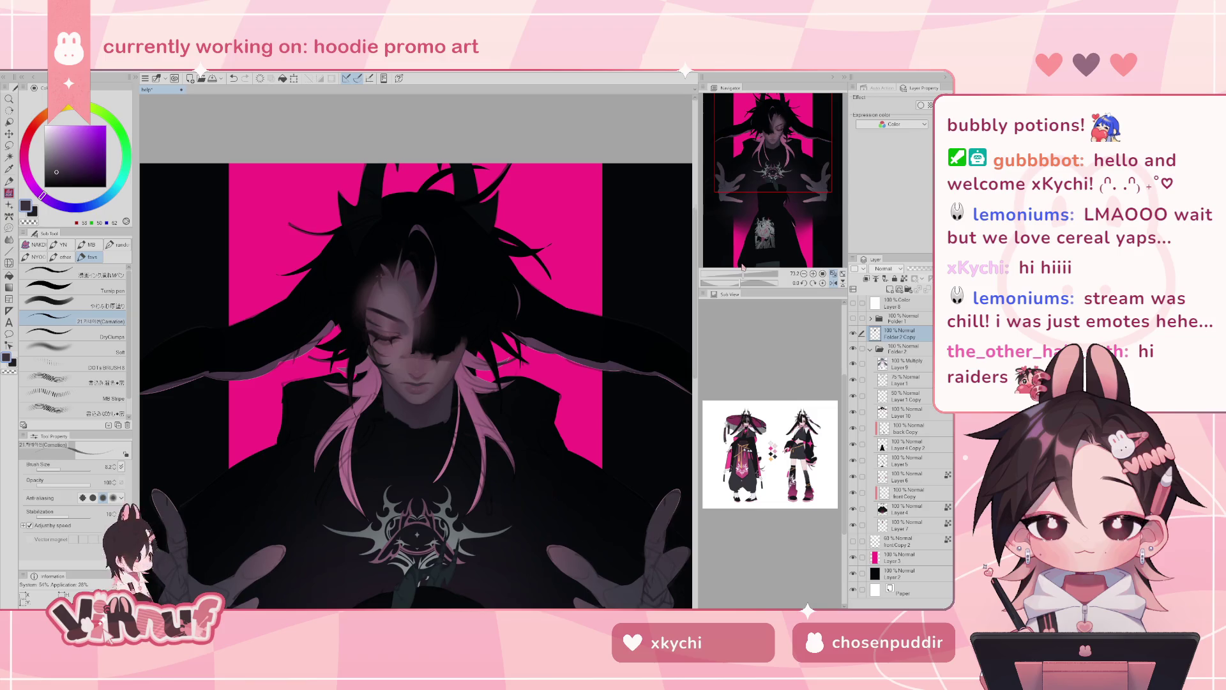
pyautogui.hotkey('ctrl', 'z')
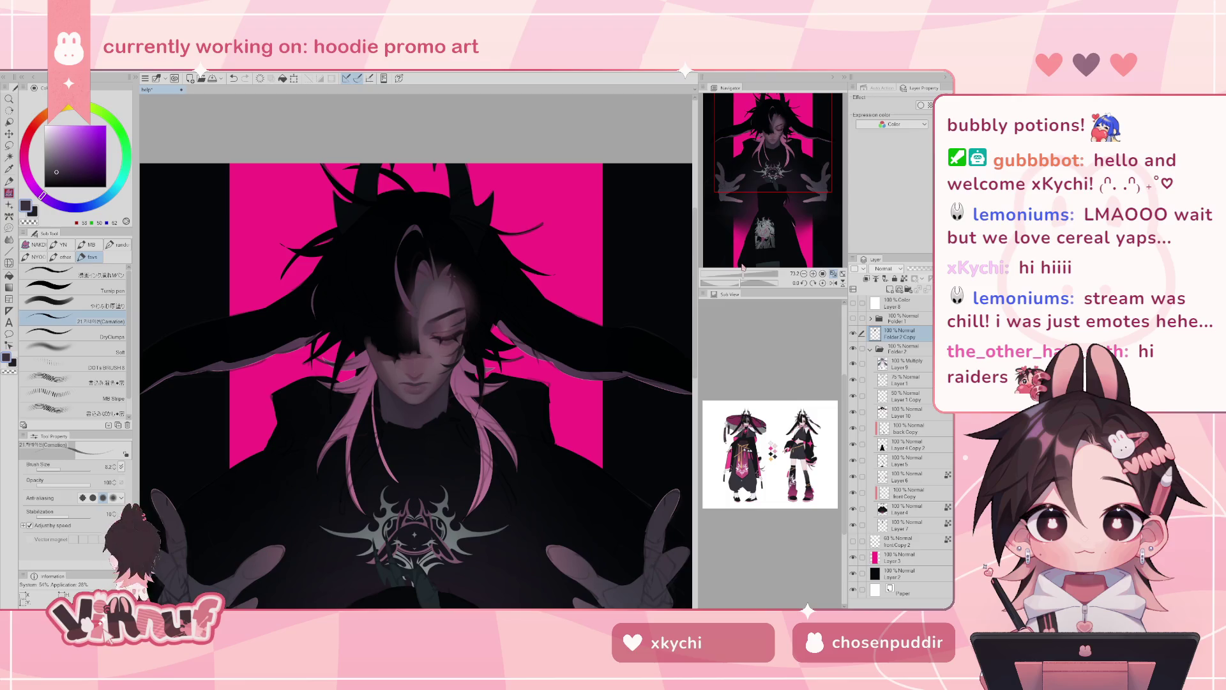
pyautogui.moveTo(743, 274); pyautogui.dragTo(748, 273)
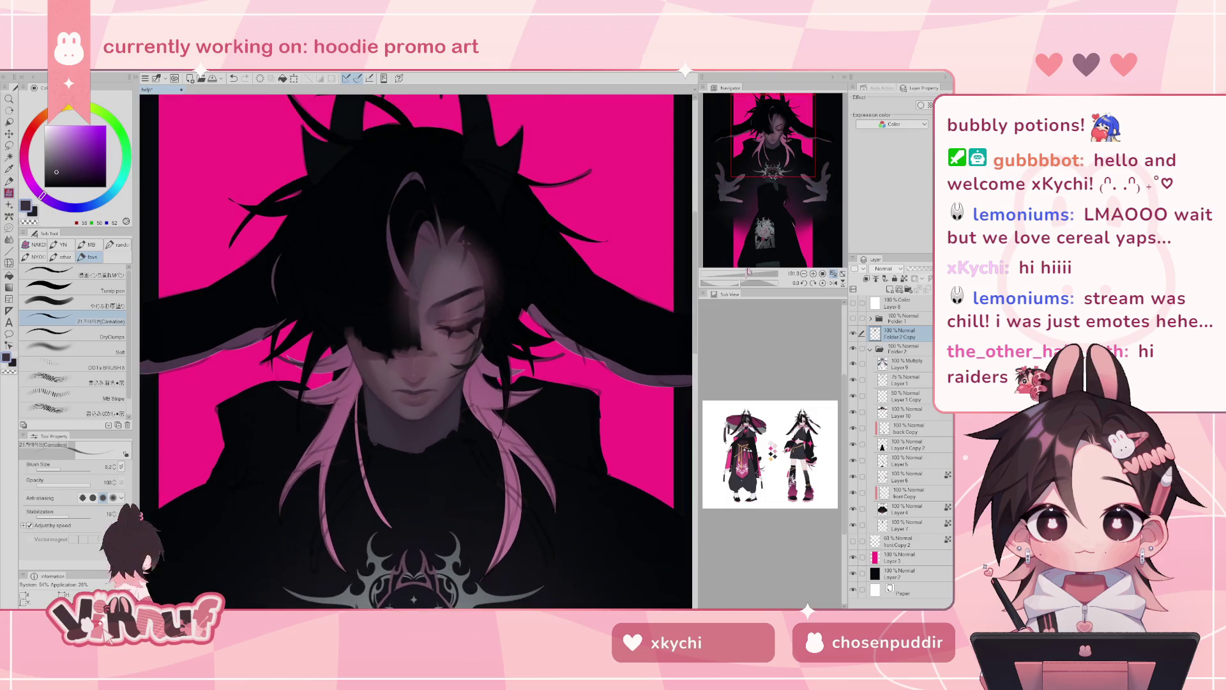
pyautogui.moveTo(764, 181); pyautogui.dragTo(764, 185)
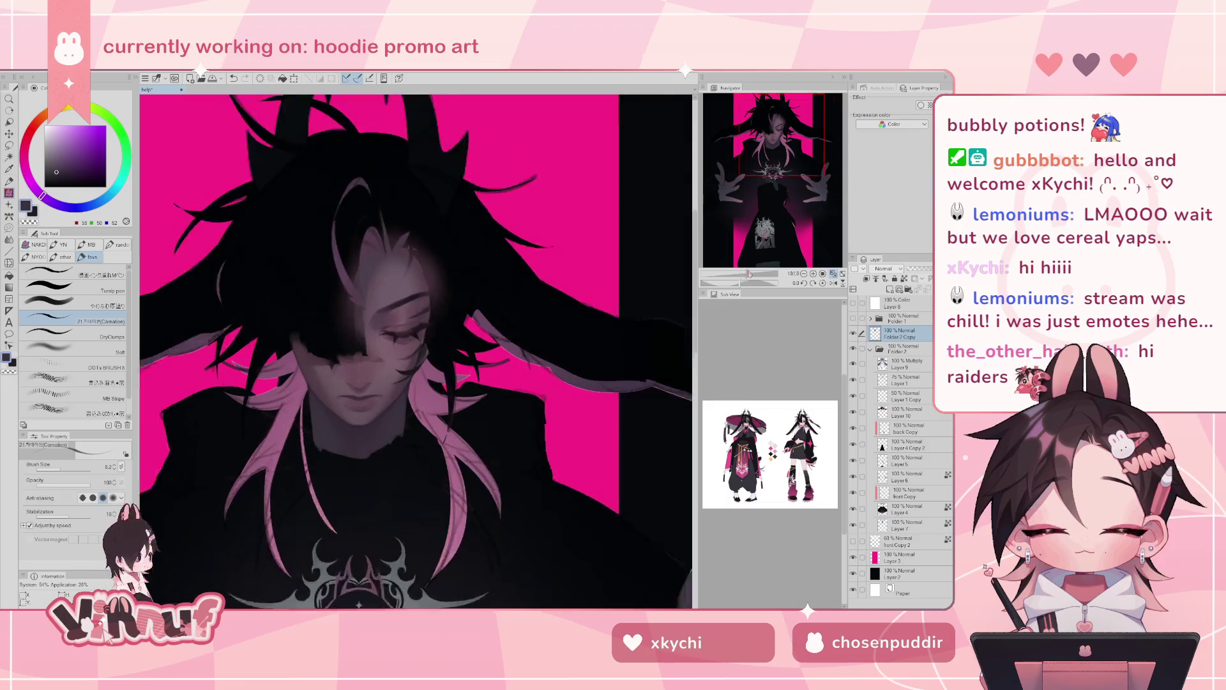
pyautogui.moveTo(744, 274); pyautogui.dragTo(751, 273)
pyautogui.moveTo(409, 332); pyautogui.dragTo(327, 379)
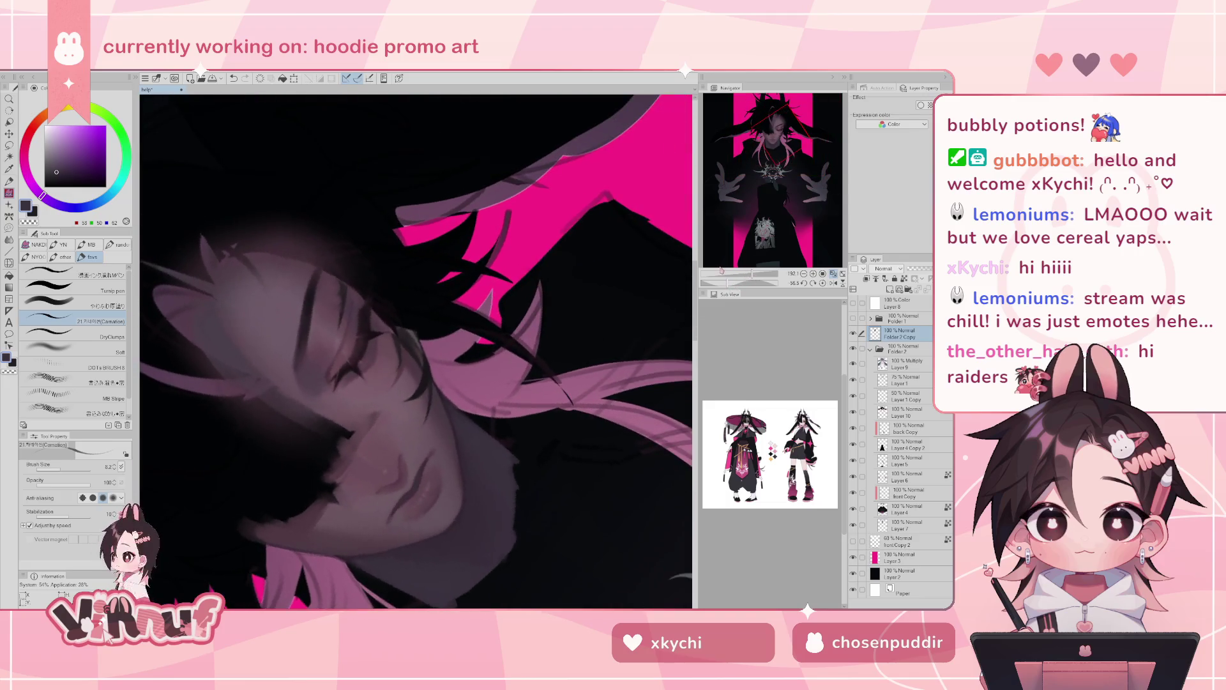
# - Sample a dark mauve from the face, straighten and zoom out, and open the File menu
pyautogui.keyDown('alt'); pyautogui.click(324, 387); pyautogui.keyUp('alt')
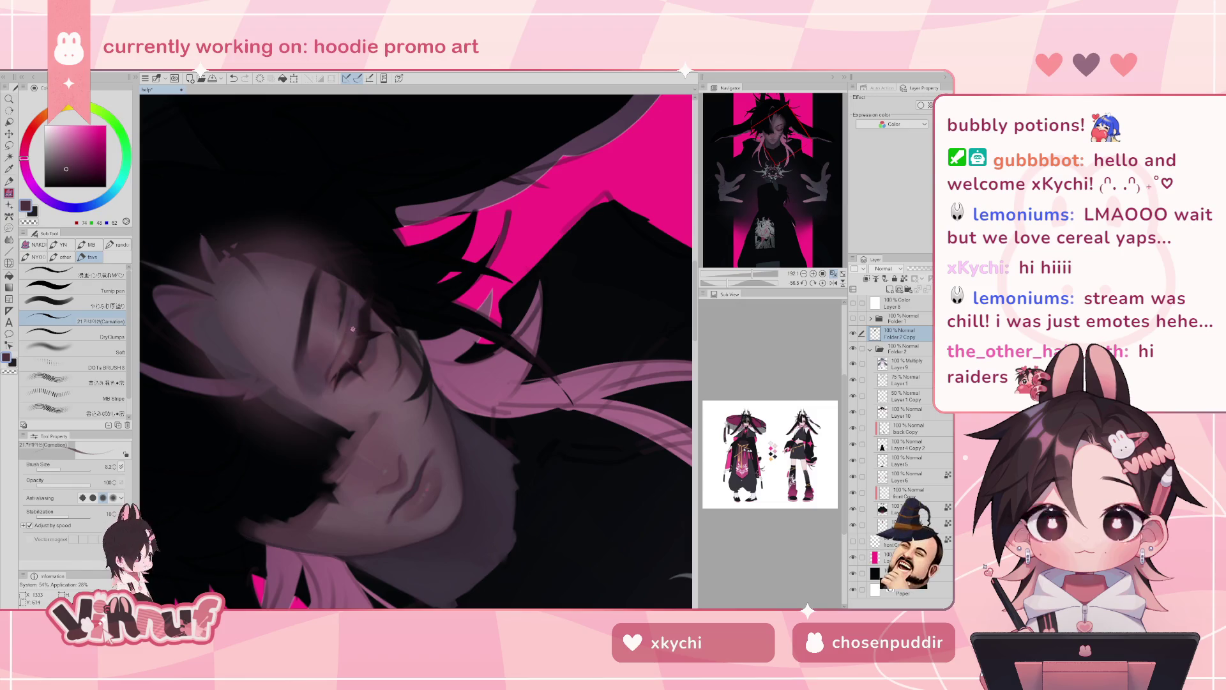
pyautogui.click(823, 284)
pyautogui.moveTo(755, 275); pyautogui.dragTo(745, 276)
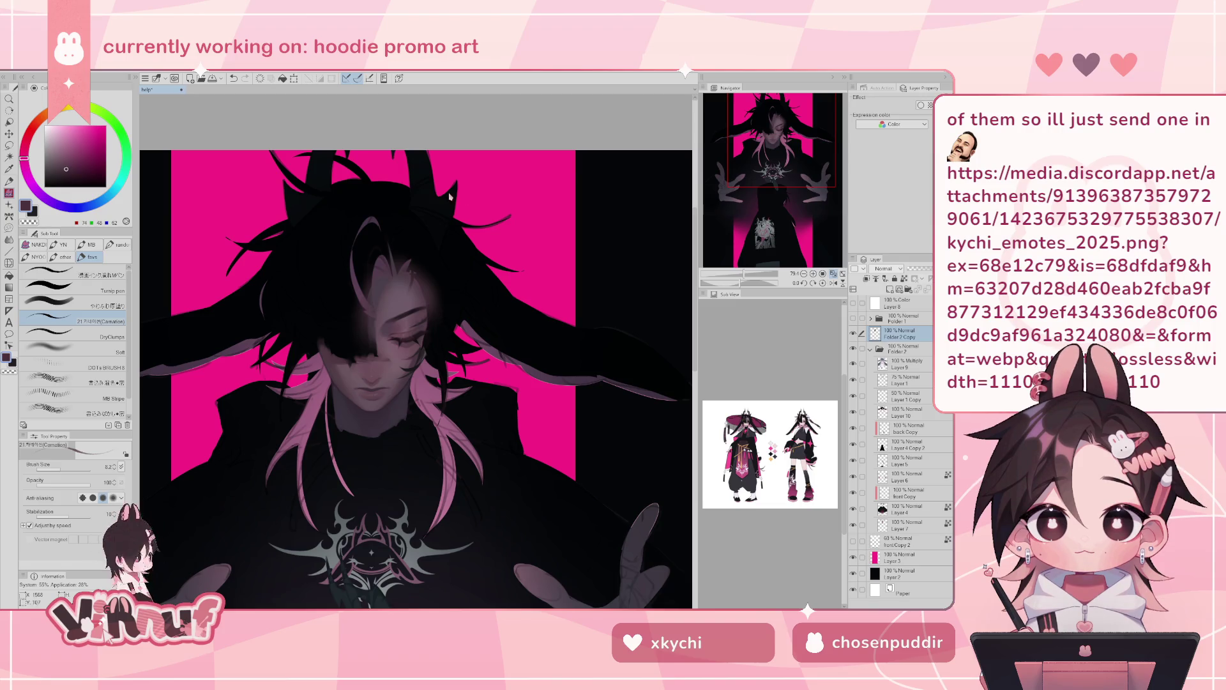
pyautogui.click(16, 67)
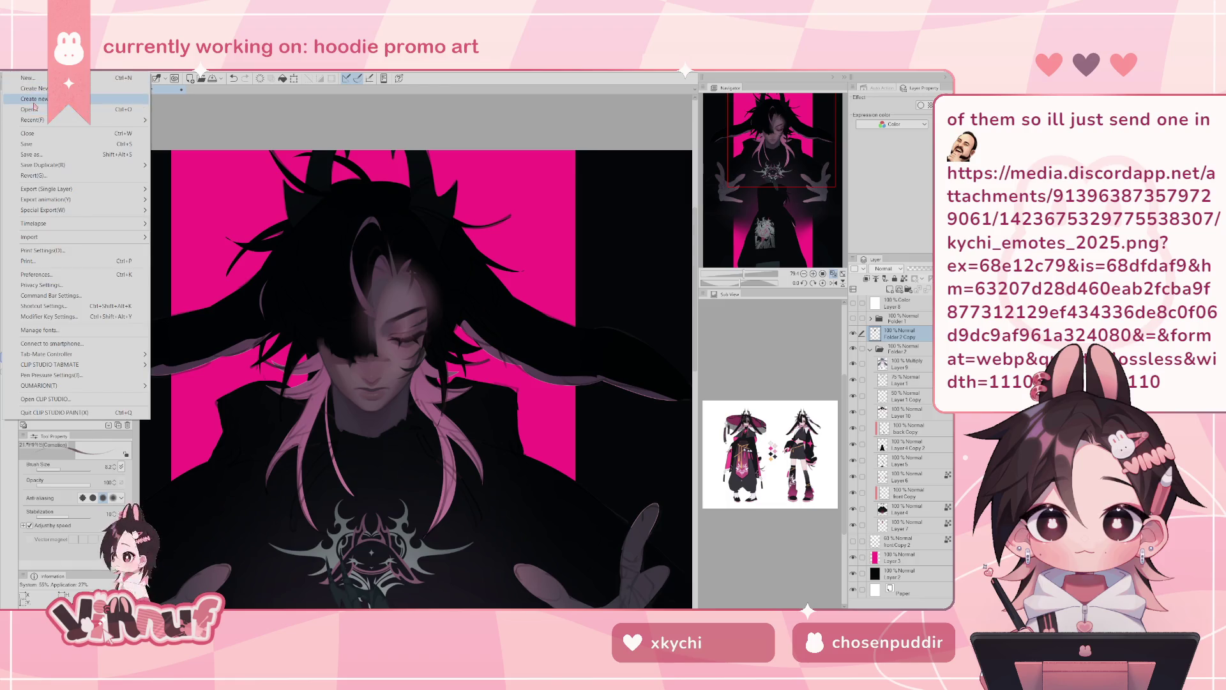
# - Open the chibi emote illustration file from the File menu
pyautogui.click(34, 107)
pyautogui.press('Escape')
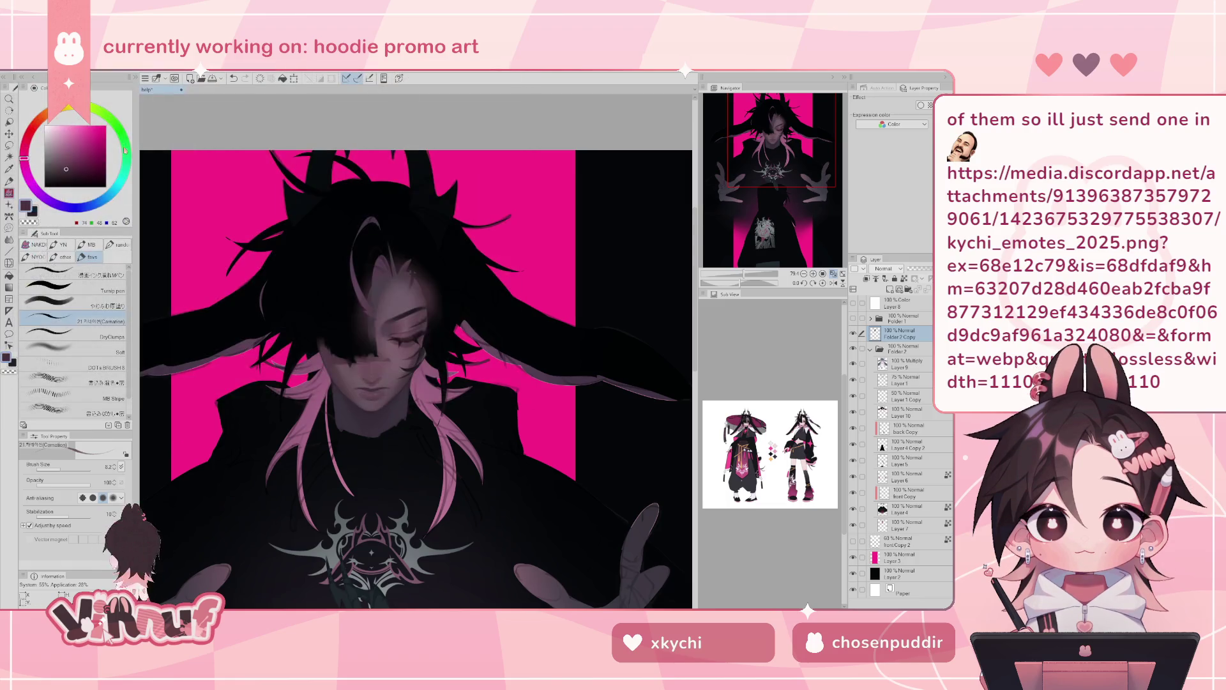
pyautogui.click(15, 76)
pyautogui.click(30, 110)
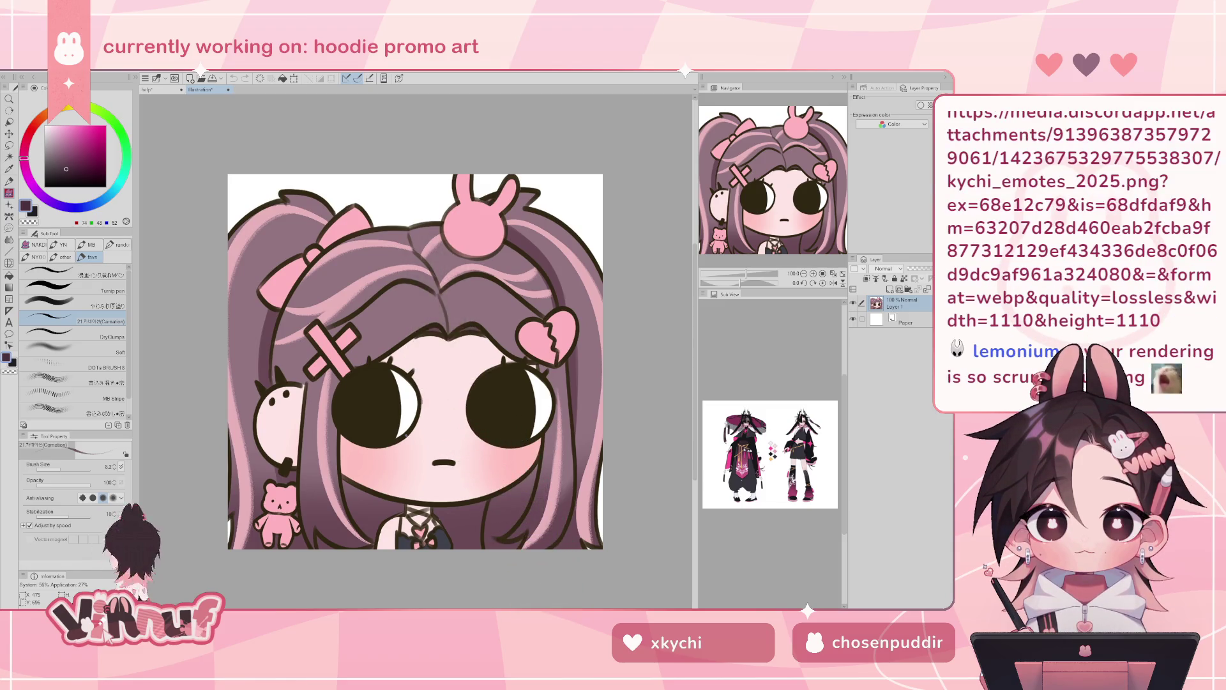
# - Pan the chibi illustration's tiled view to bring her face into view
pyautogui.scroll(-1, 399, 430)
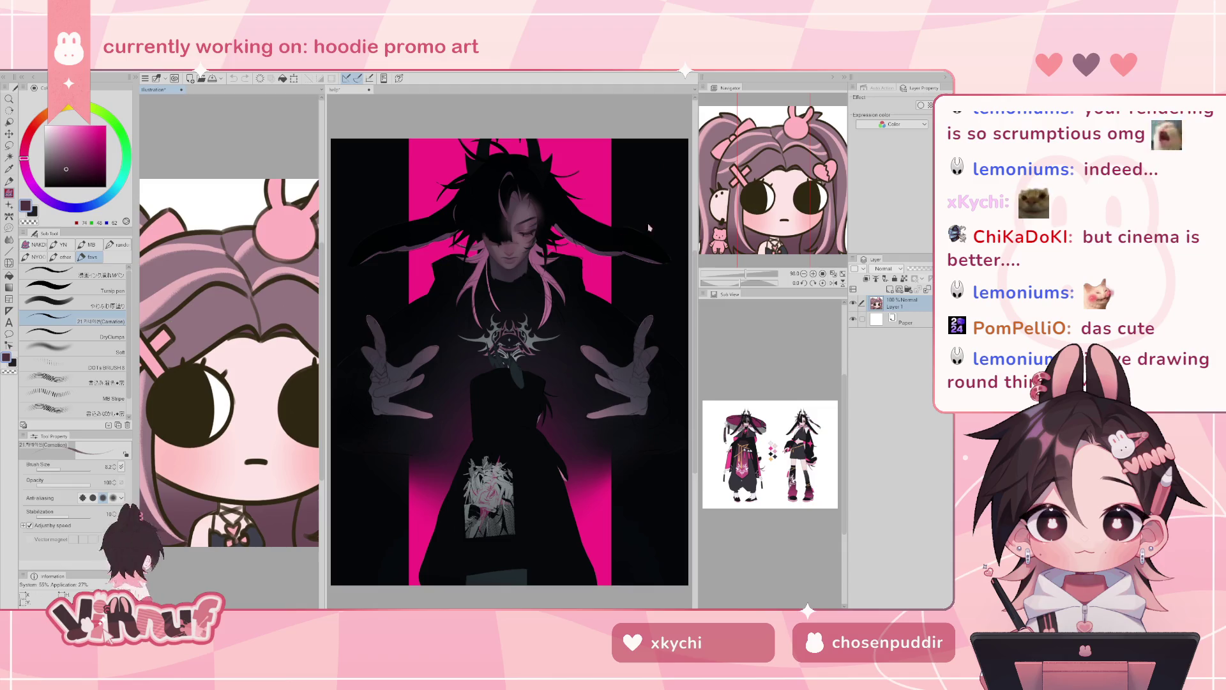
pyautogui.scroll(-3, 810, 174)
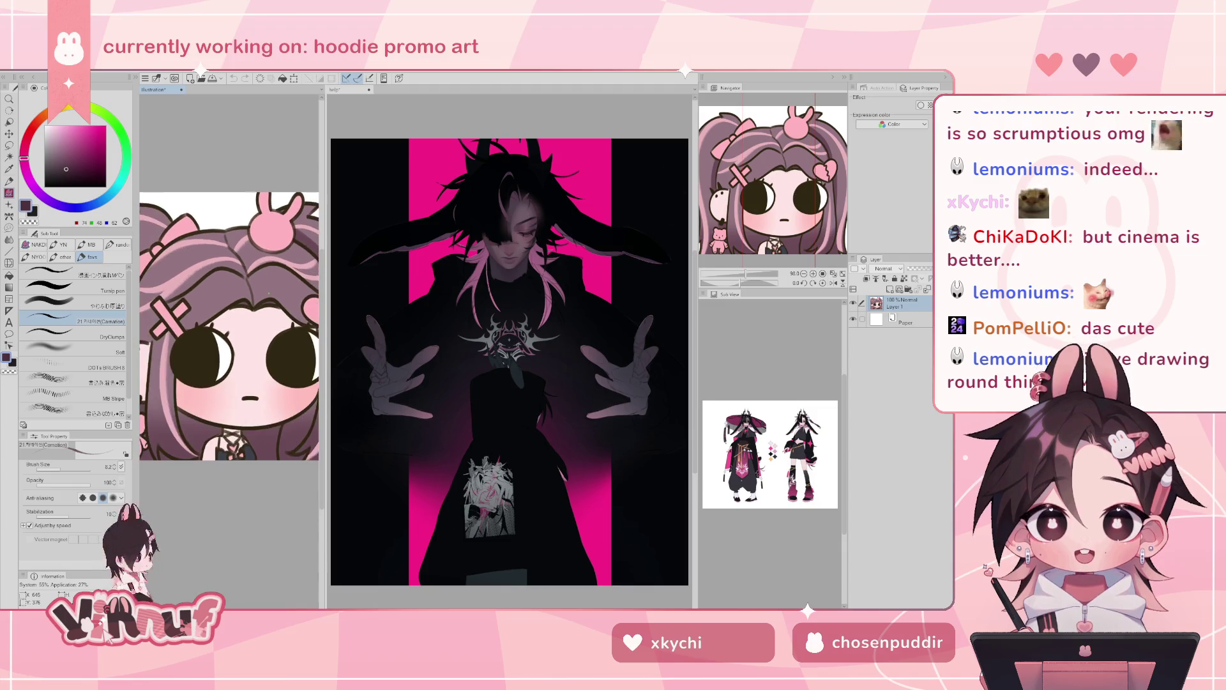
pyautogui.scroll(-1, 767, 186)
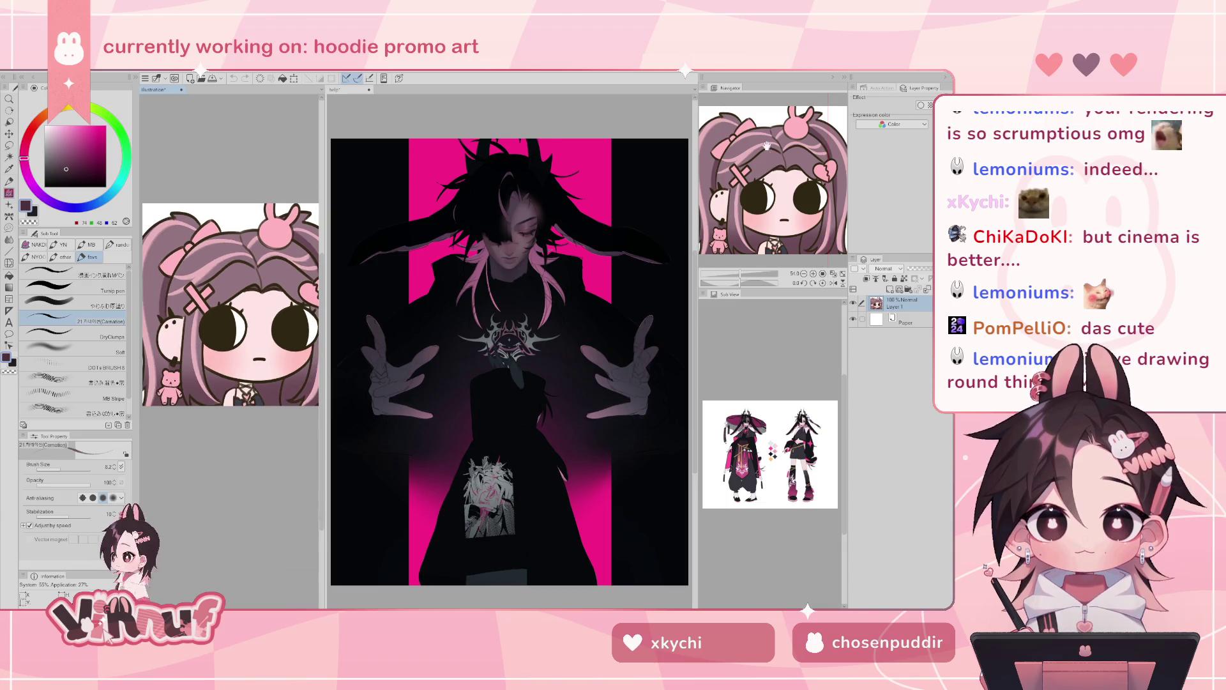
pyautogui.scroll(-1, 799, 159)
pyautogui.moveTo(799, 159); pyautogui.dragTo(802, 239)
pyautogui.moveTo(802, 240); pyautogui.dragTo(803, 238)
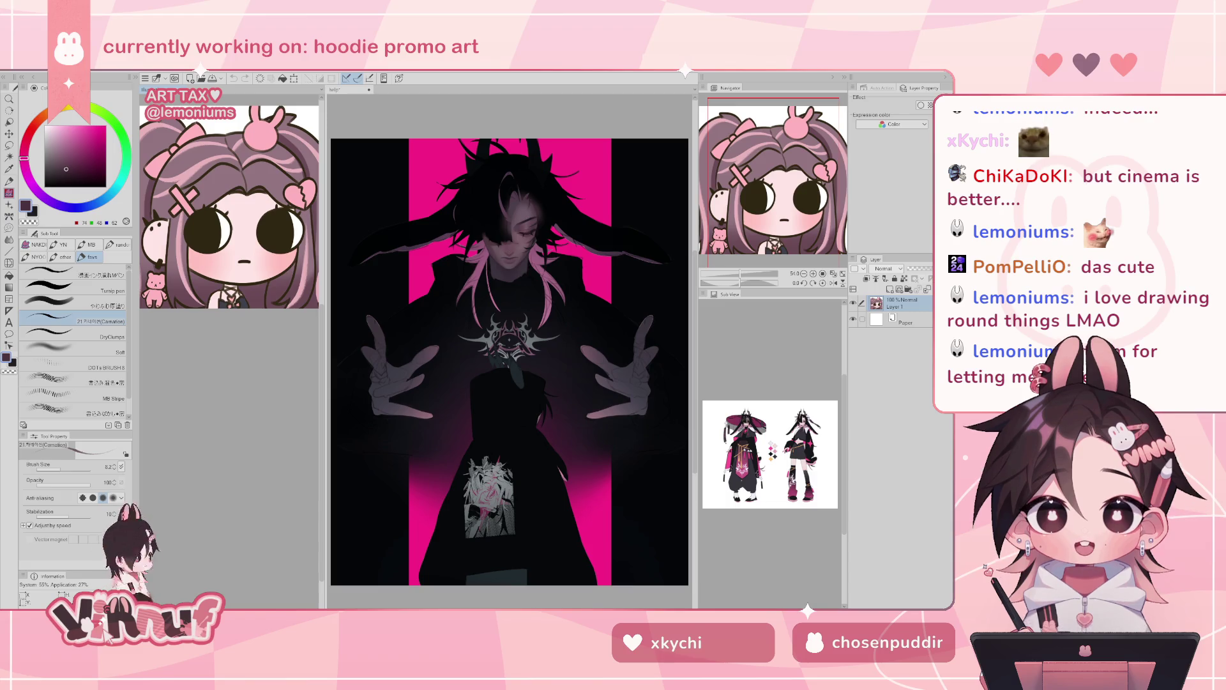
# - Switch to the hoodie artwork, zoom to the face, and toggle the Folder 2 Copy overlay
pyautogui.click(679, 292)
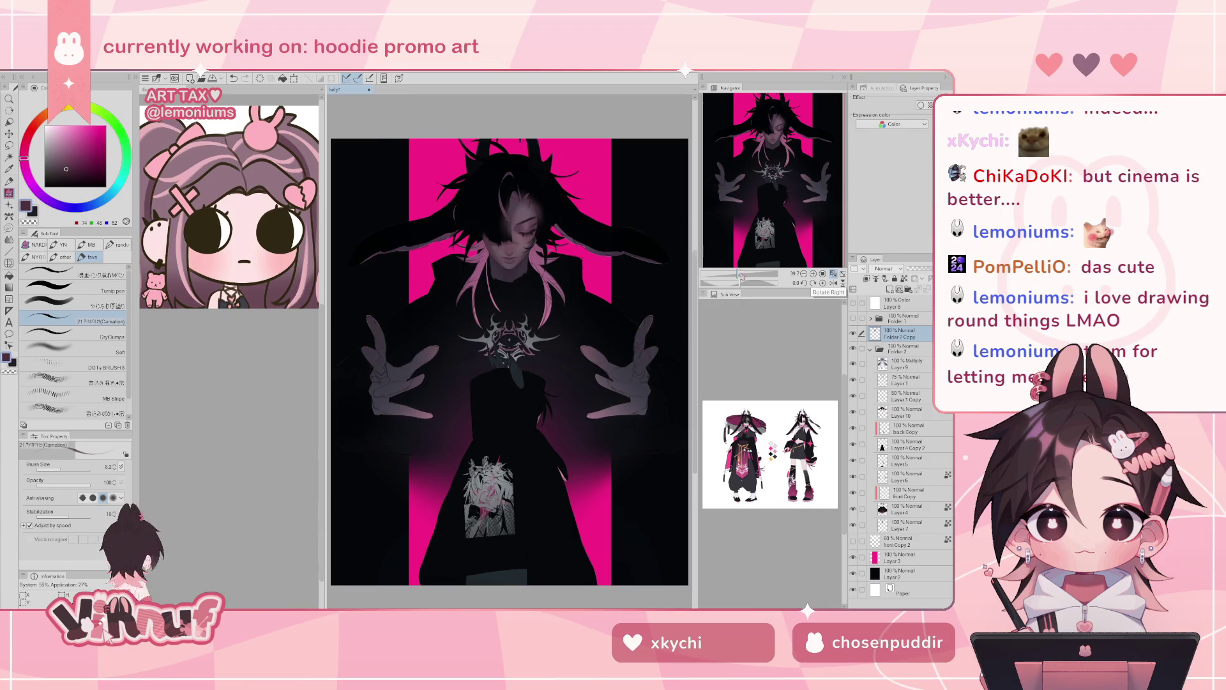
pyautogui.moveTo(739, 275); pyautogui.dragTo(745, 277)
pyautogui.moveTo(770, 185); pyautogui.dragTo(769, 151)
pyautogui.click(854, 333)
pyautogui.click(853, 333)
pyautogui.click(854, 333)
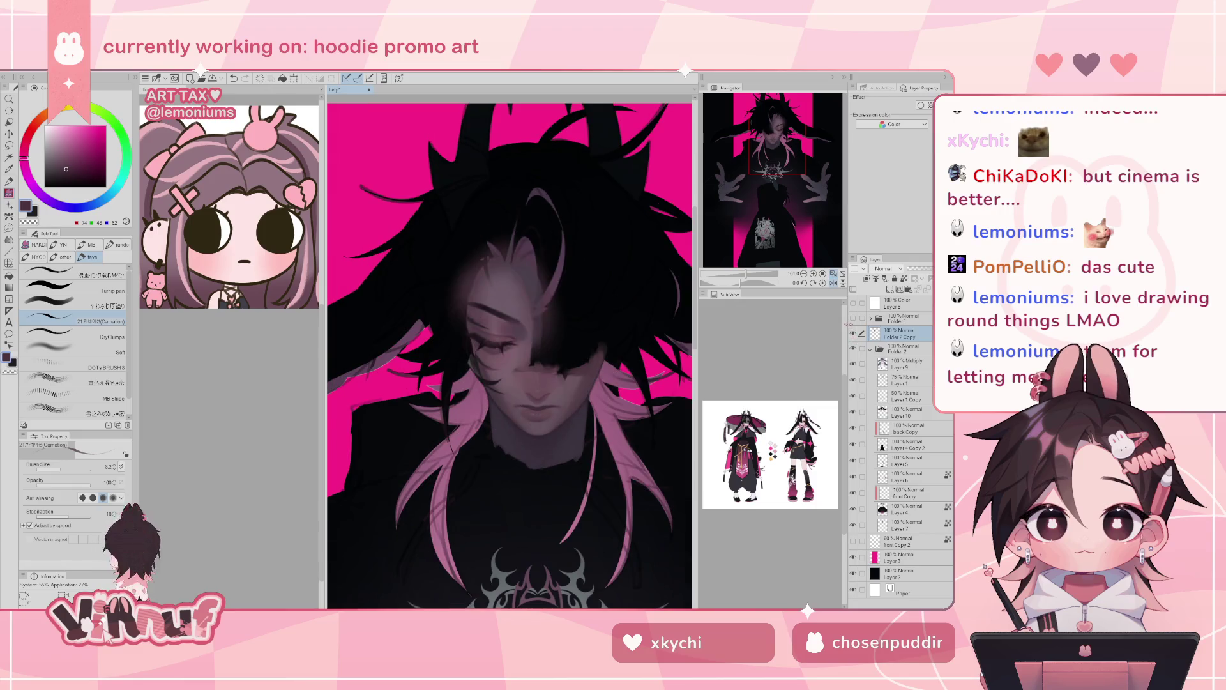
pyautogui.moveTo(747, 275)
pyautogui.mouseDown()
pyautogui.moveTo(733, 281)
pyautogui.moveTo(746, 281)
pyautogui.mouseUp()
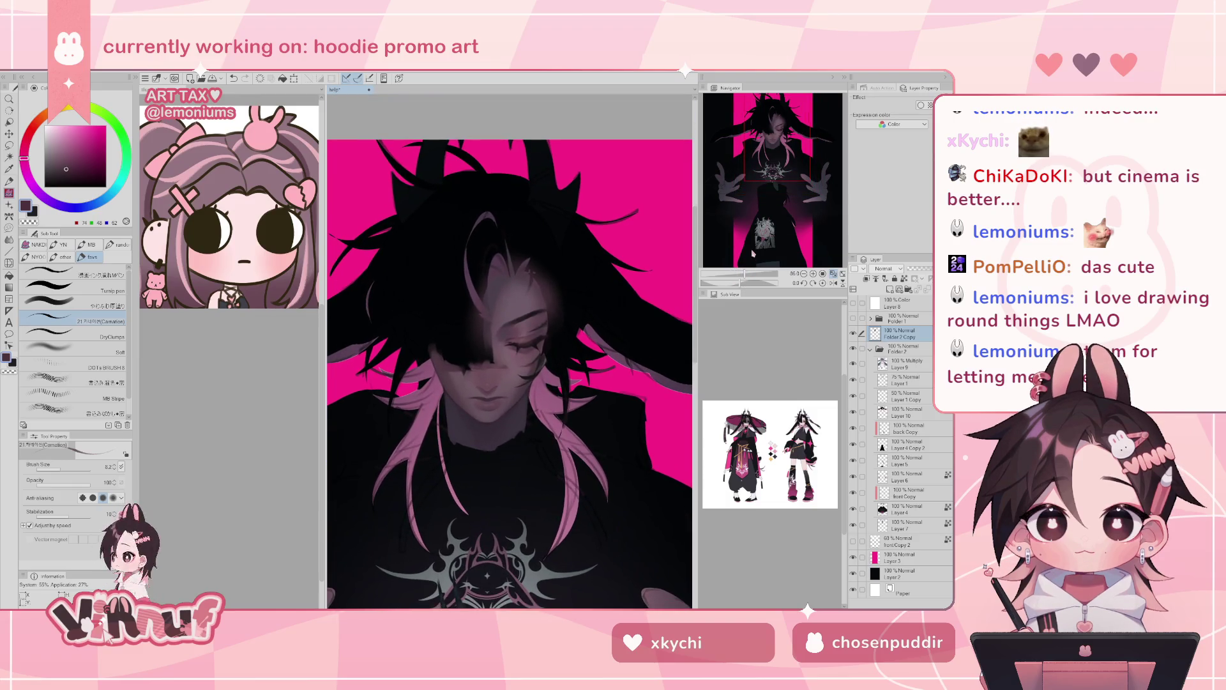
pyautogui.moveTo(776, 138); pyautogui.dragTo(781, 134)
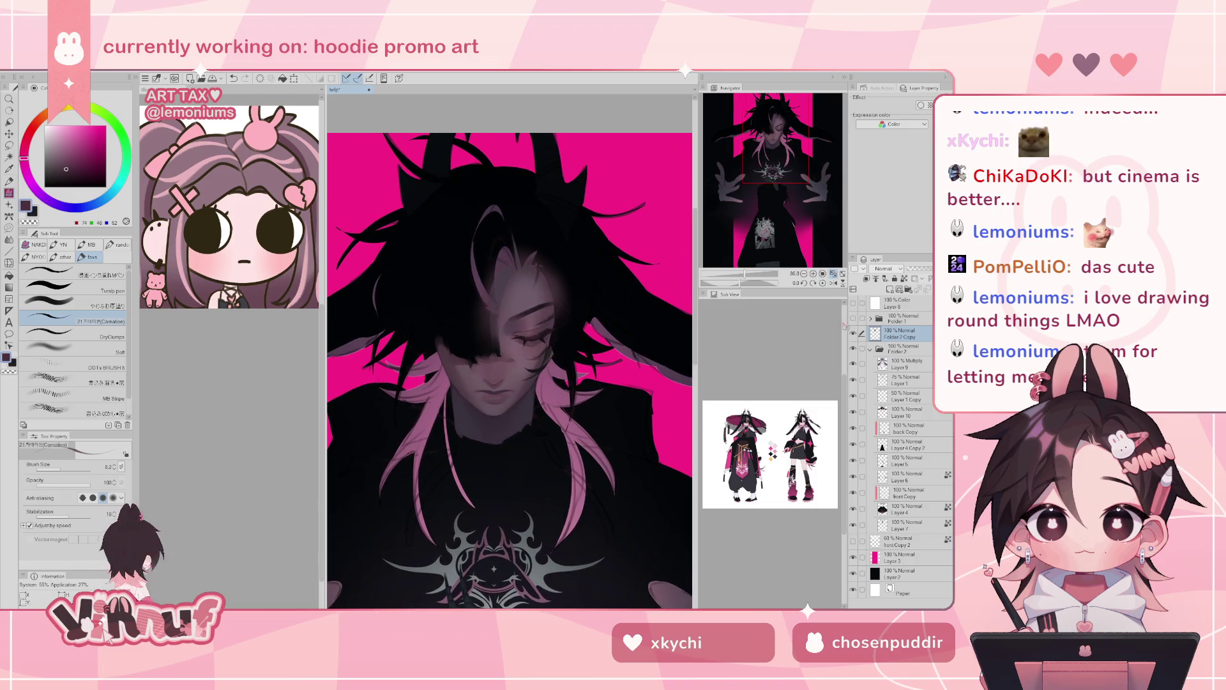
# - Compare the face with Folder 2 Copy on and off, then restore Folder 1 and Folder 2
pyautogui.click(853, 333)
pyautogui.click(853, 333)
pyautogui.click(853, 333)
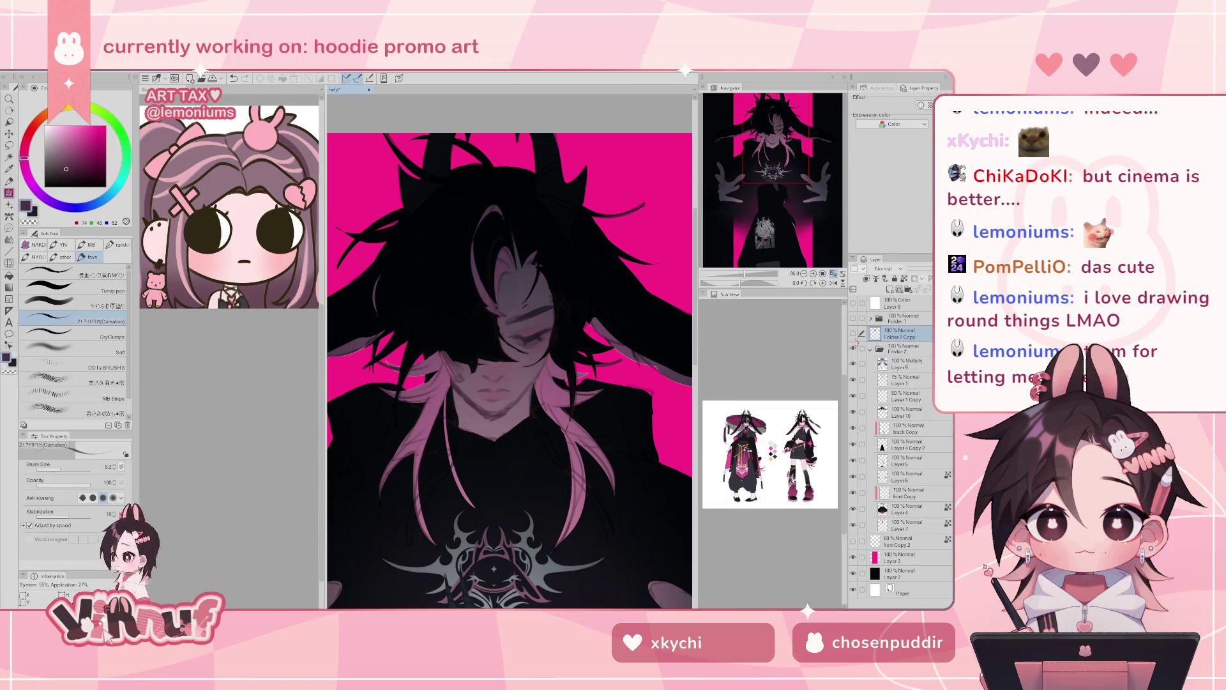
pyautogui.click(852, 332)
pyautogui.moveTo(854, 348); pyautogui.dragTo(856, 318)
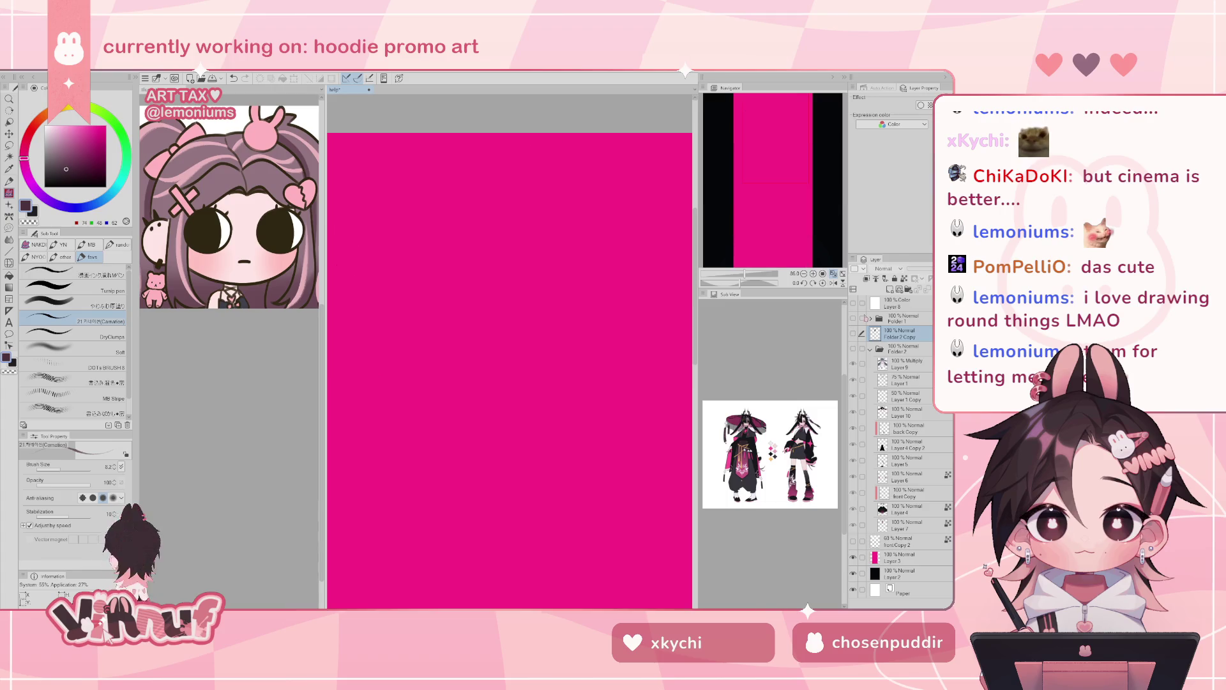
pyautogui.click(853, 318)
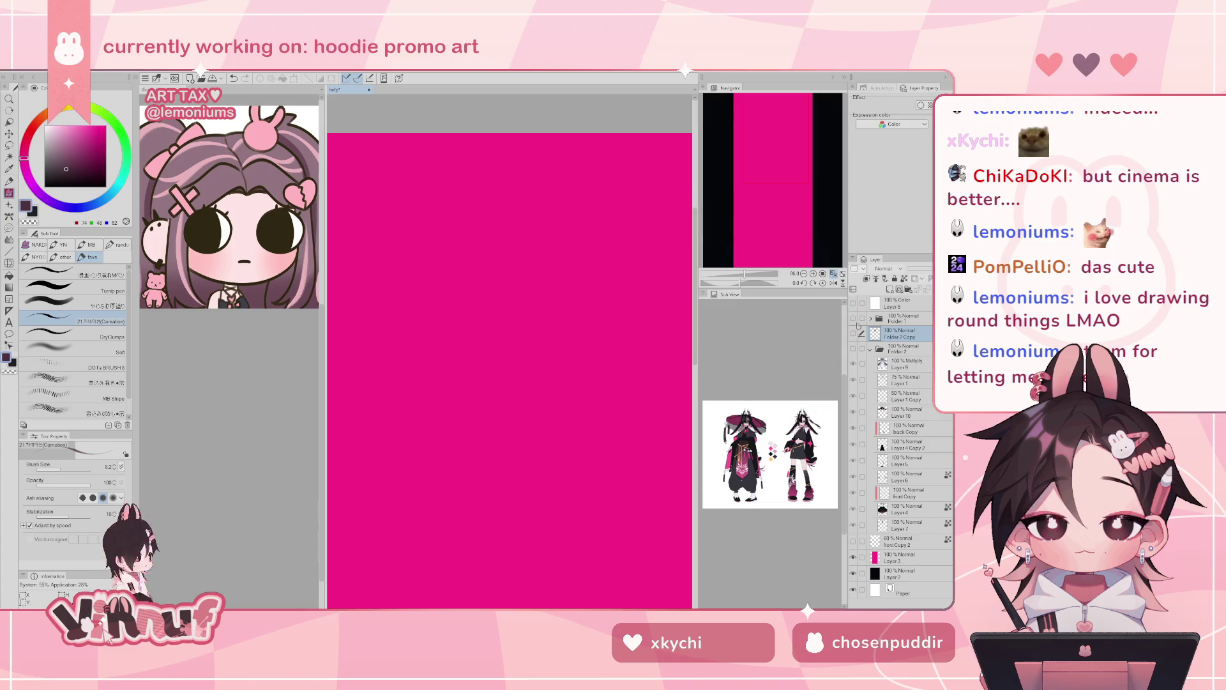
pyautogui.click(854, 349)
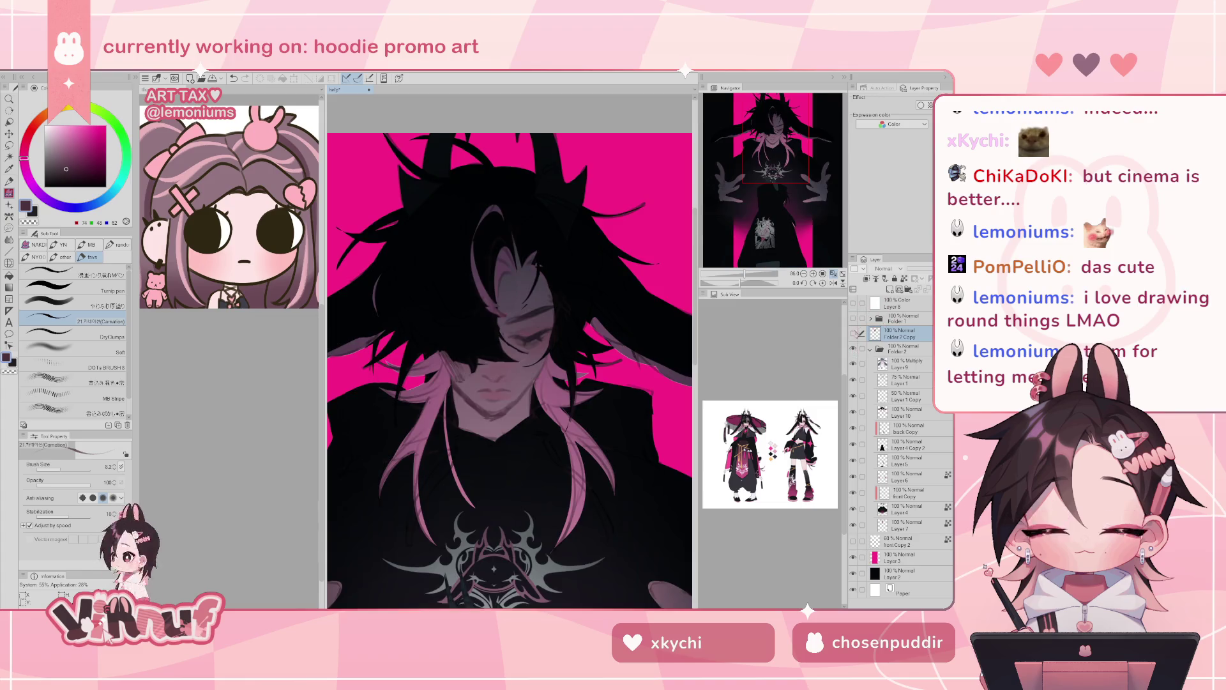
# - Sample a face colour with the overlay hidden, then show the shaded Folder 2 Copy again
pyautogui.click(854, 333)
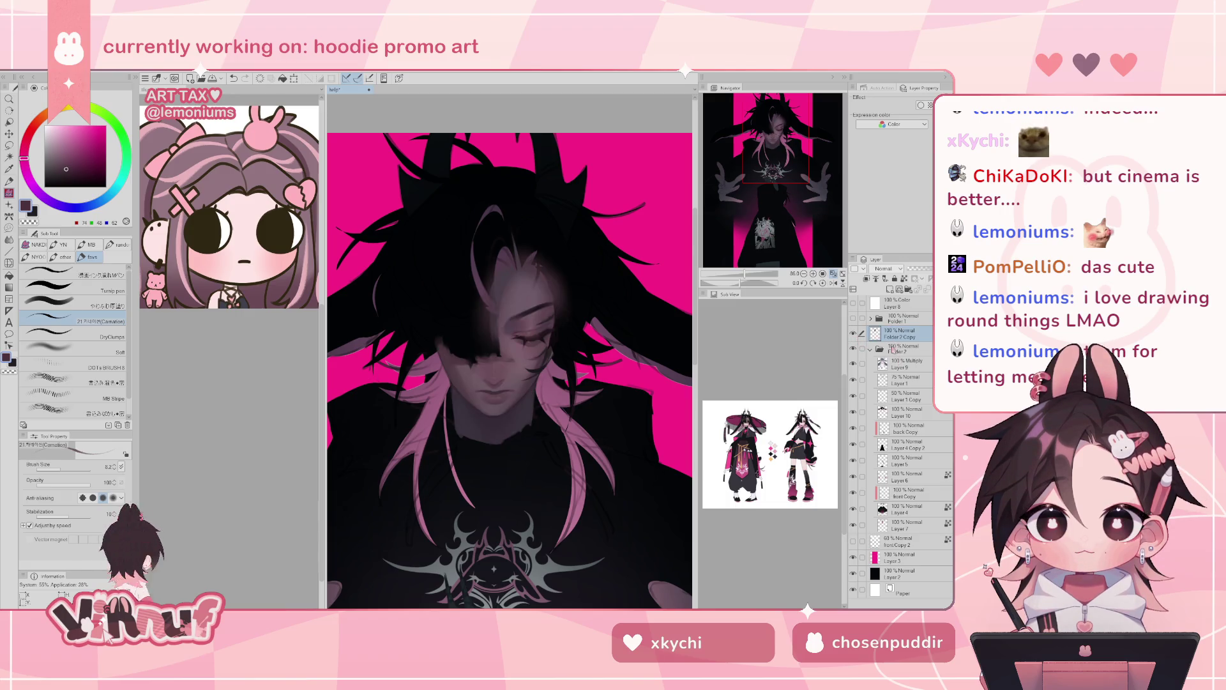
pyautogui.click(854, 332)
pyautogui.keyDown('alt'); pyautogui.click(495, 394); pyautogui.keyUp('alt')
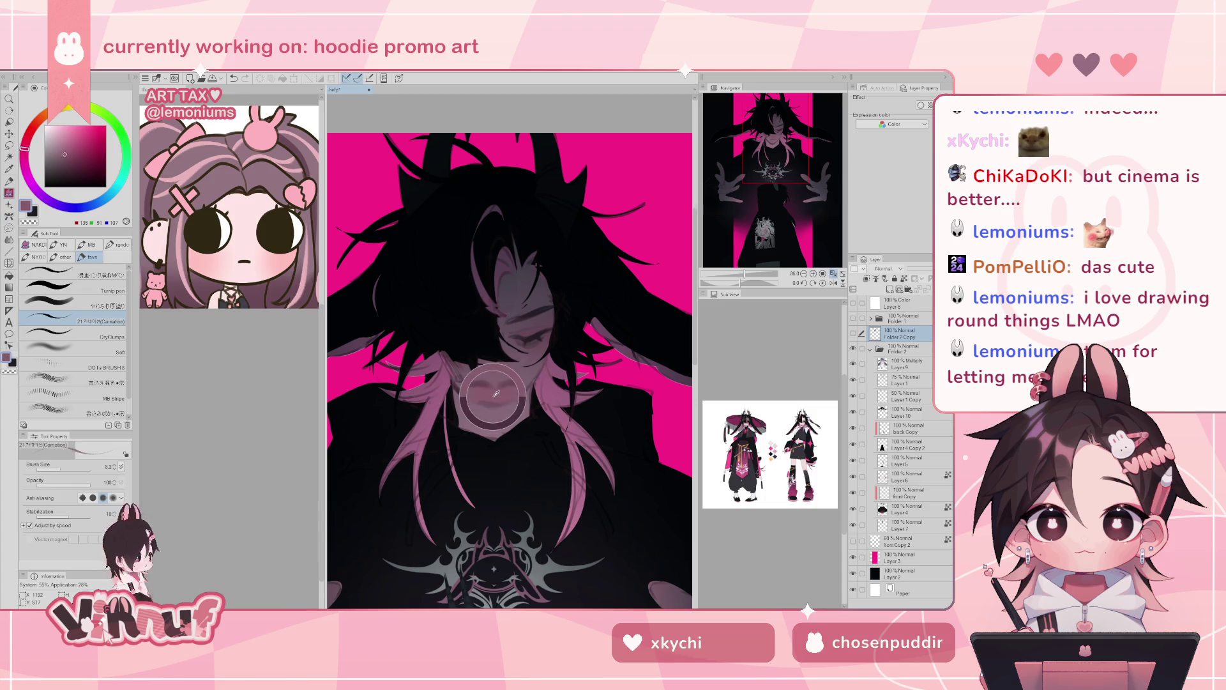
pyautogui.click(854, 333)
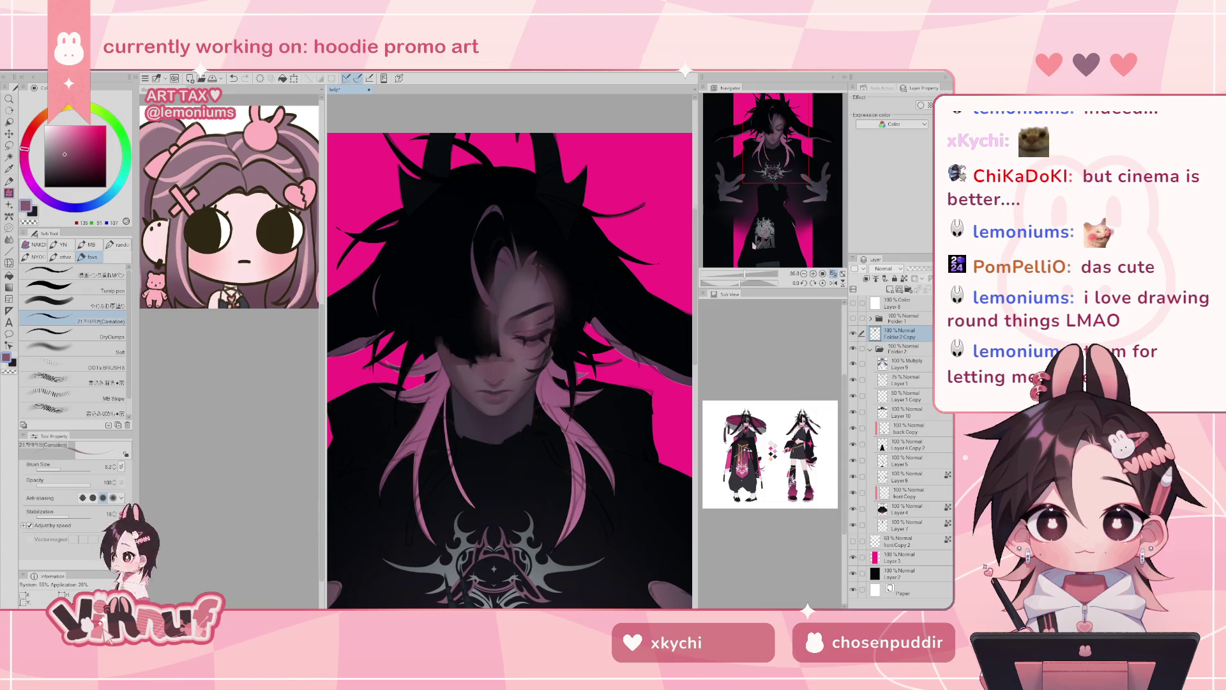
pyautogui.scroll(3, 505, 319)
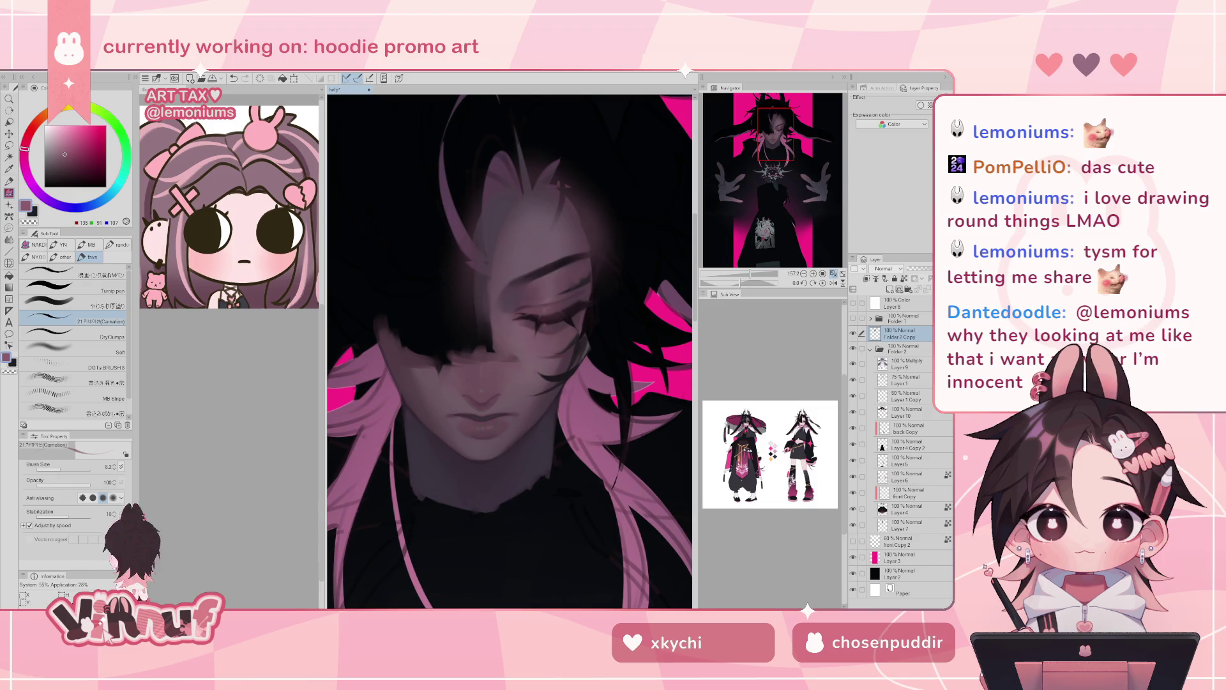
# - Switch to a soft blending brush and adjust its size
pyautogui.click(70, 350)
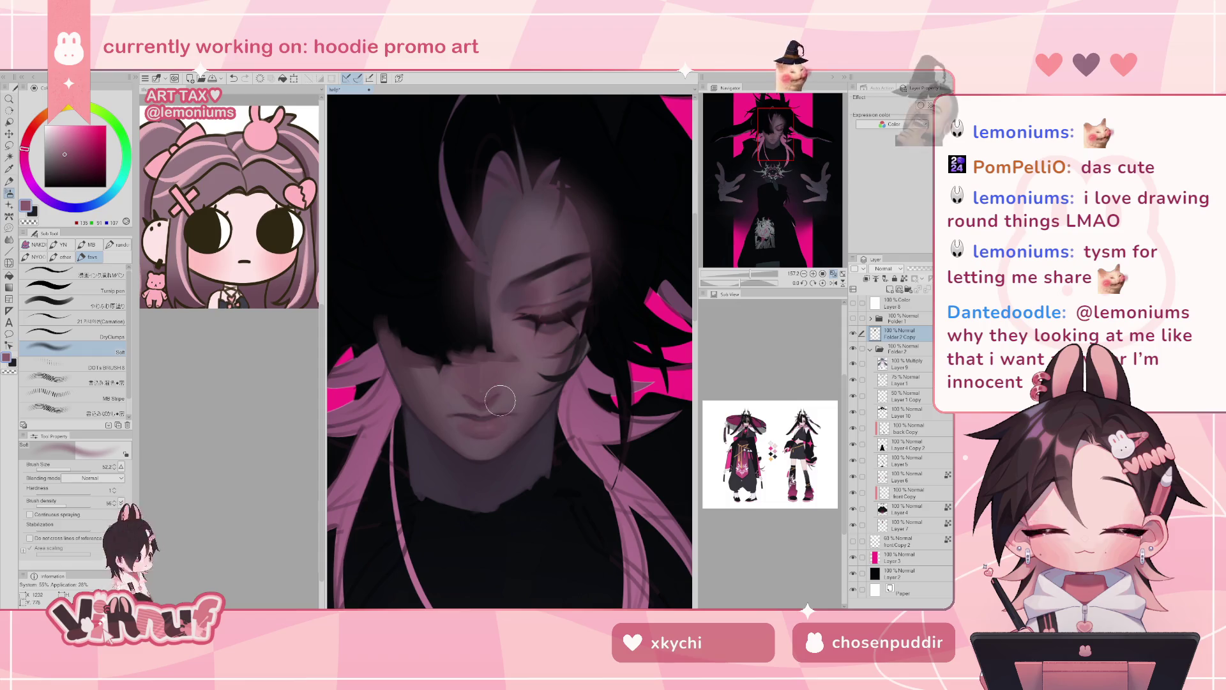
pyautogui.click(67, 470)
pyautogui.press(']')
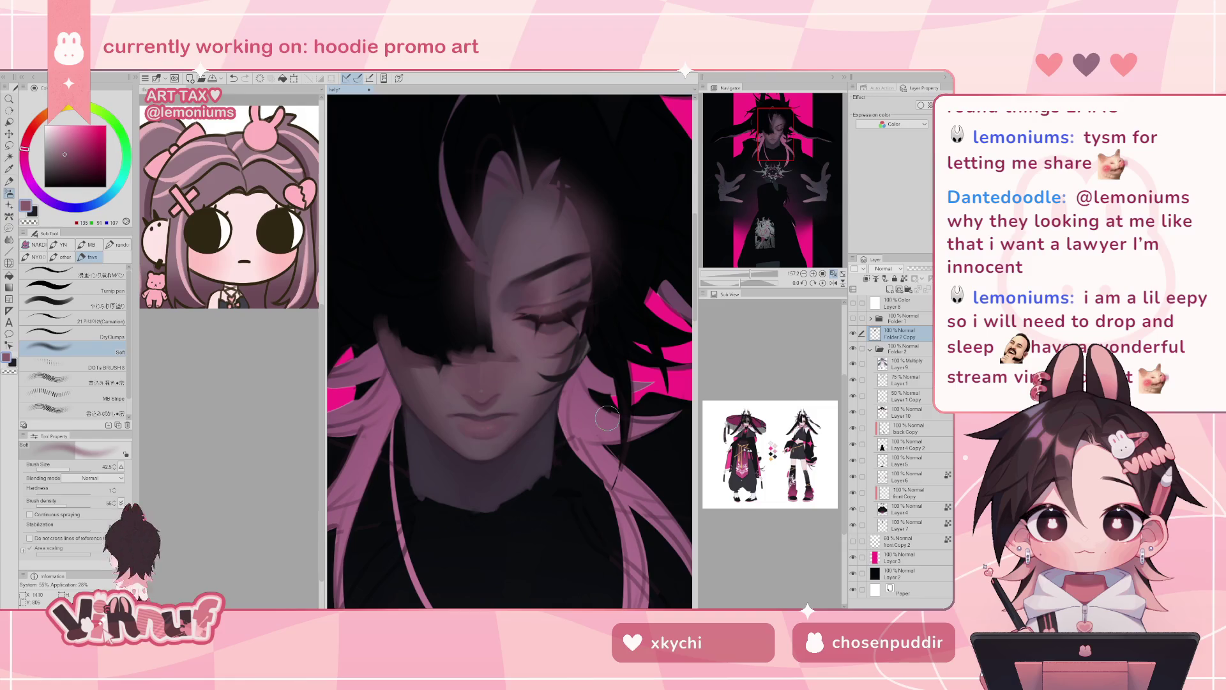
pyautogui.scroll(-5, 510, 351)
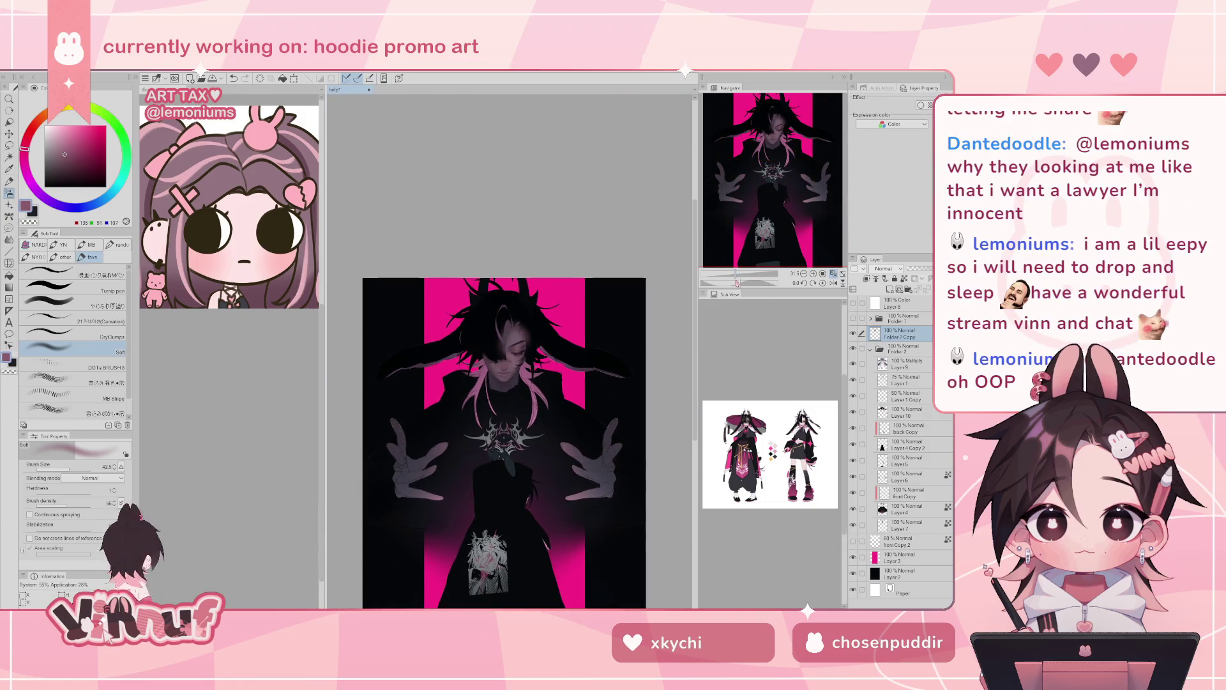
pyautogui.scroll(3, 509, 351)
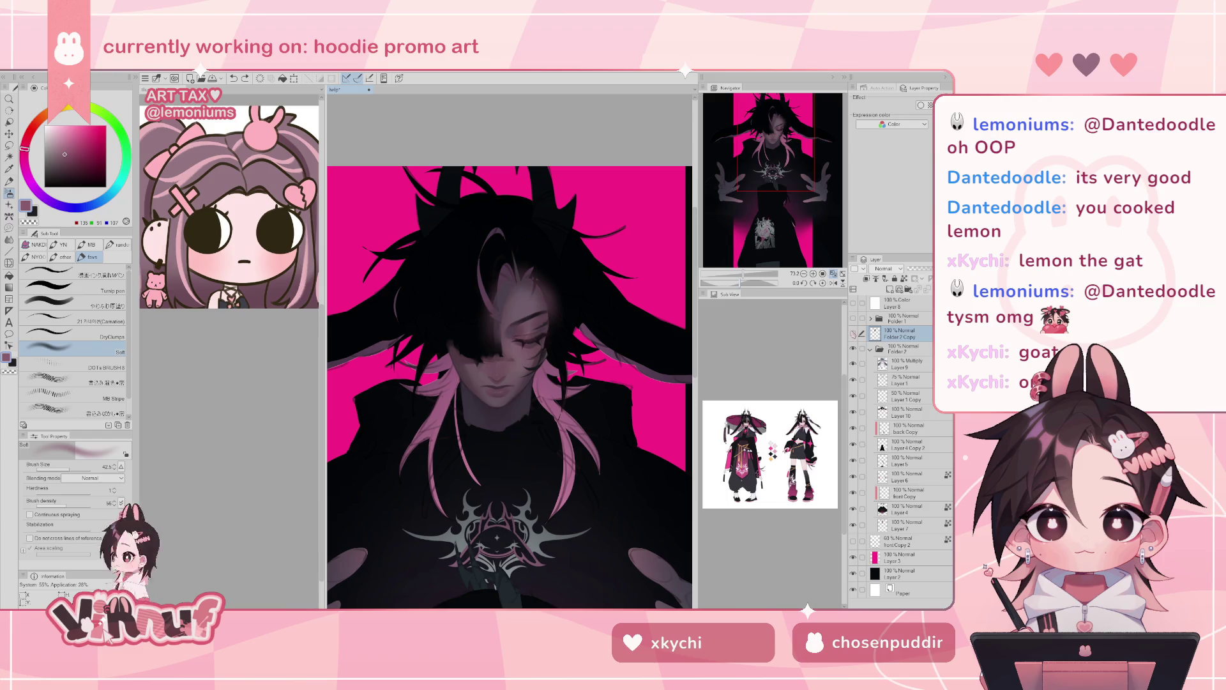
# - Zoom into the face, add a new layer above Folder 2 Copy, and switch to 09 hm
pyautogui.moveTo(743, 273); pyautogui.dragTo(748, 275)
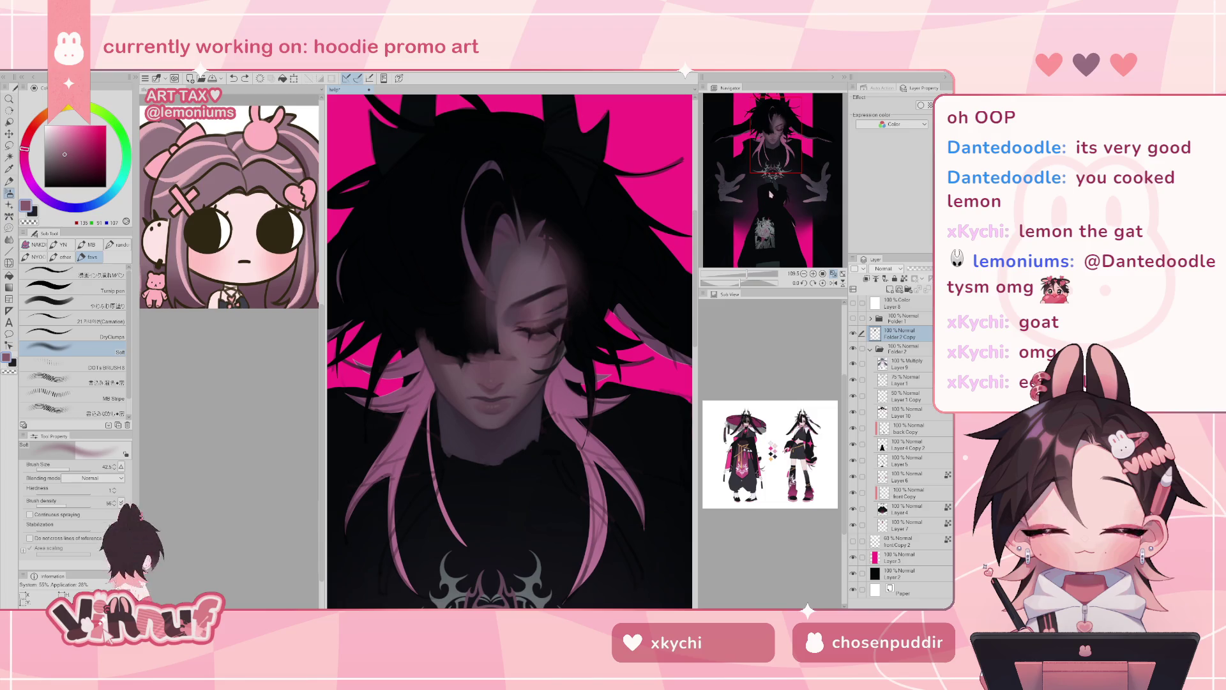
pyautogui.moveTo(770, 198)
pyautogui.mouseDown()
pyautogui.moveTo(771, 143)
pyautogui.moveTo(774, 162)
pyautogui.mouseUp()
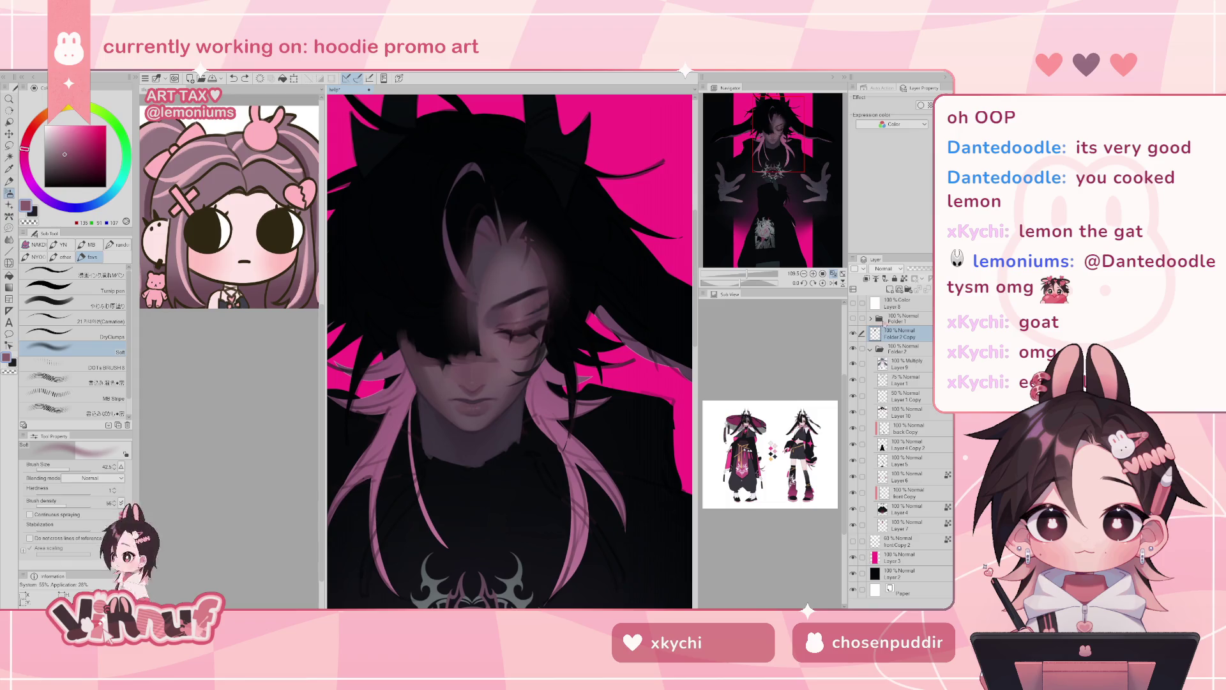
pyautogui.click(891, 288)
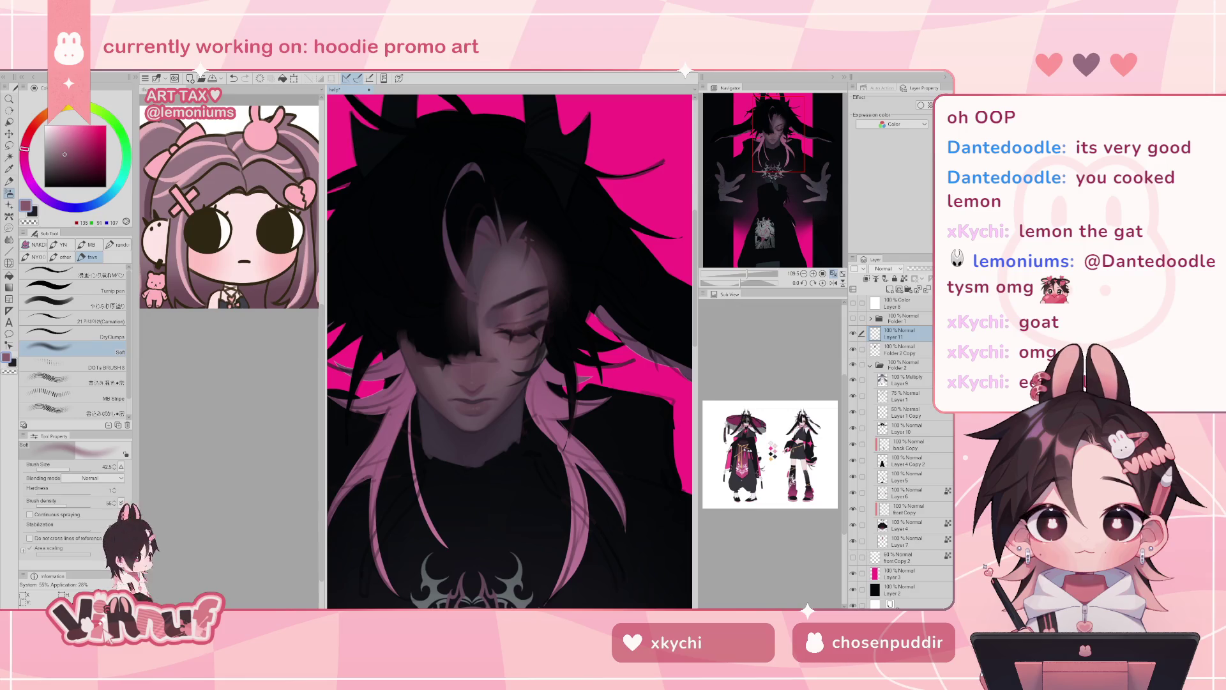
pyautogui.hotkey('ctrl', 'Tab')
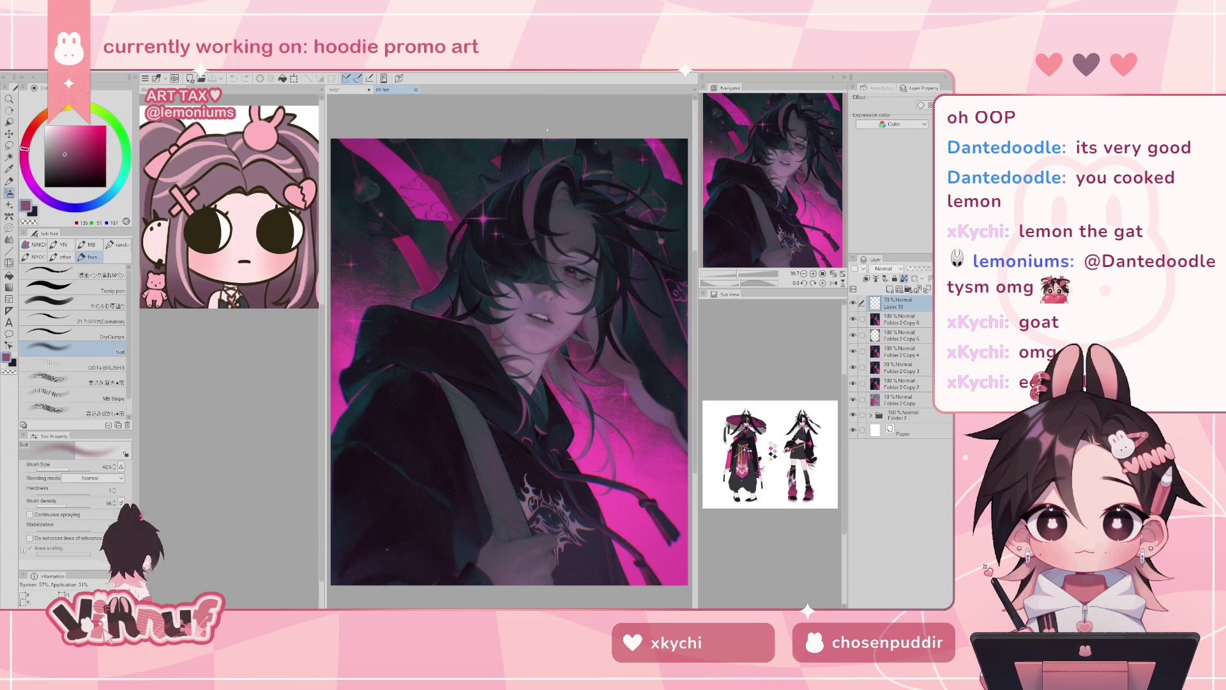
# - Look over the 10 reeo and 09 hm artworks, then return to the help* hoodie document
pyautogui.scroll(3, 442, 241)
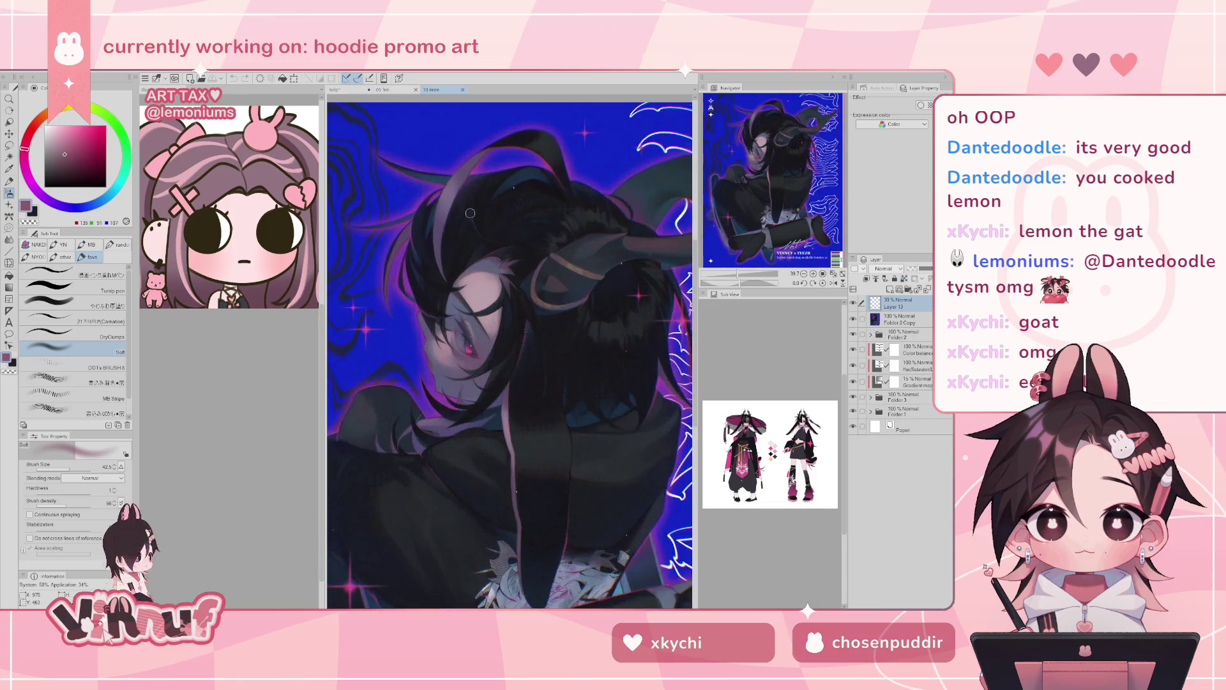
pyautogui.scroll(3, 442, 241)
pyautogui.scroll(2, 442, 241)
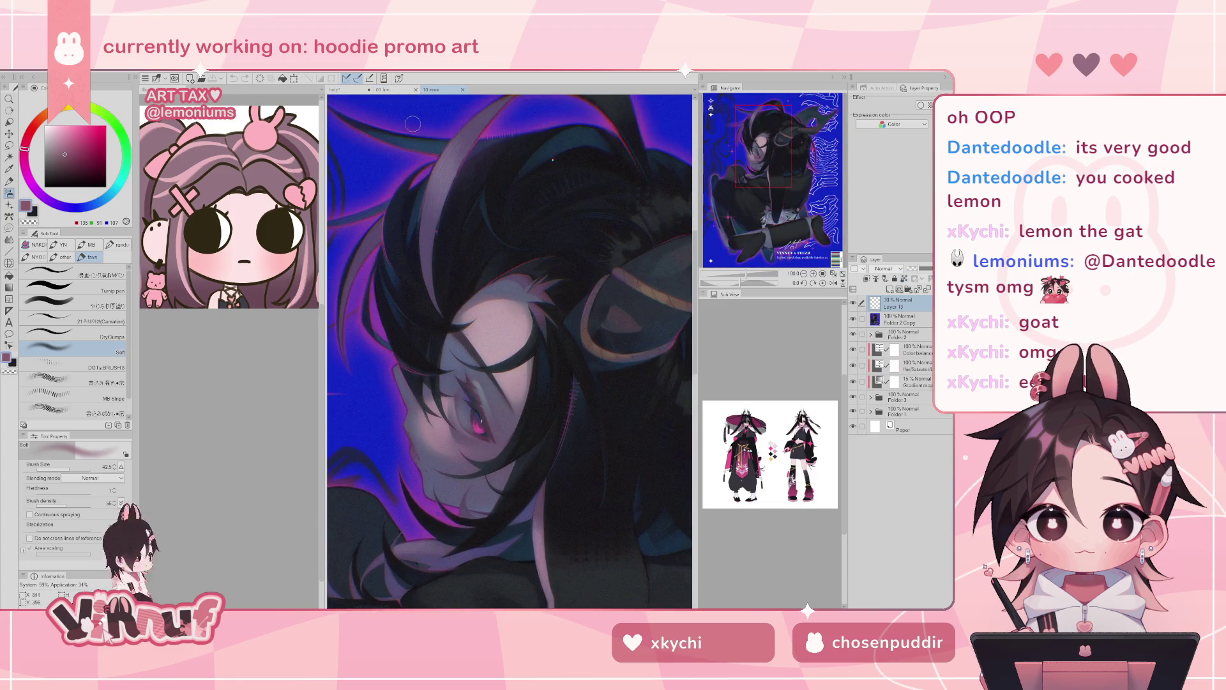
pyautogui.click(388, 90)
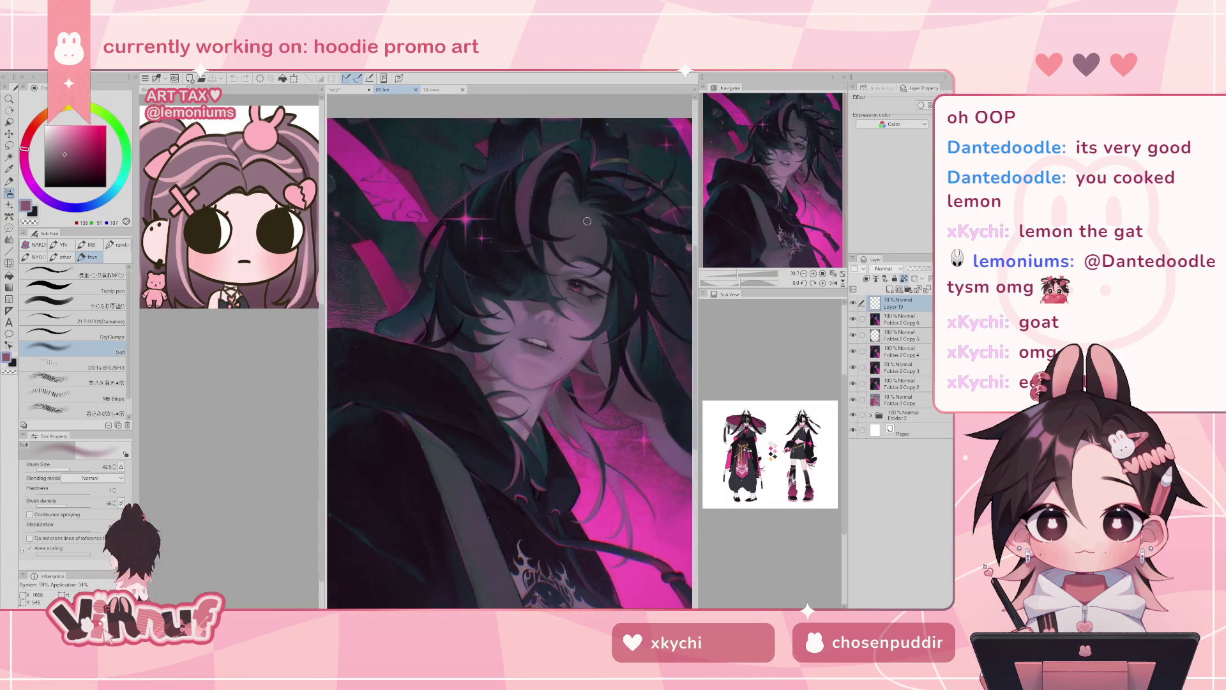
pyautogui.scroll(2, 587, 221)
pyautogui.scroll(1, 543, 254)
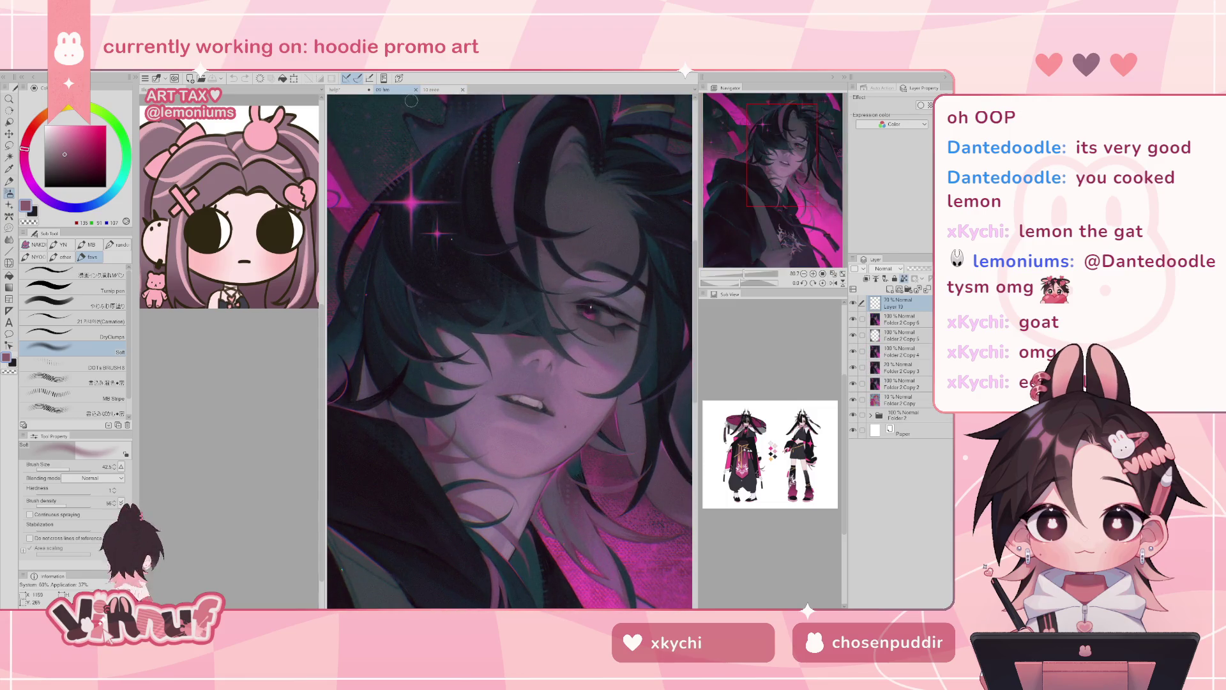
pyautogui.click(345, 90)
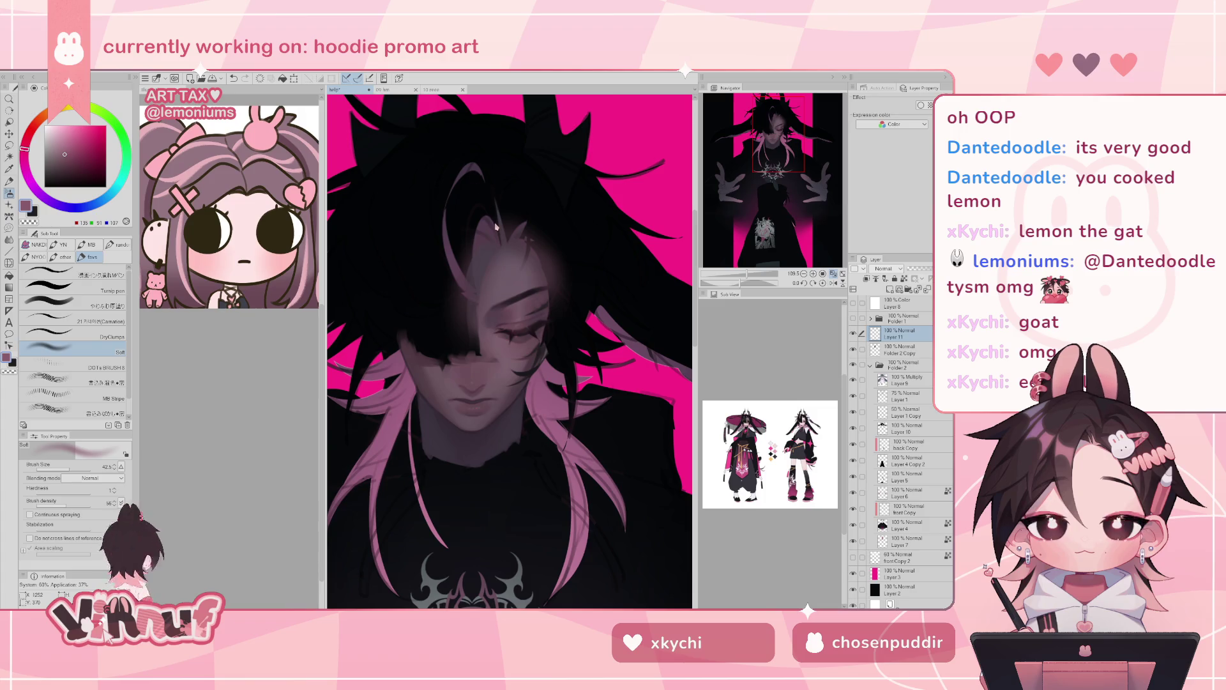
# - Sample a dark blue-grey from the canvas and zoom the view up to the face
pyautogui.moveTo(747, 274); pyautogui.dragTo(743, 273)
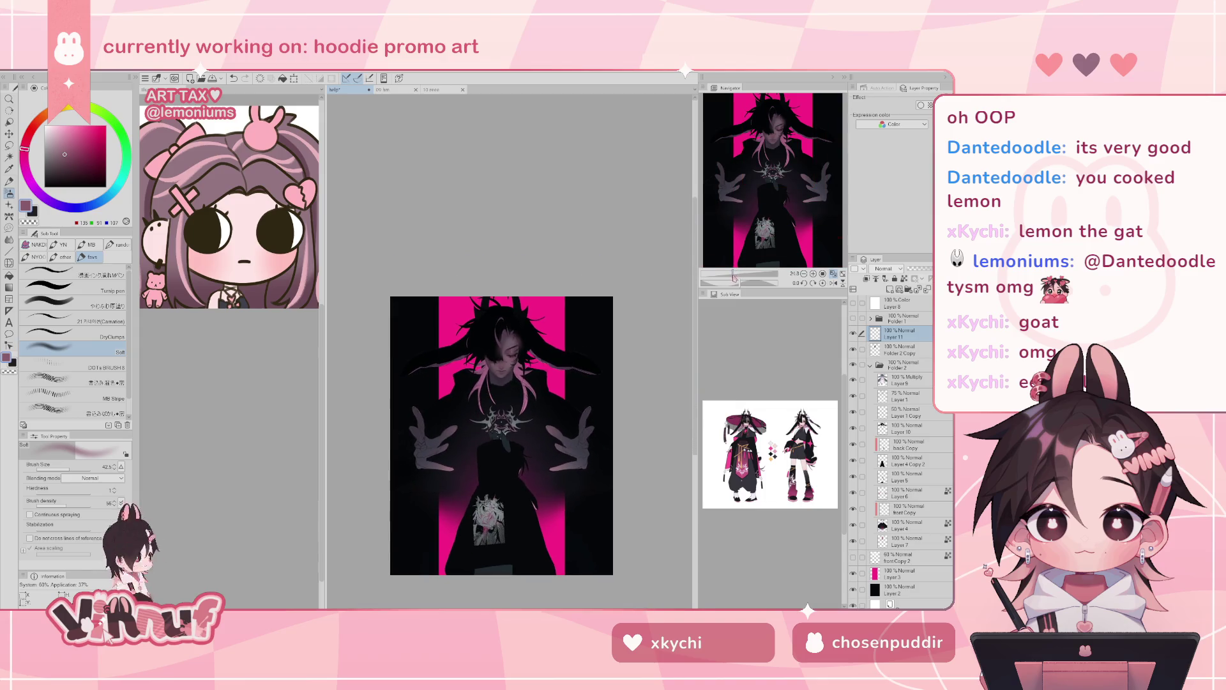
pyautogui.scroll(-2, 511, 383)
pyautogui.keyDown('alt'); pyautogui.click(499, 511); pyautogui.keyUp('alt')
pyautogui.scroll(-3, 500, 511)
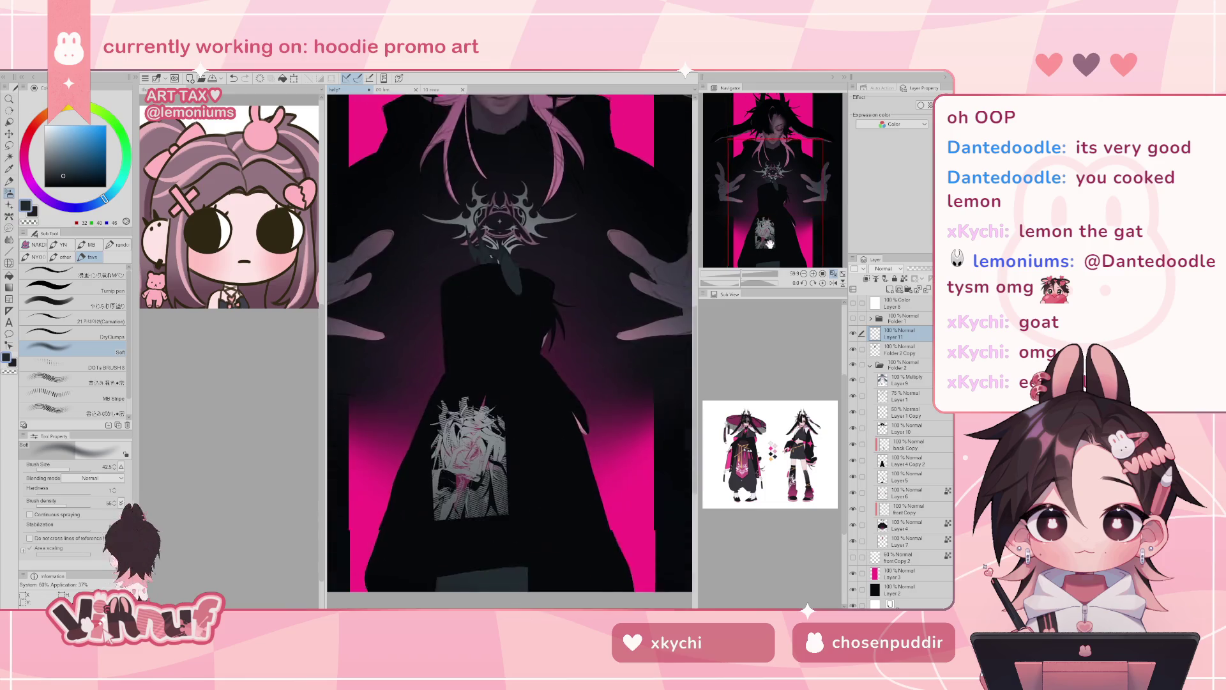
pyautogui.scroll(4, 499, 511)
pyautogui.moveTo(743, 274); pyautogui.dragTo(747, 273)
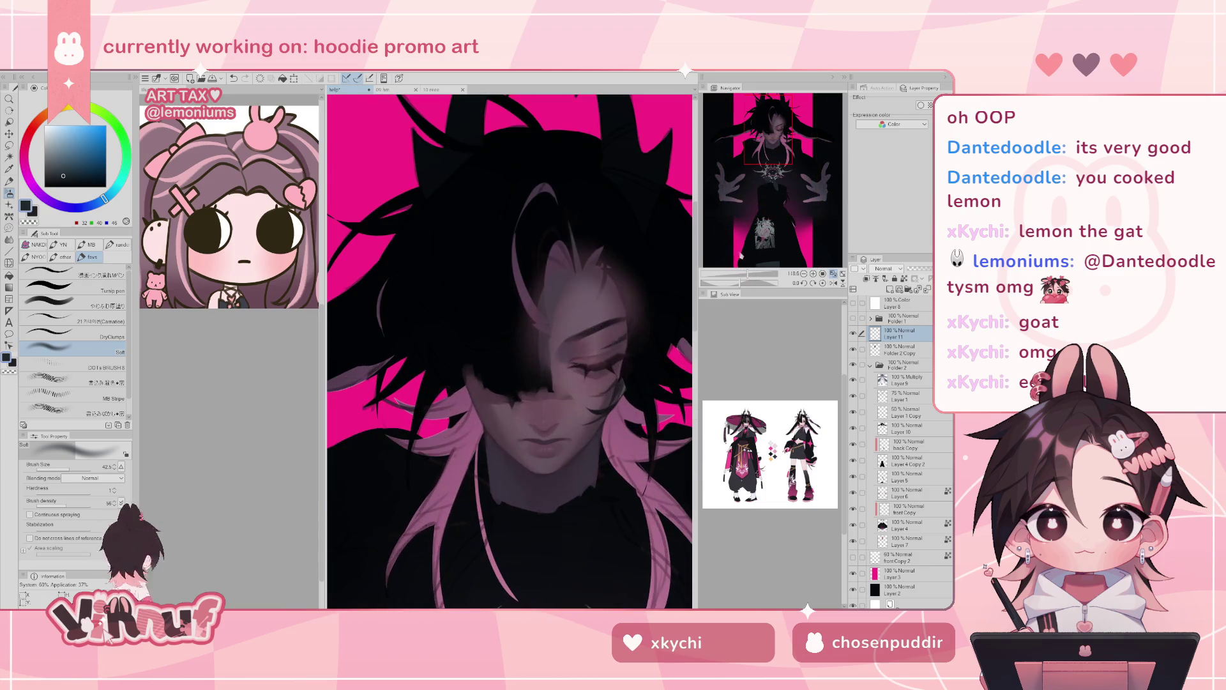
pyautogui.click(785, 165)
pyautogui.moveTo(785, 164); pyautogui.dragTo(775, 122)
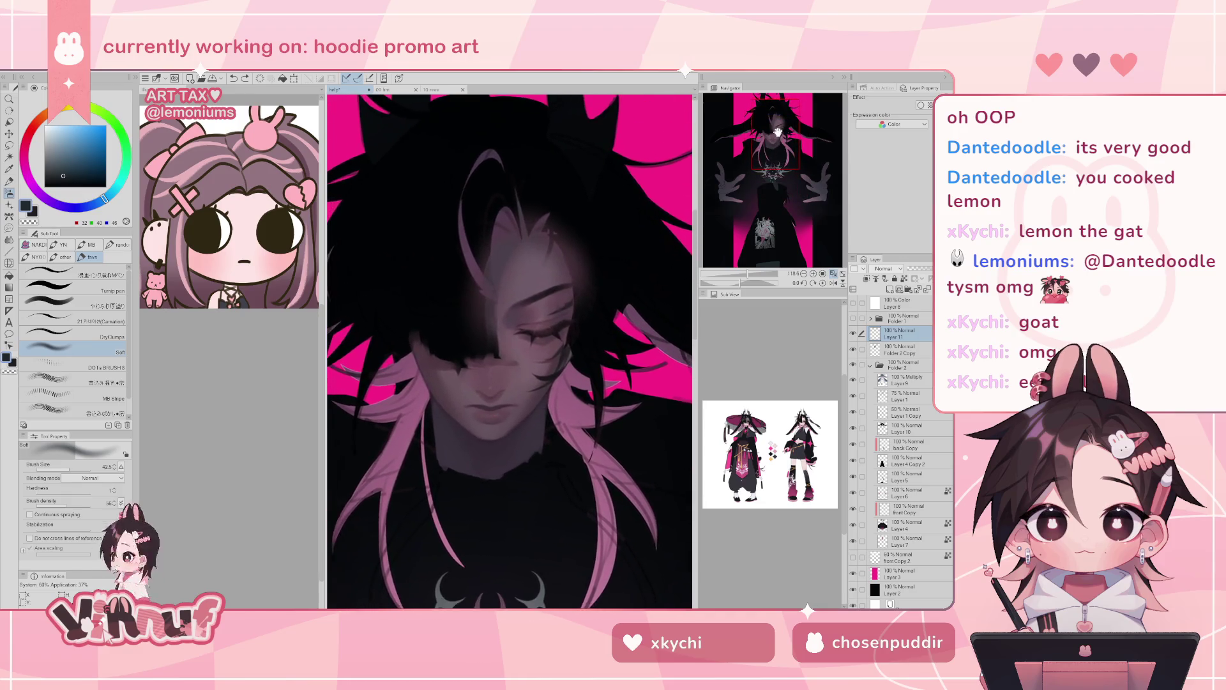
# - Select the 21 Carnation brush at size 42.5 and sample dark magenta tones from the painting
pyautogui.click(99, 319)
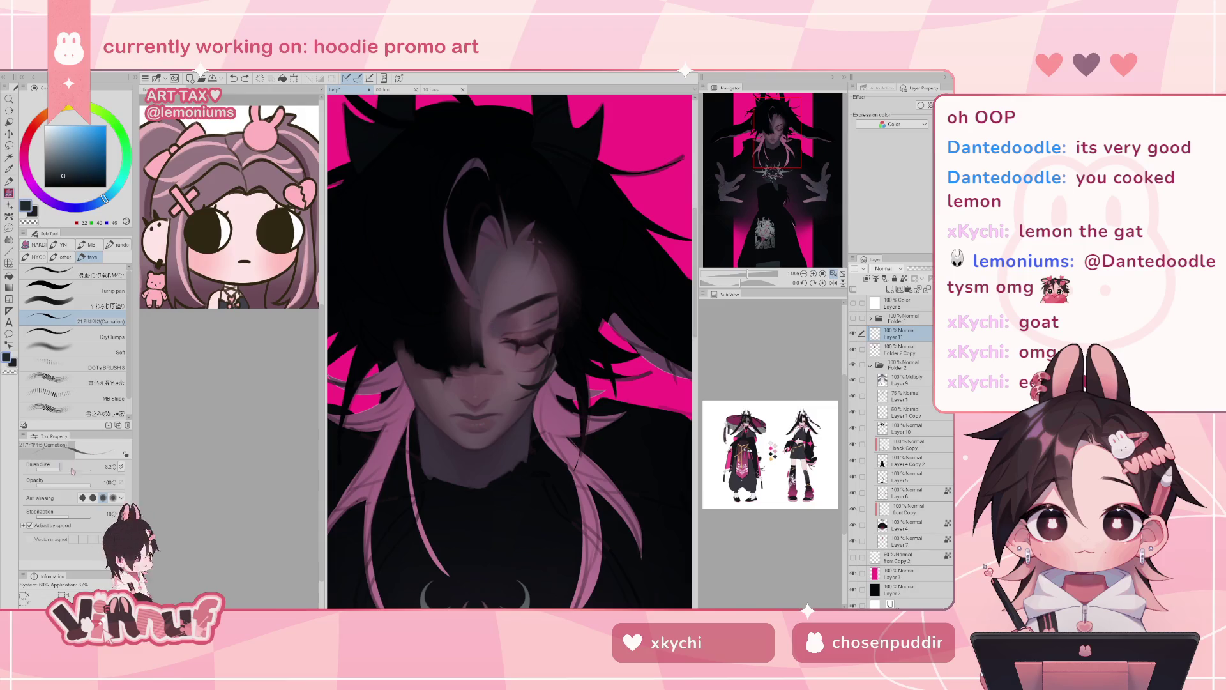
pyautogui.moveTo(66, 471); pyautogui.dragTo(70, 469)
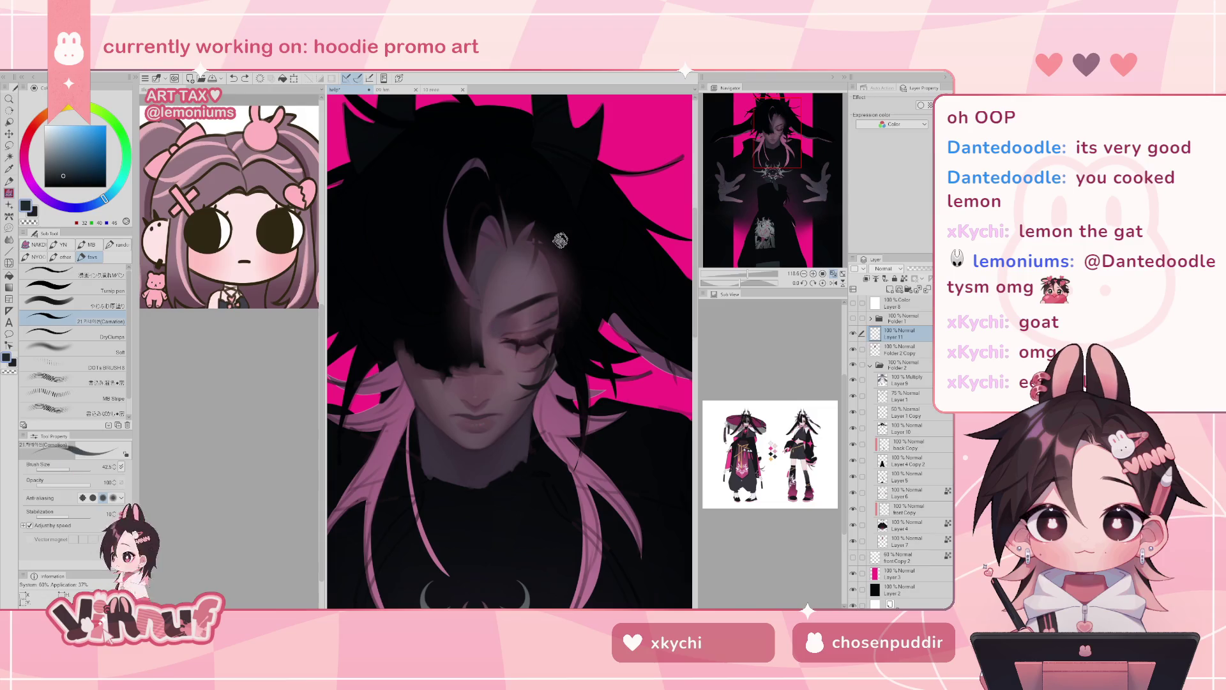
pyautogui.keyDown('alt'); pyautogui.click(582, 292); pyautogui.keyUp('alt')
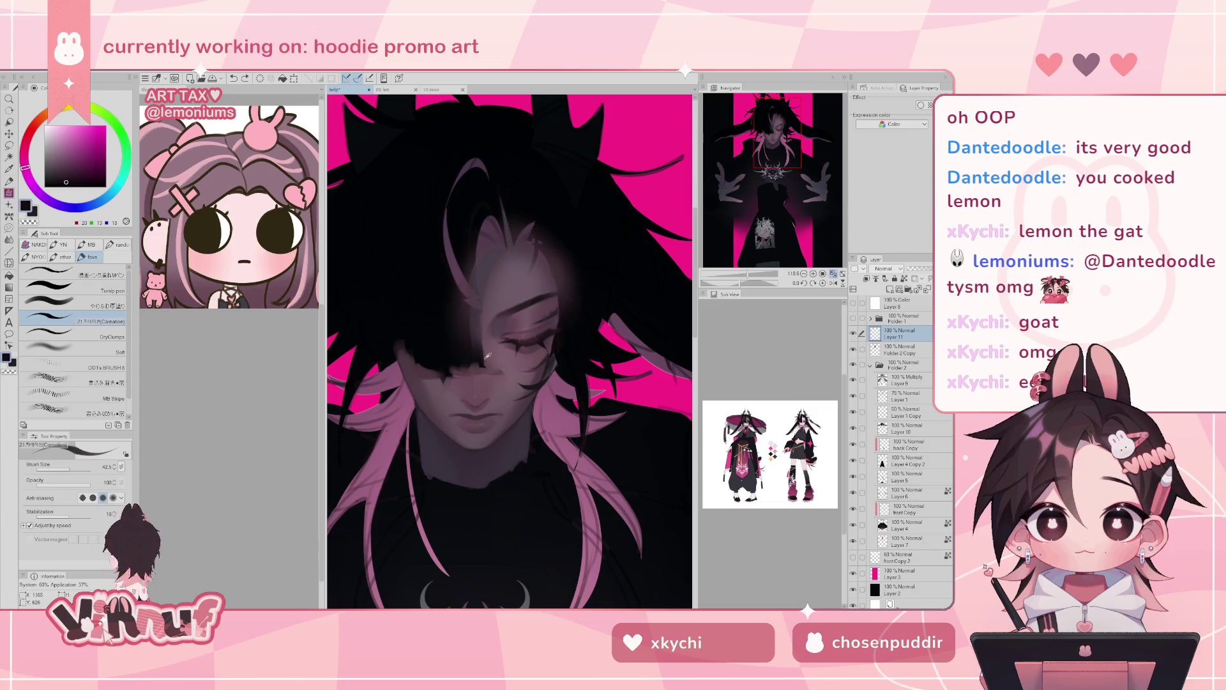
pyautogui.keyDown('alt'); pyautogui.click(477, 344); pyautogui.keyUp('alt')
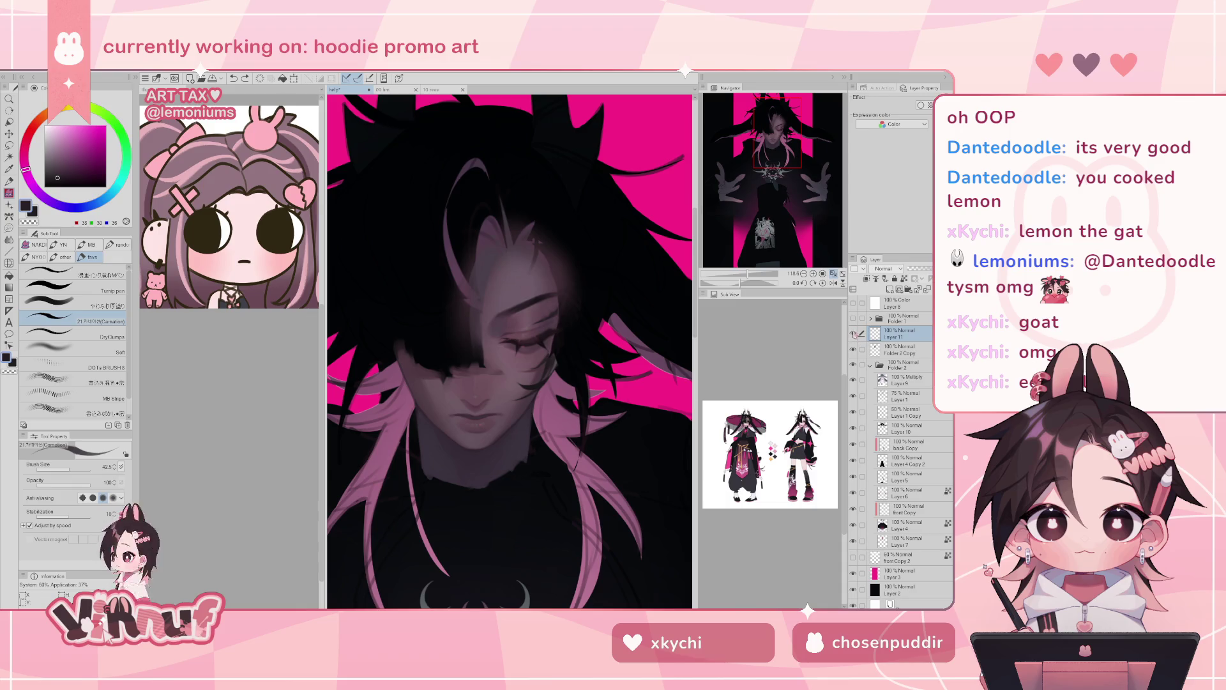
# - Compare the face shading with Folder 2 Copy hidden and shown, leaving it visible
pyautogui.click(853, 350)
pyautogui.click(856, 350)
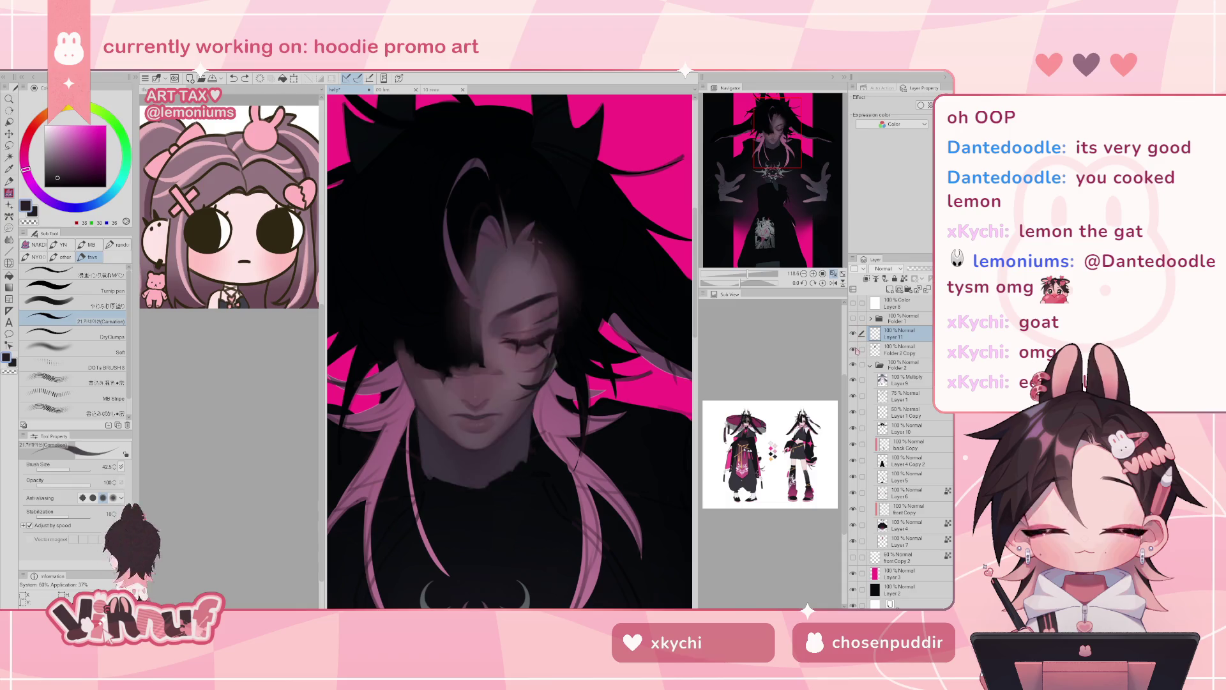
pyautogui.click(857, 350)
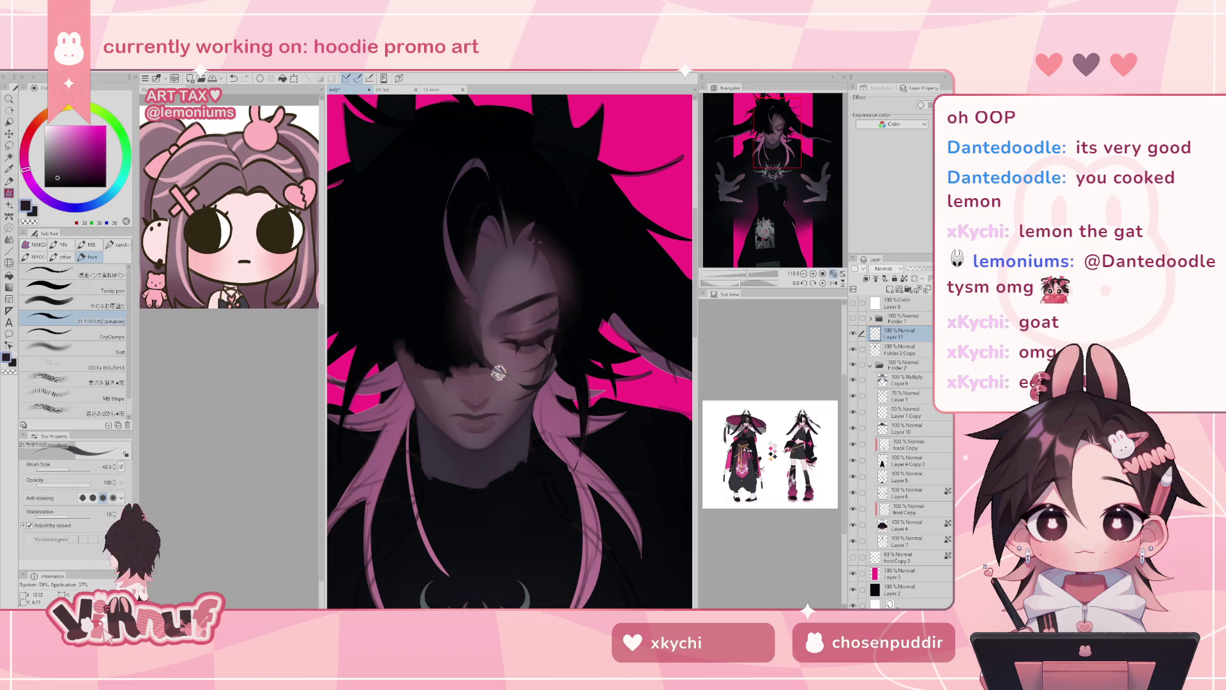
# - Flip and rotate the view about 67 degrees, paint a dark hair stroke, then straighten the view
pyautogui.press('h')
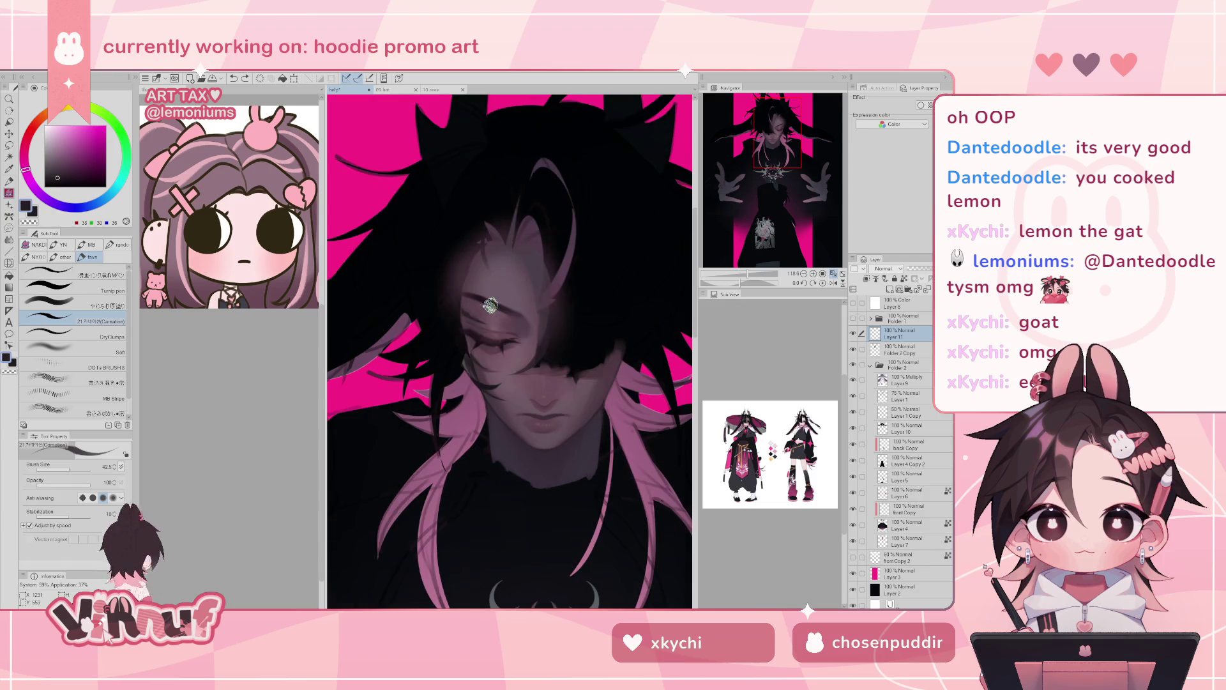
pyautogui.press('h')
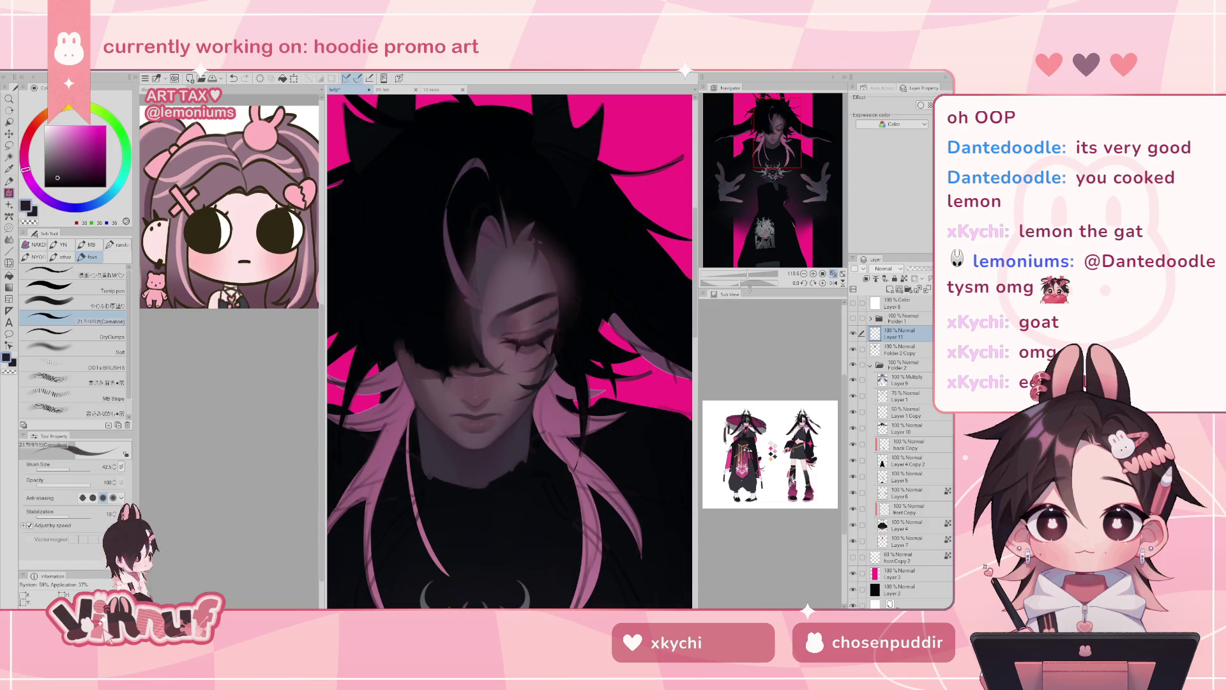
pyautogui.moveTo(742, 283); pyautogui.dragTo(750, 278)
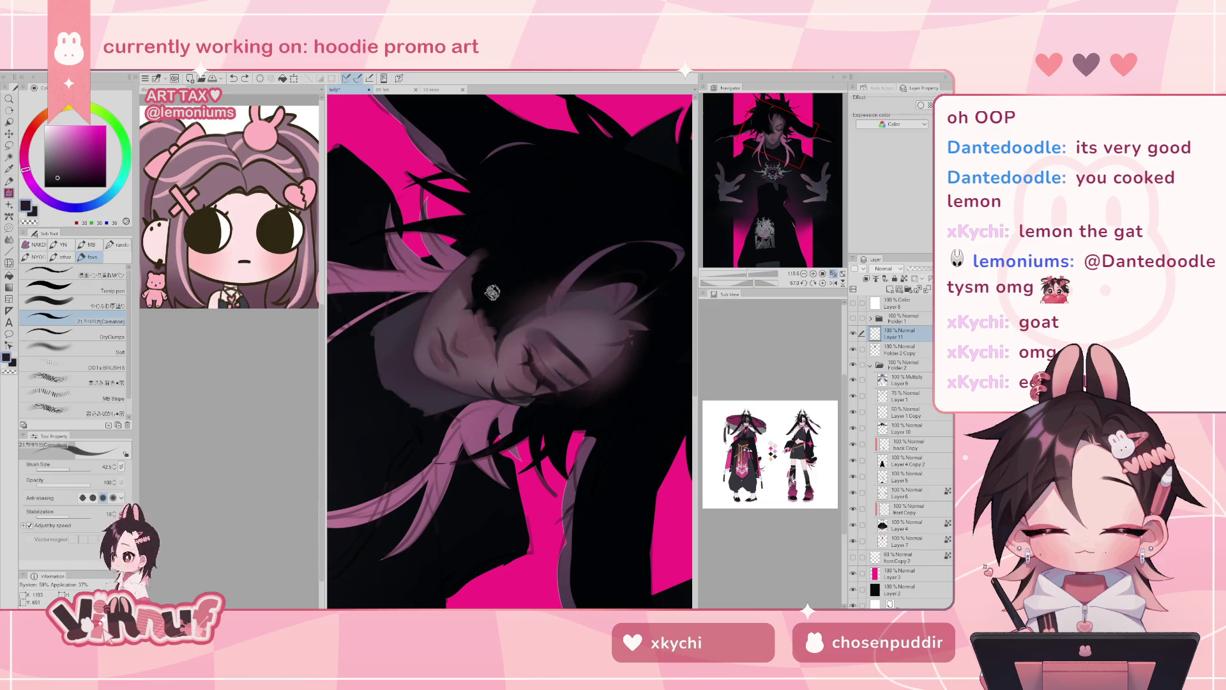
pyautogui.moveTo(480, 282); pyautogui.dragTo(485, 341)
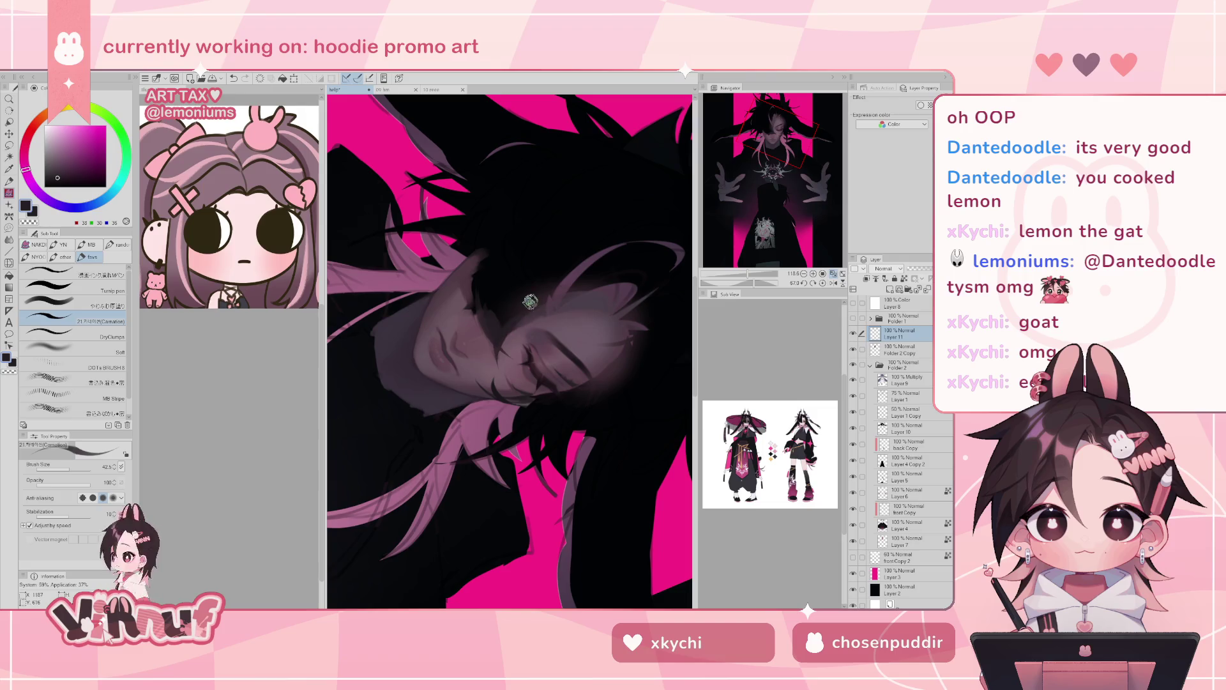
pyautogui.click(824, 283)
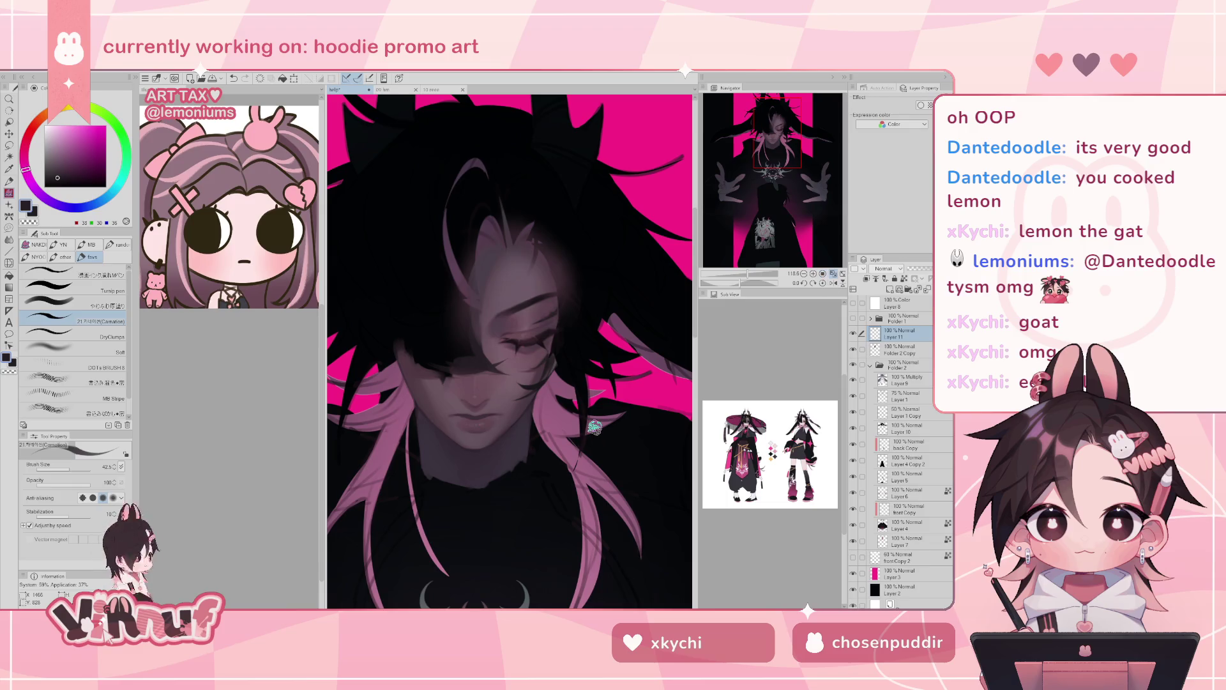
# - On Folder 2 Copy, sample a muted pink and paint a small stroke in the face hair
pyautogui.click(901, 349)
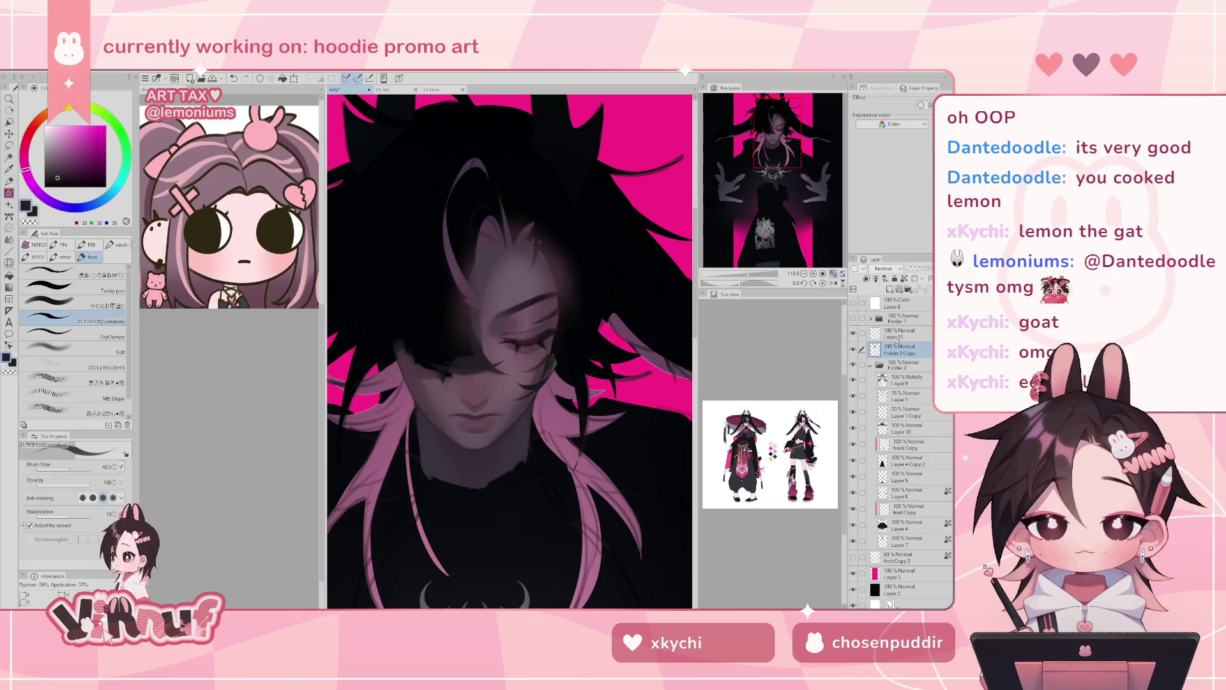
pyautogui.keyDown('alt'); pyautogui.click(492, 376); pyautogui.keyUp('alt')
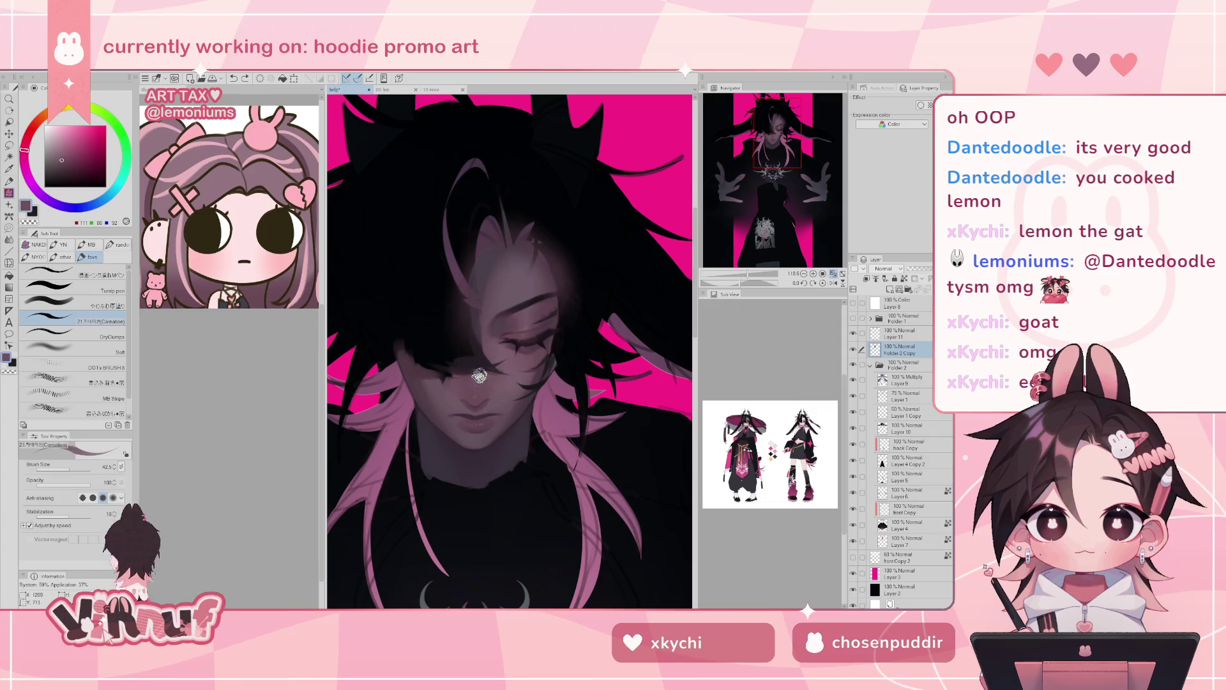
pyautogui.moveTo(521, 382); pyautogui.dragTo(517, 373)
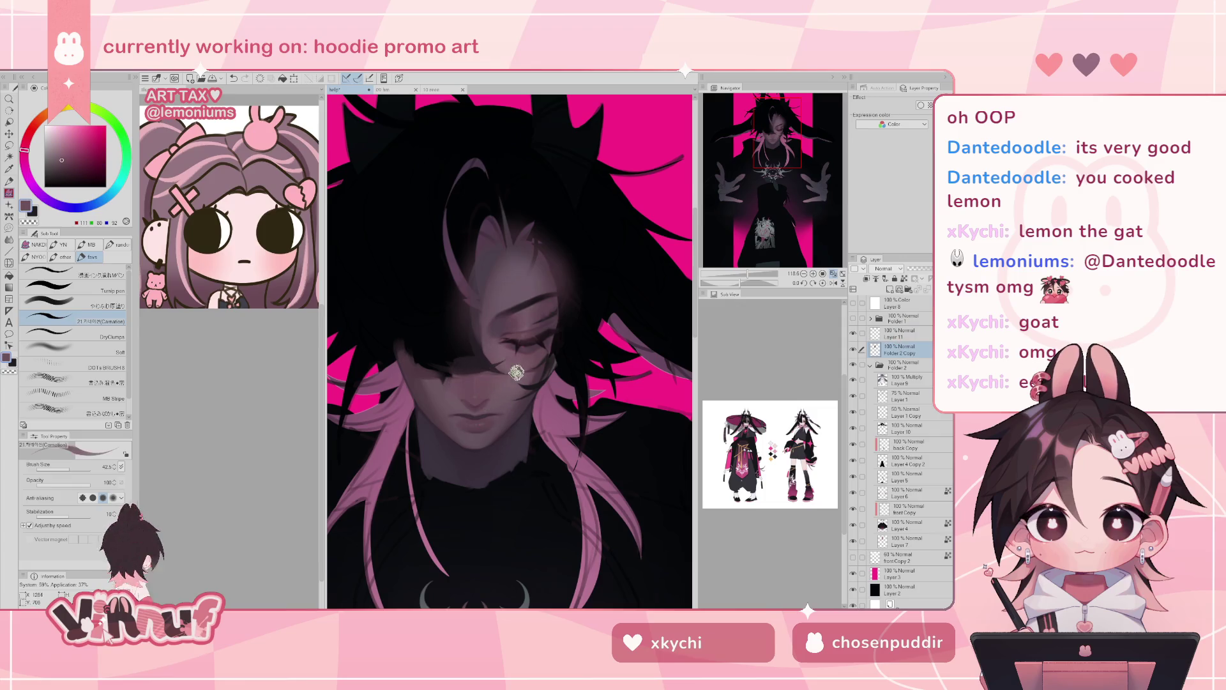
# - Sample muted pink skin tones, then select Layer 11 and pick near-black (3/5/7)
pyautogui.keyDown('alt'); pyautogui.click(501, 370); pyautogui.keyUp('alt')
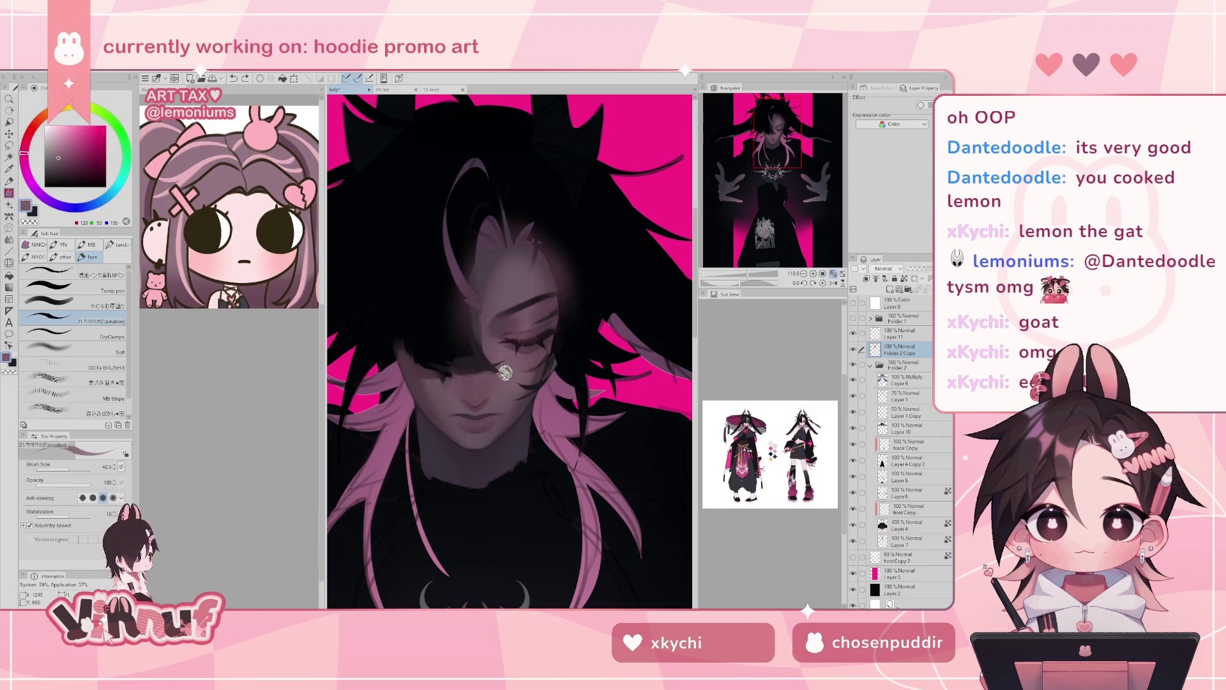
pyautogui.keyDown('alt'); pyautogui.click(489, 374); pyautogui.keyUp('alt')
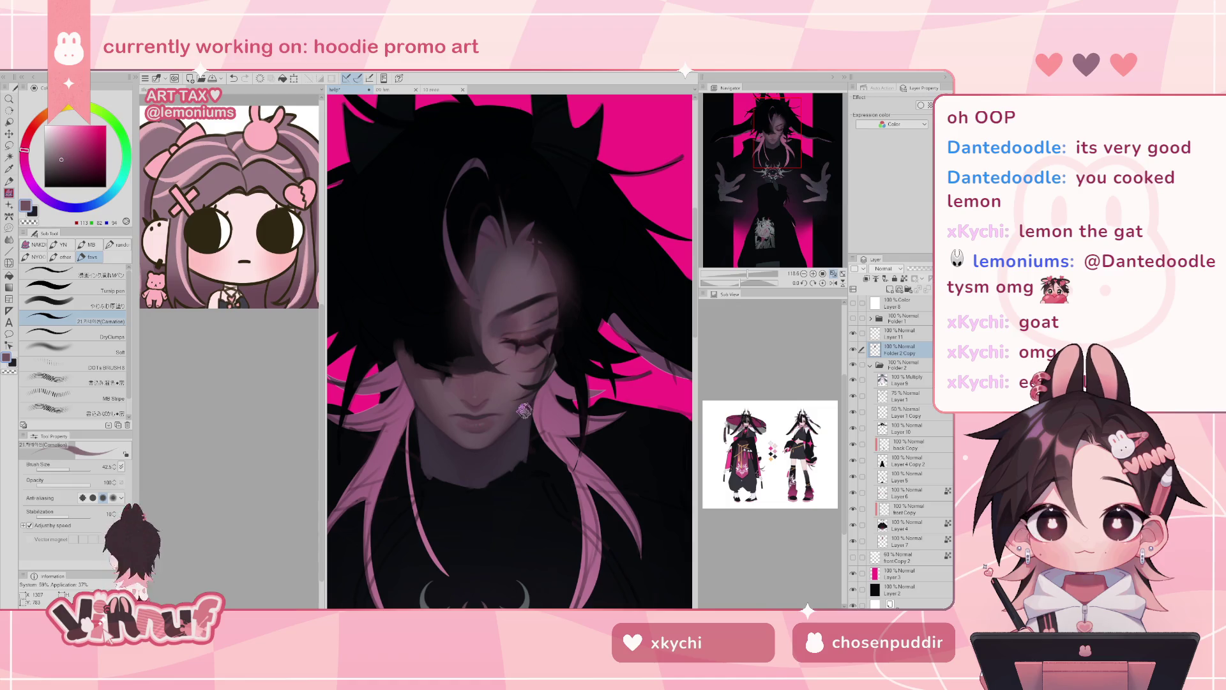
pyautogui.keyDown('alt'); pyautogui.click(466, 374); pyautogui.keyUp('alt')
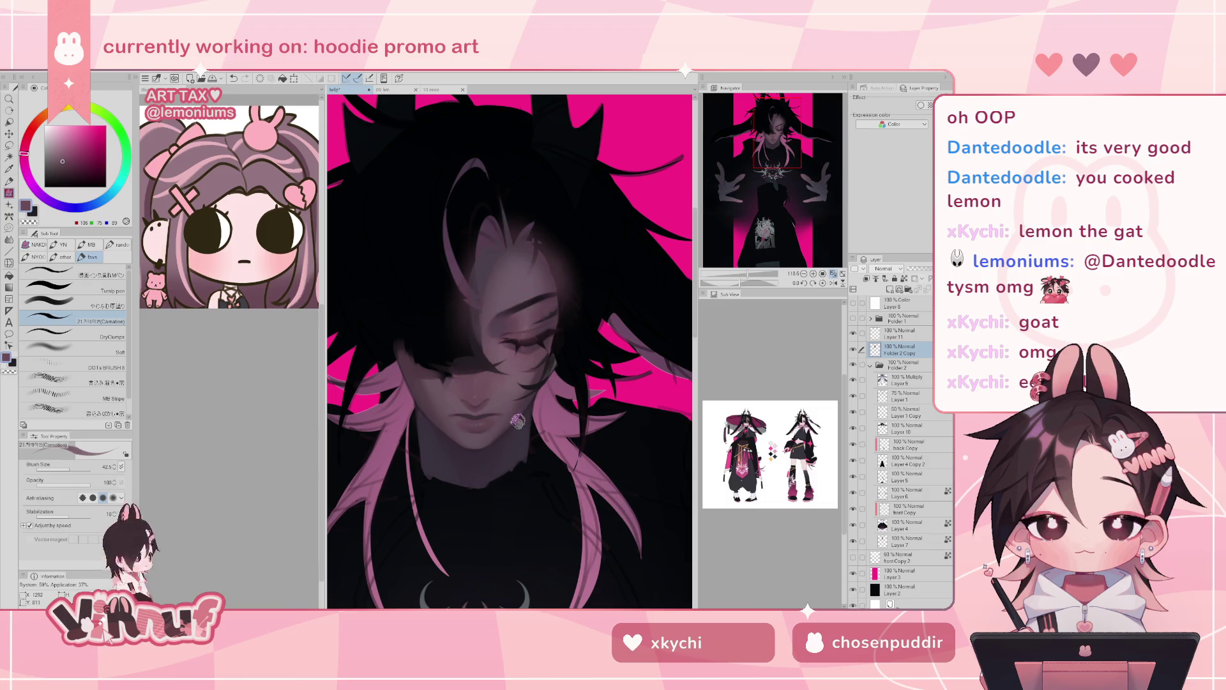
pyautogui.click(905, 337)
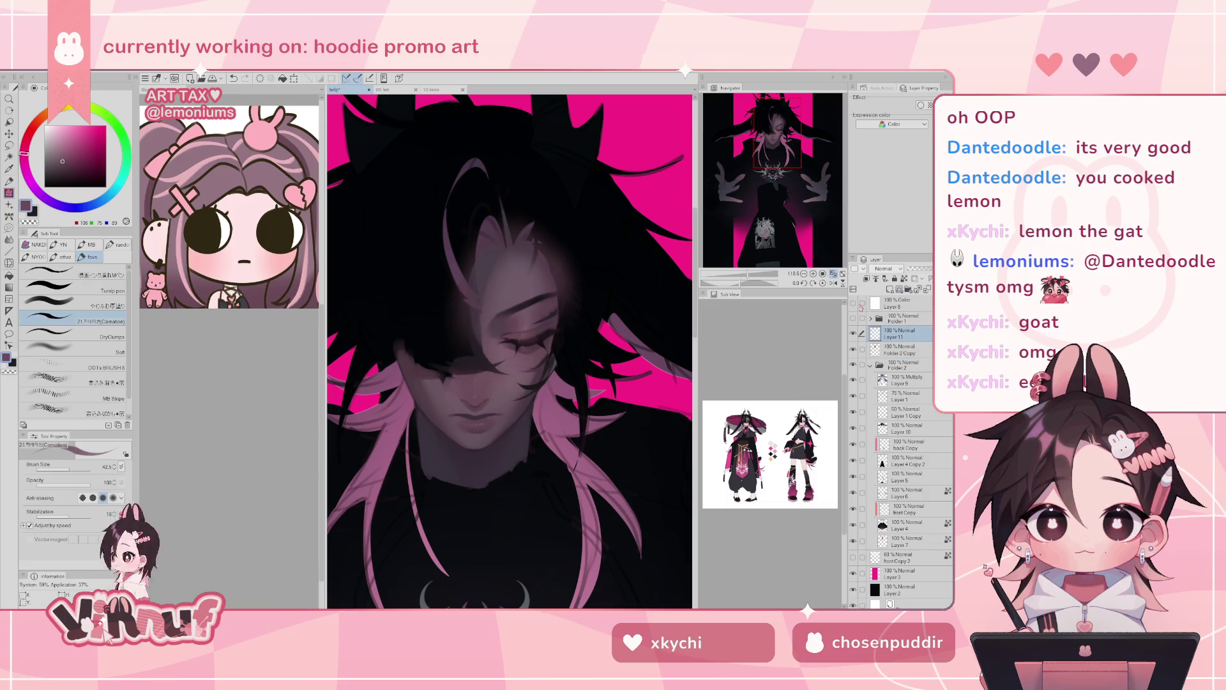
pyautogui.keyDown('alt'); pyautogui.click(410, 333); pyautogui.keyUp('alt')
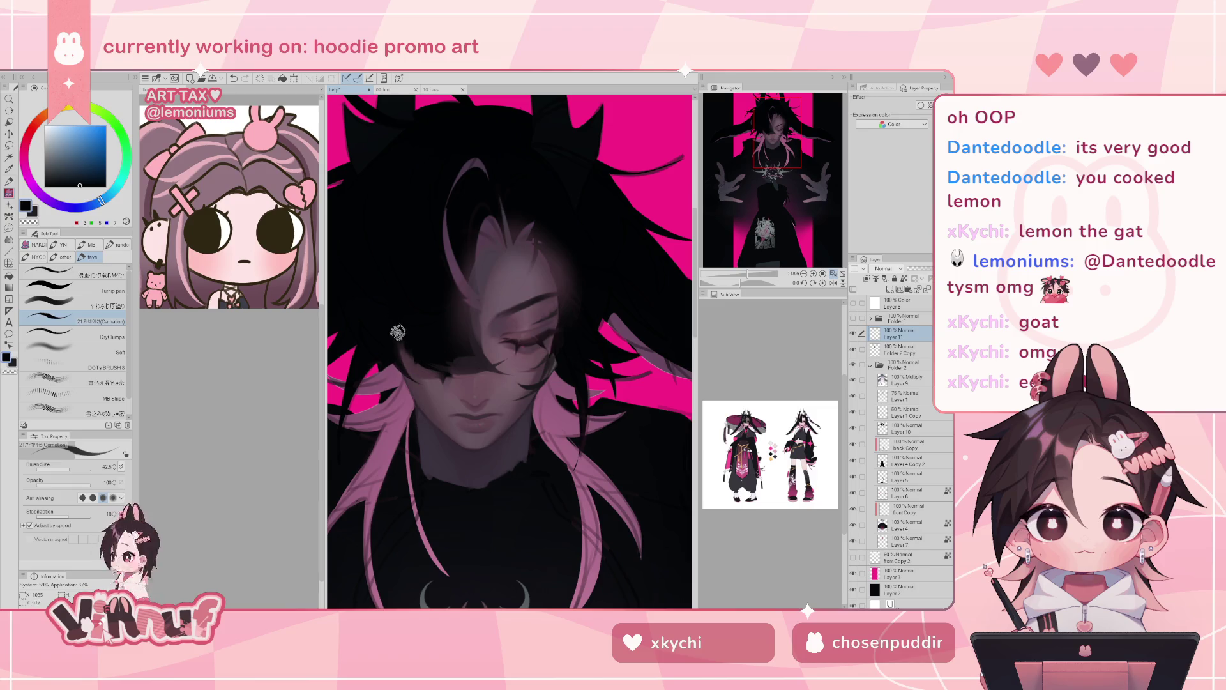
pyautogui.moveTo(742, 283); pyautogui.dragTo(759, 289)
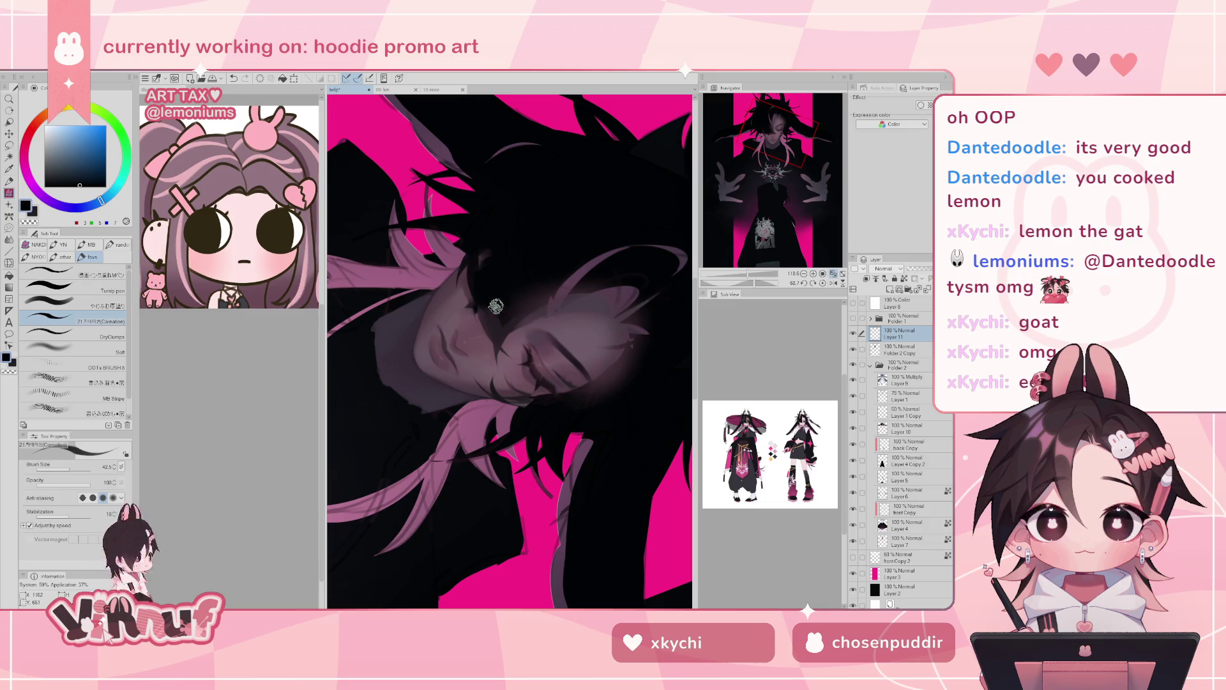
pyautogui.click(824, 284)
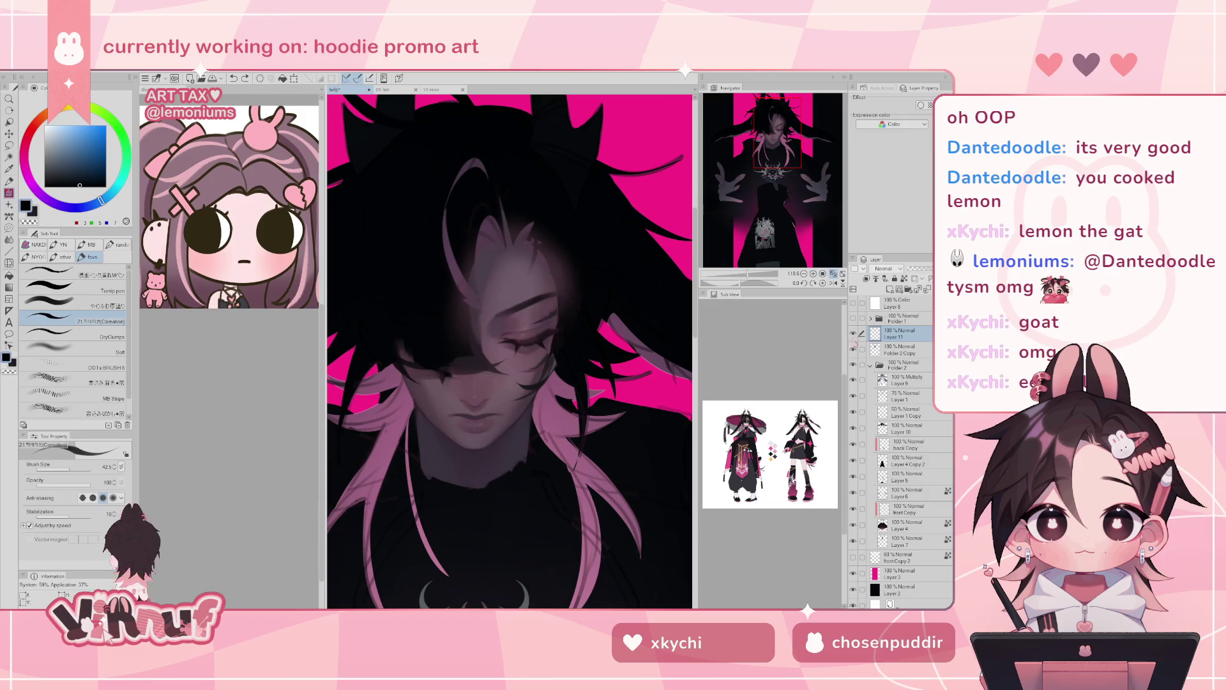
pyautogui.click(853, 349)
pyautogui.click(854, 350)
pyautogui.click(854, 350)
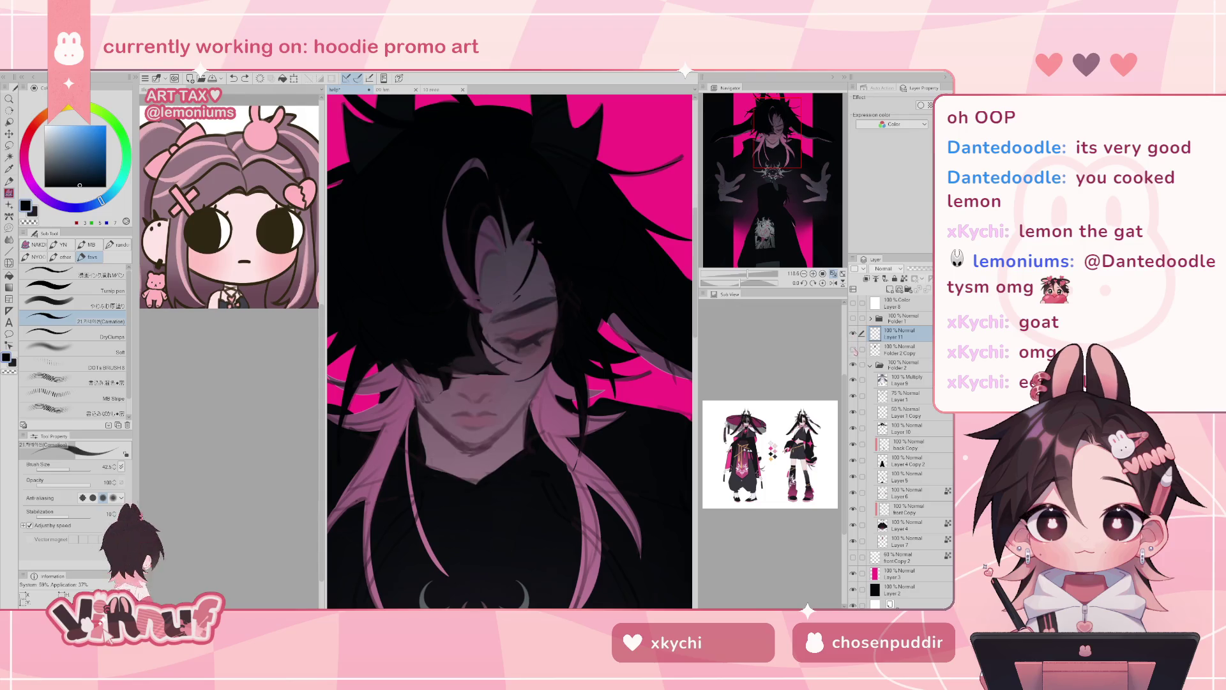
pyautogui.click(853, 350)
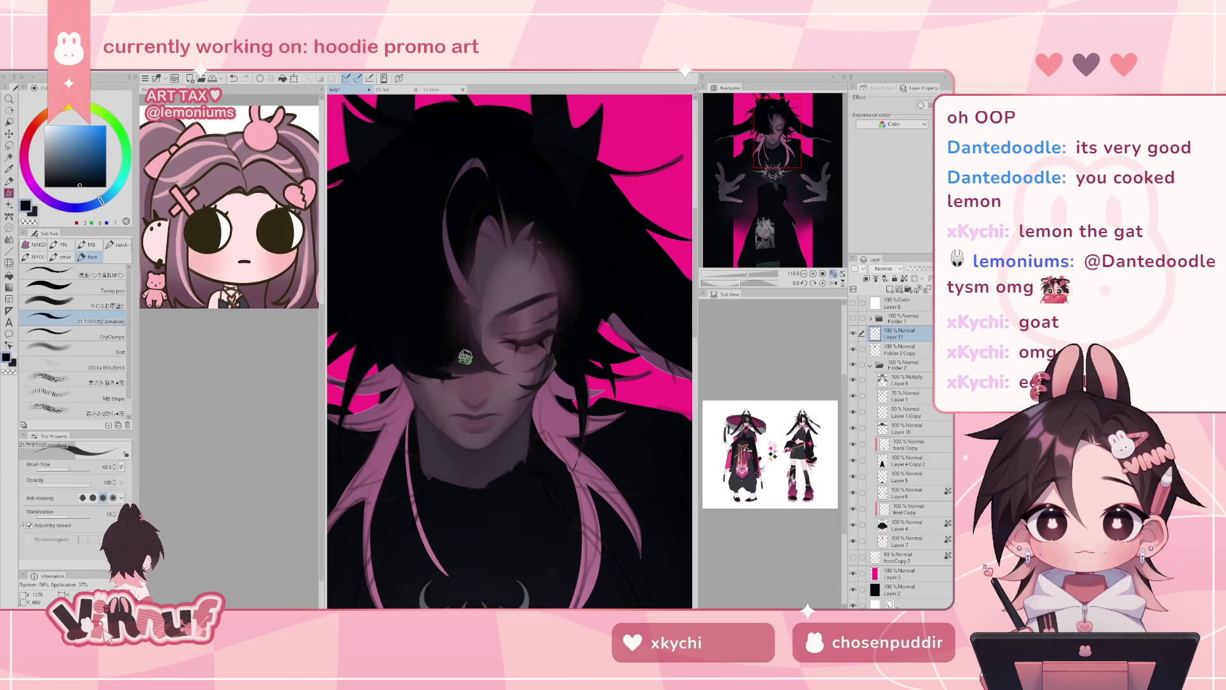
pyautogui.moveTo(728, 282); pyautogui.dragTo(745, 274)
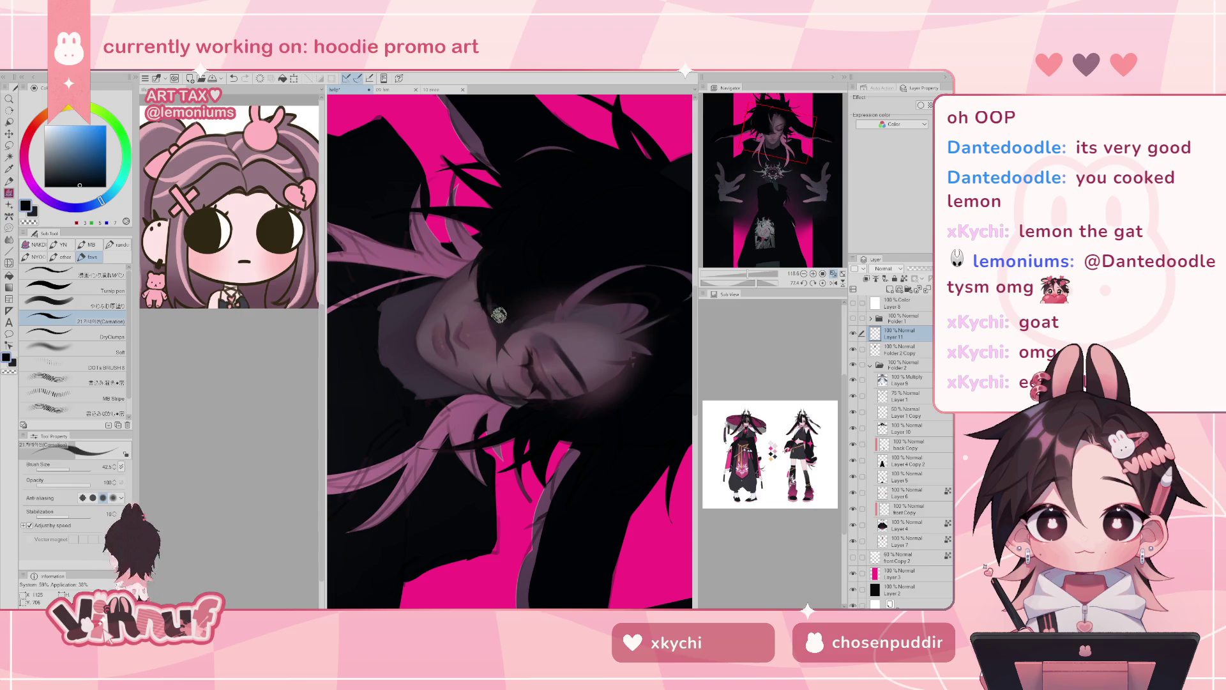
pyautogui.click(824, 283)
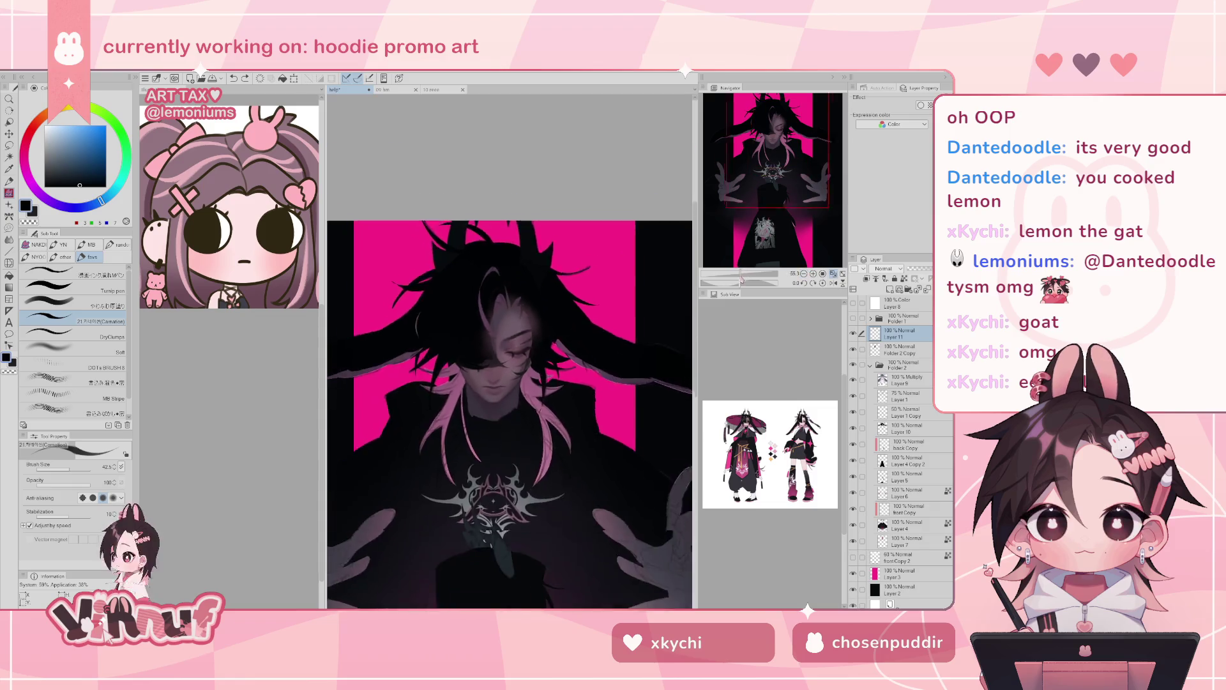
# - Zoom out to the whole figure and back in on the face, keeping near-black blue selected
pyautogui.click(812, 273)
pyautogui.moveTo(737, 281); pyautogui.dragTo(744, 283)
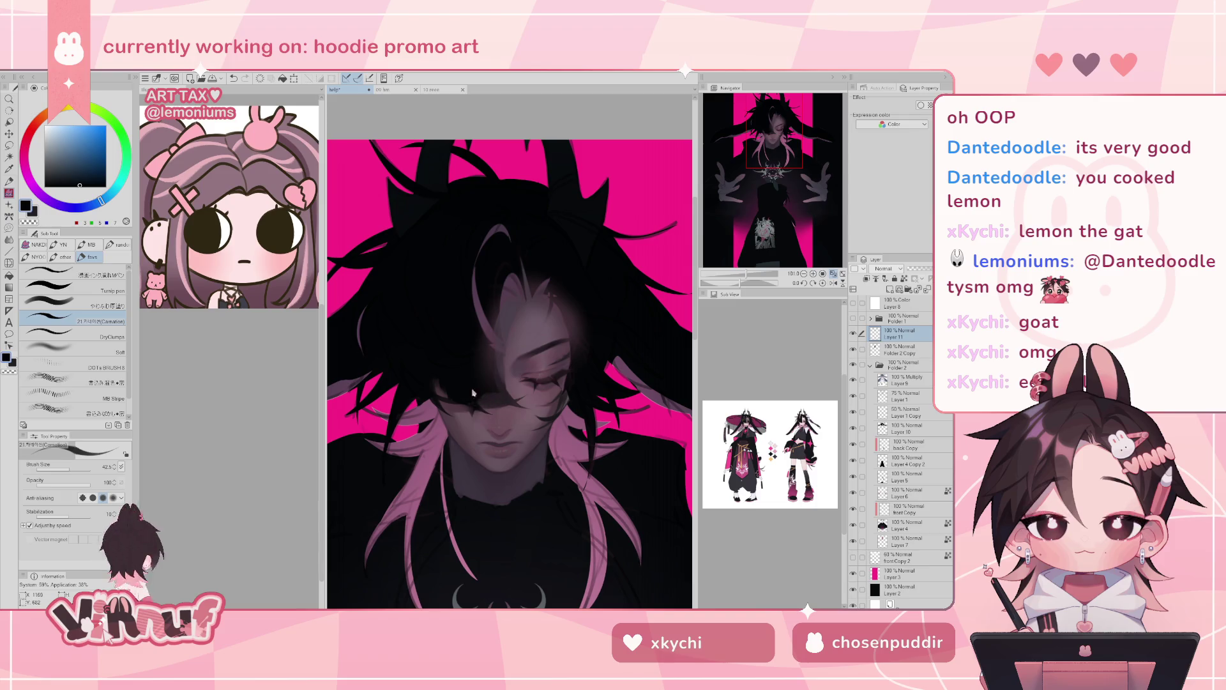
pyautogui.keyDown('alt'); pyautogui.click(491, 402); pyautogui.keyUp('alt')
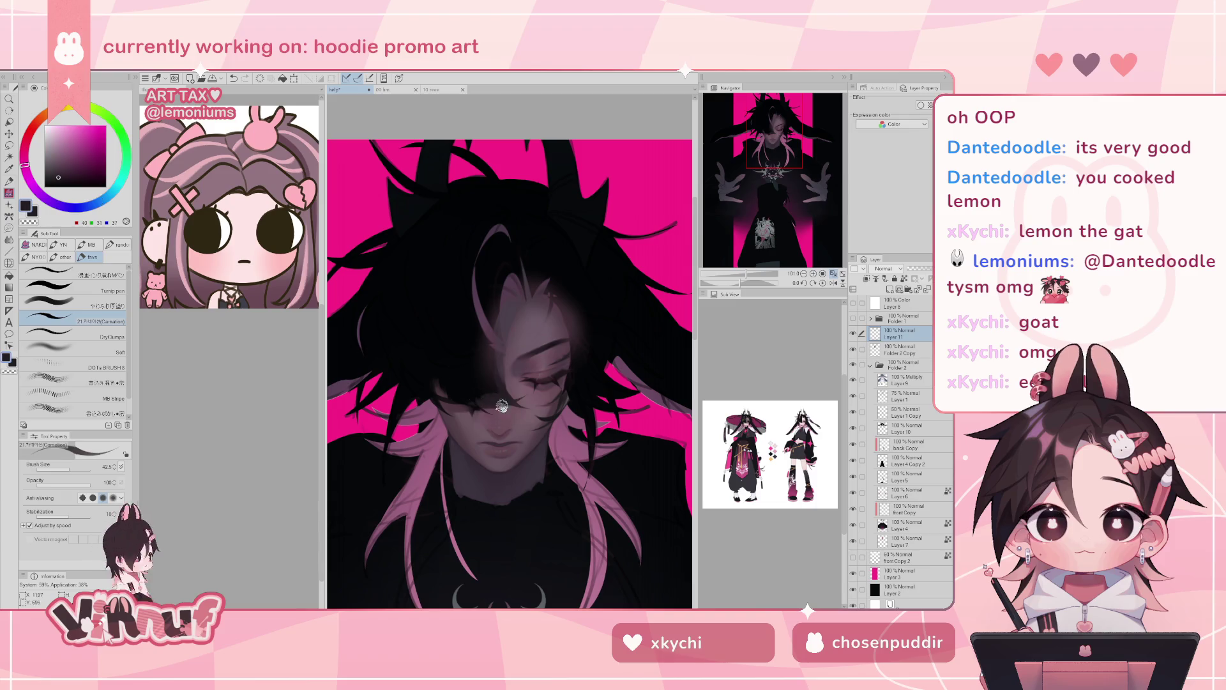
pyautogui.keyDown('alt'); pyautogui.click(478, 401); pyautogui.keyUp('alt')
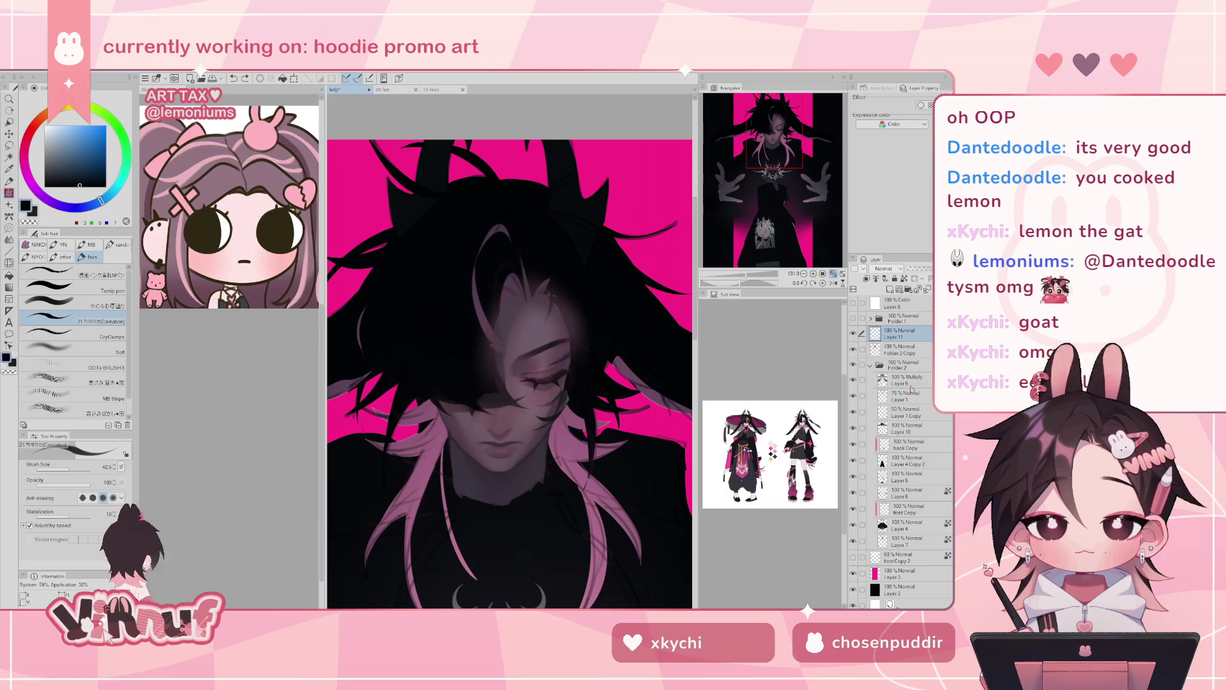
# - Select Folder 2 Copy, toggle its visibility to compare shading, and choose the soft thick-paint brush
pyautogui.click(898, 349)
pyautogui.click(854, 350)
pyautogui.click(853, 350)
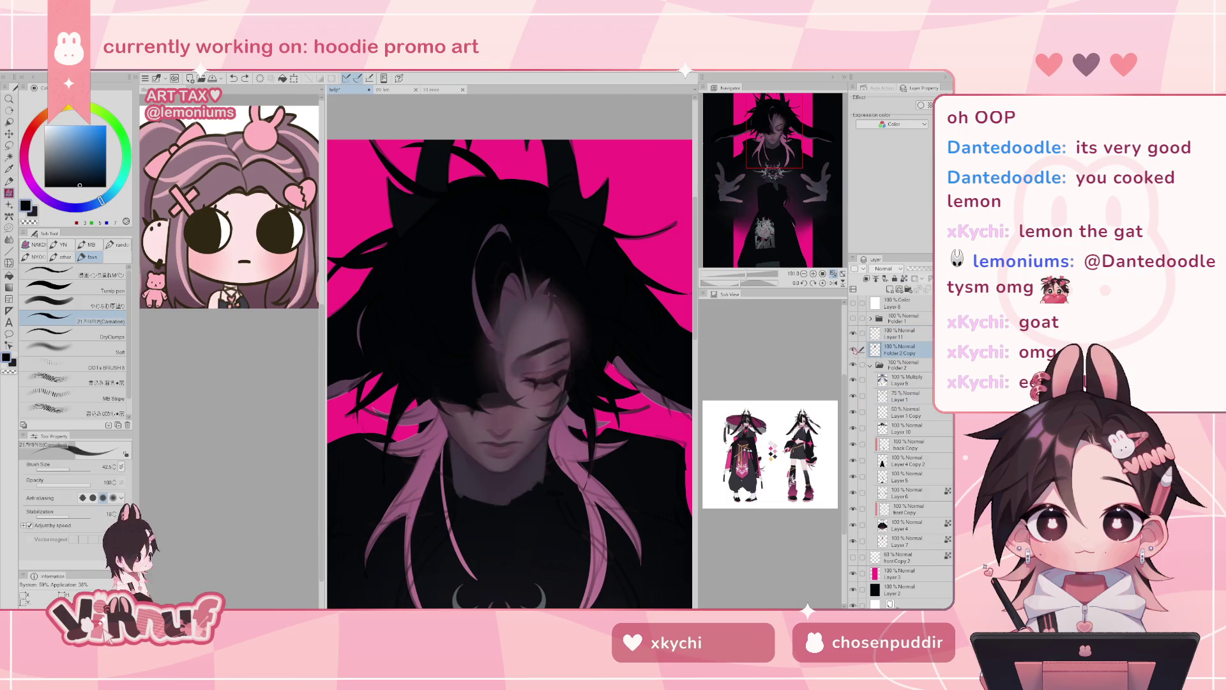
pyautogui.click(71, 305)
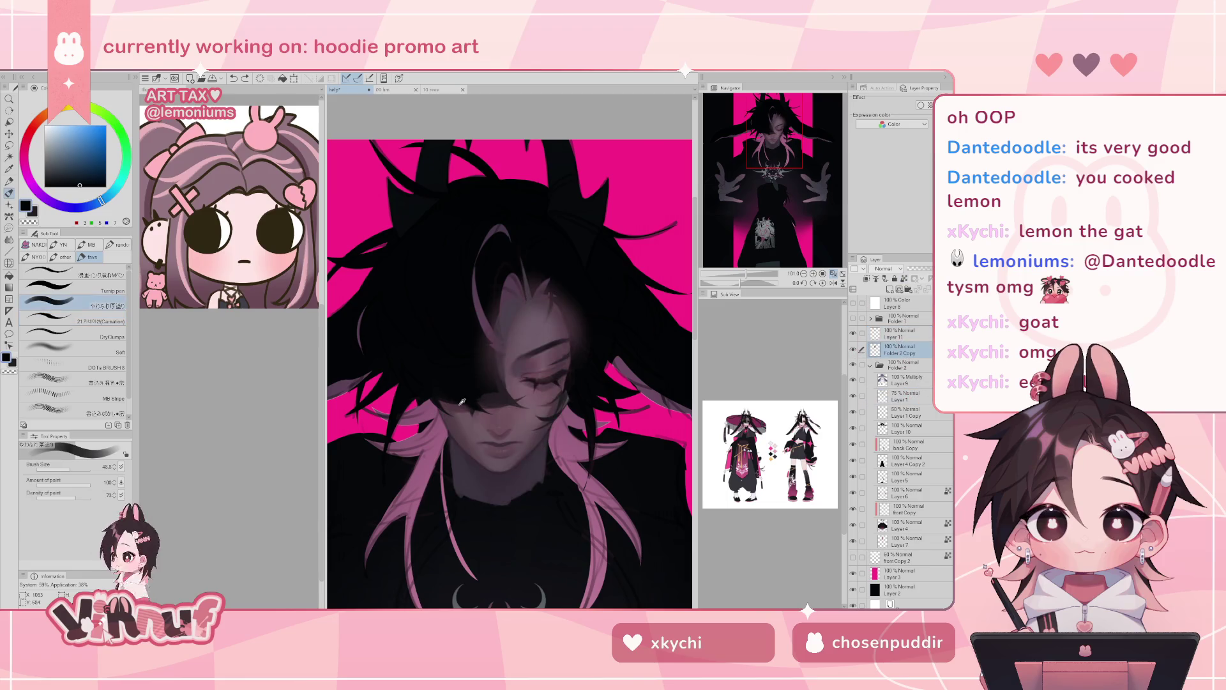
# - Blend the face's mauve shading with the soft thick-paint brush, sampling cheek and nose skin tones
pyautogui.keyDown('alt'); pyautogui.click(459, 412); pyautogui.keyUp('alt')
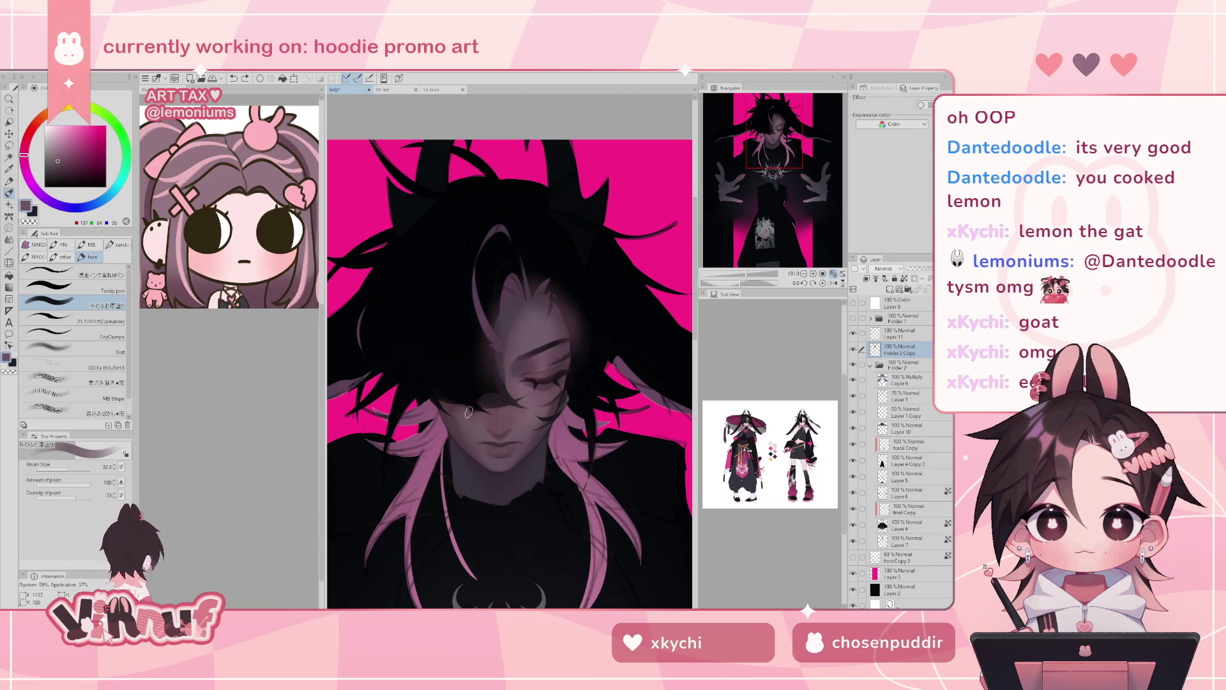
pyautogui.keyDown('alt'); pyautogui.click(494, 426); pyautogui.keyUp('alt')
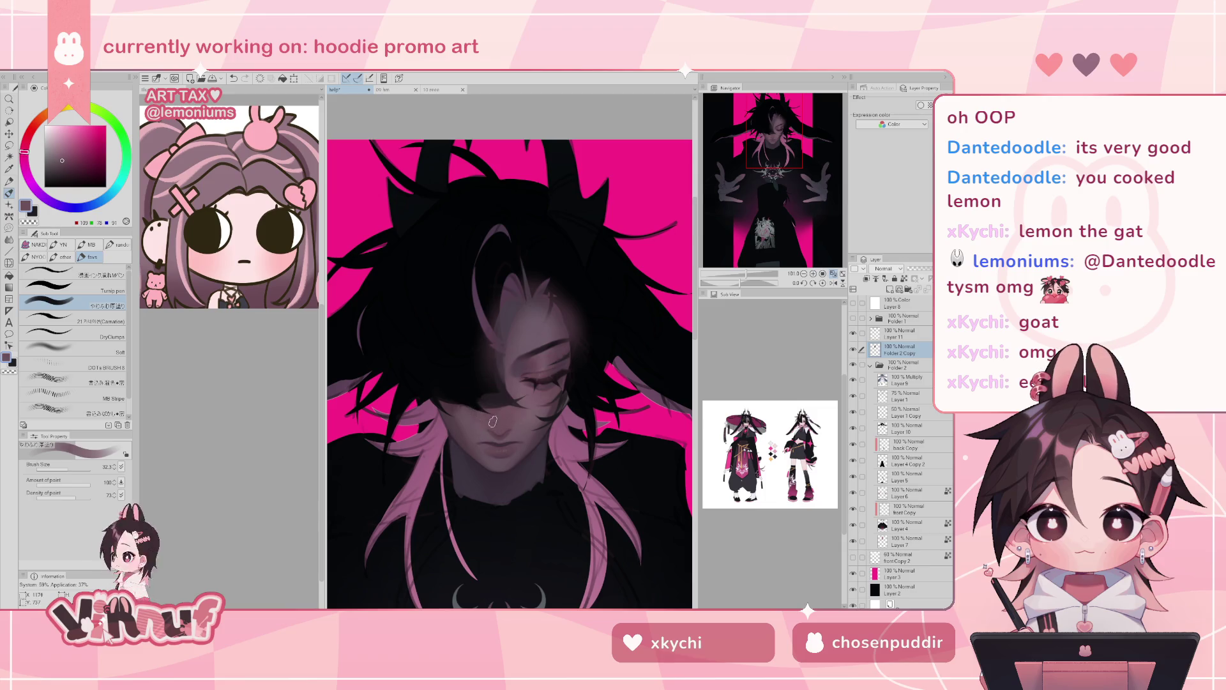
pyautogui.keyDown('alt'); pyautogui.click(472, 420); pyautogui.keyUp('alt')
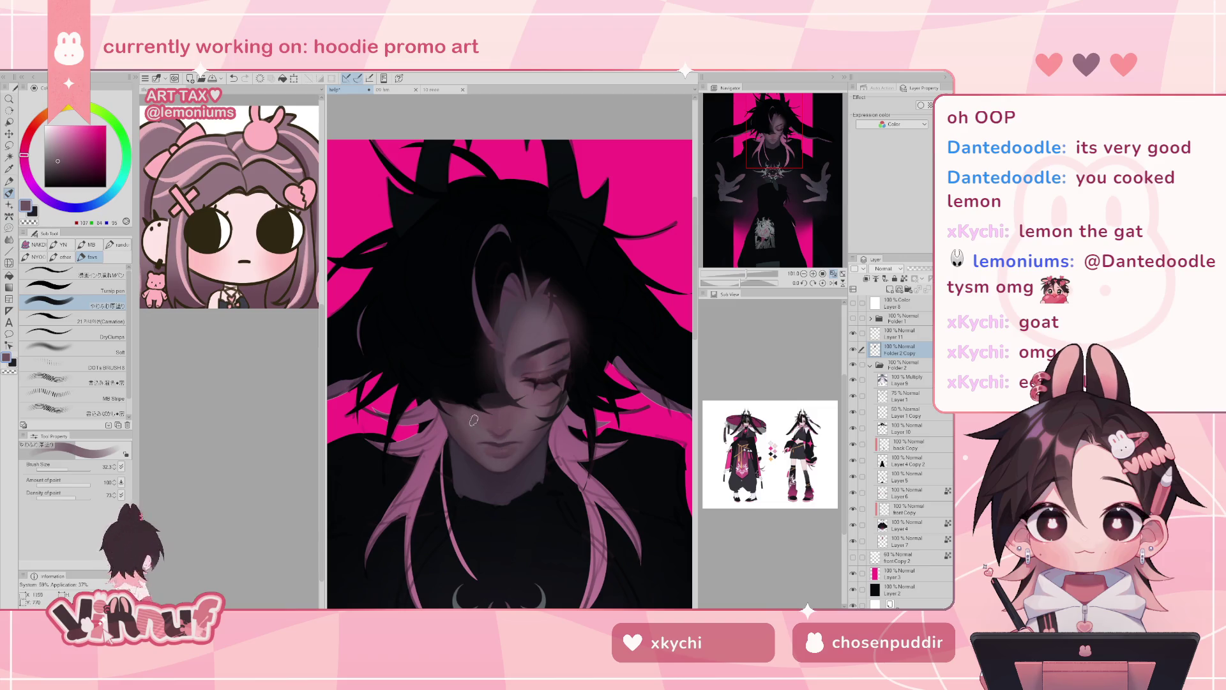
pyautogui.keyDown('alt'); pyautogui.click(484, 432); pyautogui.keyUp('alt')
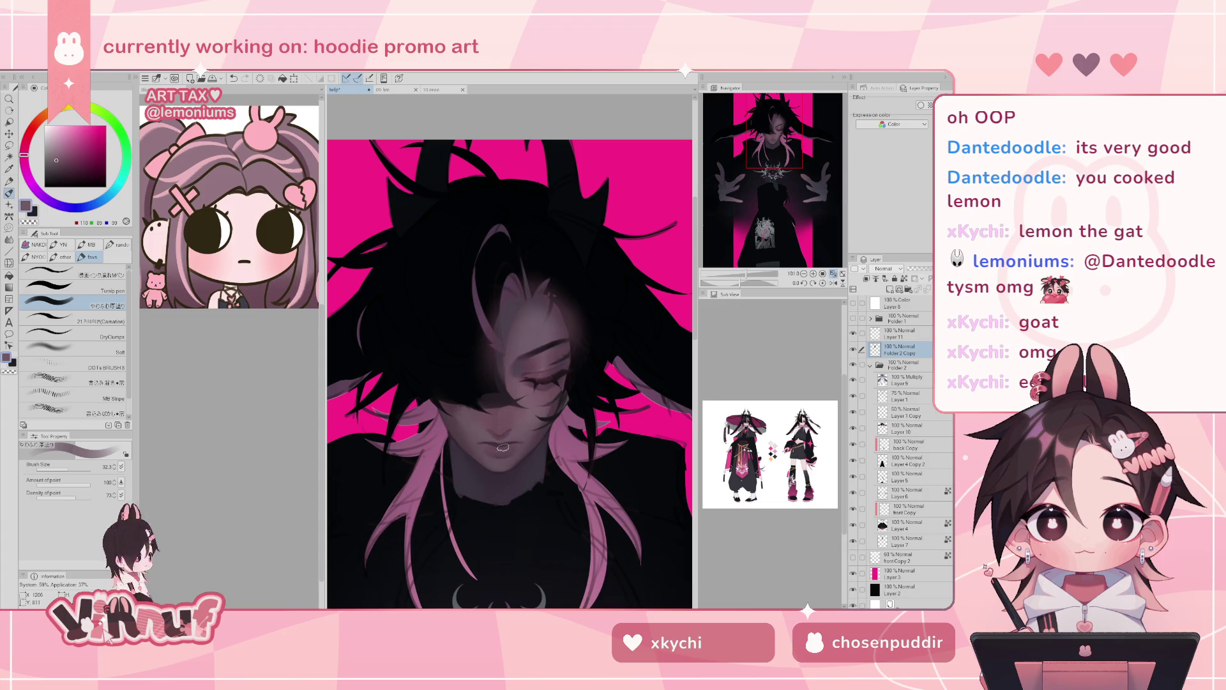
pyautogui.keyDown('alt'); pyautogui.click(489, 420); pyautogui.keyUp('alt')
pyautogui.keyDown('alt'); pyautogui.click(497, 423); pyautogui.keyUp('alt')
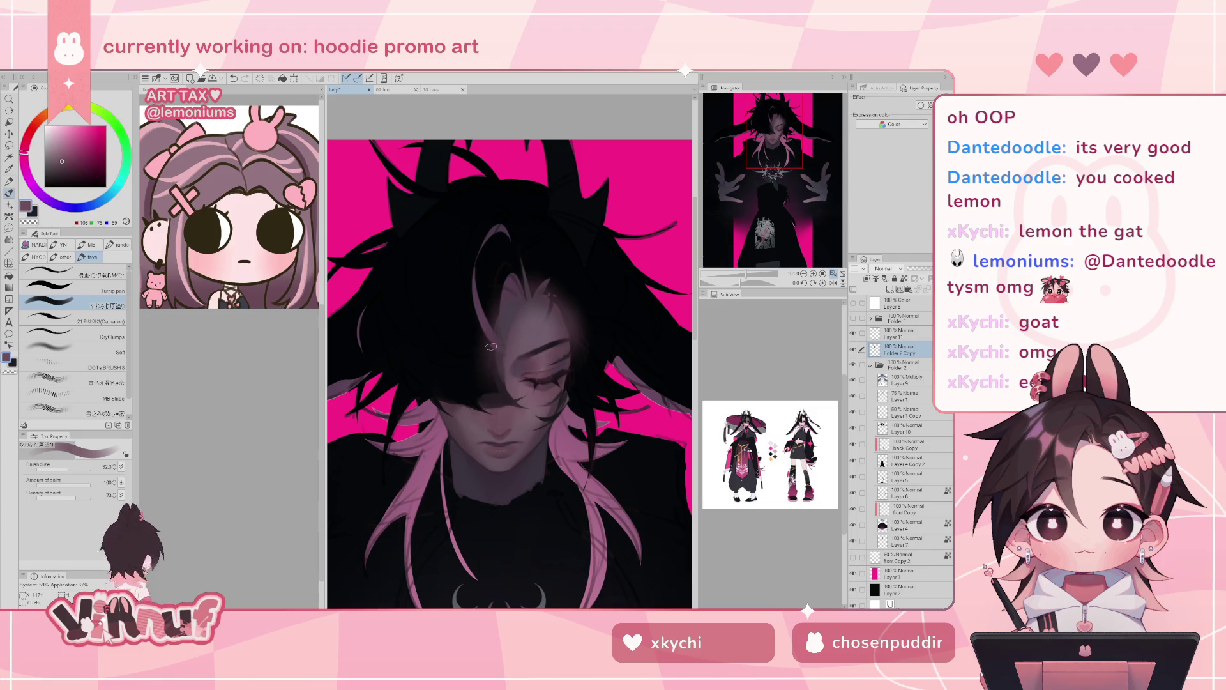
pyautogui.keyDown('alt'); pyautogui.click(487, 435); pyautogui.keyUp('alt')
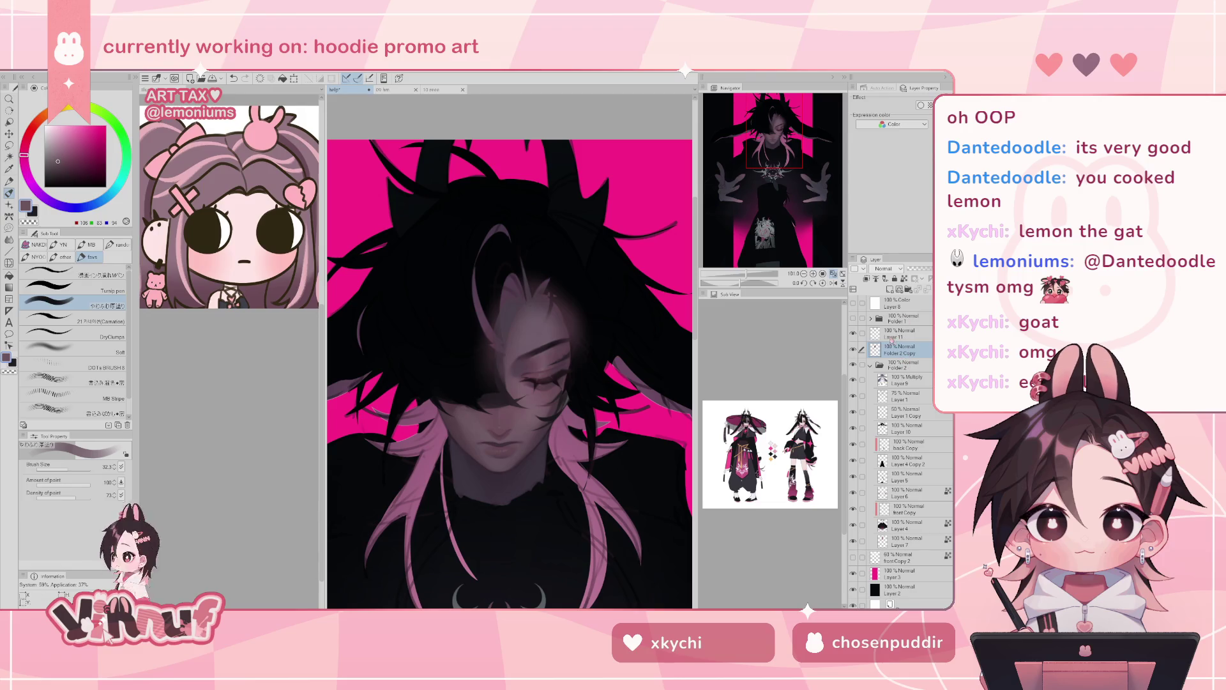
# - Select Layer 11 with near-black from the hair and the Carnation brush, zoomed out slightly
pyautogui.click(897, 334)
pyautogui.keyDown('alt'); pyautogui.click(460, 387); pyautogui.keyUp('alt')
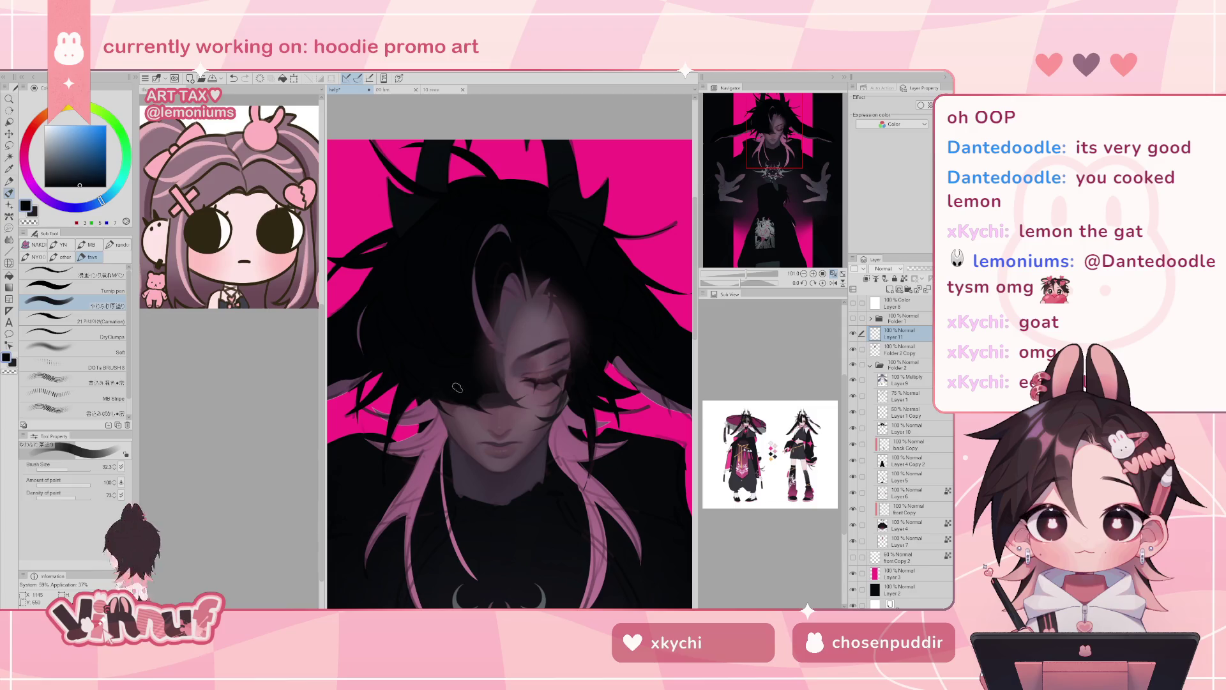
pyautogui.click(110, 318)
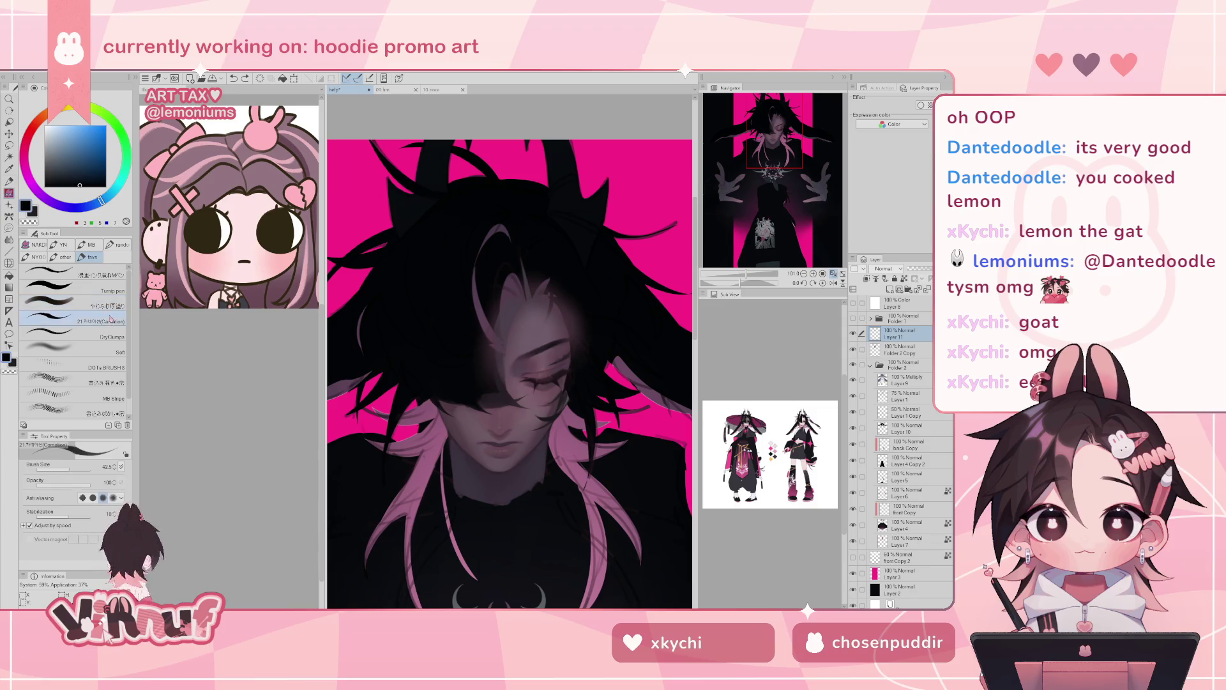
pyautogui.moveTo(748, 273); pyautogui.dragTo(748, 261)
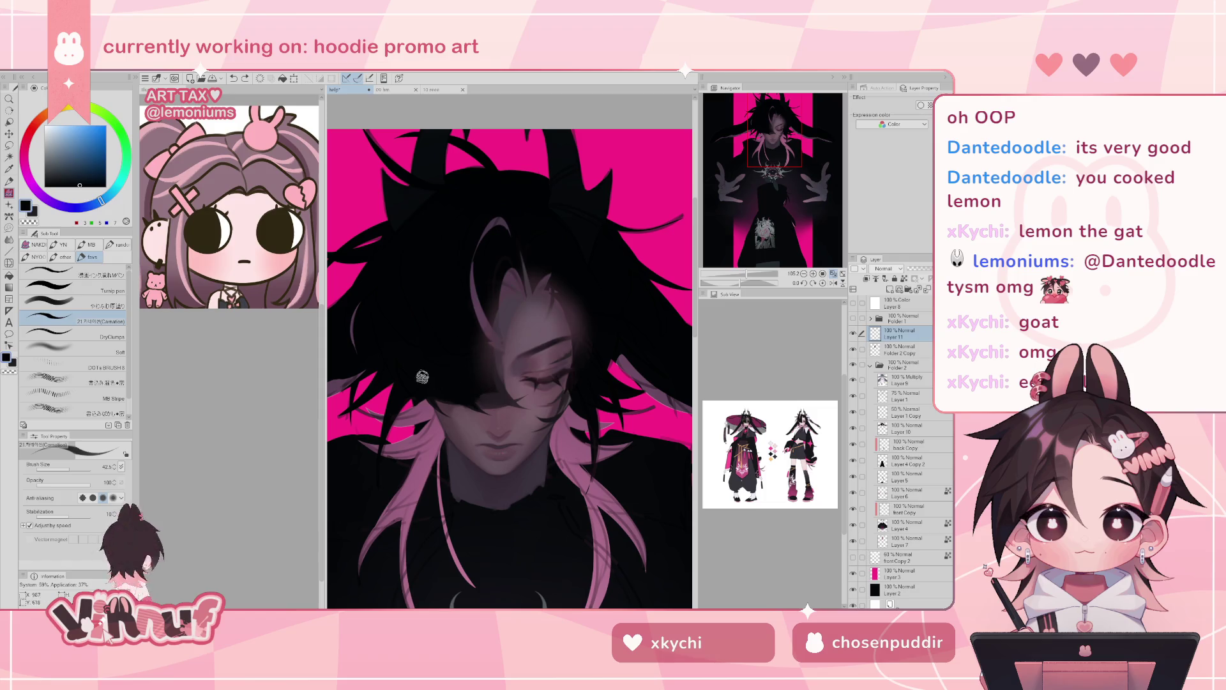
# - Flip the canvas to check the face and back, then select the Soft airbrush
pyautogui.hotkey('ctrl', 'z')
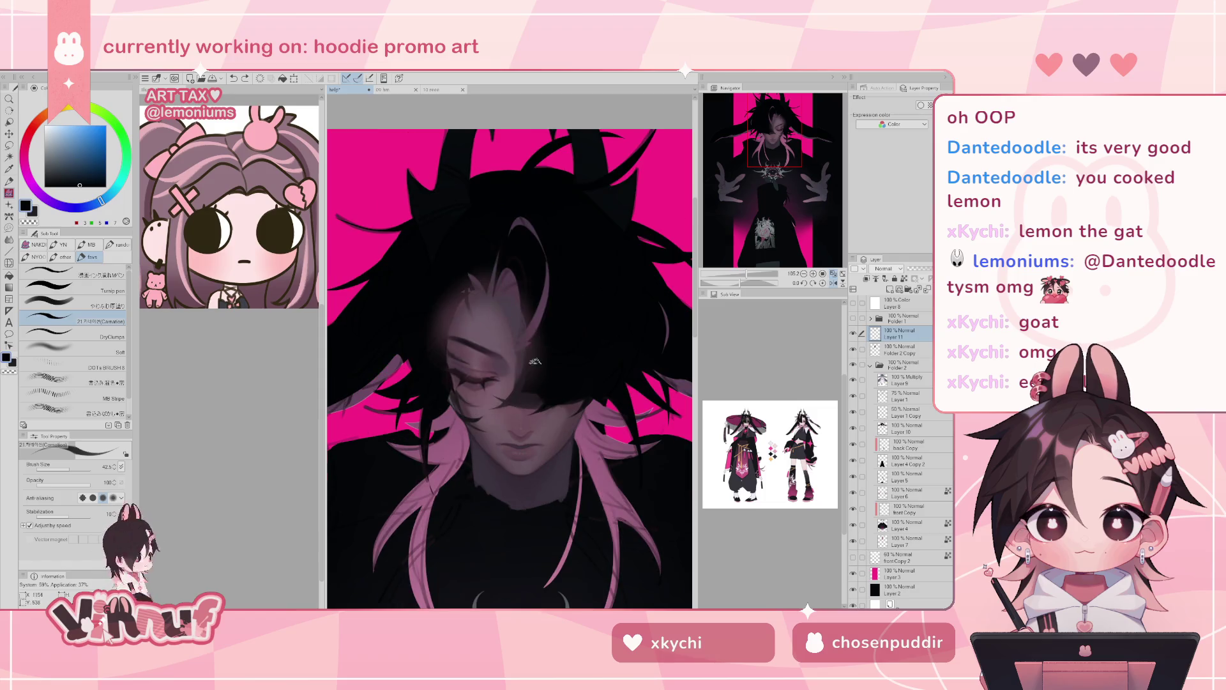
pyautogui.hotkey('ctrl', 'z')
pyautogui.keyDown('alt'); pyautogui.click(499, 396); pyautogui.keyUp('alt')
pyautogui.click(94, 304)
pyautogui.click(96, 349)
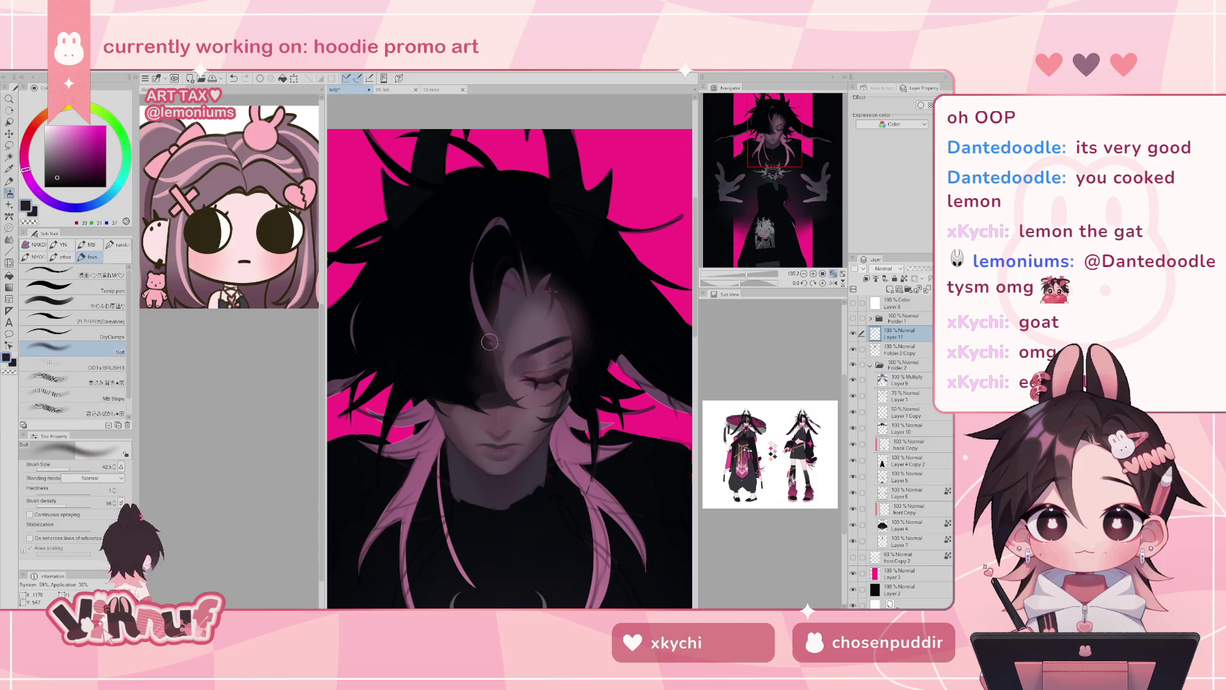
# - Sample a dark mauve from the face and enlarge the Soft airbrush to about 111
pyautogui.moveTo(475, 355)
pyautogui.mouseDown()
pyautogui.moveTo(504, 356)
pyautogui.moveTo(474, 358)
pyautogui.mouseUp()
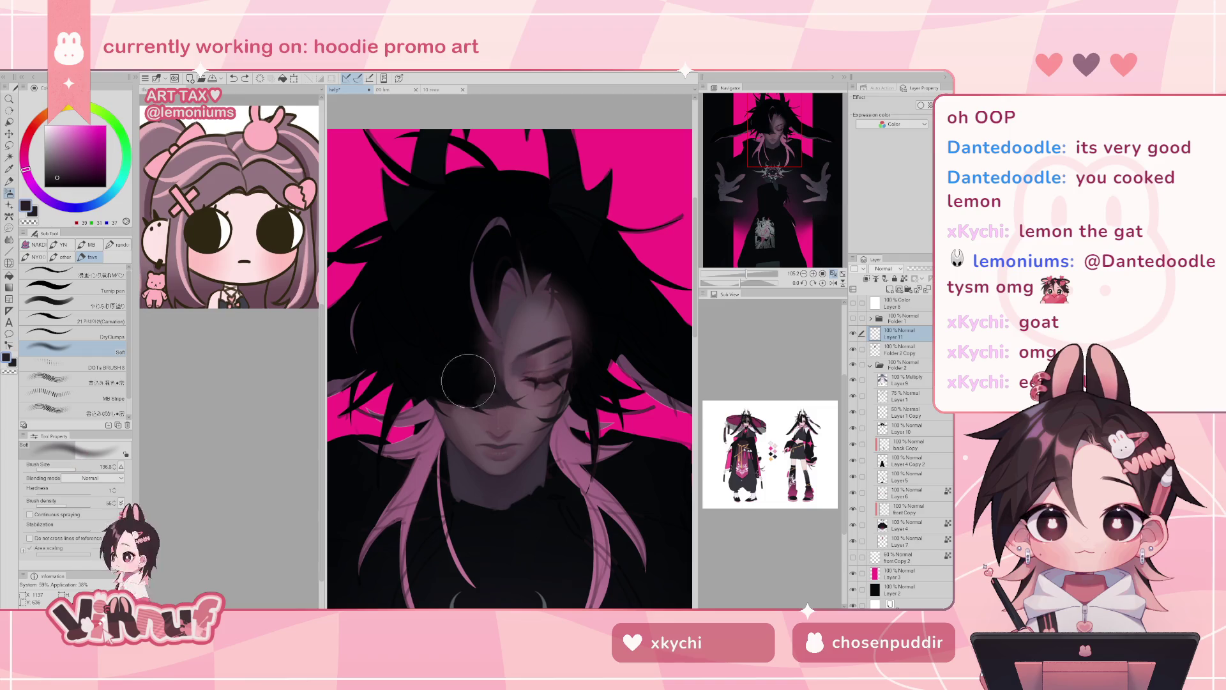
pyautogui.click(68, 466)
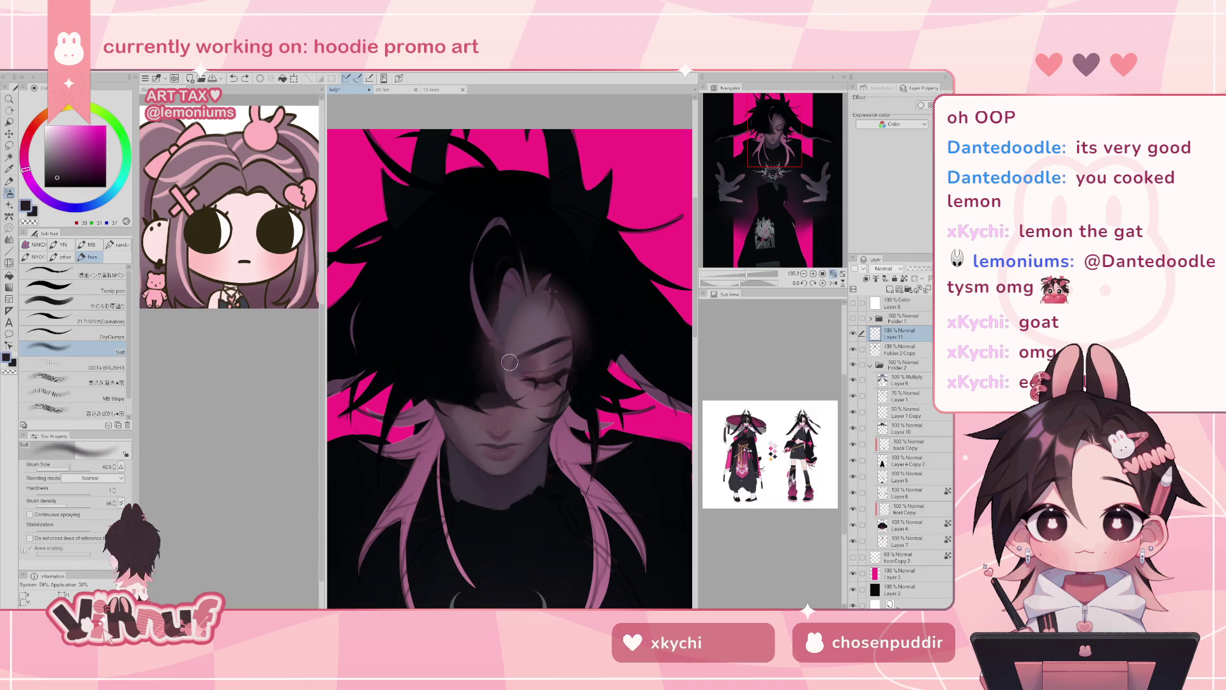
pyautogui.keyDown('alt'); pyautogui.click(479, 385); pyautogui.keyUp('alt')
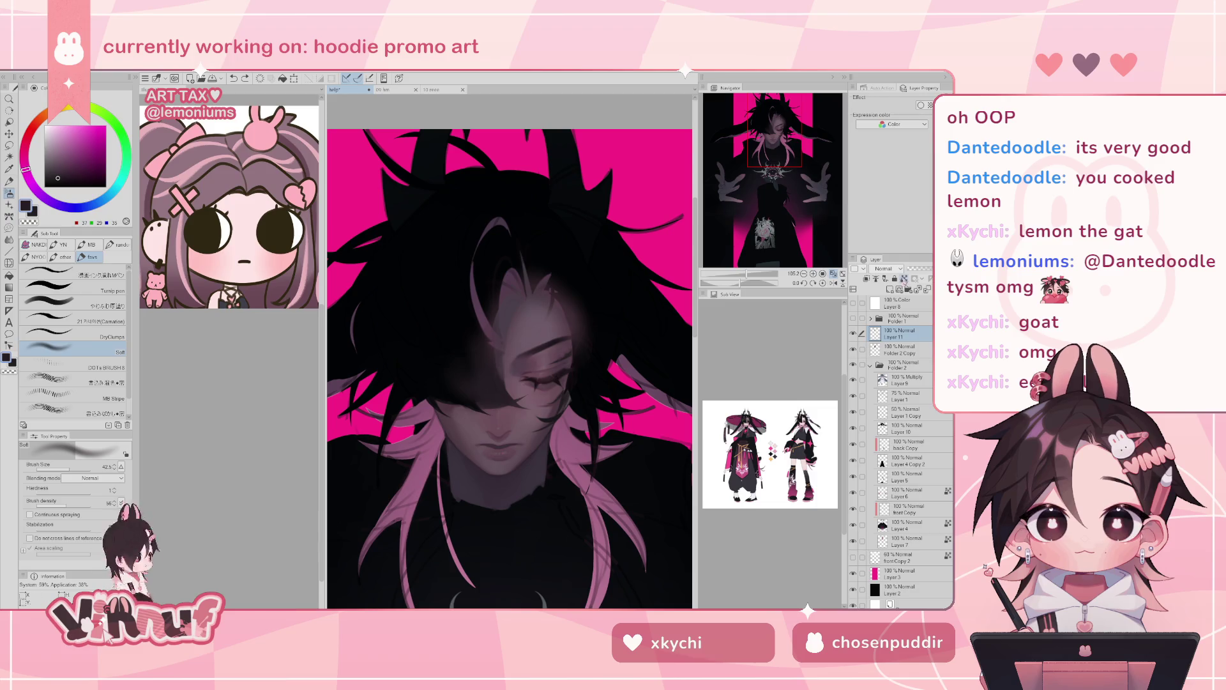
pyautogui.moveTo(463, 398); pyautogui.dragTo(471, 404)
pyautogui.scroll(-3, 471, 281)
pyautogui.scroll(4, 471, 281)
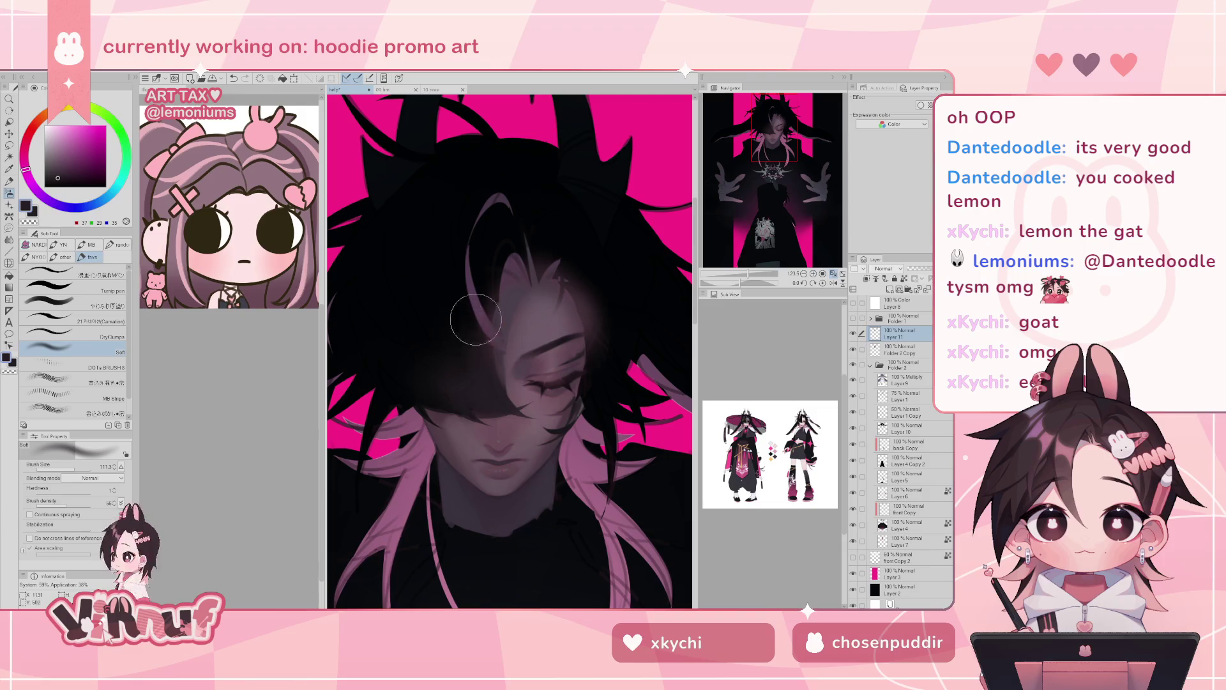
# - Pick a near-black tone and the Carnation brush, mirror the view to check, and undo the last stroke
pyautogui.keyDown('alt'); pyautogui.click(462, 353); pyautogui.keyUp('alt')
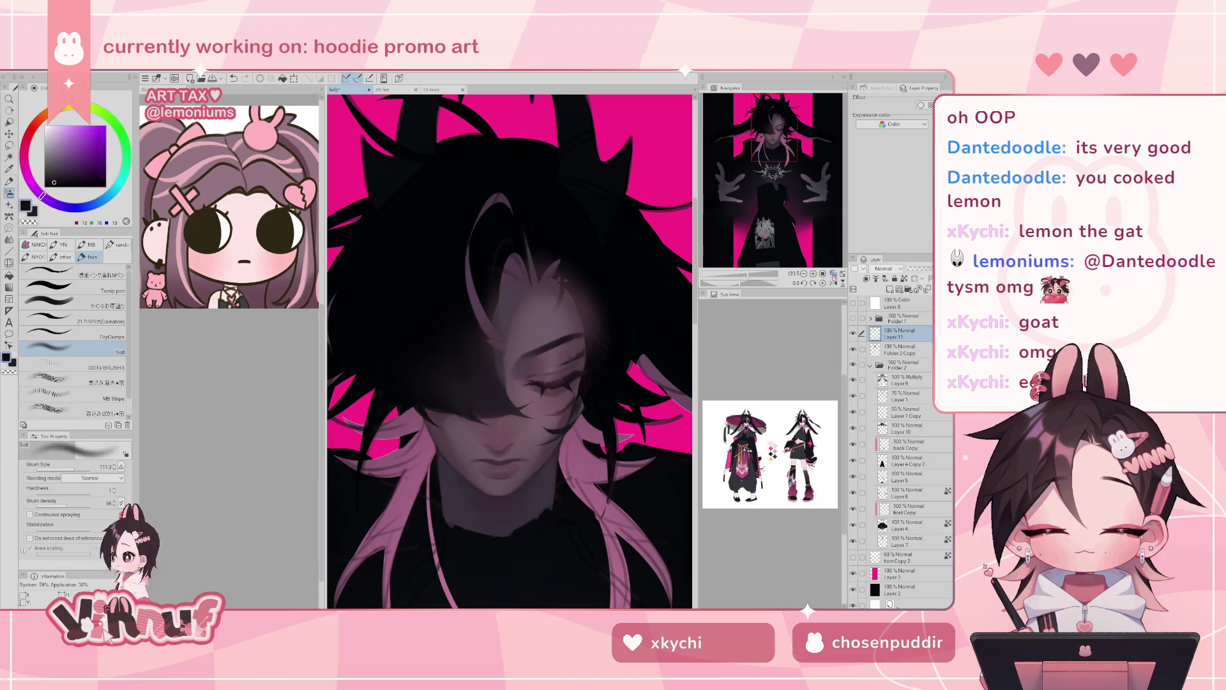
pyautogui.click(92, 317)
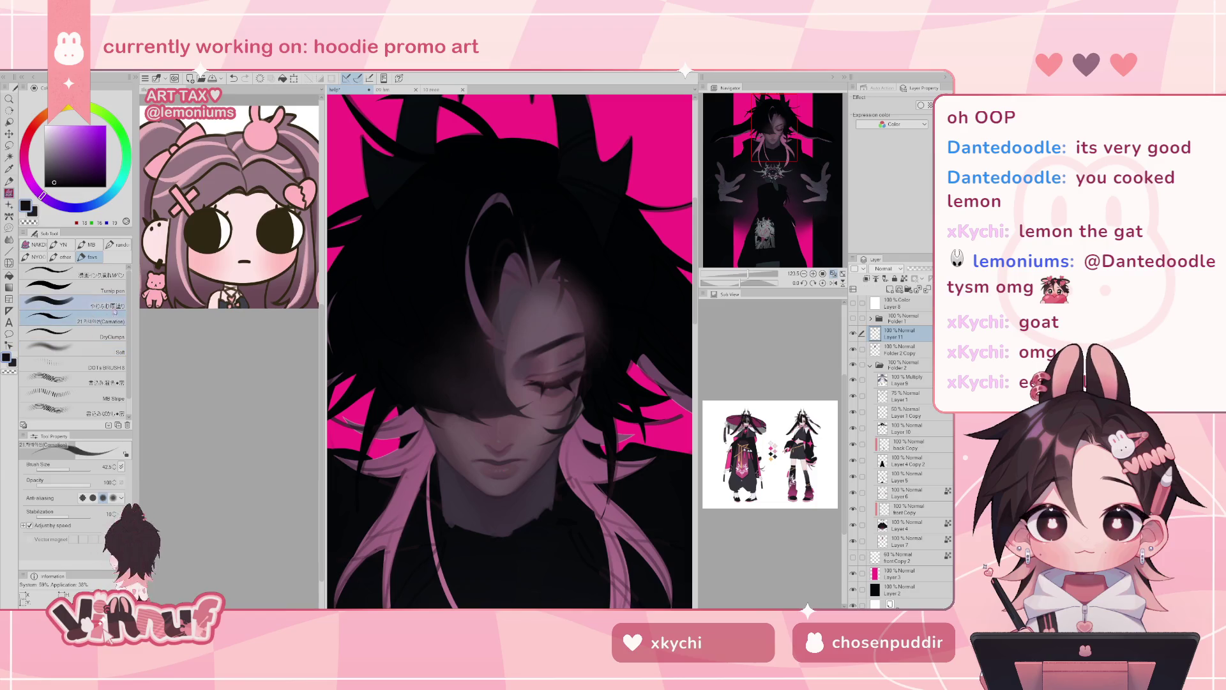
pyautogui.press('h')
pyautogui.press('h')
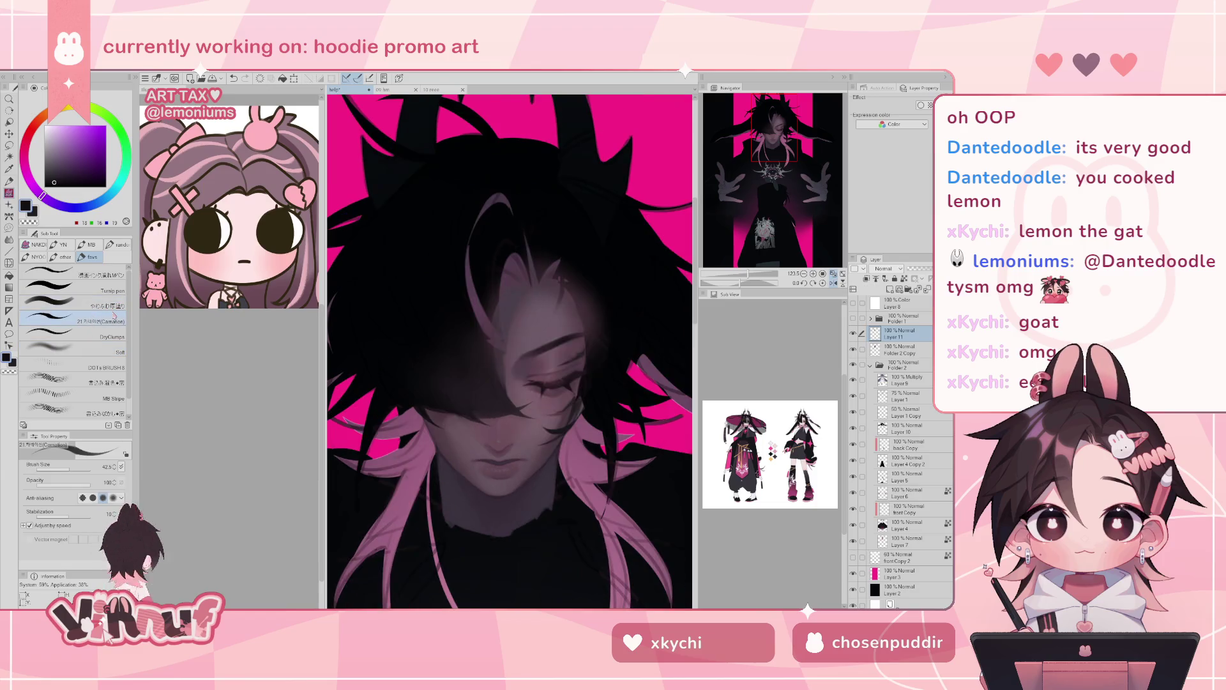
pyautogui.keyDown('alt'); pyautogui.click(469, 383); pyautogui.keyUp('alt')
pyautogui.hotkey('ctrl', 'z')
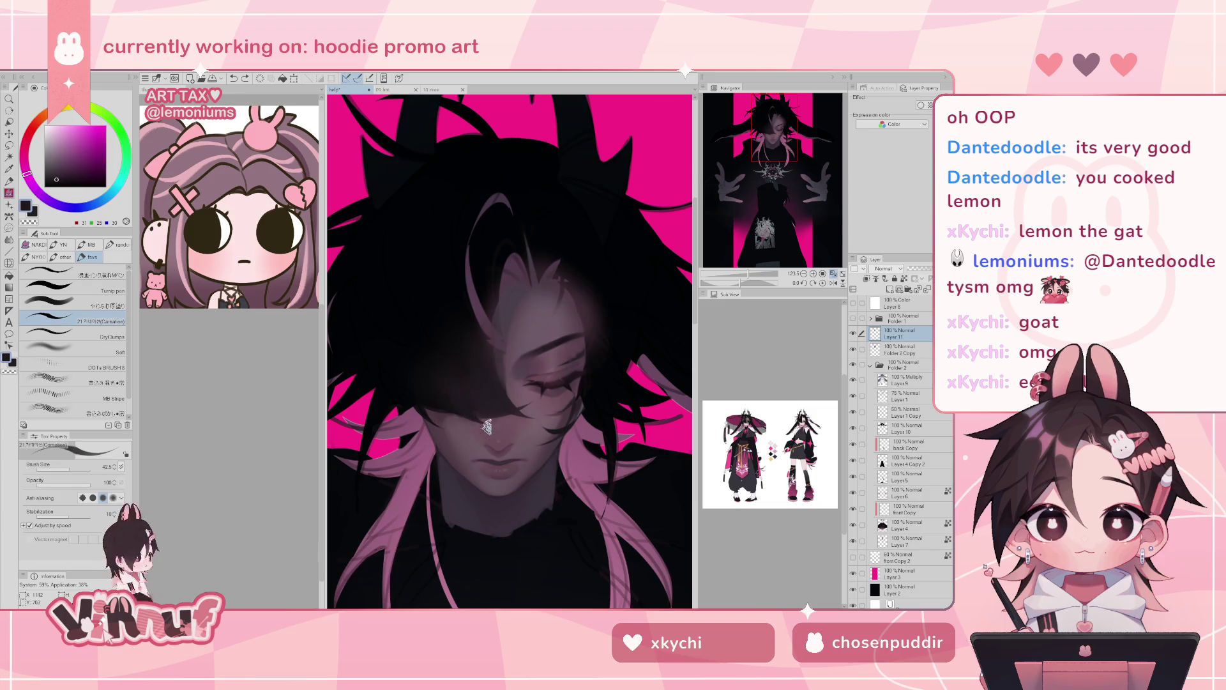
# - Paint a small dark mauve stroke beside the closed eye, then switch to the eraser
pyautogui.keyDown('alt'); pyautogui.click(491, 409); pyautogui.keyUp('alt')
pyautogui.keyDown('alt'); pyautogui.click(491, 409); pyautogui.keyUp('alt')
pyautogui.moveTo(505, 401); pyautogui.dragTo(513, 407)
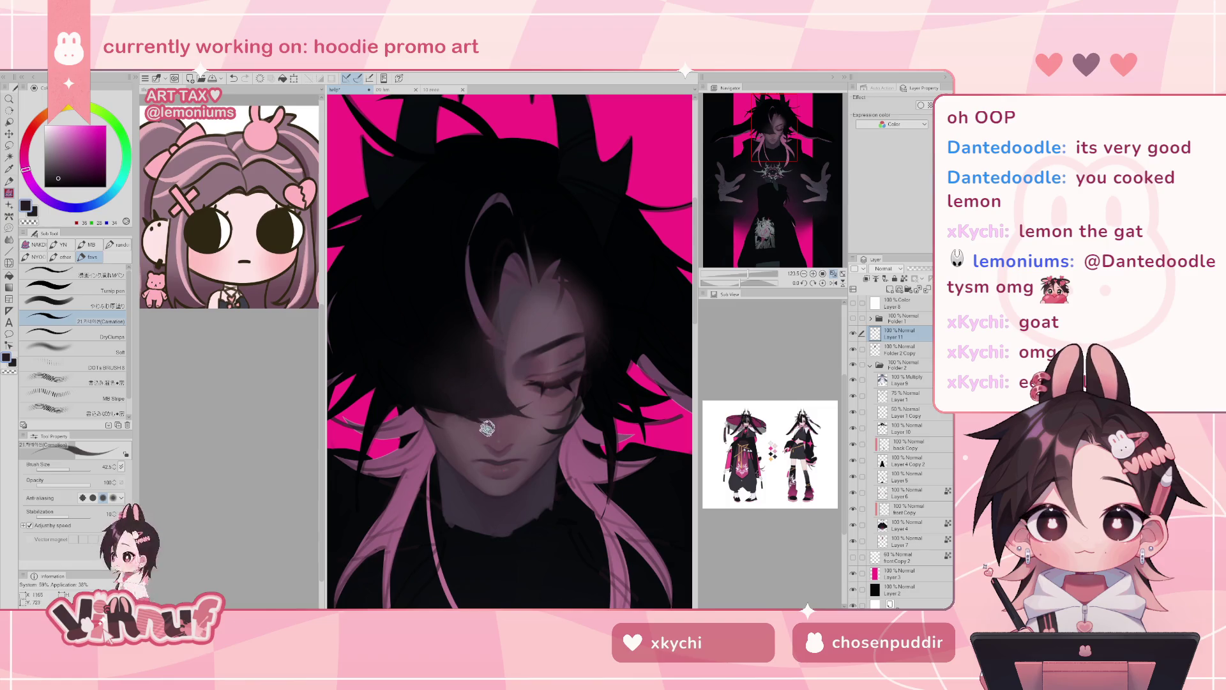
pyautogui.press('e')
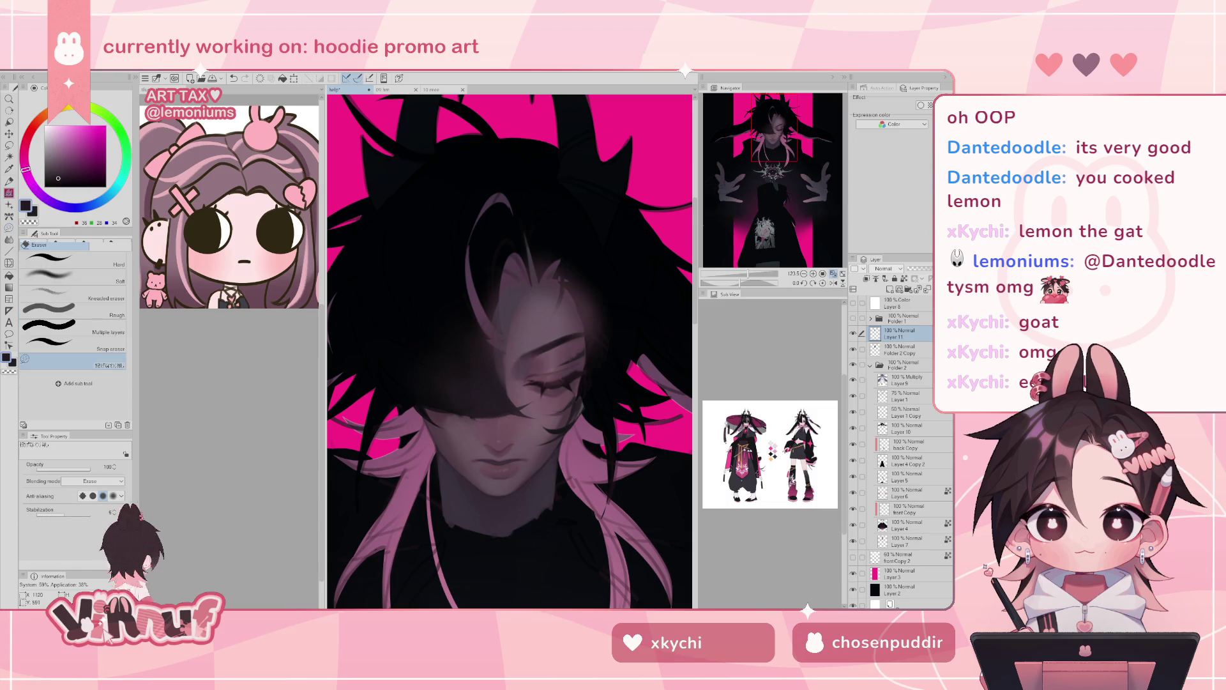
# - Tilt the view about 15 degrees and mirror it, trying and undoing a small face stroke
pyautogui.press('p')
pyautogui.moveTo(740, 283); pyautogui.dragTo(745, 277)
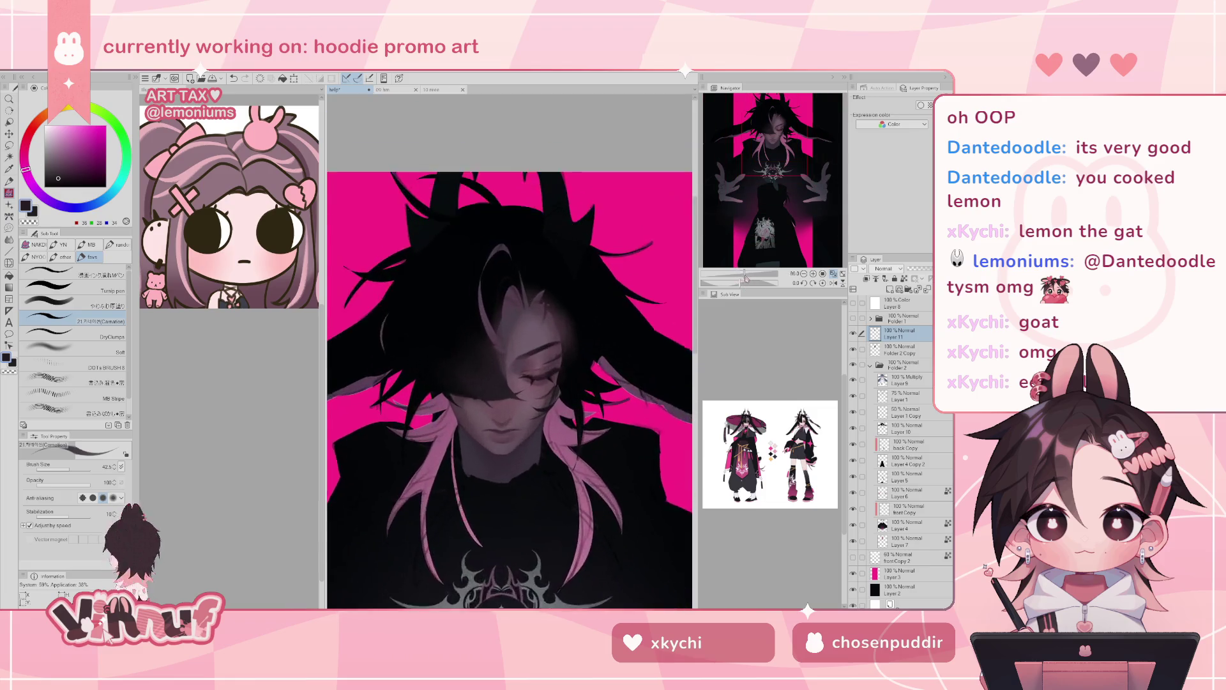
pyautogui.scroll(2, 749, 200)
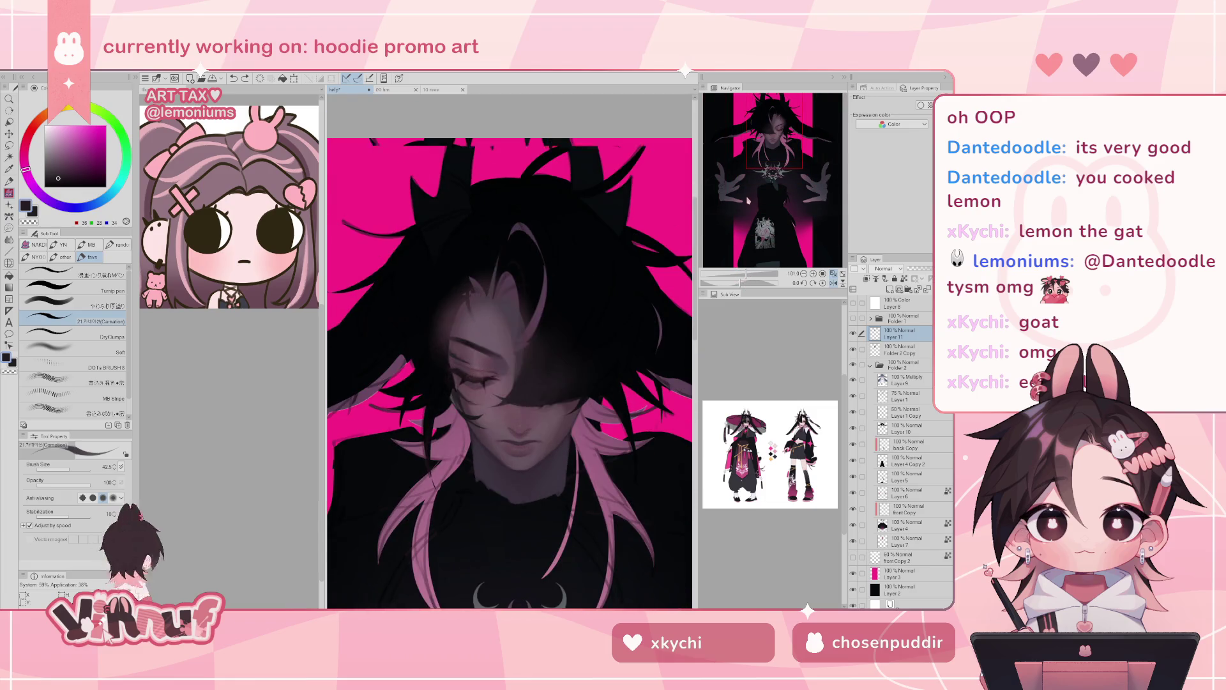
pyautogui.press('h')
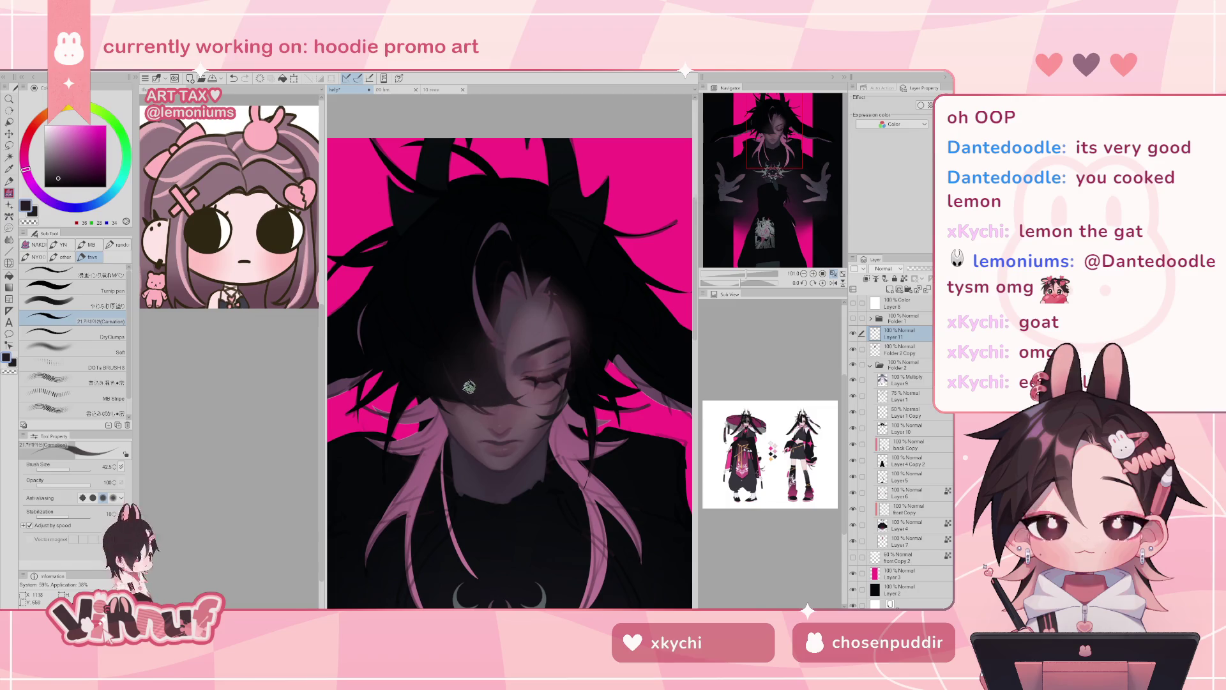
pyautogui.moveTo(485, 397); pyautogui.dragTo(491, 402)
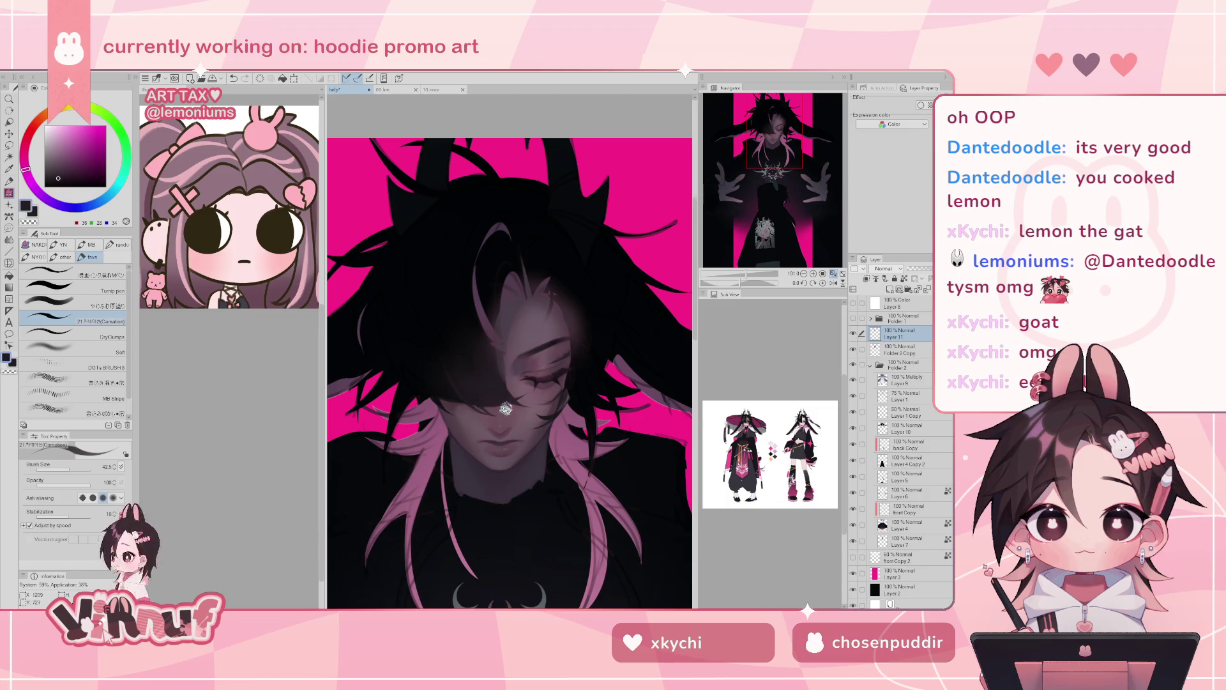
pyautogui.hotkey('ctrl', 'z')
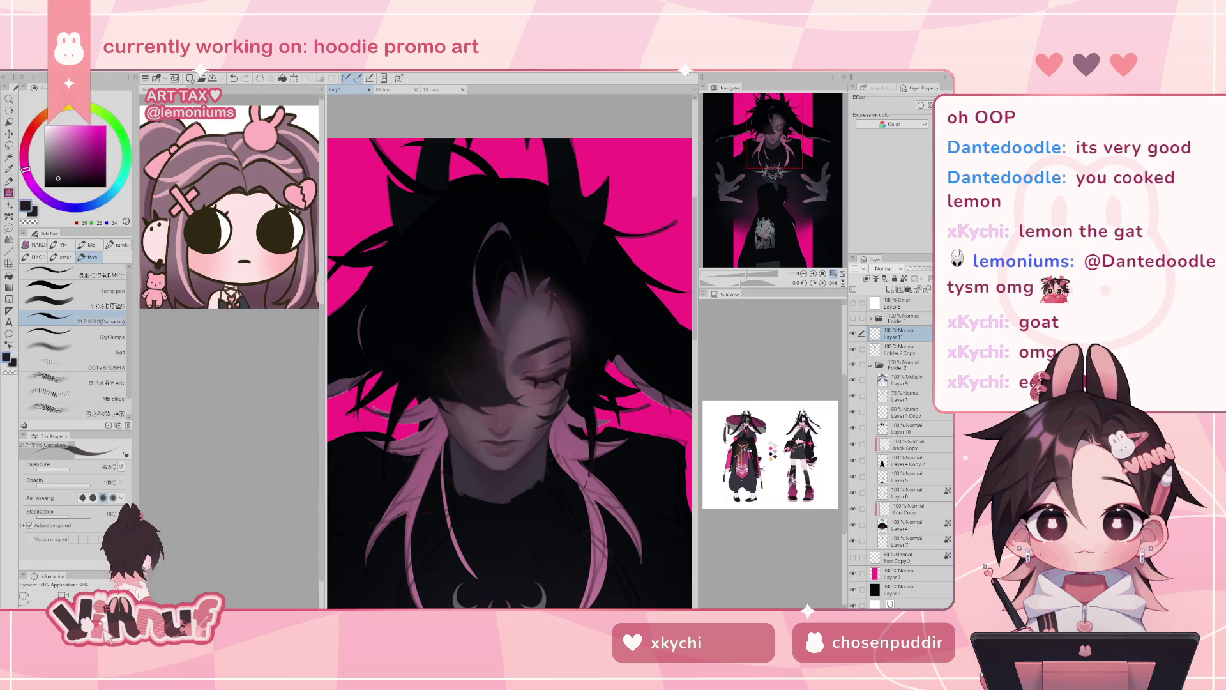
# - Paint near-black hair strands to the right of the head, then zoom out to the whole artwork
pyautogui.moveTo(771, 180); pyautogui.dragTo(771, 200)
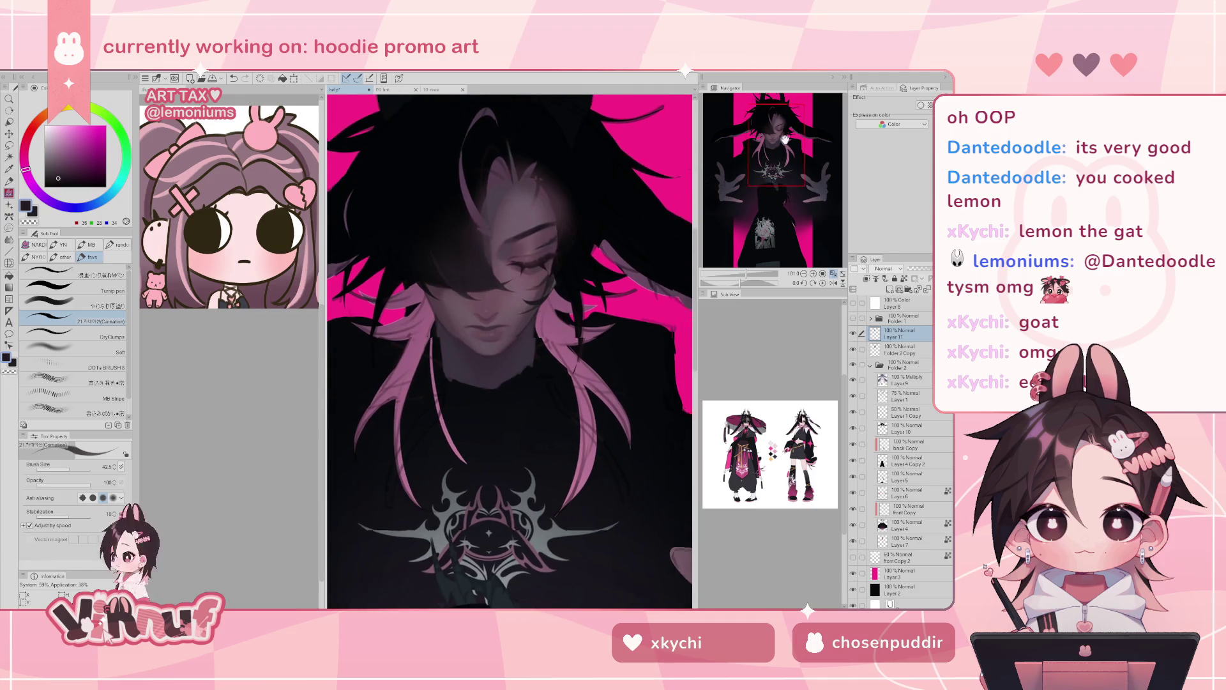
pyautogui.moveTo(782, 144); pyautogui.dragTo(783, 132)
pyautogui.keyDown('alt'); pyautogui.click(411, 201); pyautogui.keyUp('alt')
pyautogui.keyDown('alt'); pyautogui.click(426, 340); pyautogui.keyUp('alt')
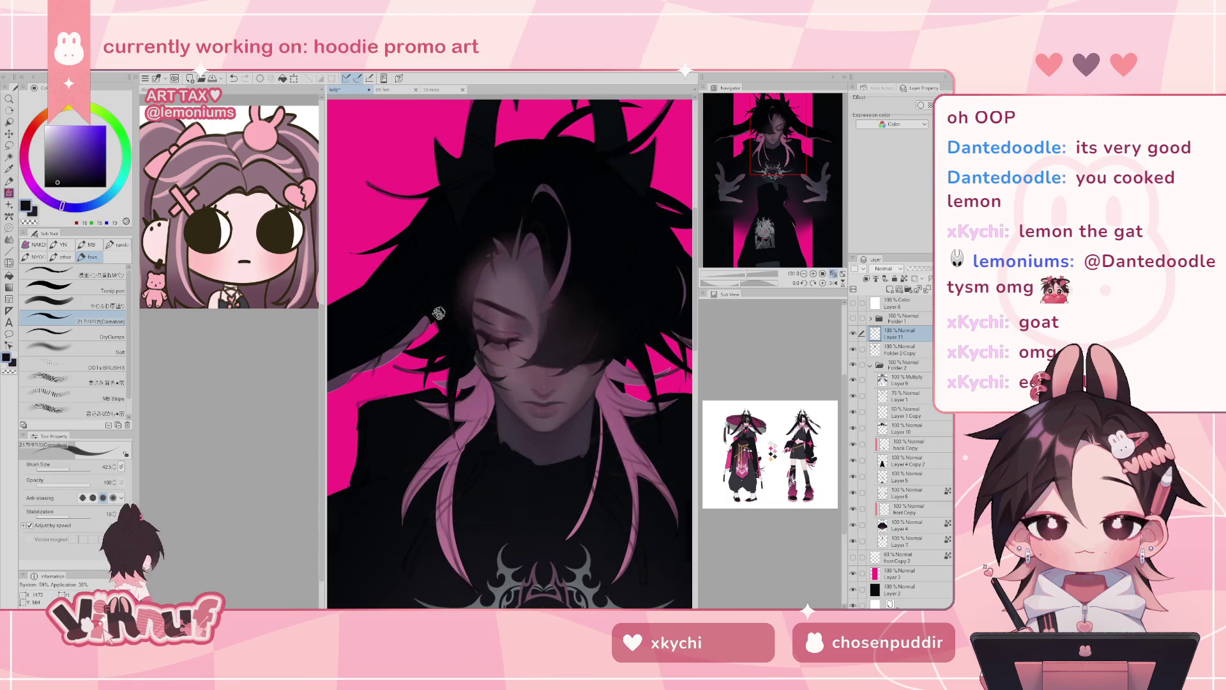
pyautogui.moveTo(598, 314); pyautogui.dragTo(598, 266)
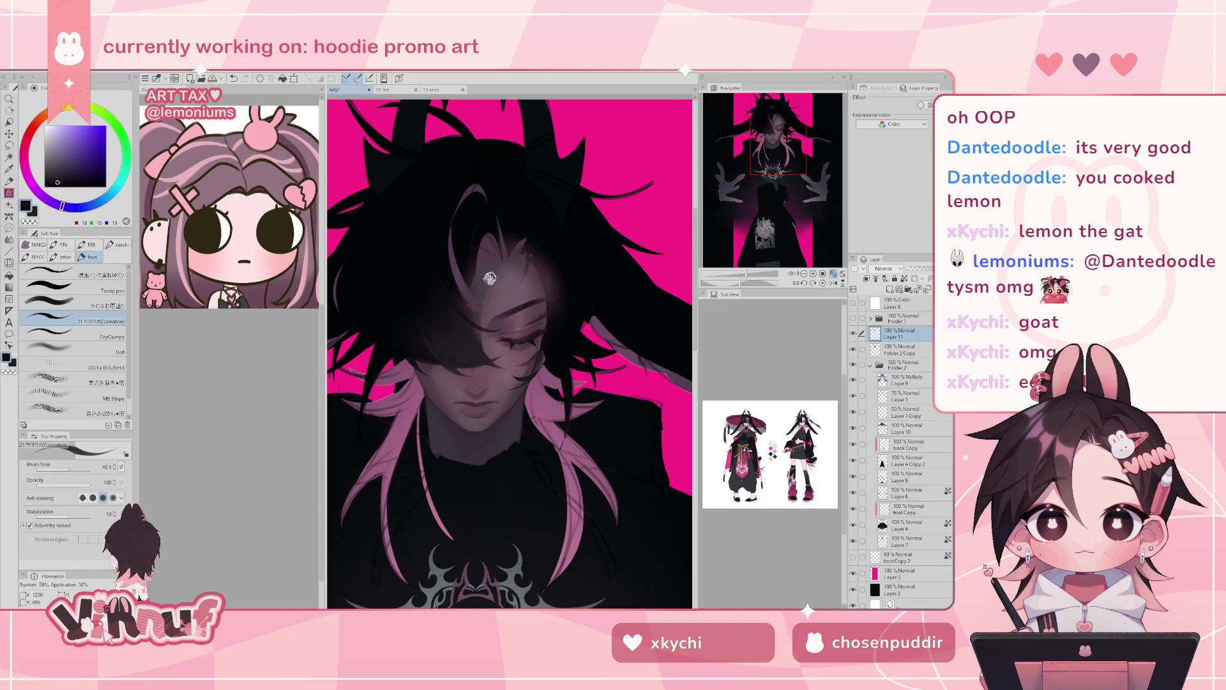
pyautogui.moveTo(747, 274)
pyautogui.mouseDown()
pyautogui.moveTo(732, 273)
pyautogui.moveTo(743, 264)
pyautogui.mouseUp()
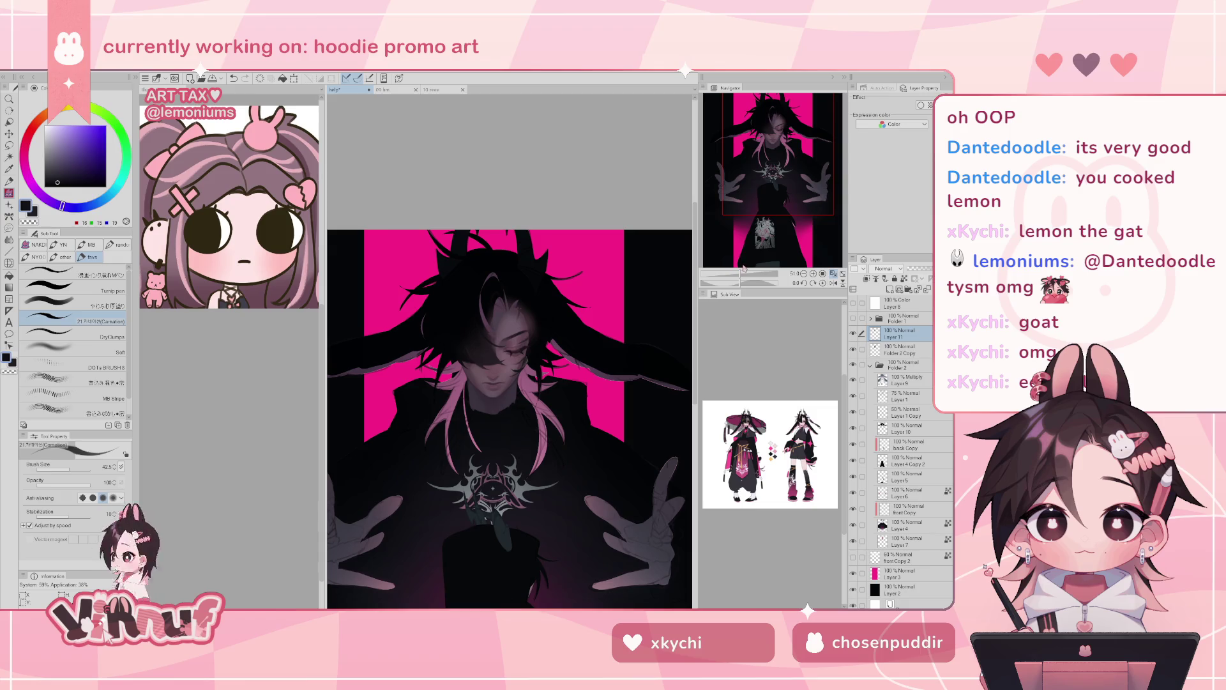
# - Remove the light face paint layer, create a fresh layer, and airbrush a brighter mauve forehead glow
pyautogui.moveTo(743, 274); pyautogui.dragTo(746, 265)
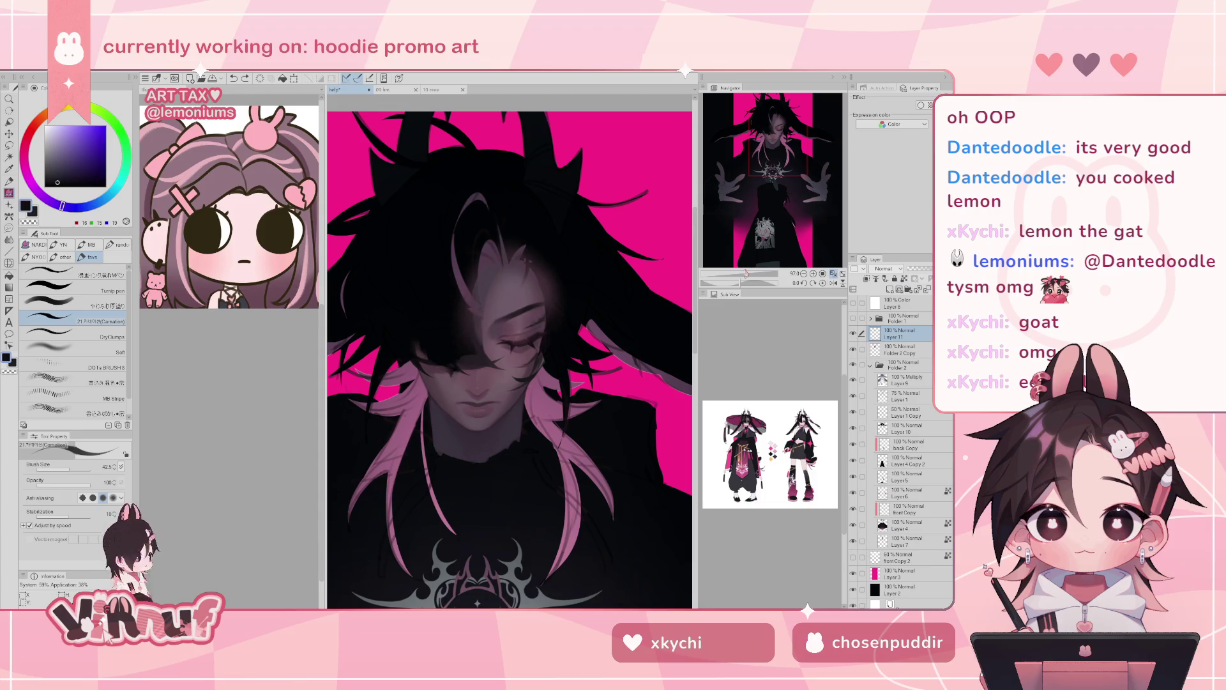
pyautogui.hotkey('ctrl', 'z')
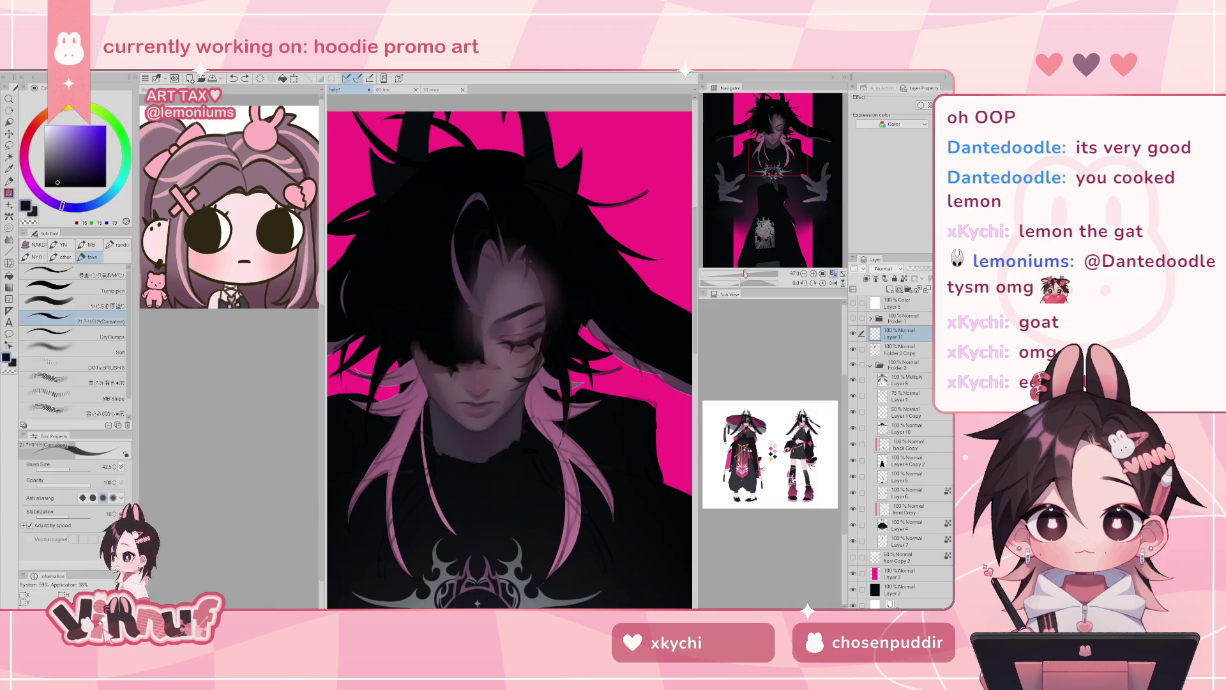
pyautogui.hotkey('ctrl', 'z')
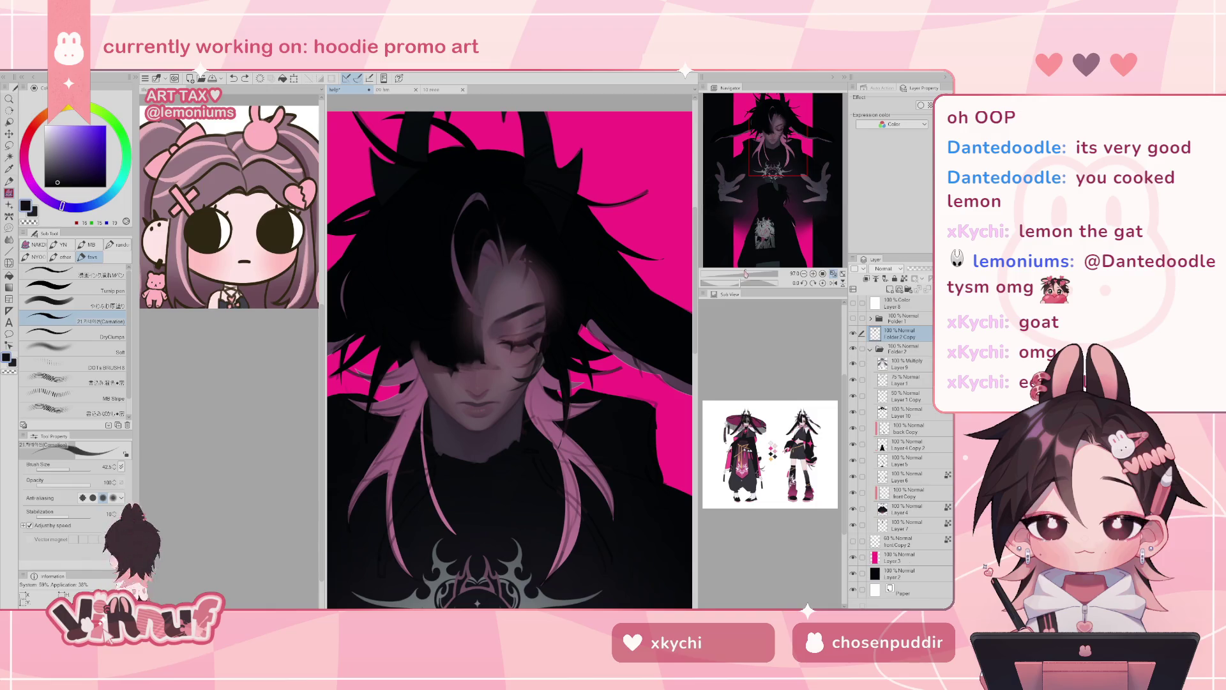
pyautogui.hotkey('ctrl', 'shift', 'n')
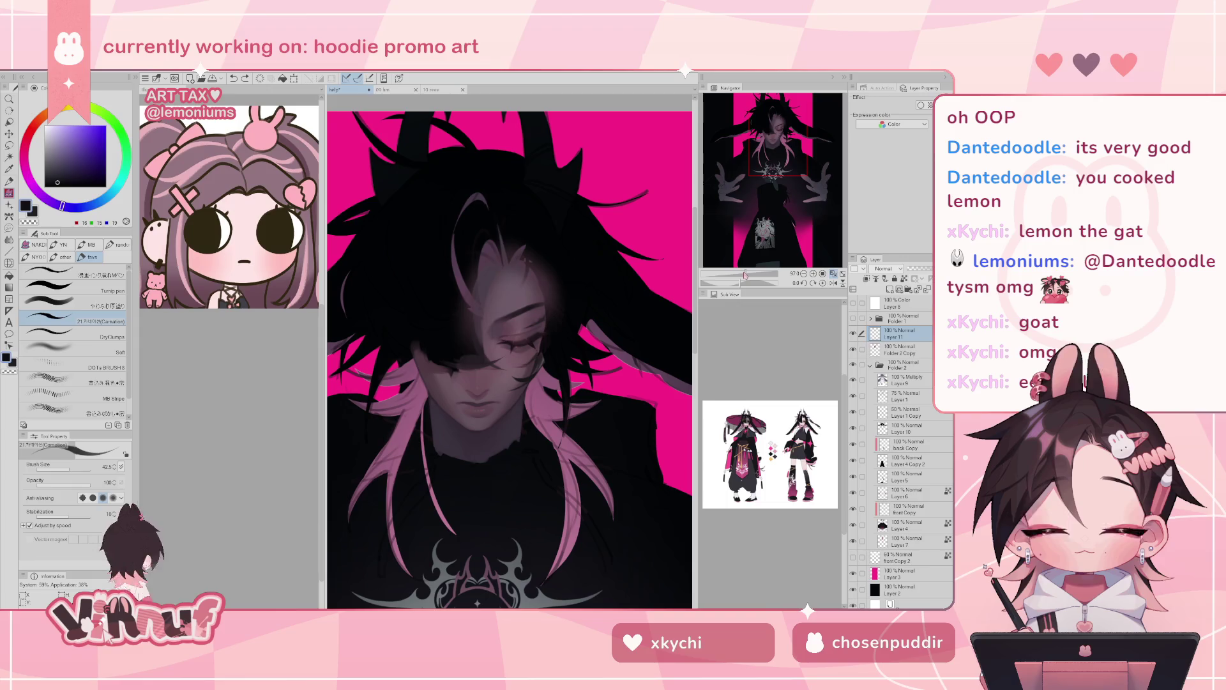
pyautogui.moveTo(745, 274); pyautogui.dragTo(747, 275)
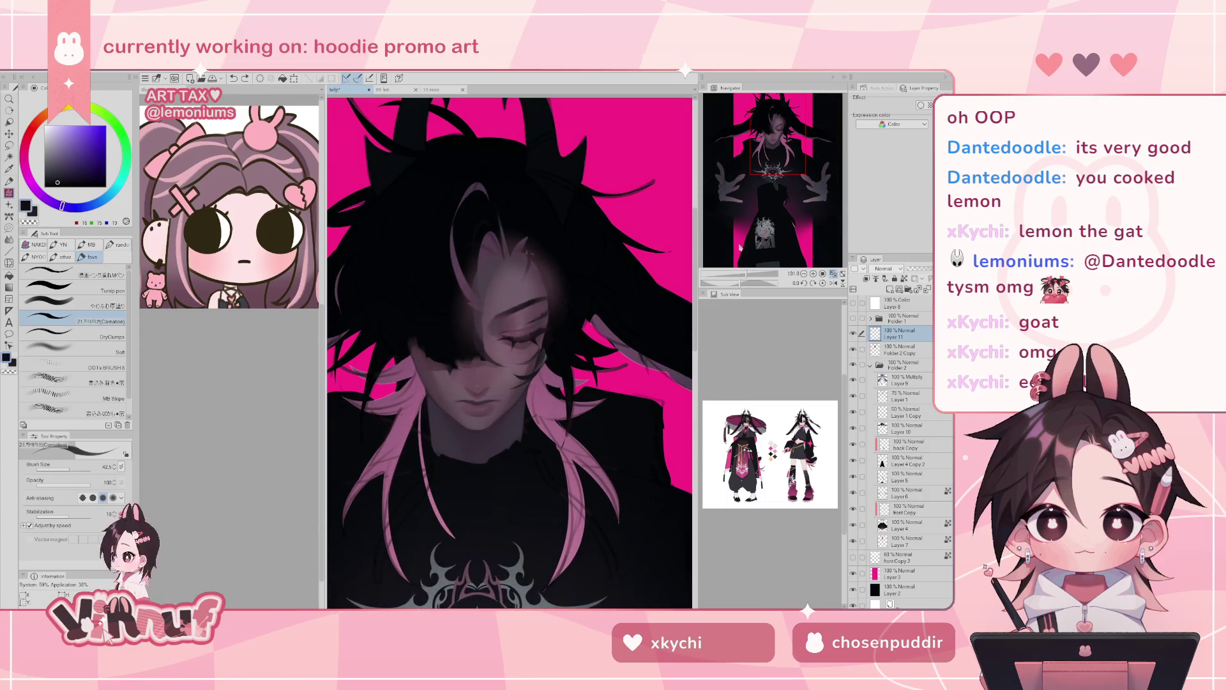
pyautogui.keyDown('alt'); pyautogui.click(481, 349); pyautogui.keyUp('alt')
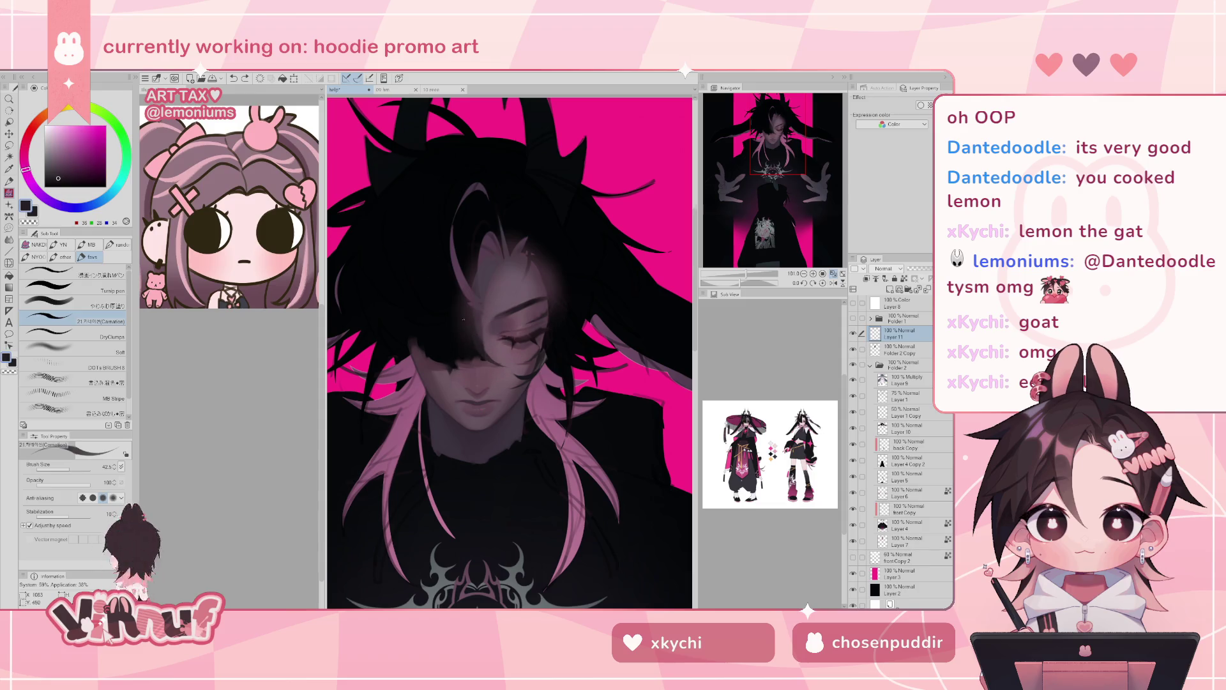
pyautogui.moveTo(466, 326); pyautogui.dragTo(462, 287)
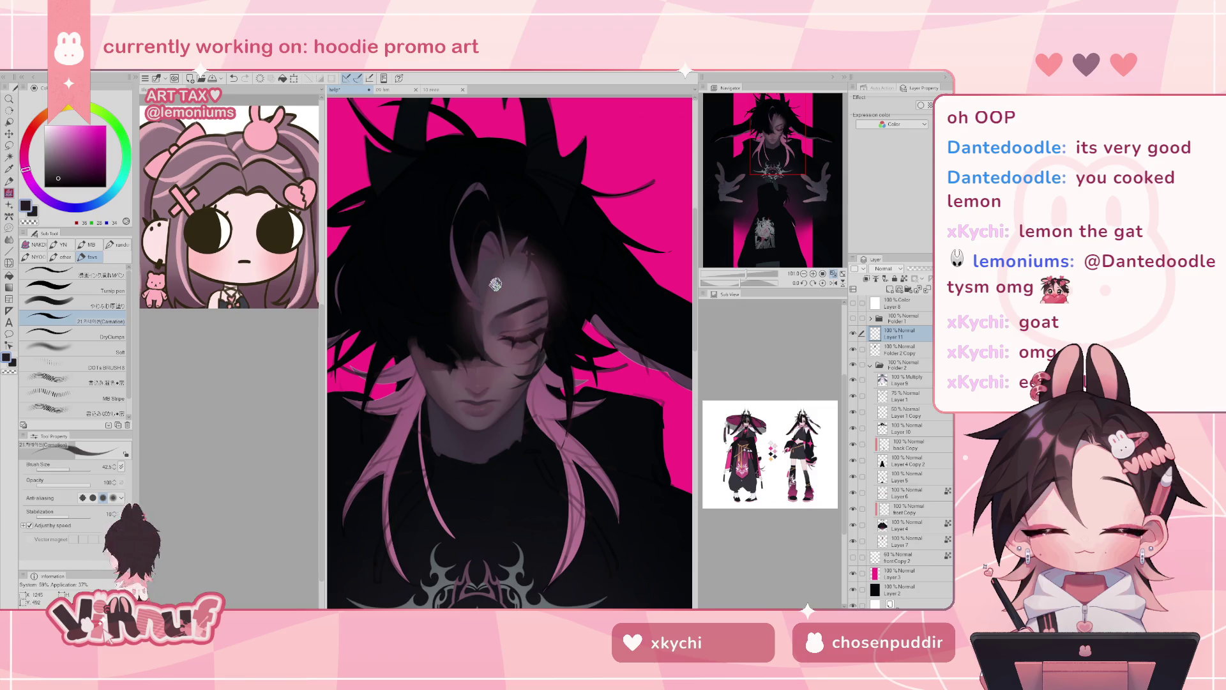
# - Paint near-black blue shading into the hair, then select Folder 2 Copy and sample a muted pink
pyautogui.moveTo(743, 289); pyautogui.dragTo(566, 371)
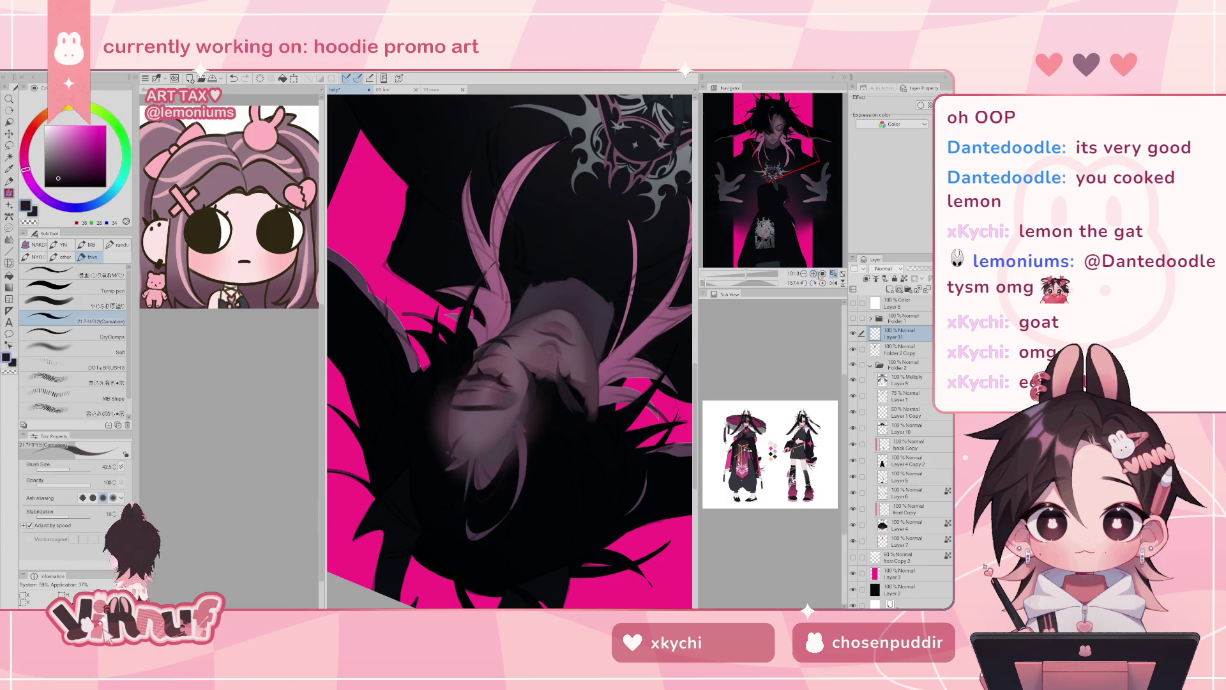
pyautogui.click(823, 283)
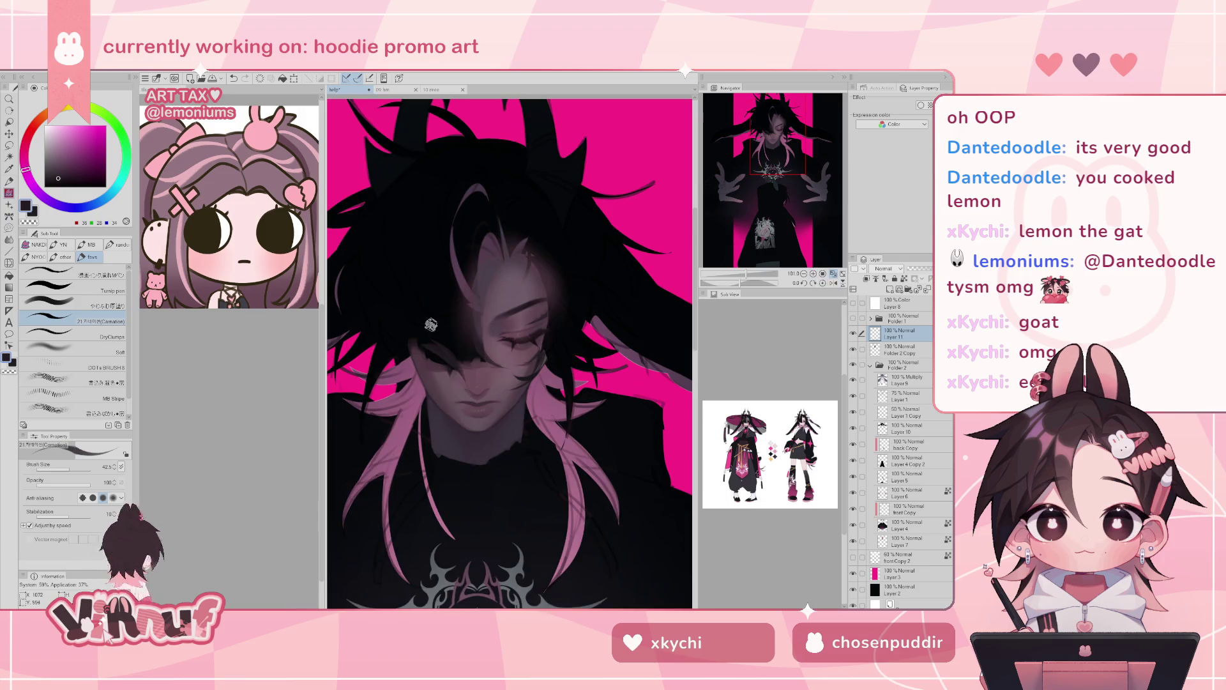
pyautogui.keyDown('alt'); pyautogui.click(401, 328); pyautogui.keyUp('alt')
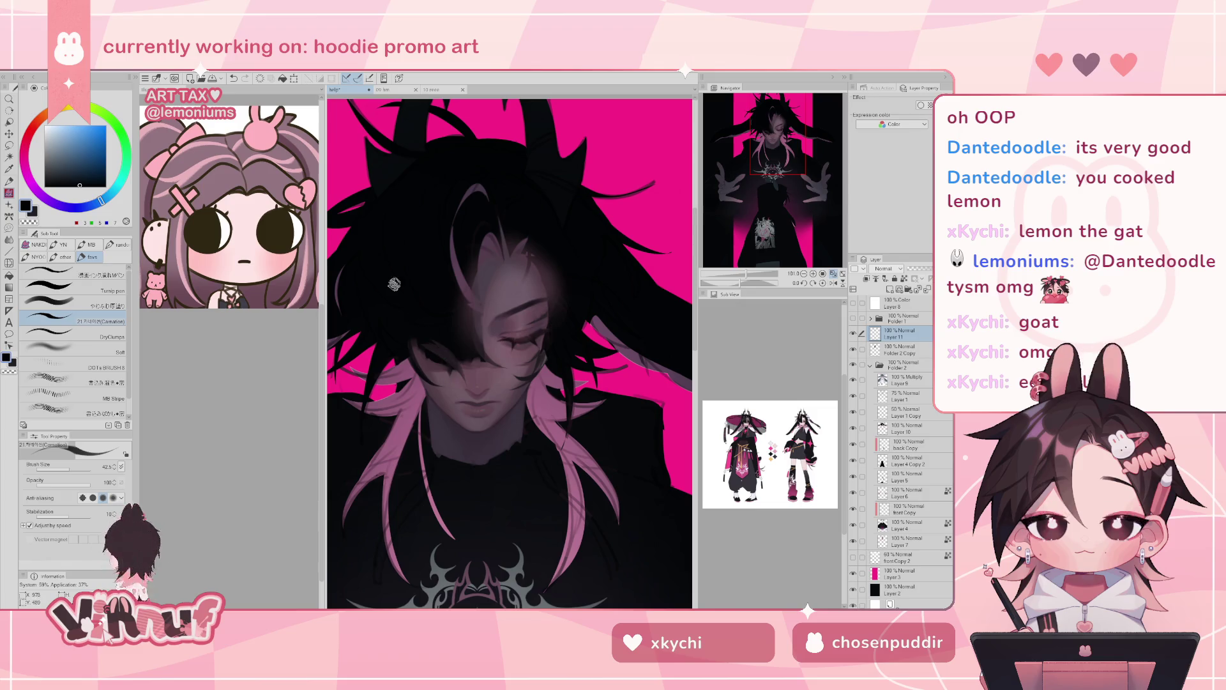
pyautogui.moveTo(423, 348); pyautogui.dragTo(410, 334)
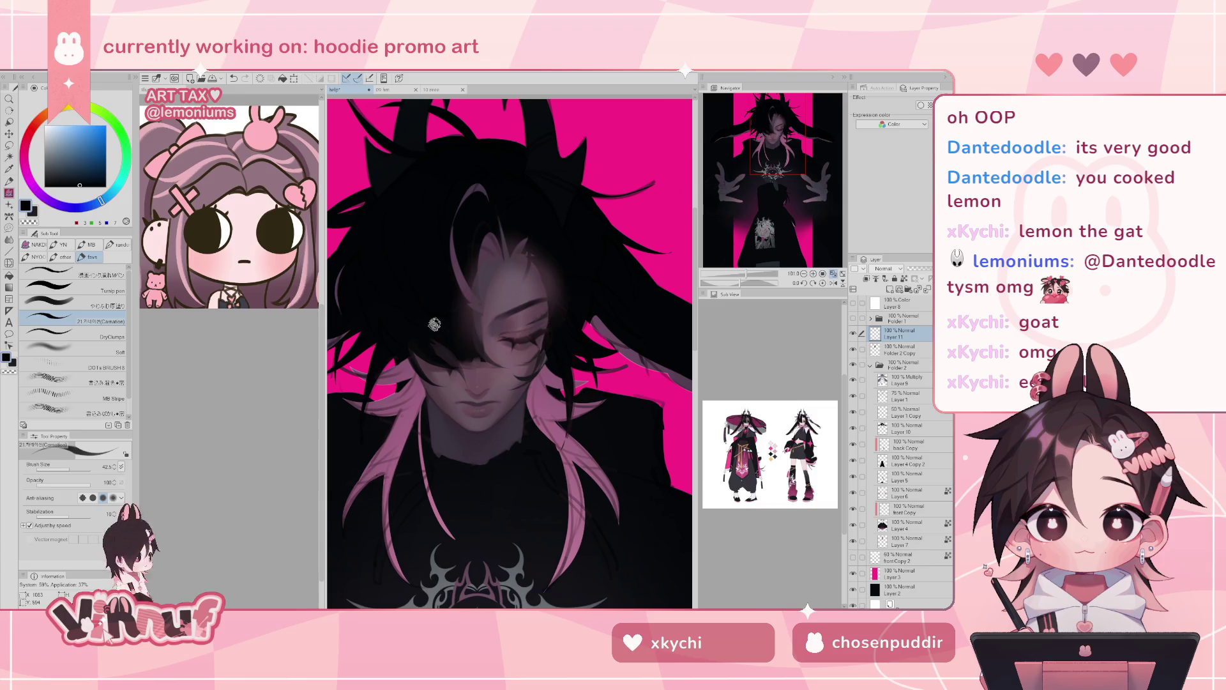
pyautogui.press('h')
pyautogui.press('h')
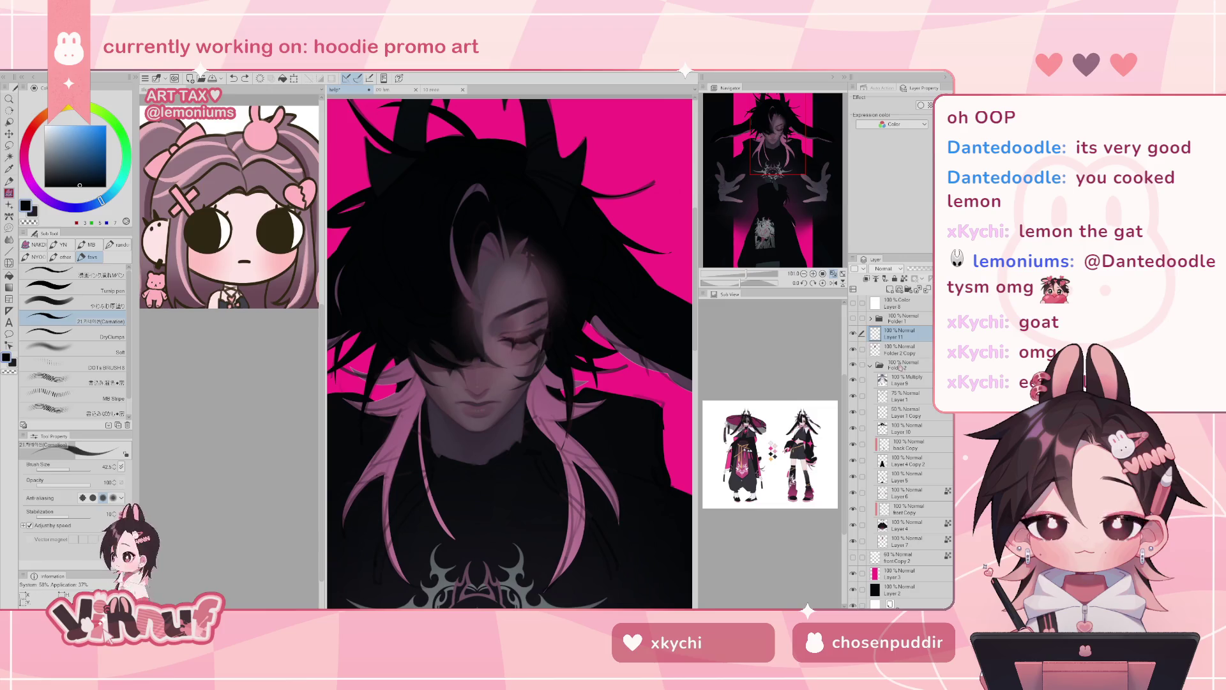
pyautogui.keyDown('ctrl'); pyautogui.keyDown('shift'); pyautogui.click(453, 341); pyautogui.keyUp('shift'); pyautogui.keyUp('ctrl')
pyautogui.keyDown('alt'); pyautogui.click(441, 372); pyautogui.keyUp('alt')
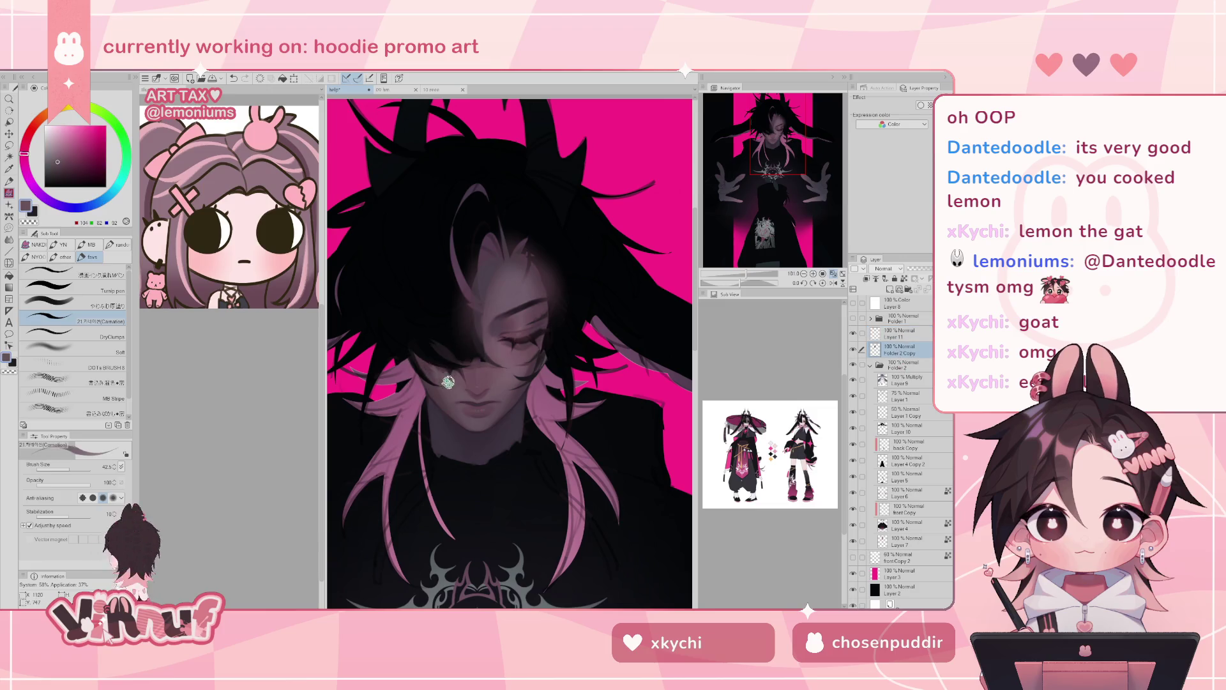
# - Try several mauve and muted pink shades with the blending brush and shrink it to about 12.3
pyautogui.press('b')
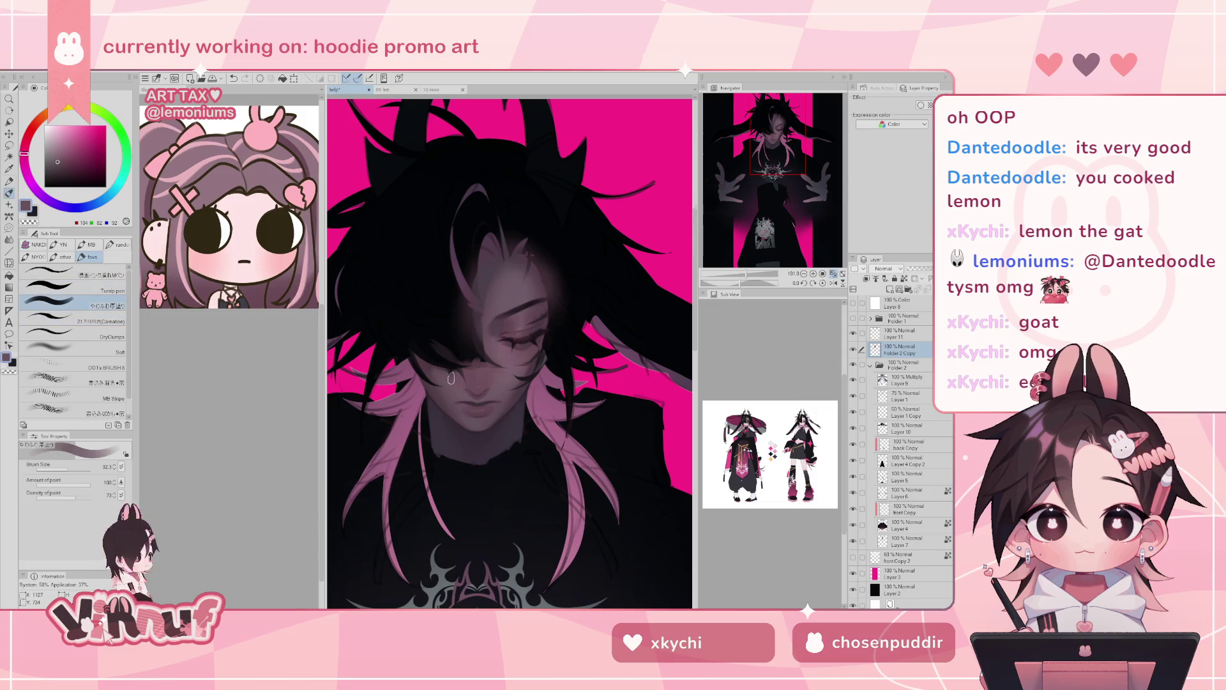
pyautogui.keyDown('alt'); pyautogui.click(430, 364); pyautogui.keyUp('alt')
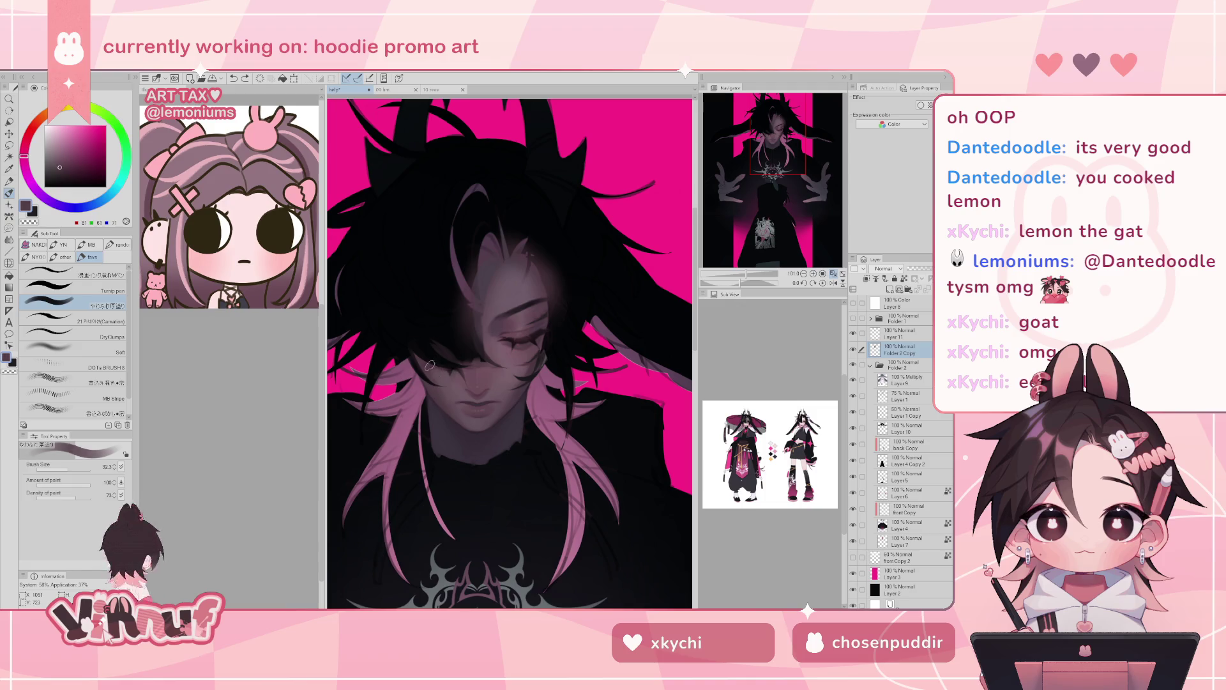
pyautogui.keyDown('alt'); pyautogui.click(453, 409); pyautogui.keyUp('alt')
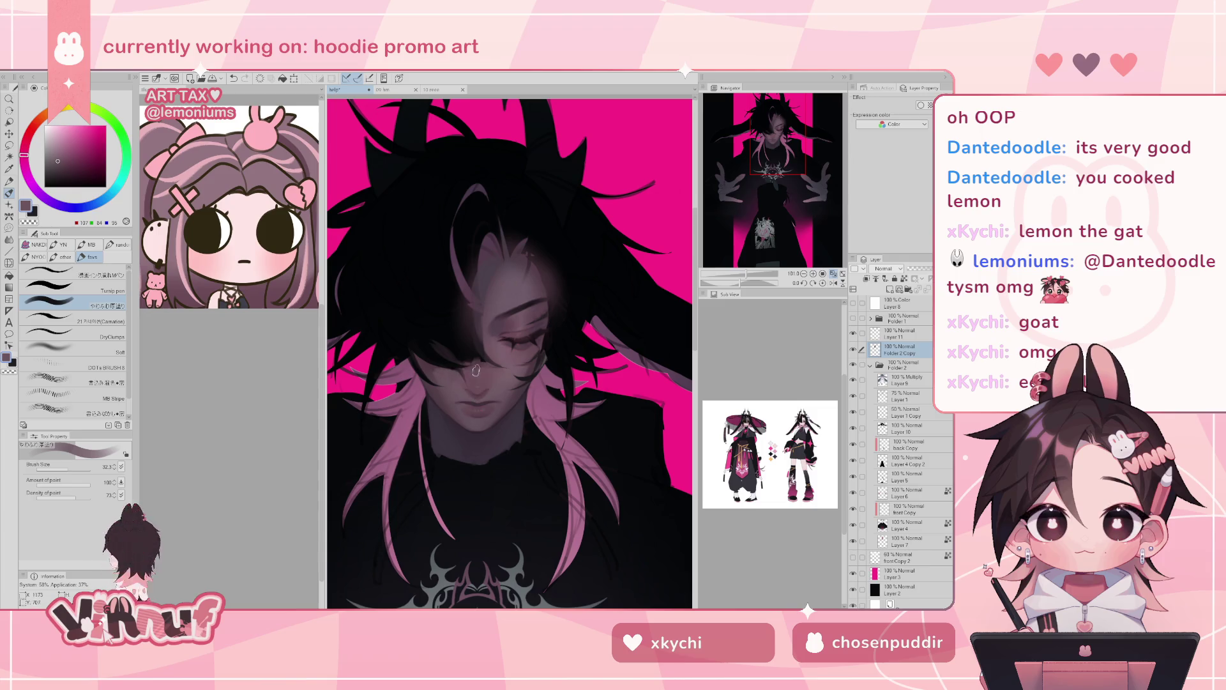
pyautogui.keyDown('alt'); pyautogui.click(480, 378); pyautogui.keyUp('alt')
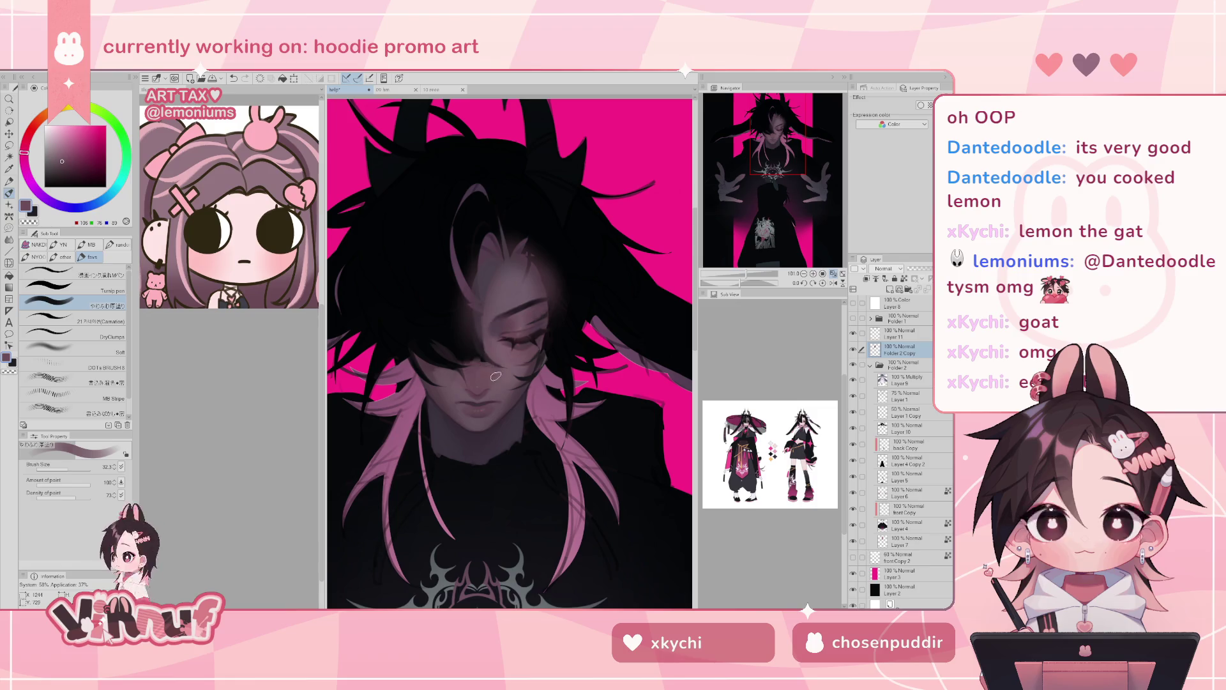
pyautogui.keyDown('alt'); pyautogui.click(433, 383); pyautogui.keyUp('alt')
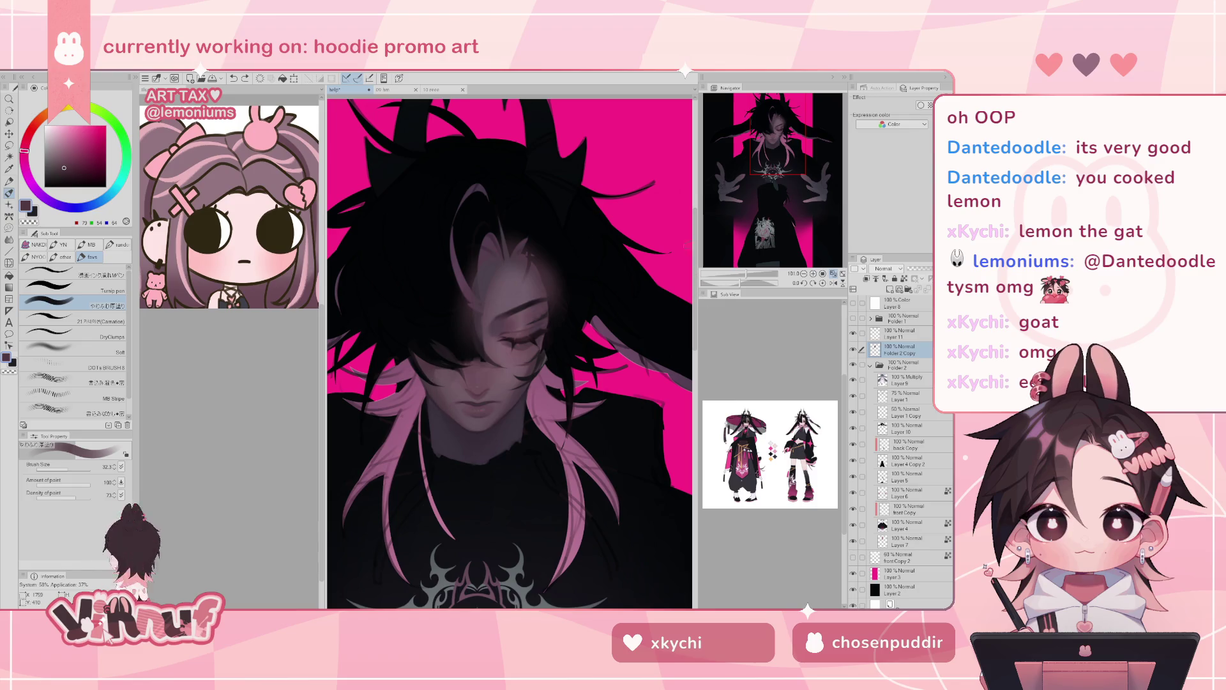
pyautogui.keyDown('alt'); pyautogui.click(530, 350); pyautogui.keyUp('alt')
pyautogui.moveTo(66, 469); pyautogui.dragTo(62, 468)
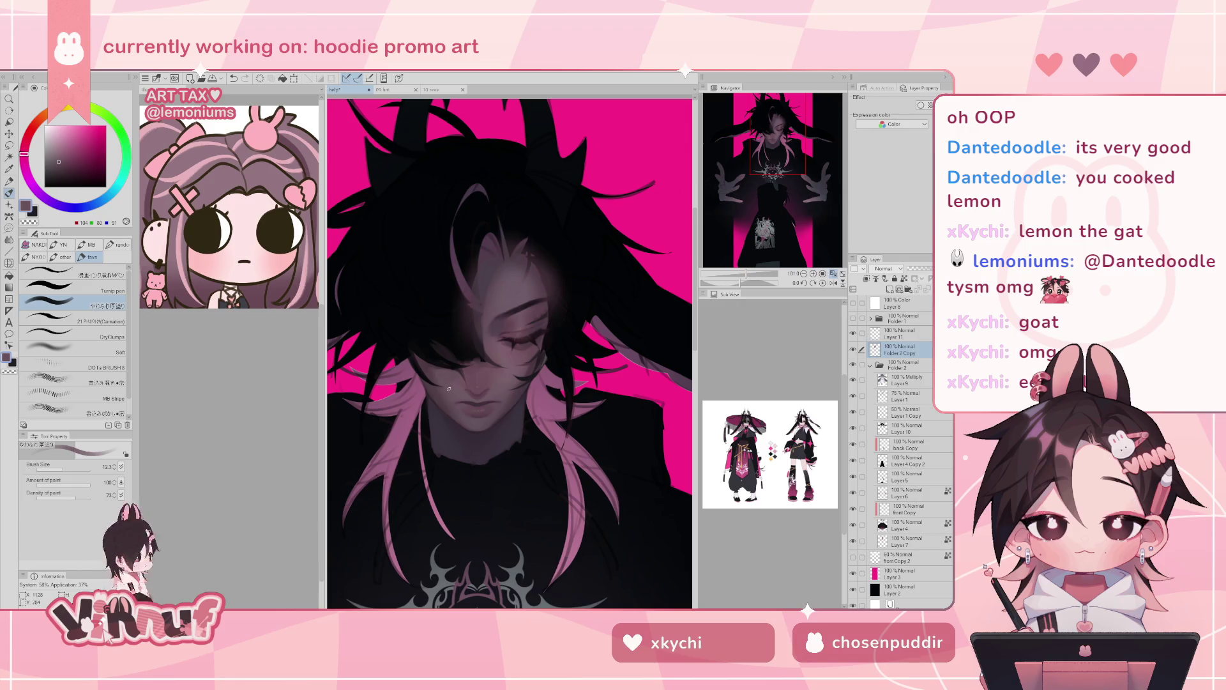
# - Sample darker face tones, briefly select Layer 11, then return to Folder 2 Copy with the 21 Carnation brush
pyautogui.keyDown('alt'); pyautogui.click(425, 369); pyautogui.keyUp('alt')
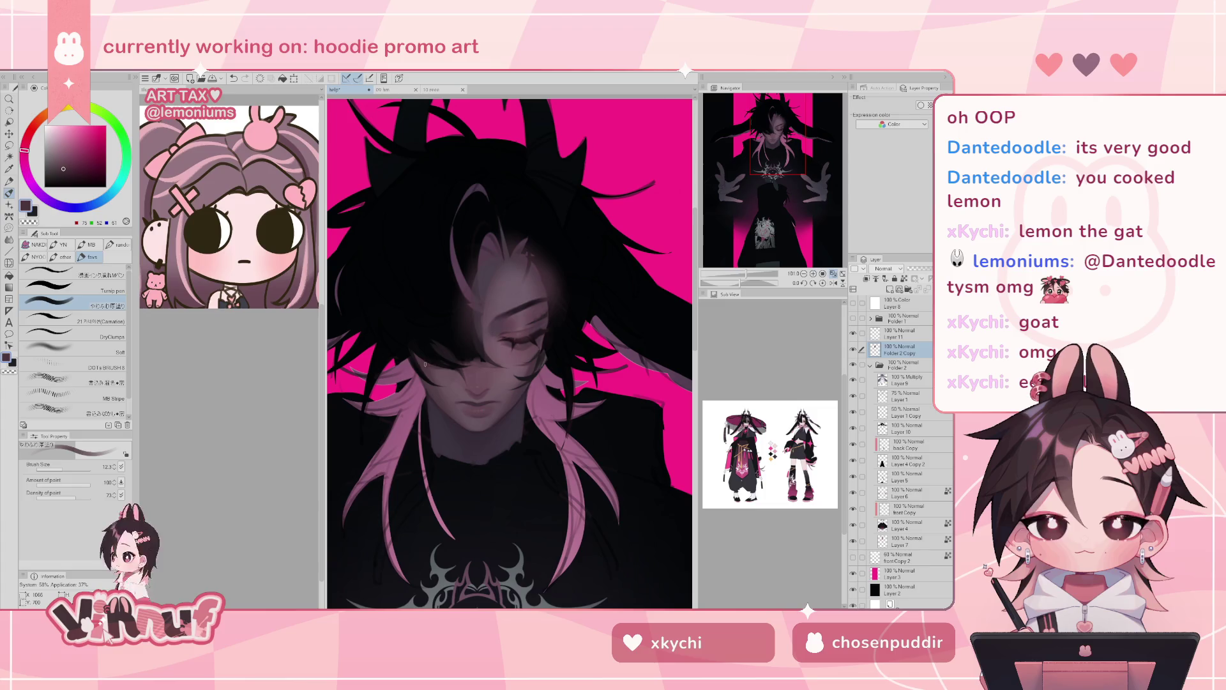
pyautogui.keyDown('alt'); pyautogui.click(434, 382); pyautogui.keyUp('alt')
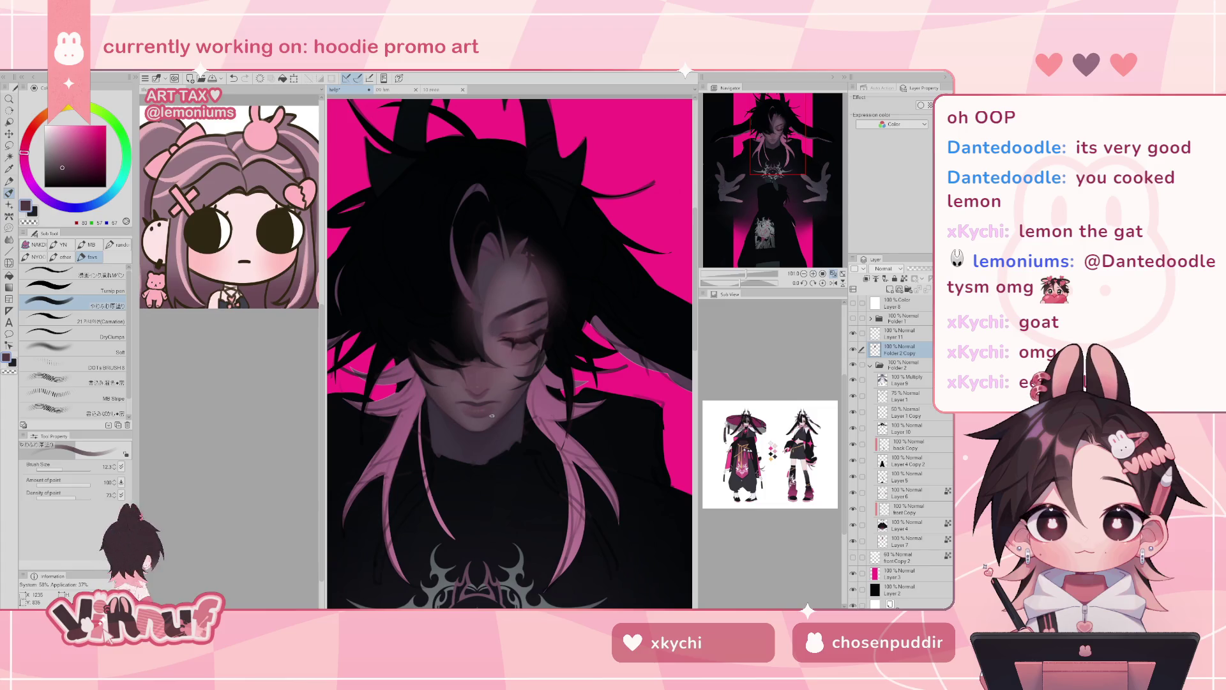
pyautogui.keyDown('alt'); pyautogui.click(455, 362); pyautogui.keyUp('alt')
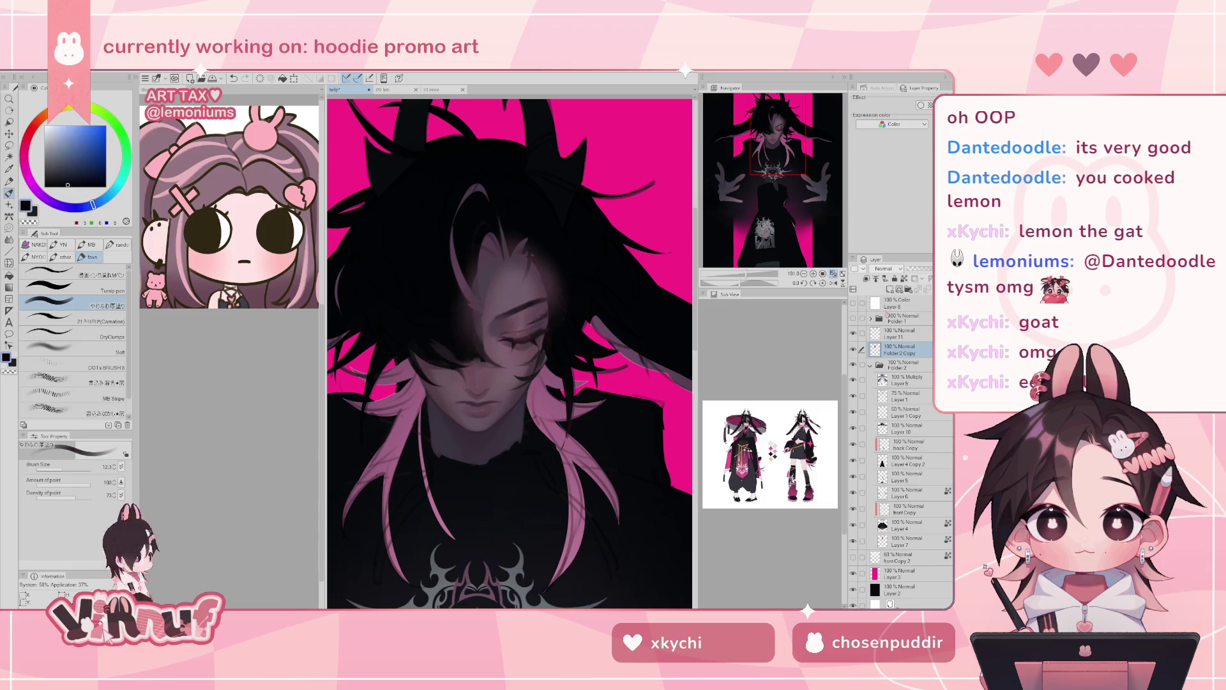
pyautogui.click(901, 333)
pyautogui.keyDown('alt'); pyautogui.click(515, 367); pyautogui.keyUp('alt')
pyautogui.click(900, 350)
pyautogui.click(104, 321)
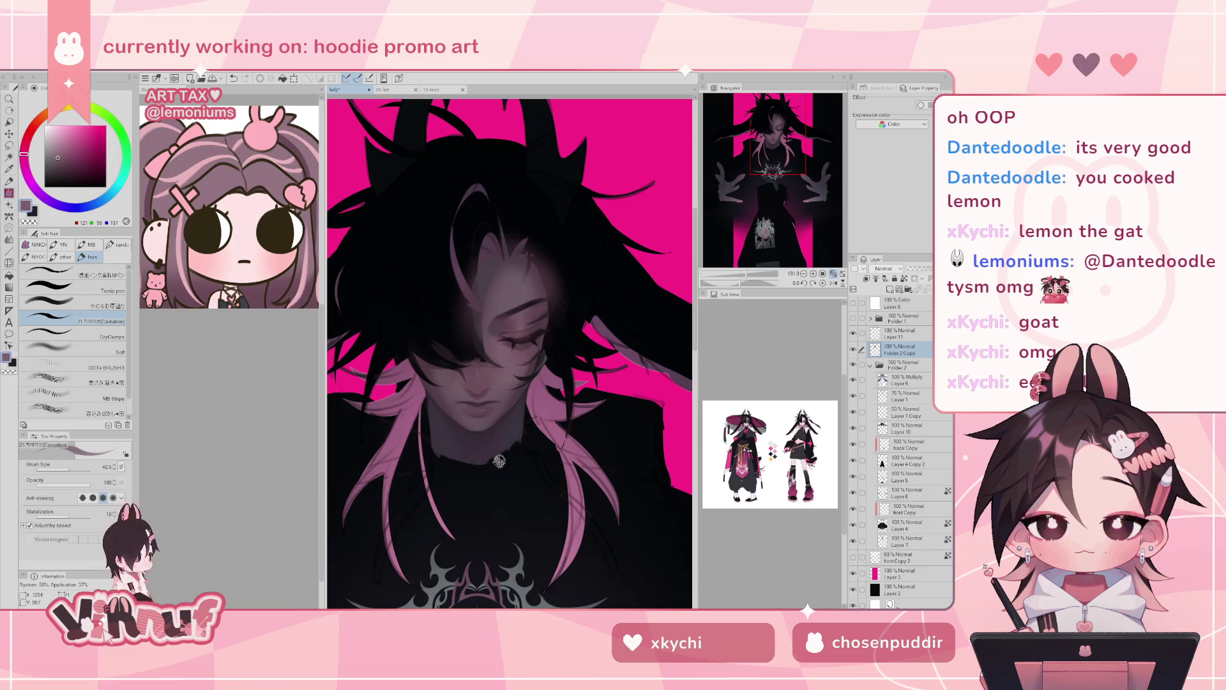
pyautogui.scroll(3, 495, 446)
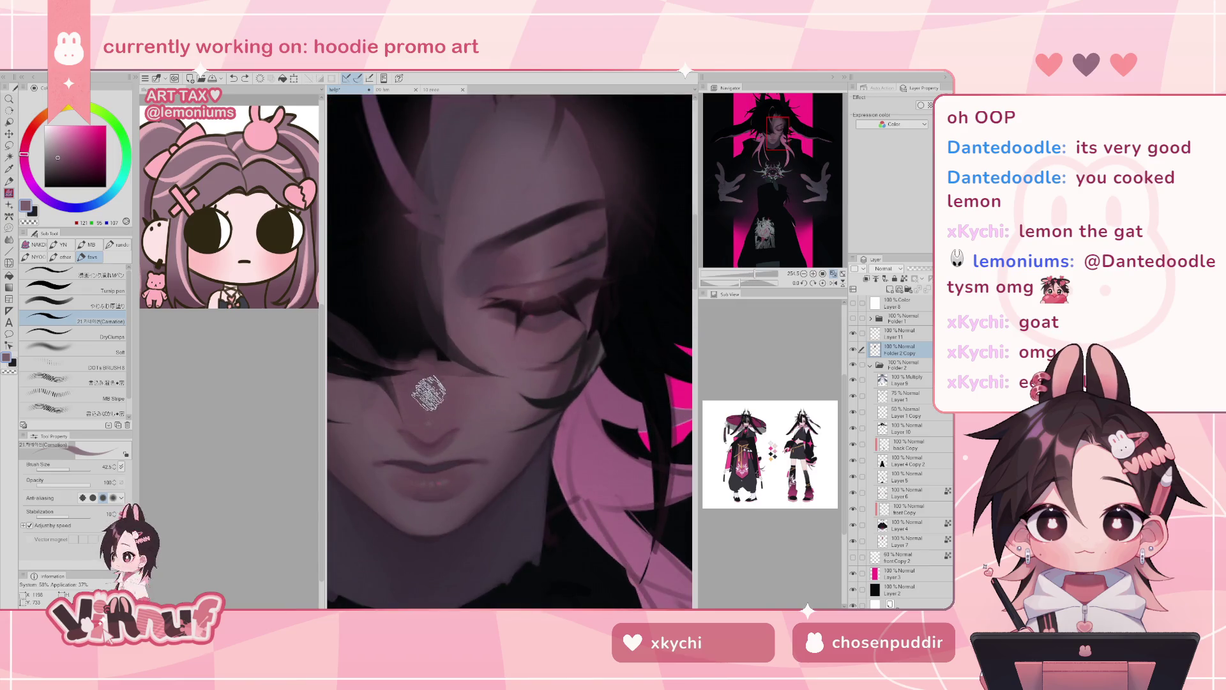
pyautogui.click(834, 274)
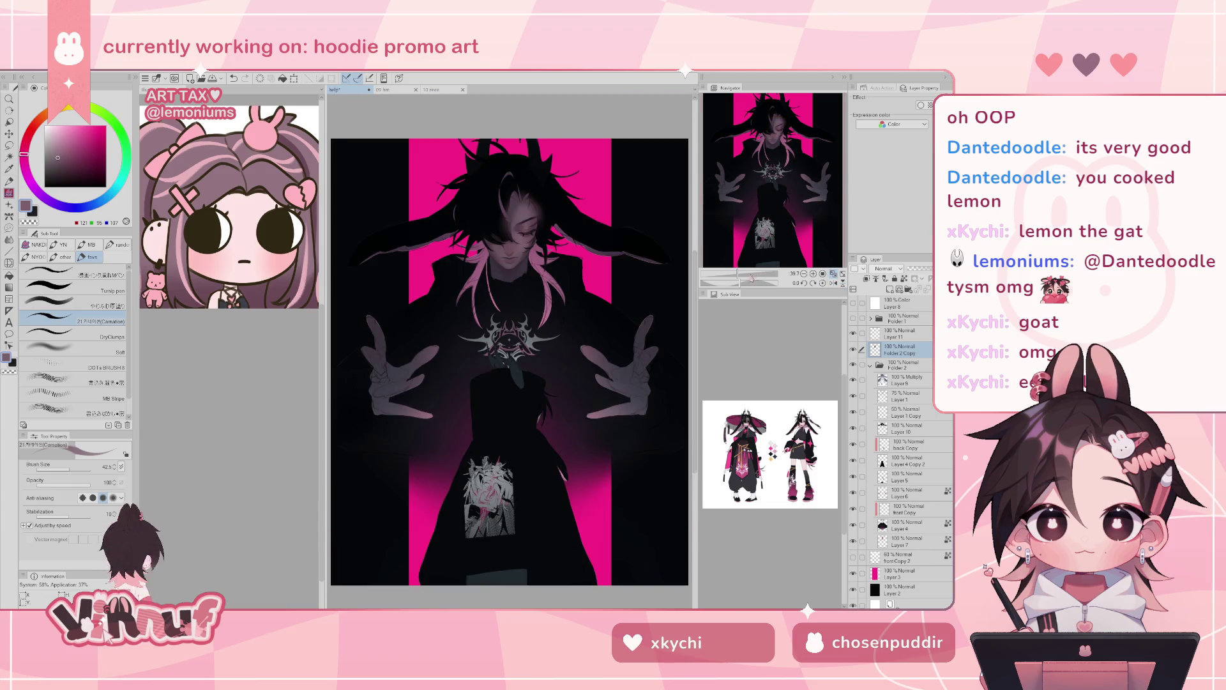
pyautogui.scroll(5, 780, 116)
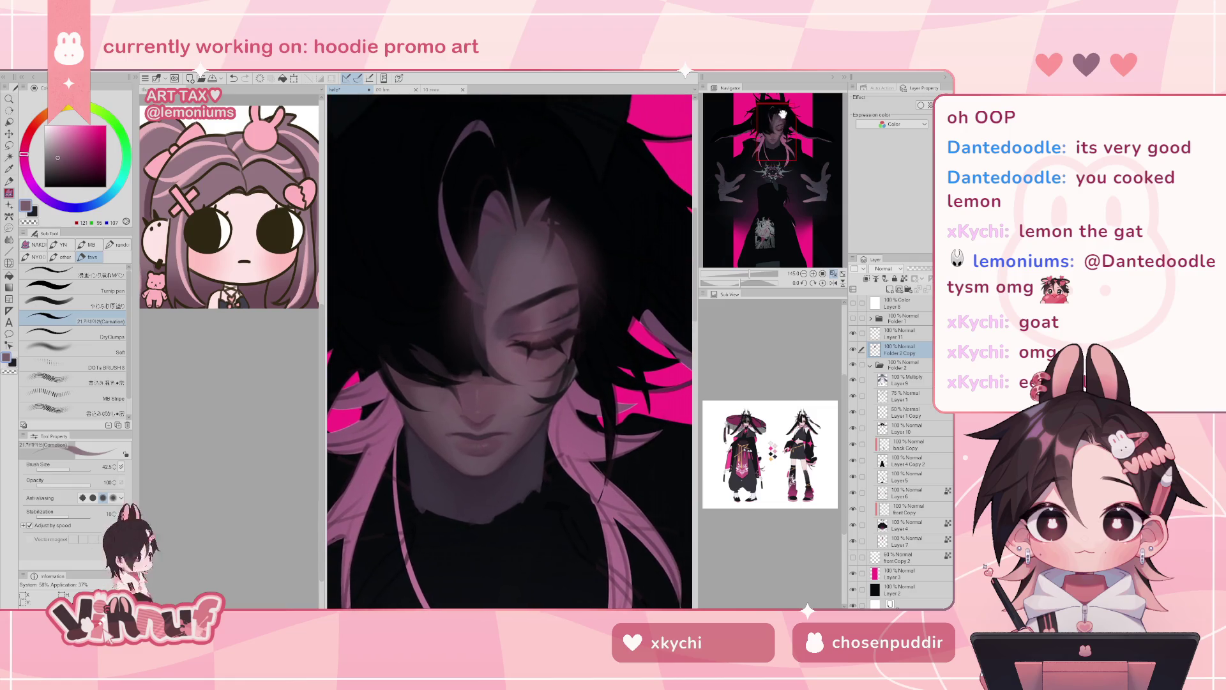
pyautogui.click(901, 333)
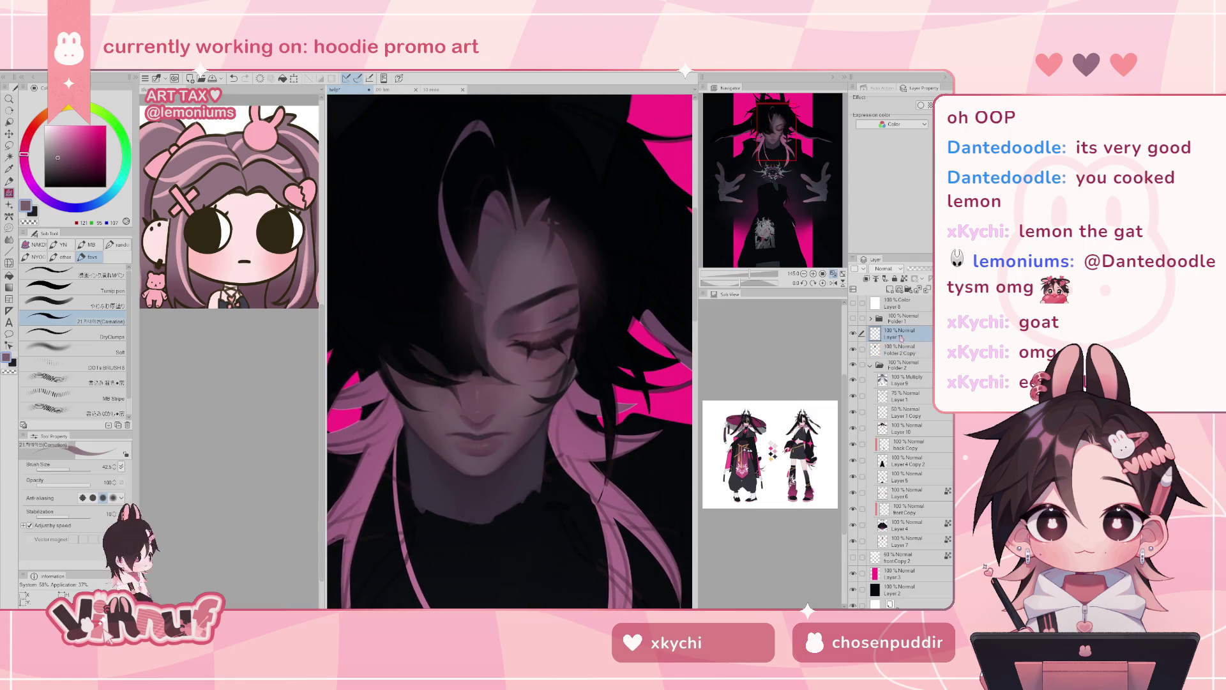
pyautogui.keyDown('alt'); pyautogui.click(466, 335); pyautogui.keyUp('alt')
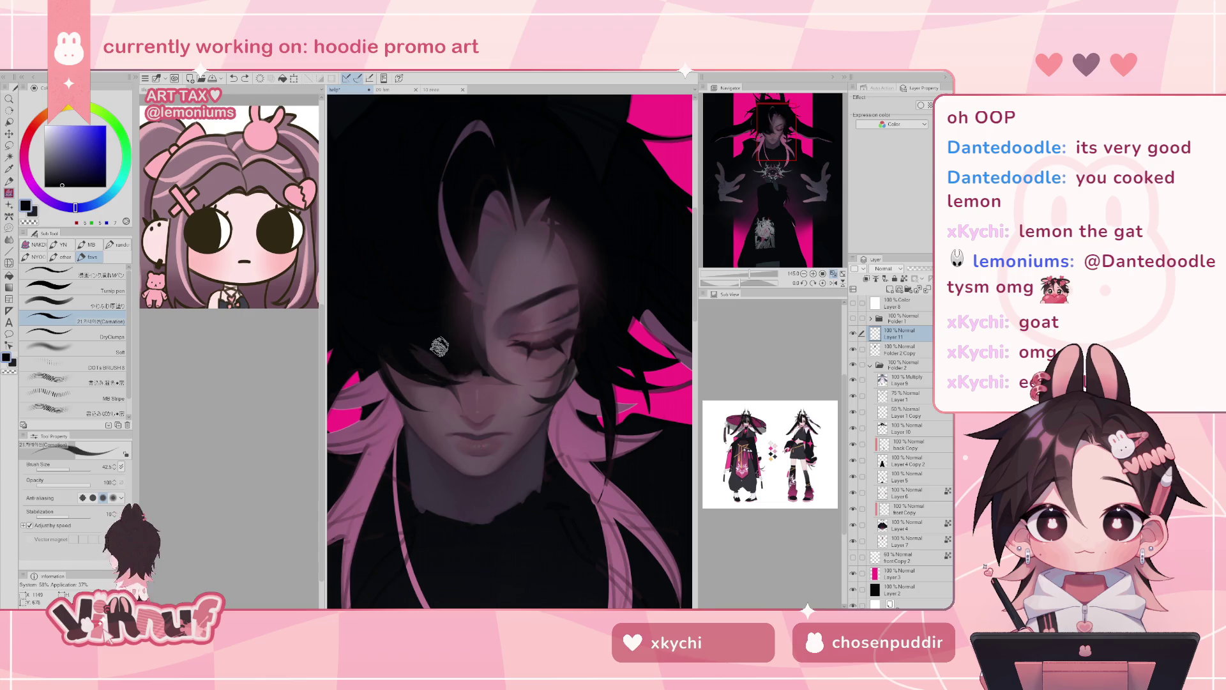
pyautogui.keyDown('alt'); pyautogui.click(444, 353); pyautogui.keyUp('alt')
pyautogui.keyDown('alt'); pyautogui.click(444, 382); pyautogui.keyUp('alt')
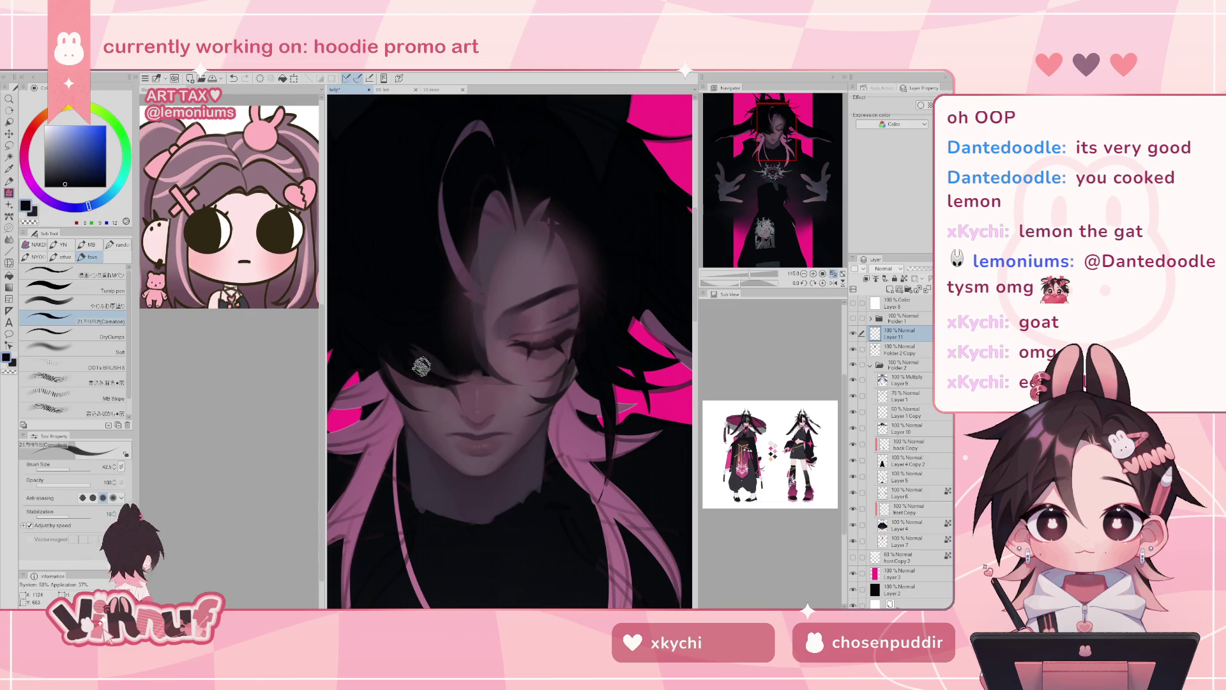
pyautogui.keyDown('alt'); pyautogui.click(474, 382); pyautogui.keyUp('alt')
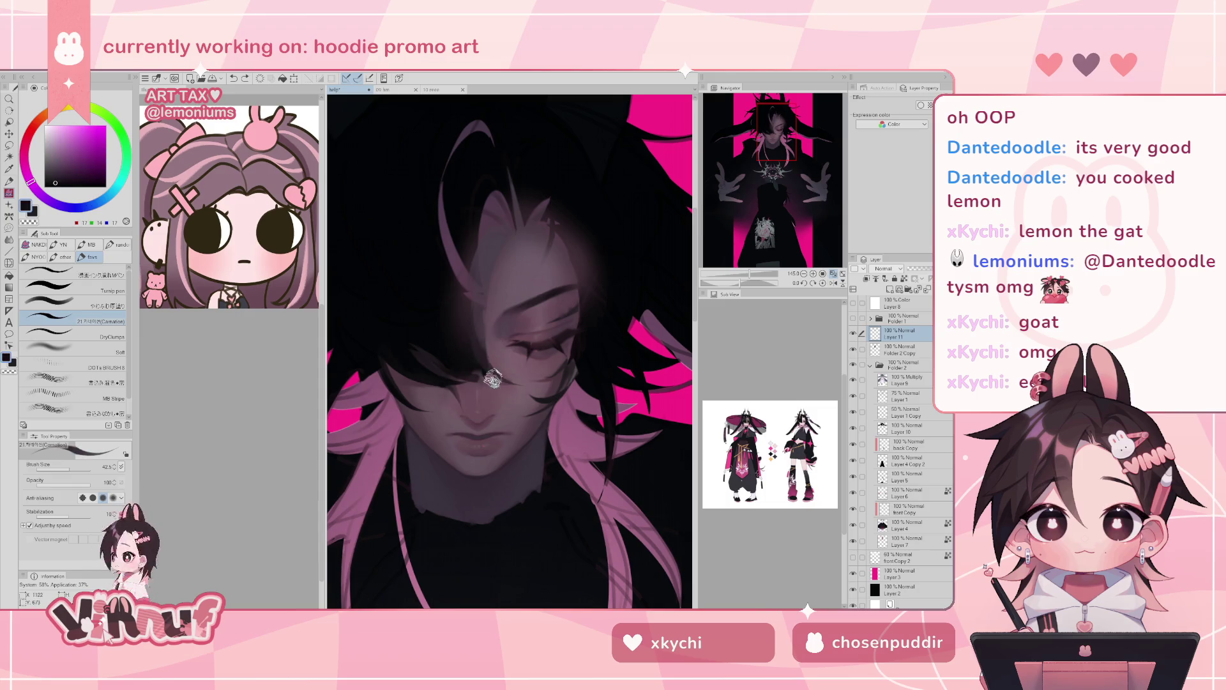
pyautogui.moveTo(470, 379); pyautogui.dragTo(511, 409)
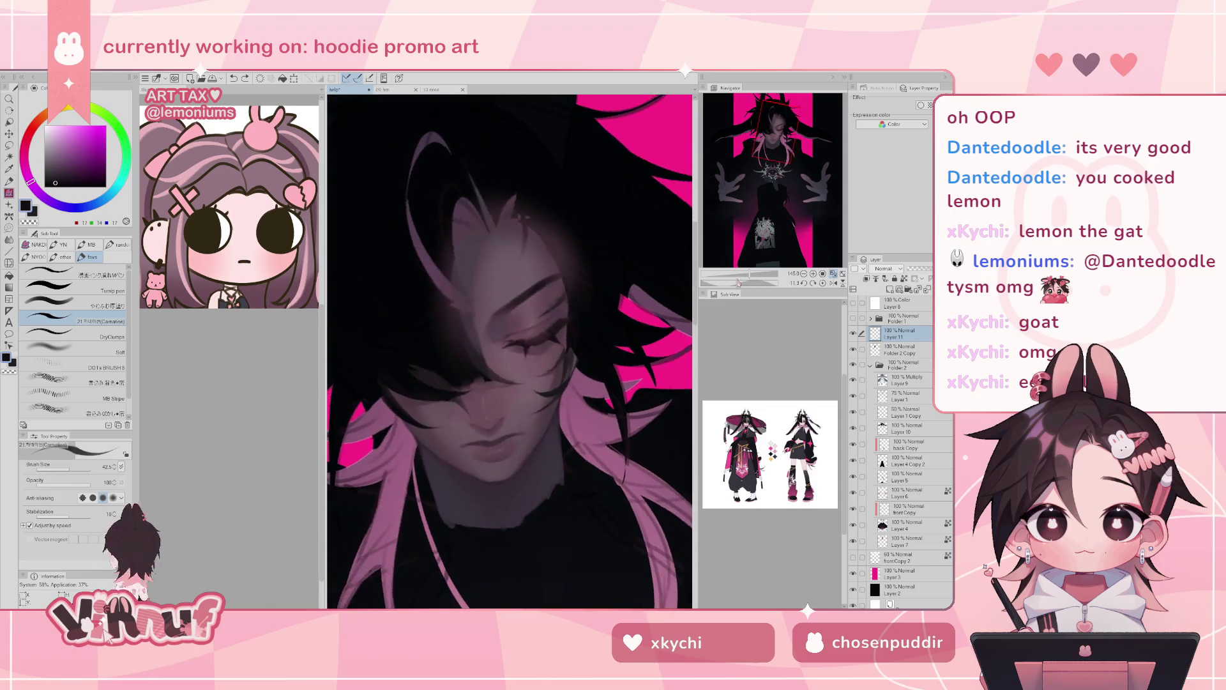
pyautogui.moveTo(739, 282); pyautogui.dragTo(745, 264)
pyautogui.click(904, 351)
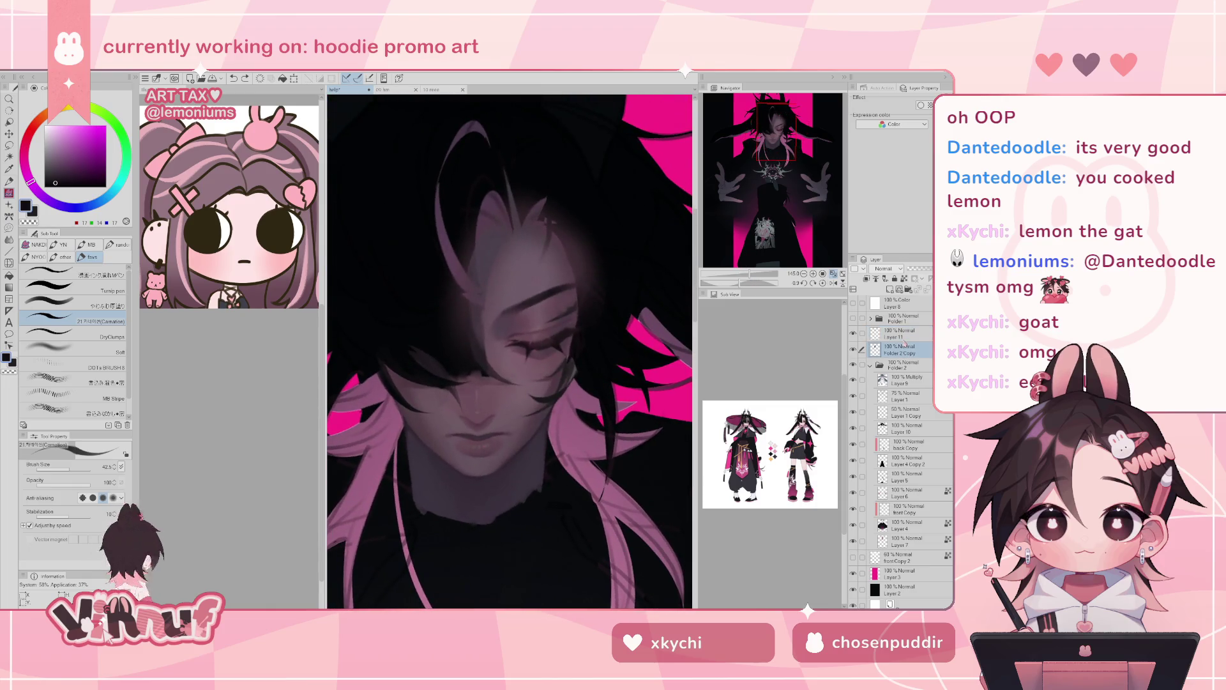
pyautogui.keyDown('alt'); pyautogui.click(482, 374); pyautogui.keyUp('alt')
pyautogui.click(96, 302)
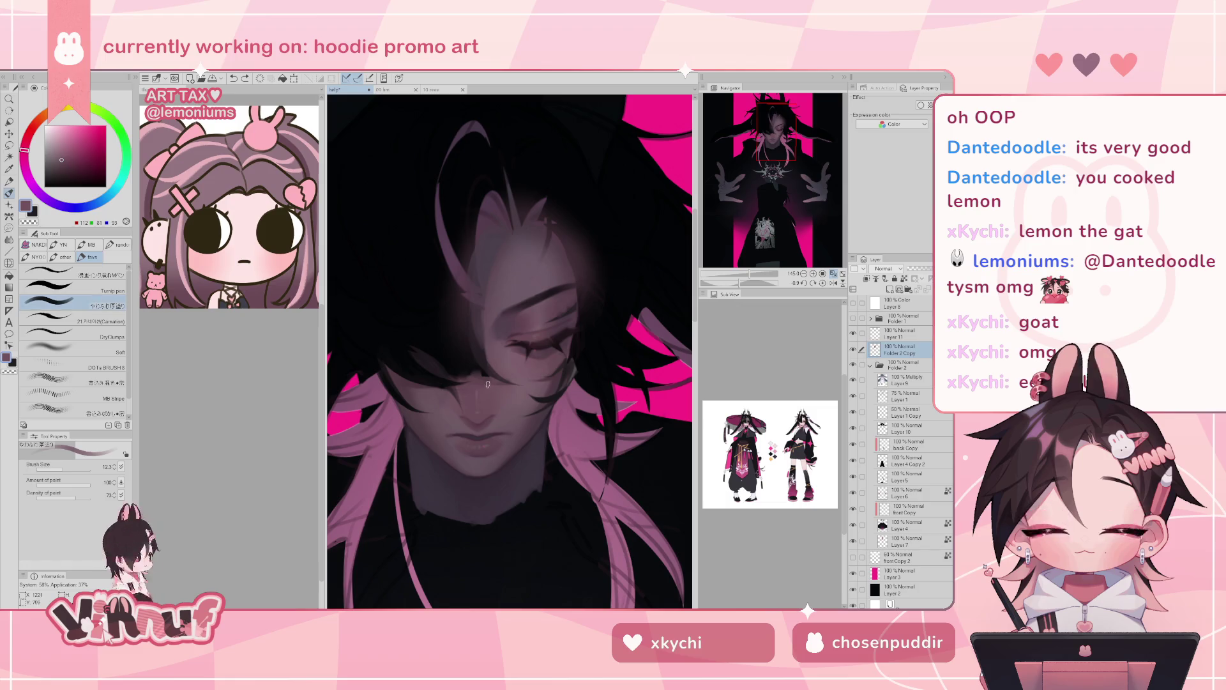
pyautogui.keyDown('alt'); pyautogui.click(522, 376); pyautogui.keyUp('alt')
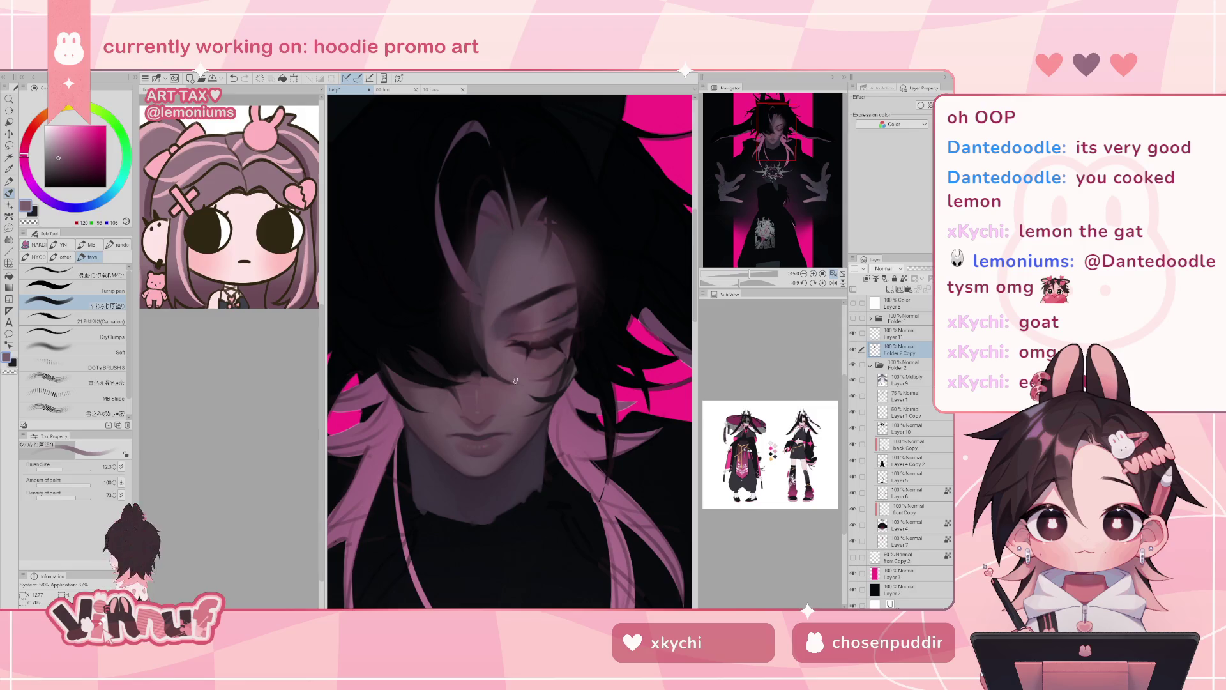
pyautogui.keyDown('alt'); pyautogui.click(530, 382); pyautogui.keyUp('alt')
pyautogui.keyDown('alt'); pyautogui.click(467, 396); pyautogui.keyUp('alt')
pyautogui.keyDown('alt'); pyautogui.click(486, 388); pyautogui.keyUp('alt')
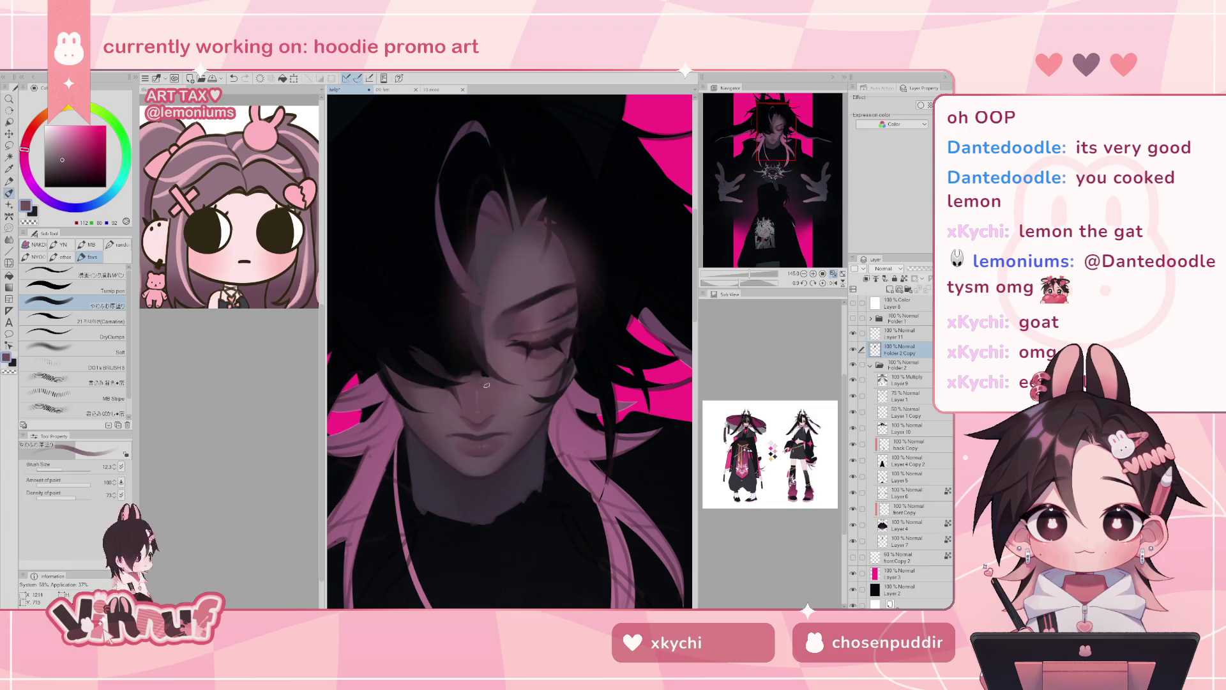
pyautogui.keyDown('alt'); pyautogui.click(463, 378); pyautogui.keyUp('alt')
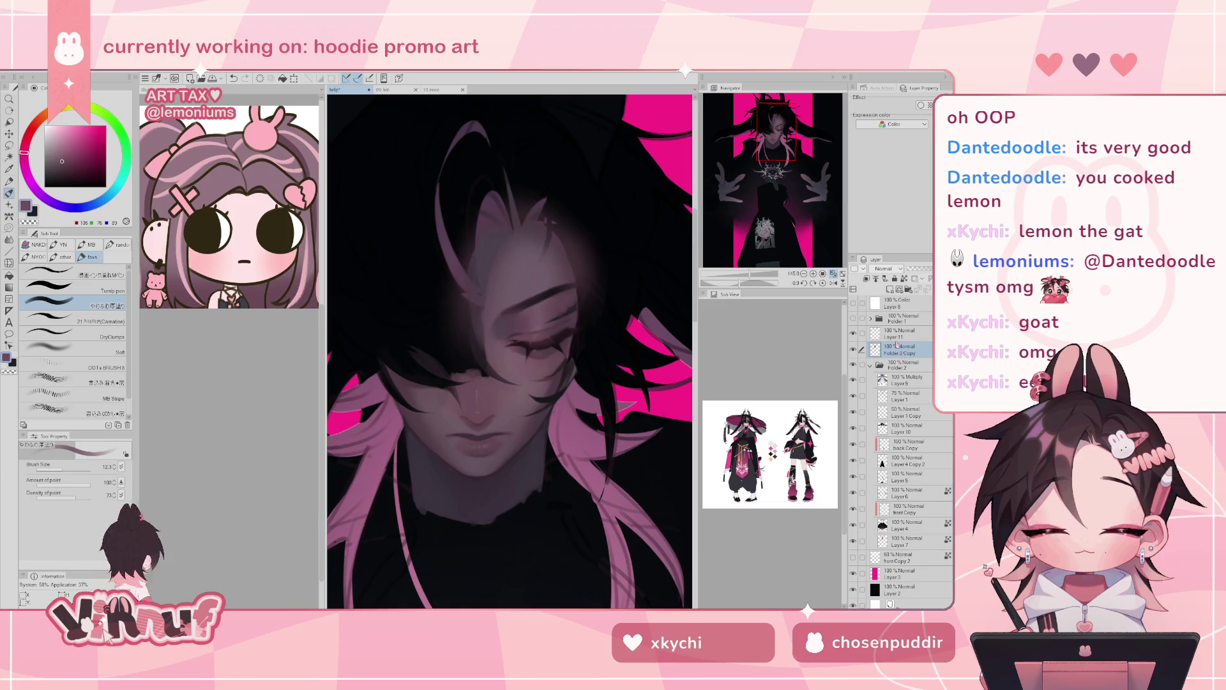
pyautogui.hotkey('alt', ']')
pyautogui.keyDown('alt'); pyautogui.click(451, 354); pyautogui.keyUp('alt')
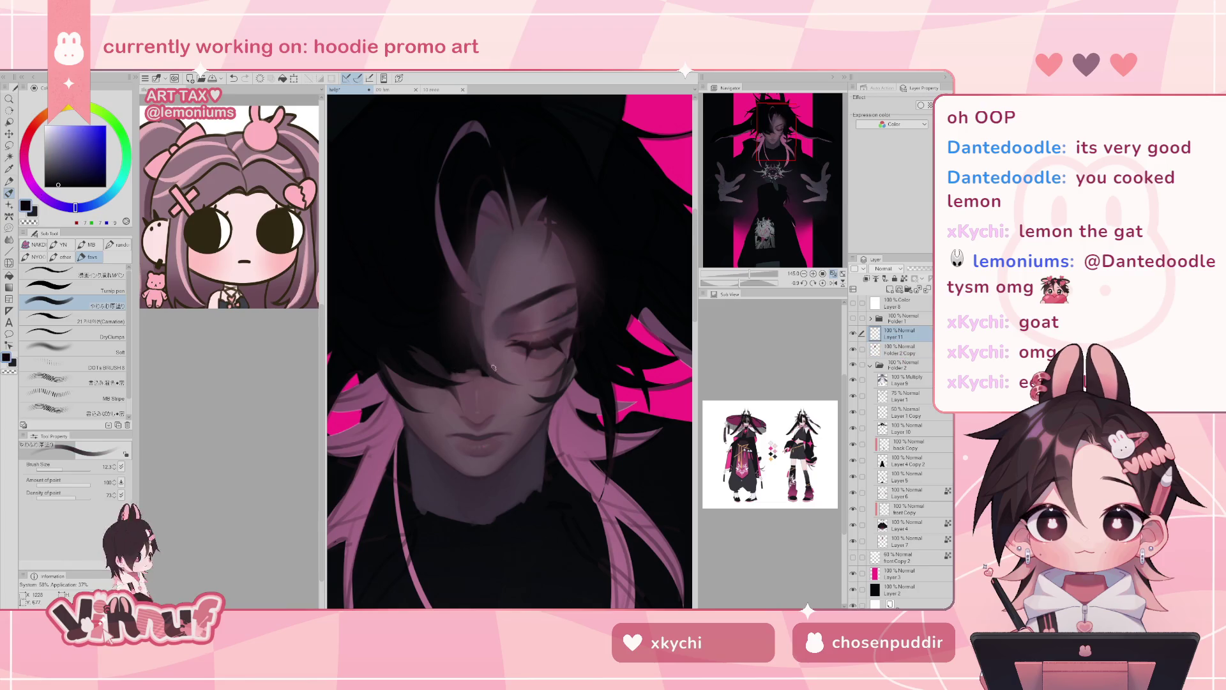
pyautogui.keyDown('alt'); pyautogui.click(466, 356); pyautogui.keyUp('alt')
pyautogui.moveTo(742, 284); pyautogui.dragTo(757, 285)
pyautogui.click(96, 322)
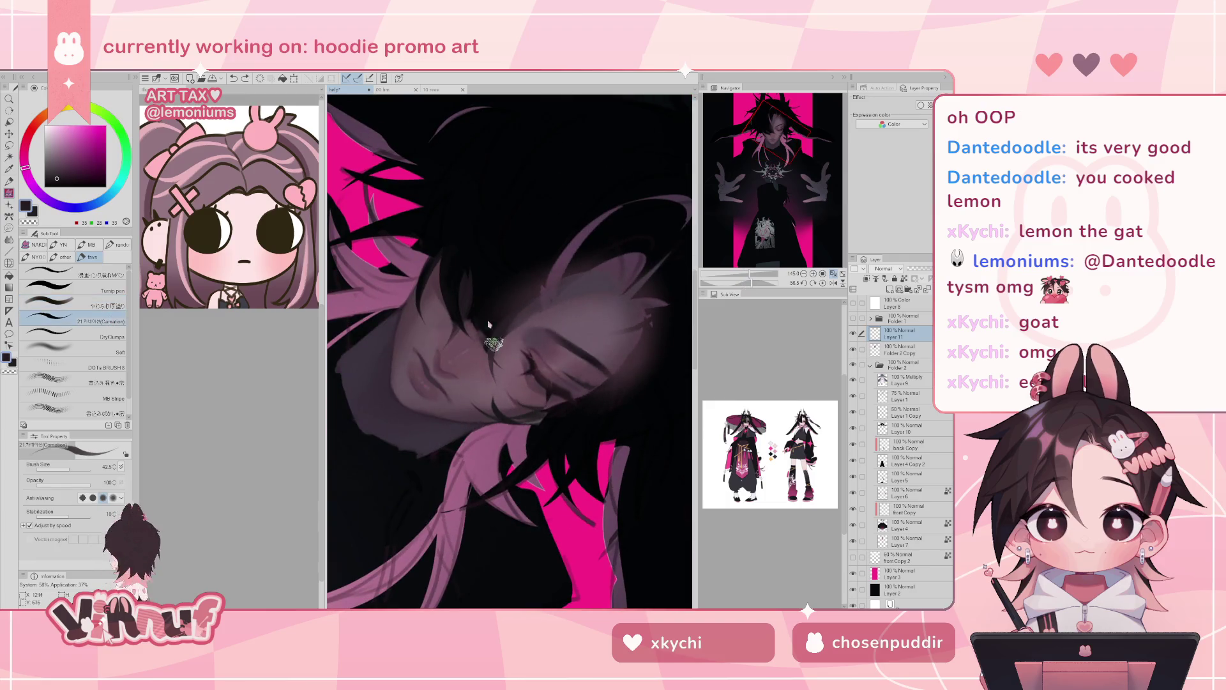